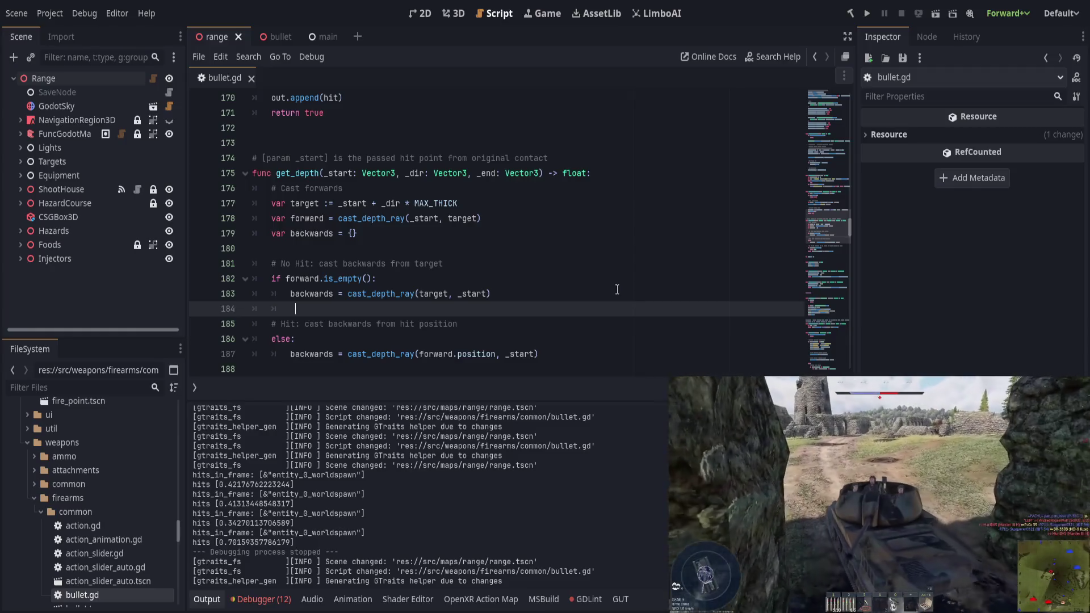
Add _debug_draw_ray(target, _start, Color.YELLOW) under line 183 in bullet.gd
text(_debugray)
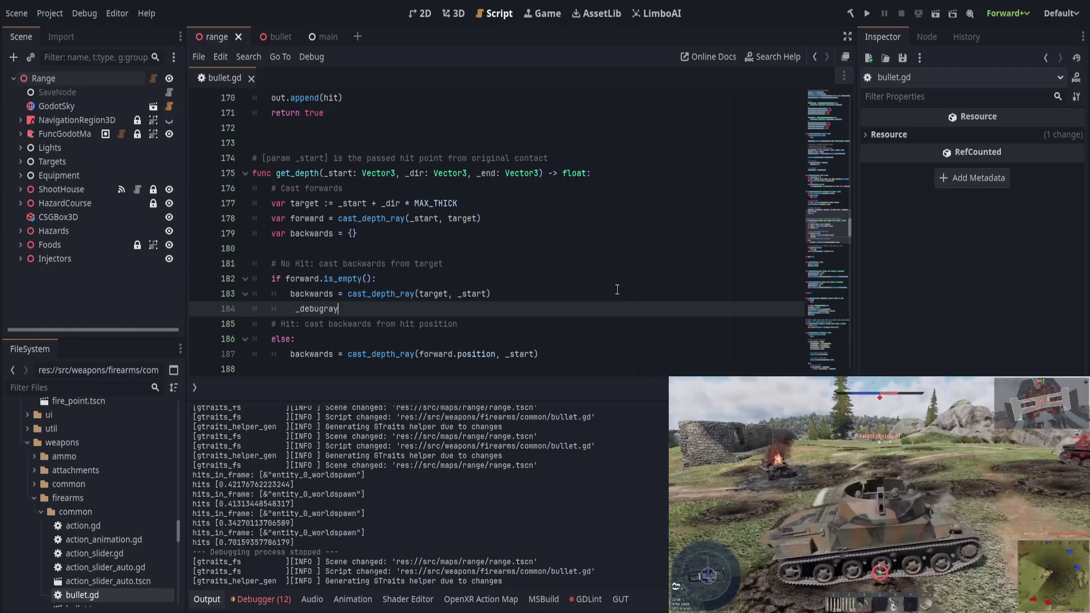
key(ctrl+BackSpace)
key(ctrl+s)
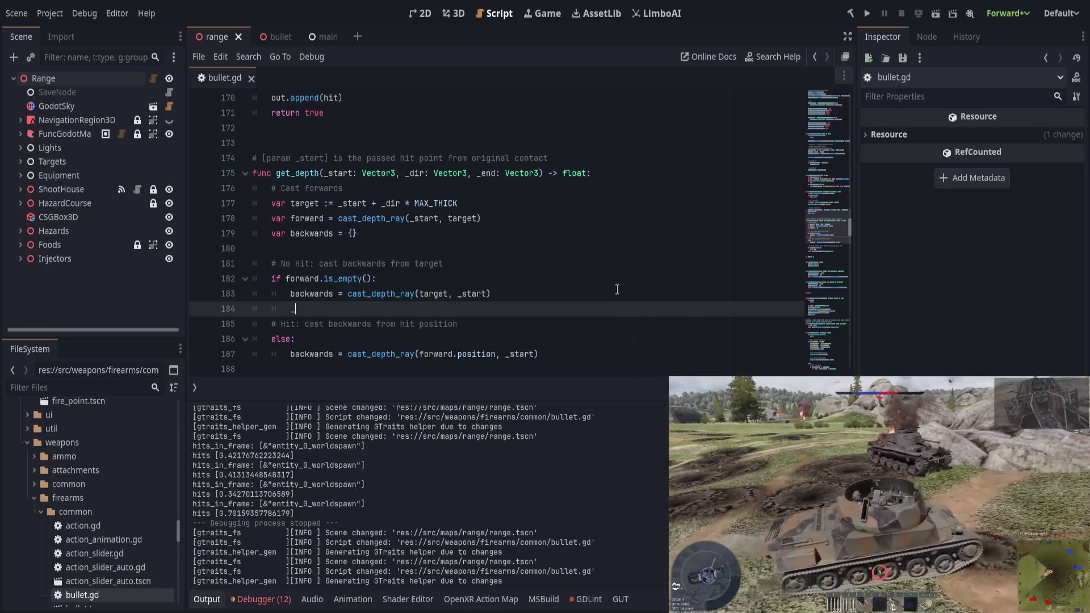
text(debugray)
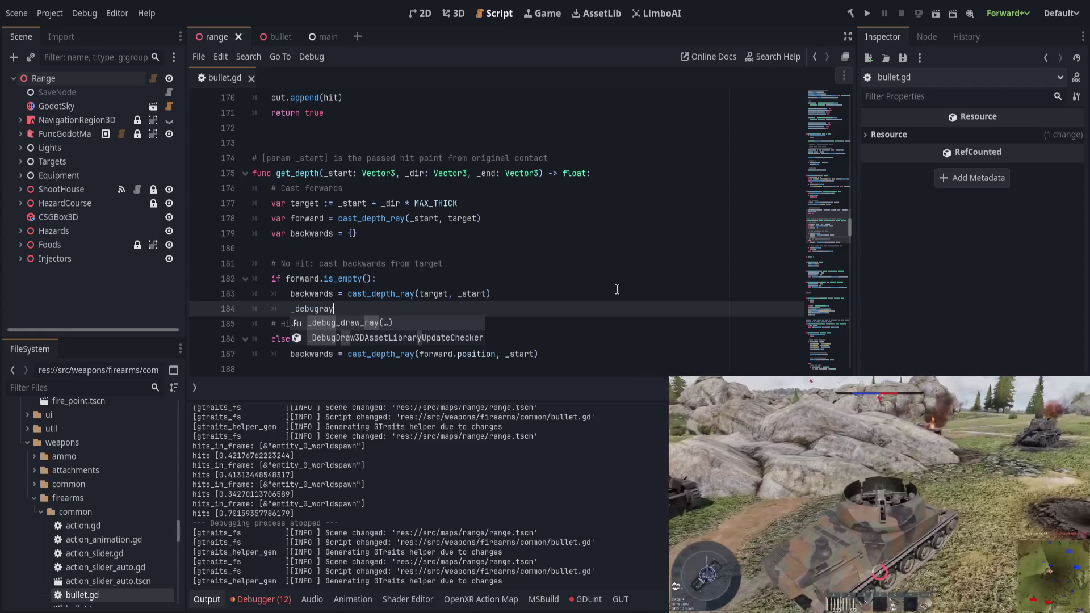
key(Return)
text(target, _)
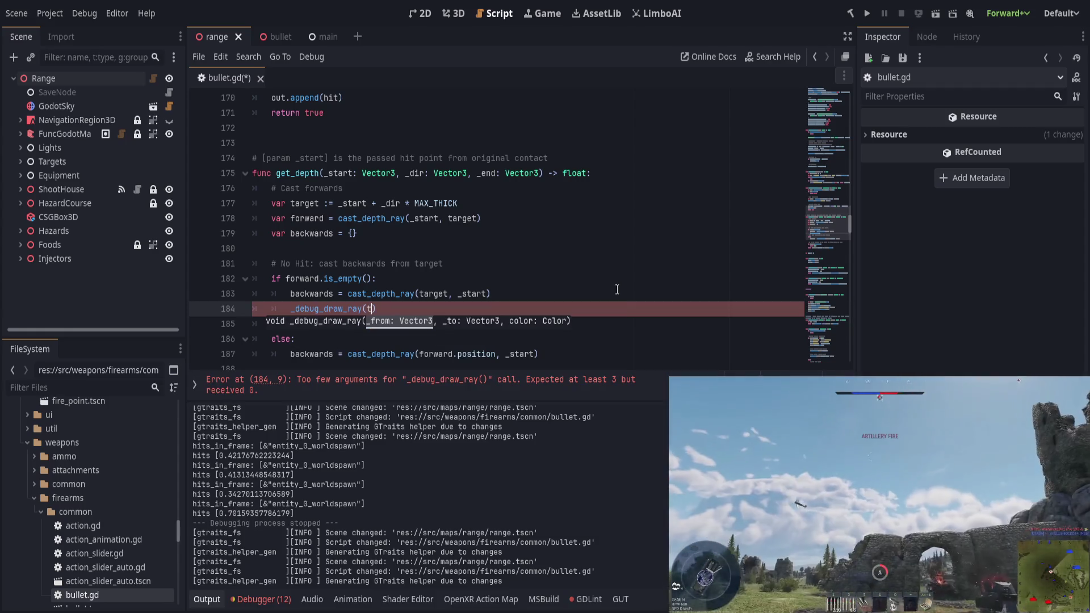
text(start, C)
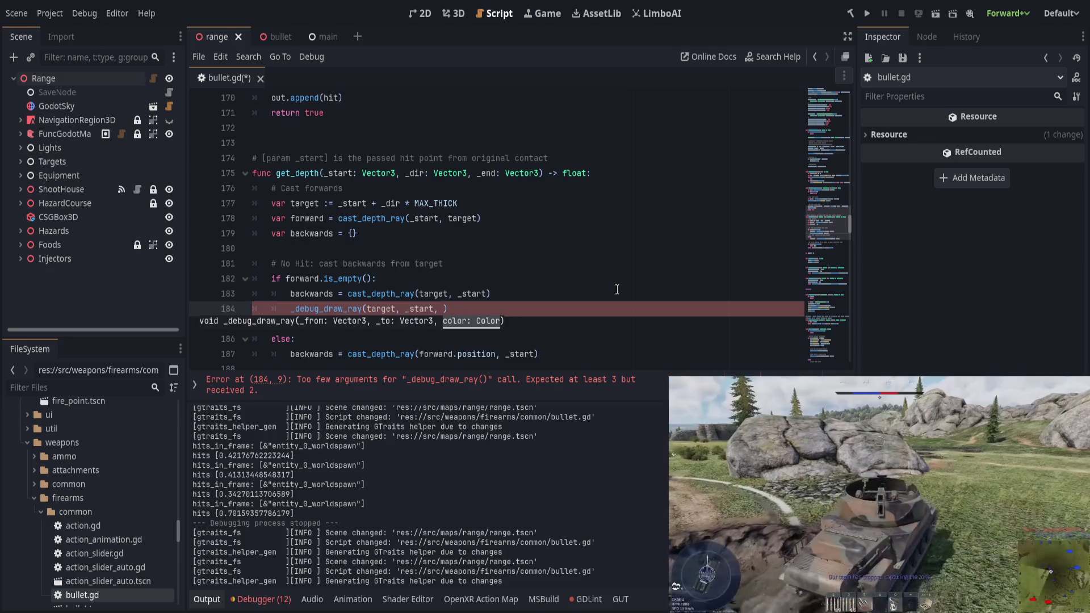
text(olor.YE)
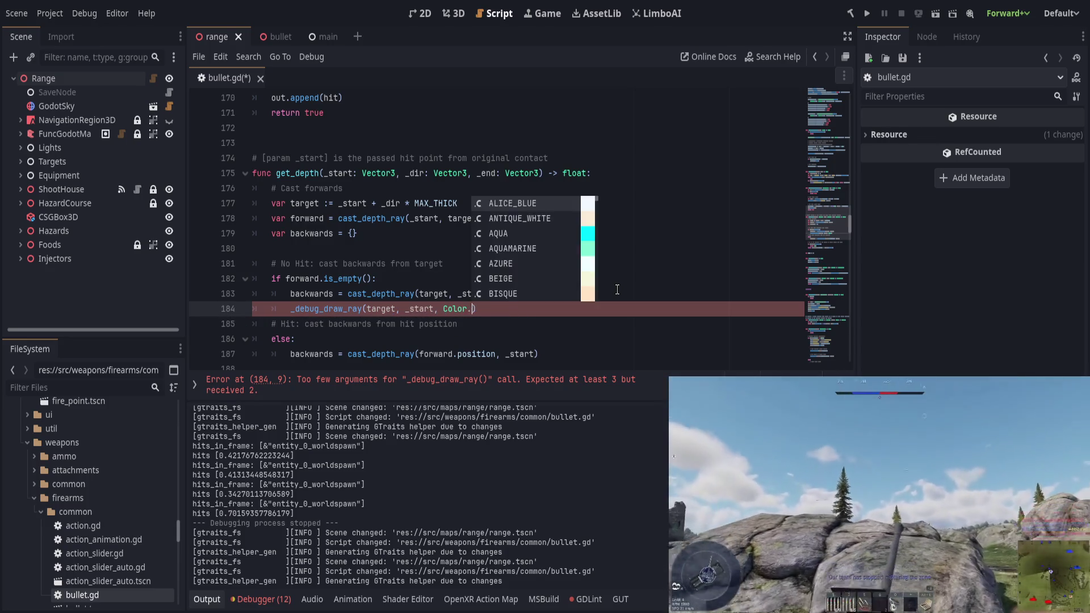
key(Return)
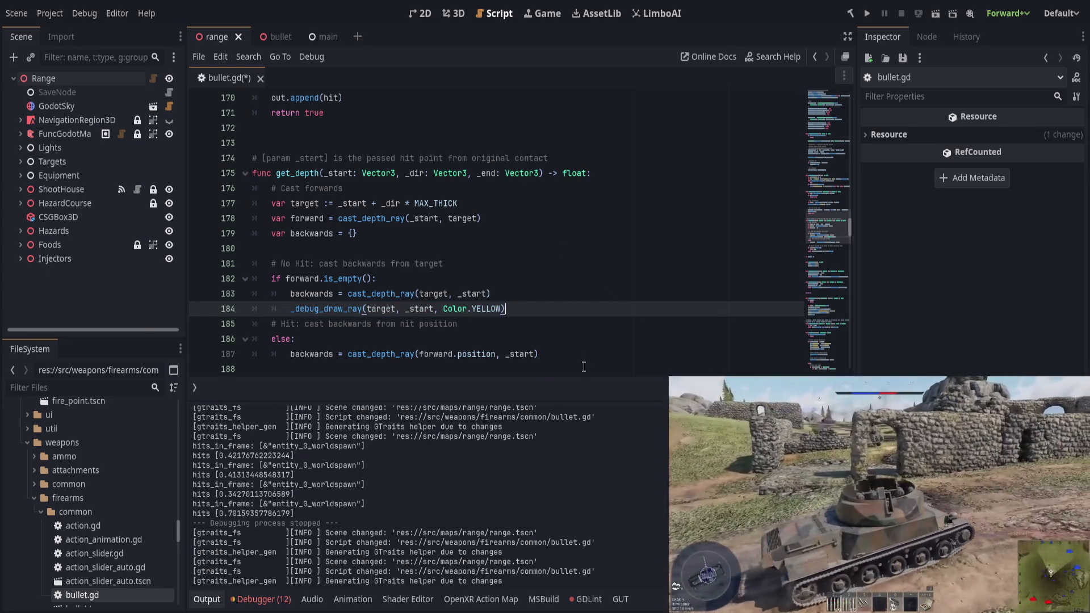
Add _debug_draw_ray(forward.position, _start, Color.BLUE) in the hit branch under line 187
click(581, 354)
key(Return)
text(_debug-)
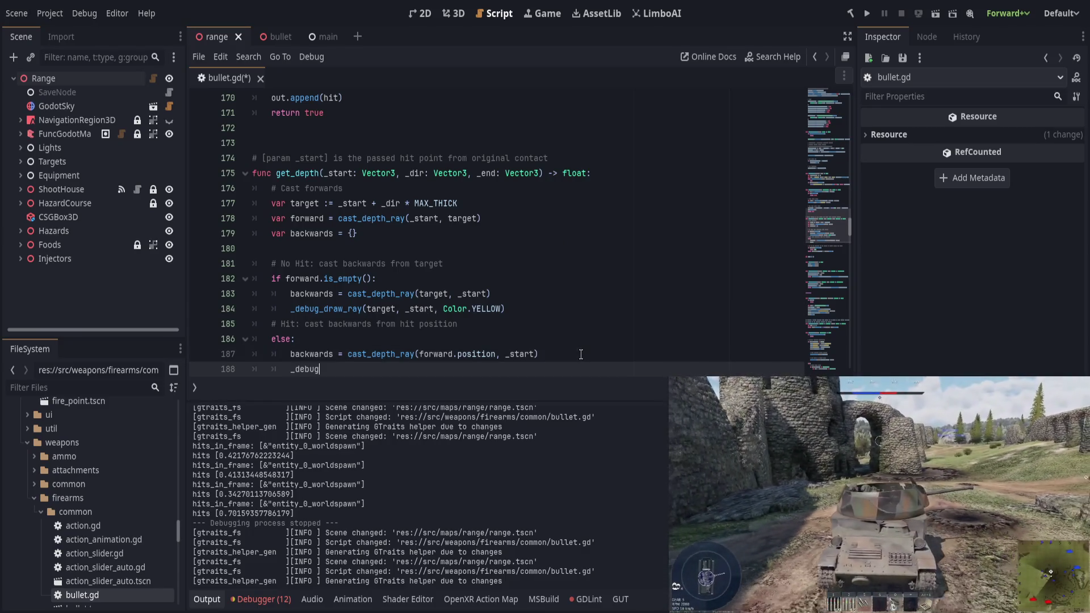
text(draw)
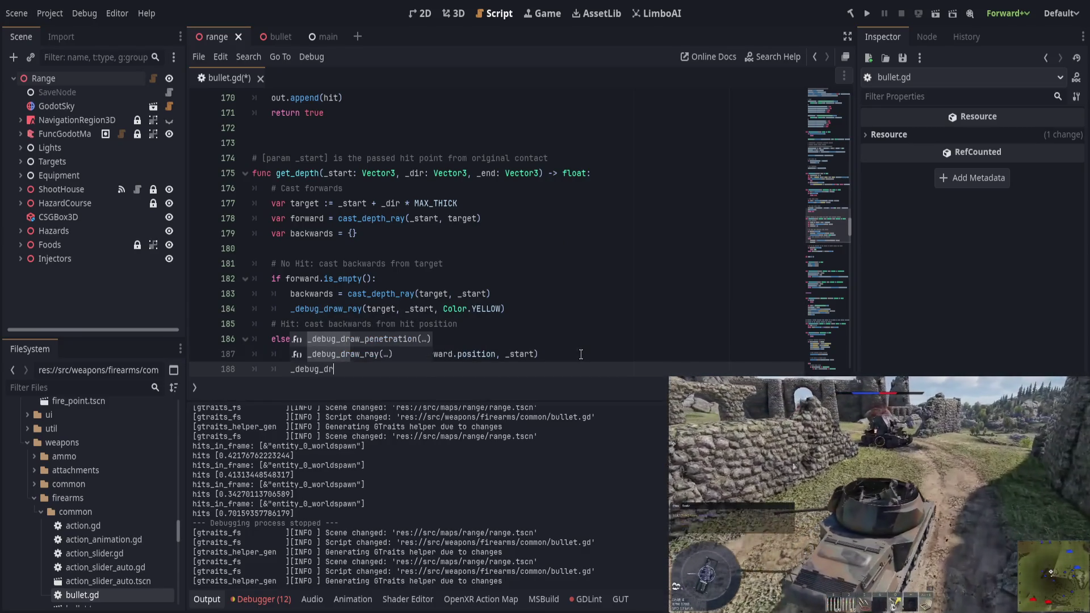
key(Down)
key(Return)
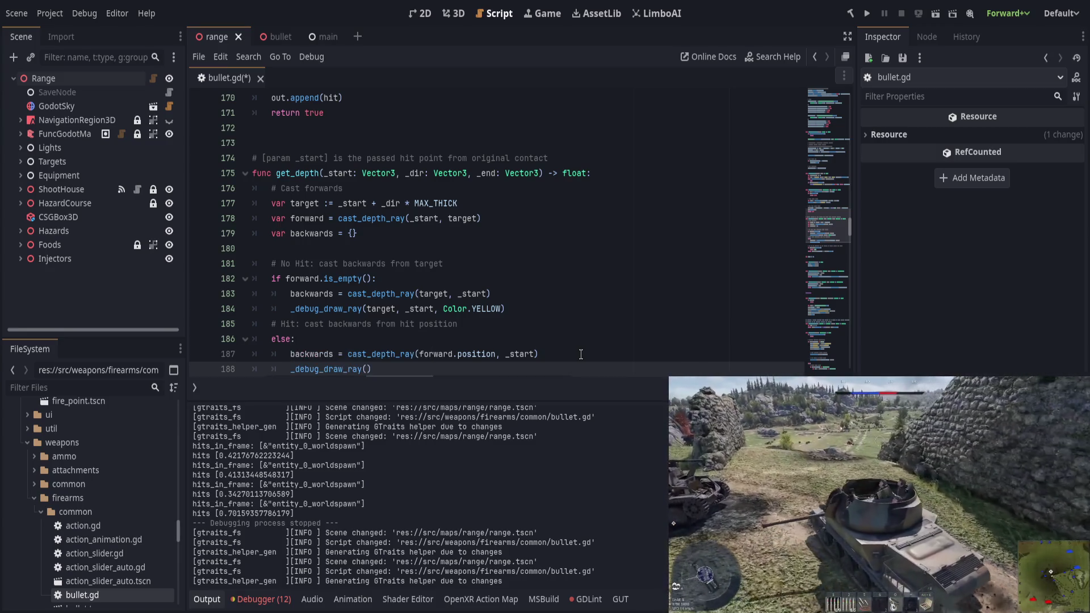
text(forwa)
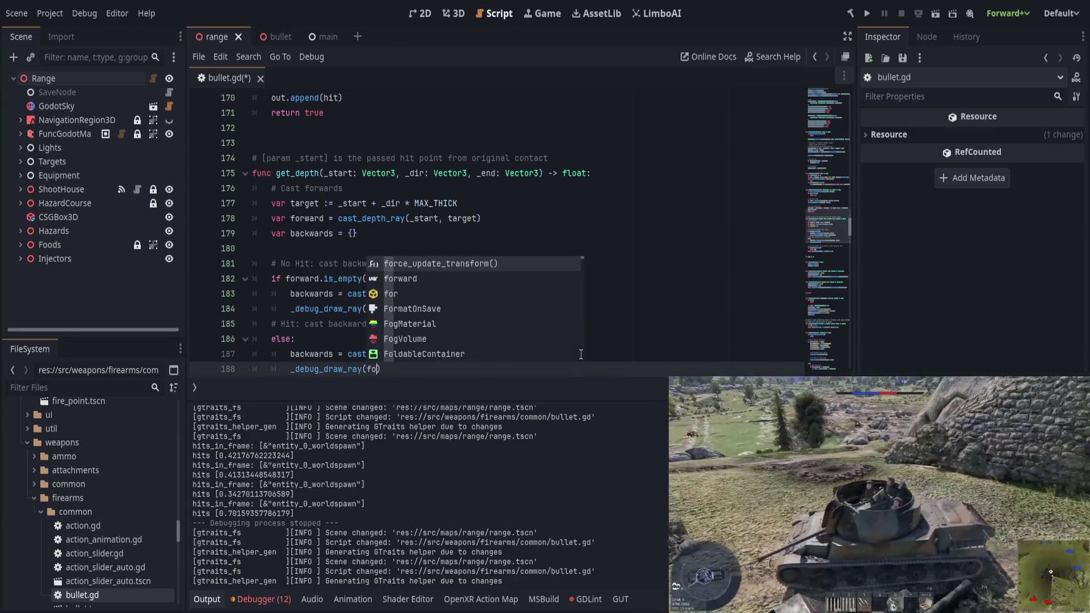
text(rd.position, )
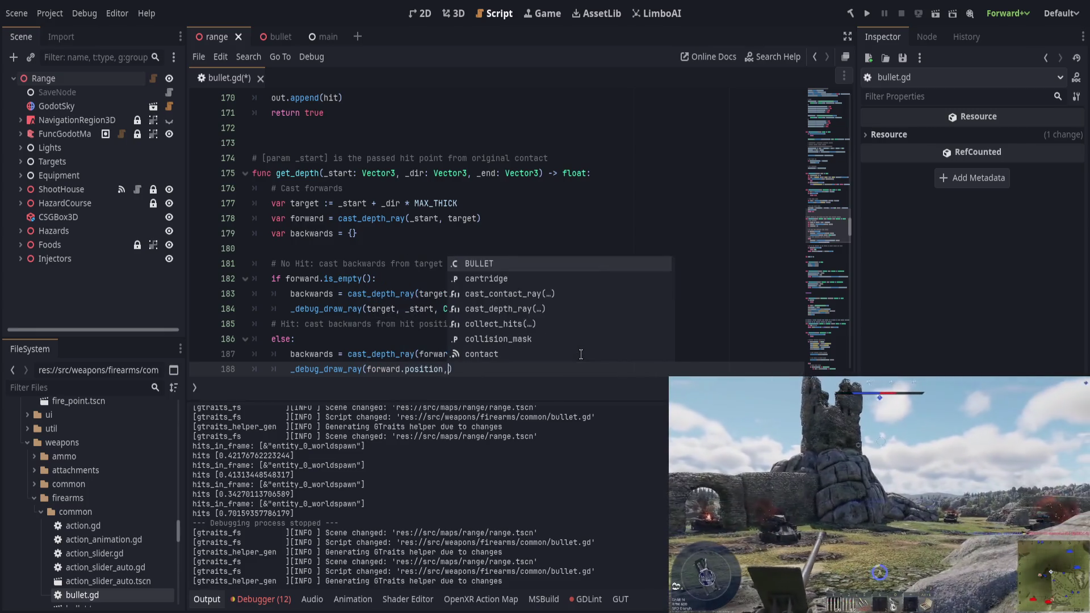
text(_start, )
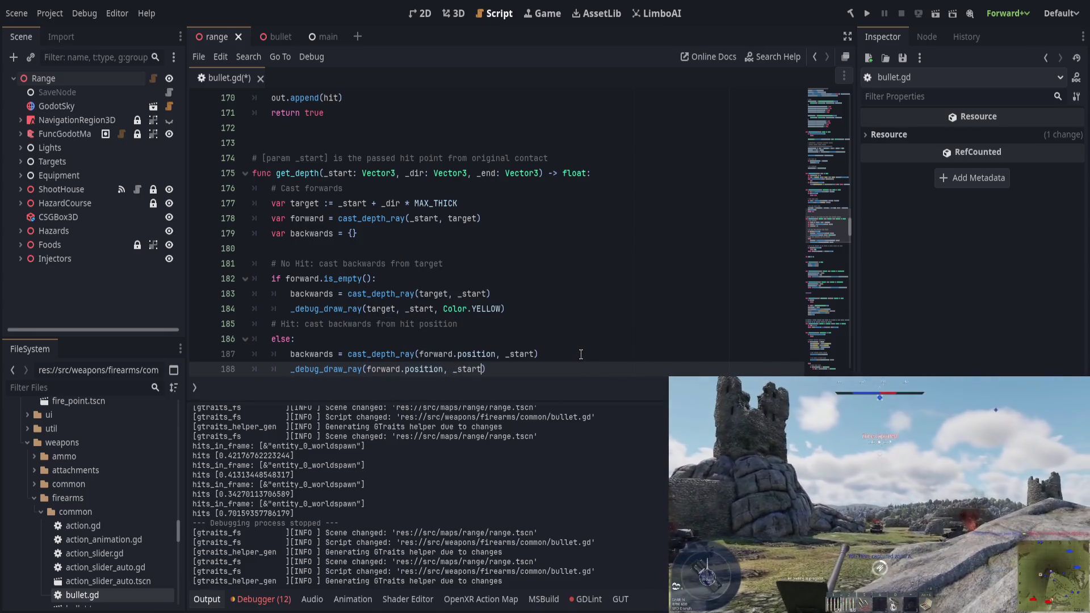
text(Color)
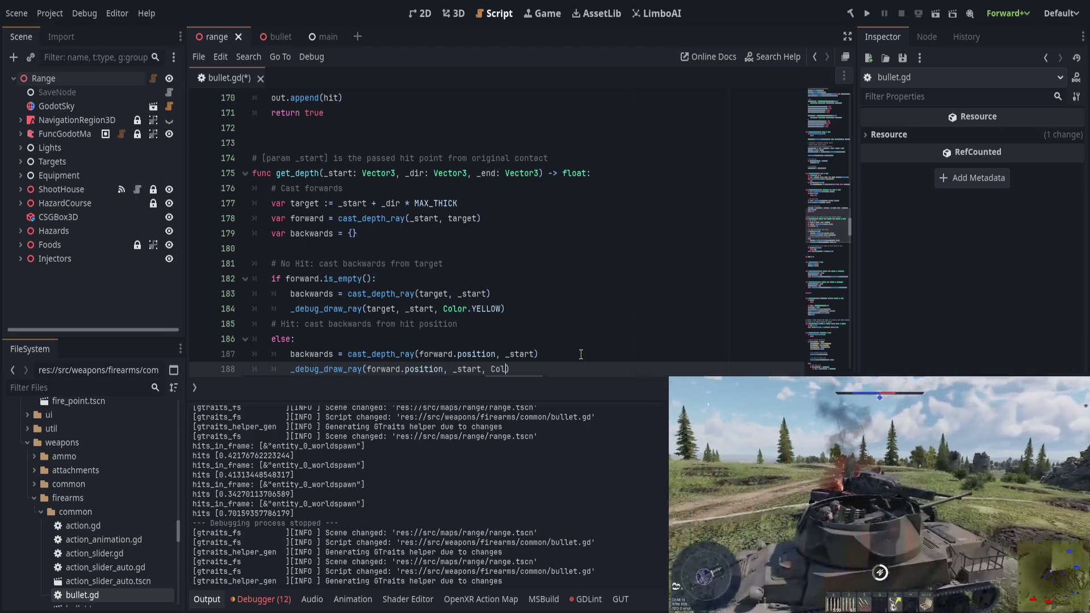
text(.BLUE)
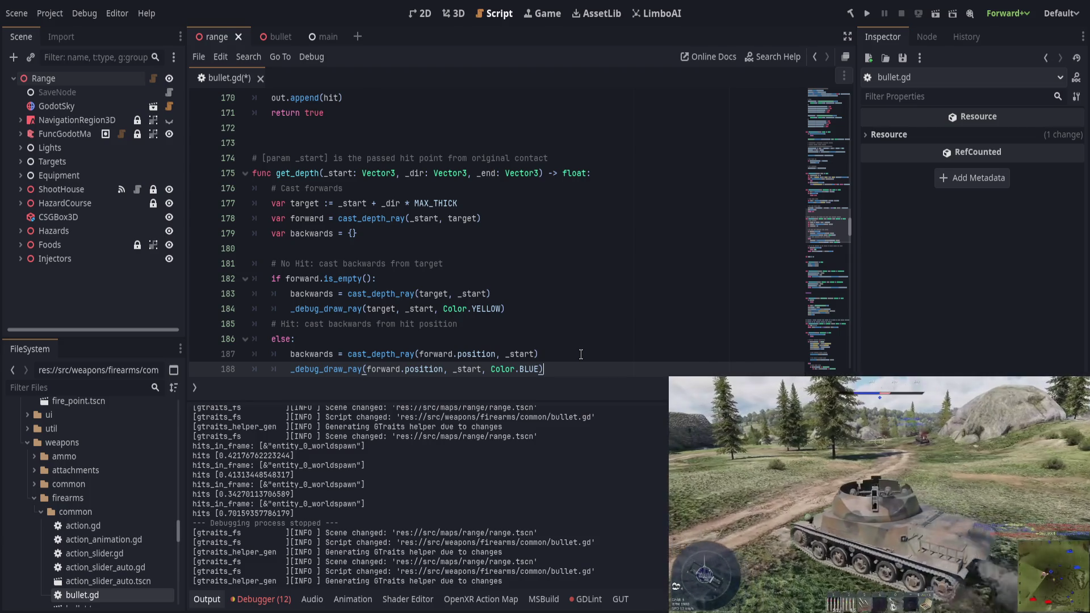
Move the caret through lines 182–188 to check the new debug ray calls
scroll(498, 329, down, 2)
click(570, 257)
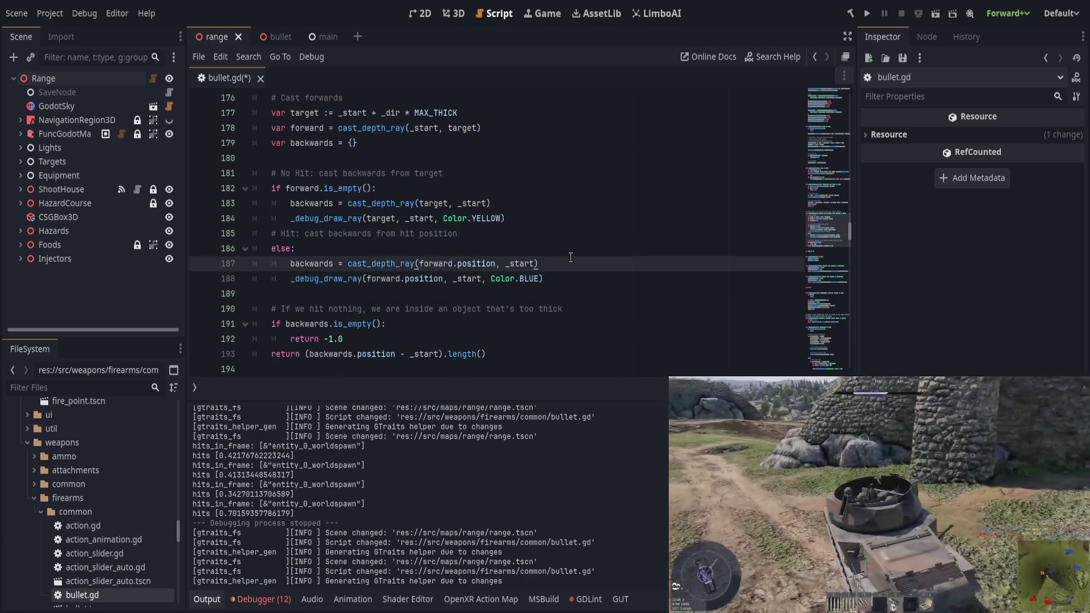
click(474, 282)
click(570, 263)
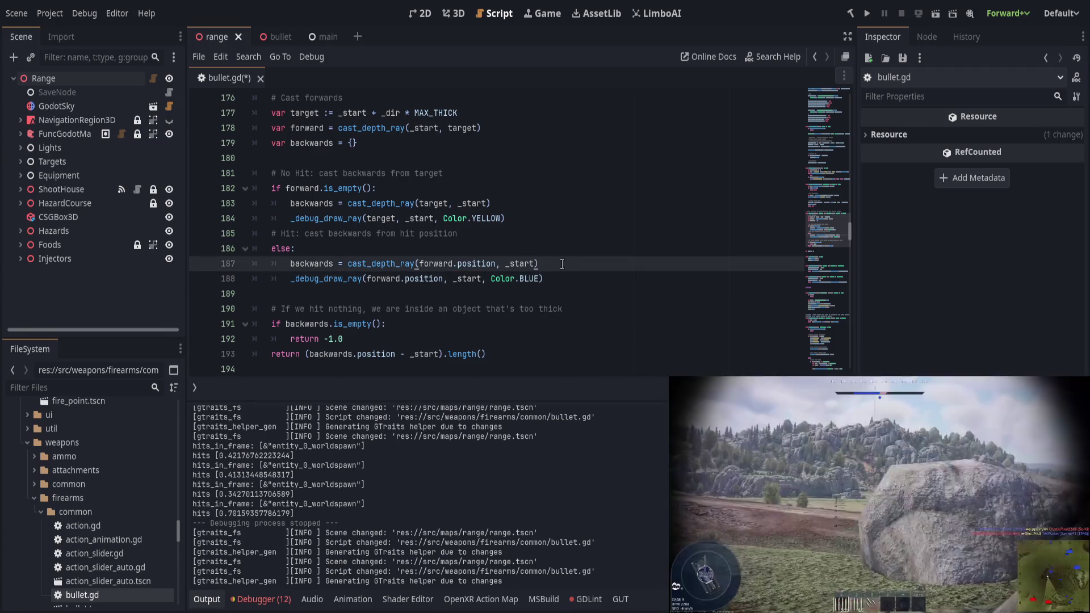
click(575, 283)
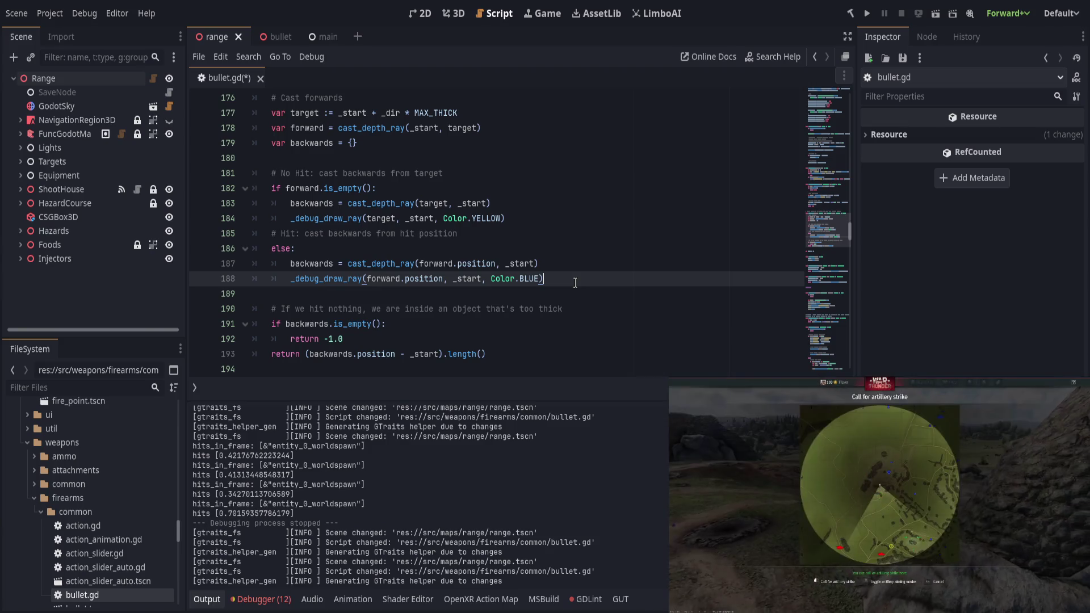
click(578, 265)
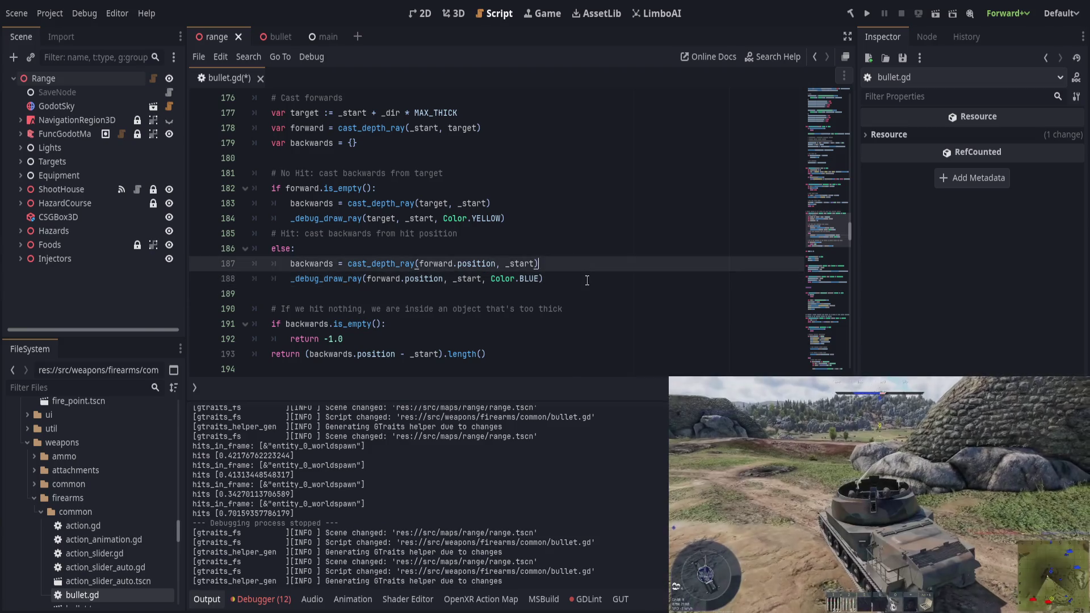
click(587, 279)
click(586, 267)
click(586, 279)
click(586, 267)
click(585, 280)
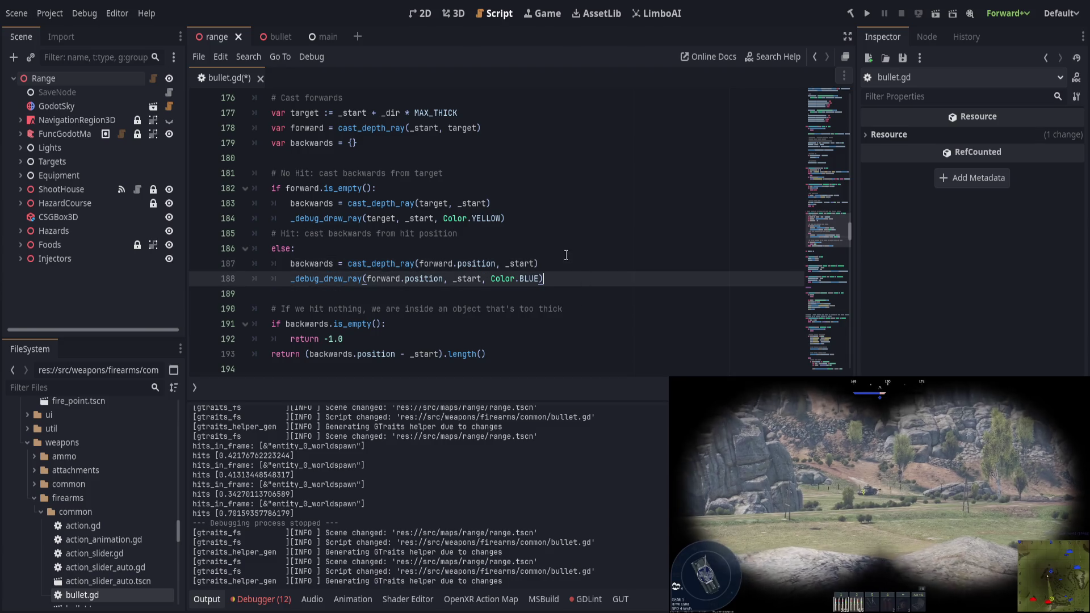
scroll(566, 255, up, 2)
click(540, 272)
key(Up)
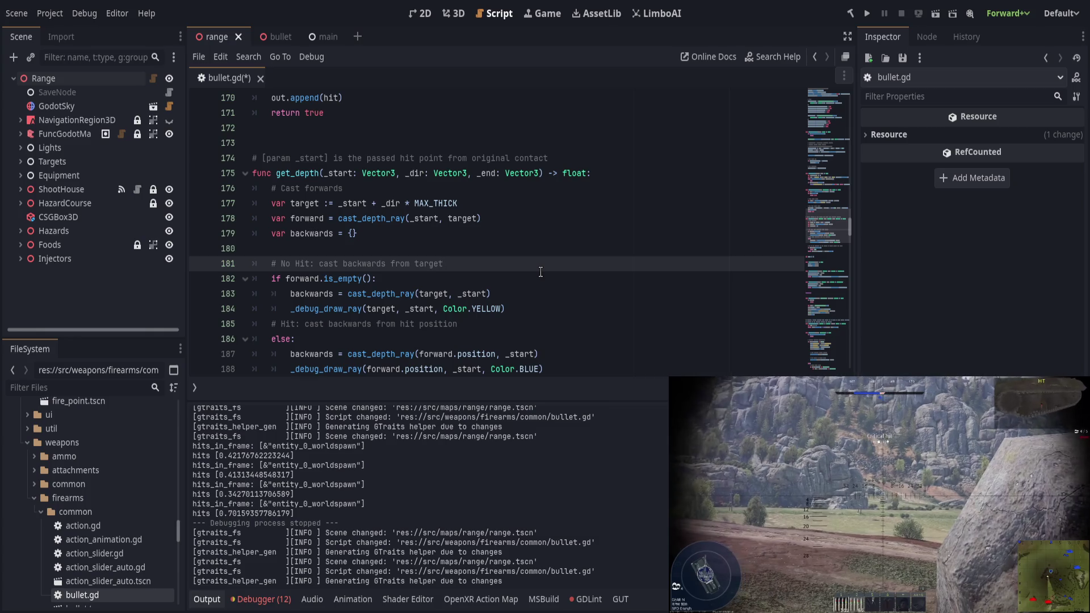
Declare var _new_start := Vector3.ZERO and set _new_start = target in the no-hit branch
key(Return)
text(var _)
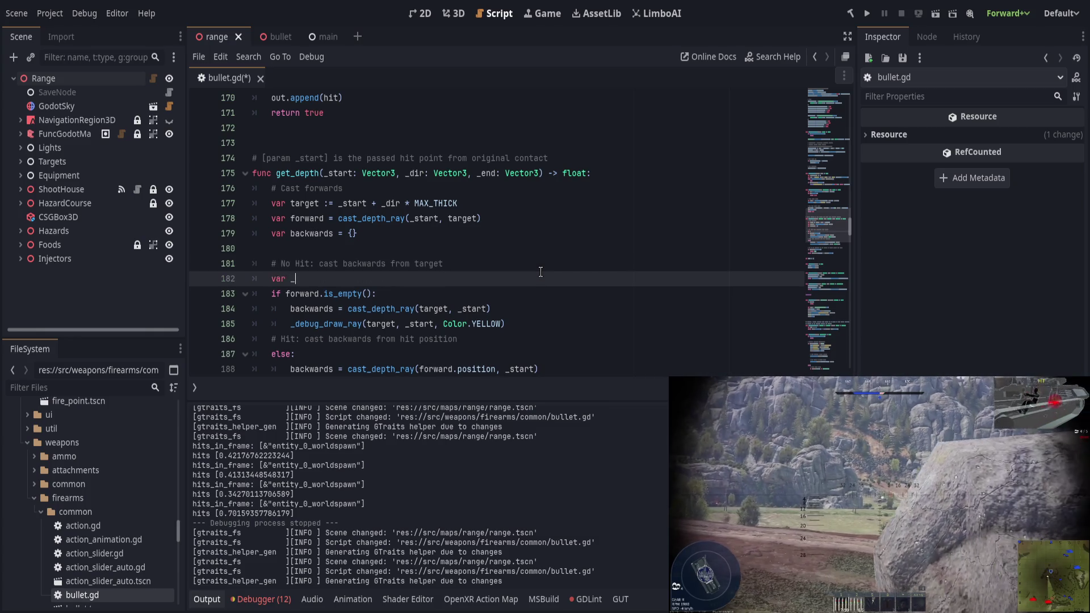
text(new_start)
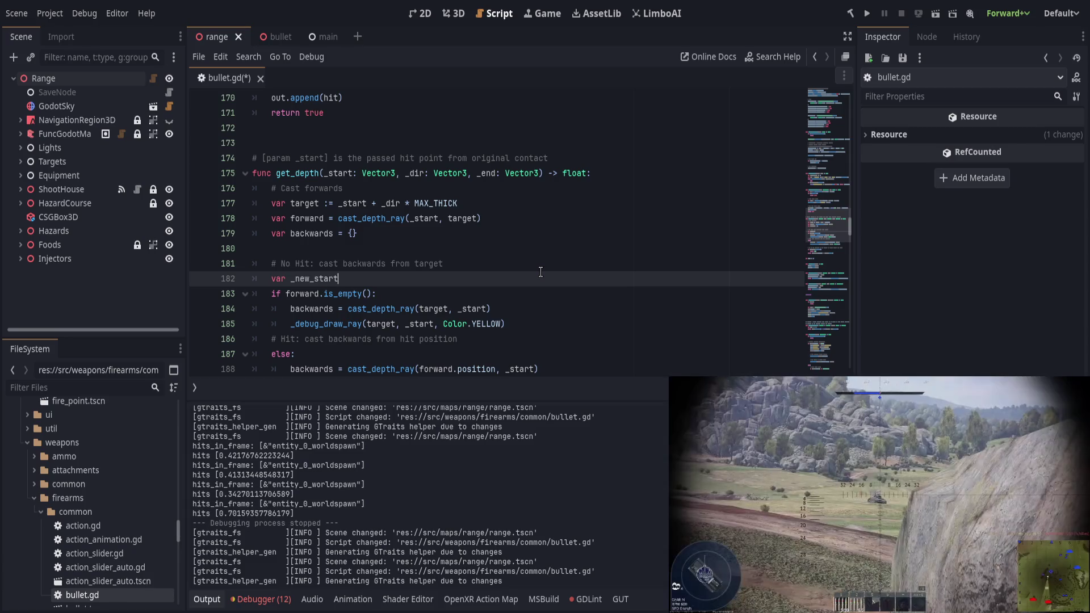
text( := Vec)
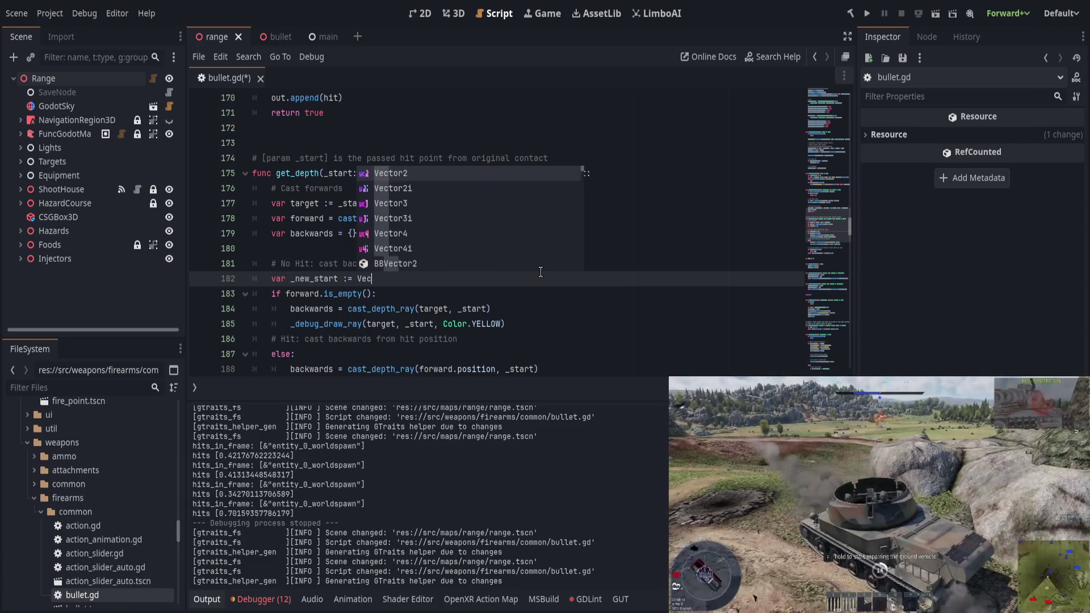
text(tor3.ZERO)
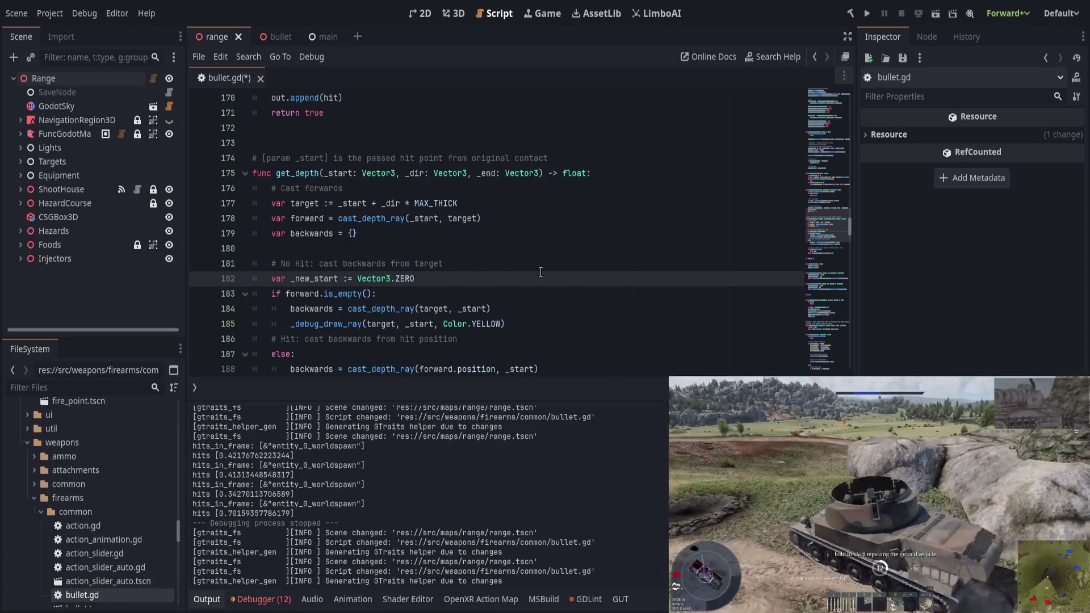
scroll(315, 240, down, 1)
double_click(316, 235)
key(ctrl+c)
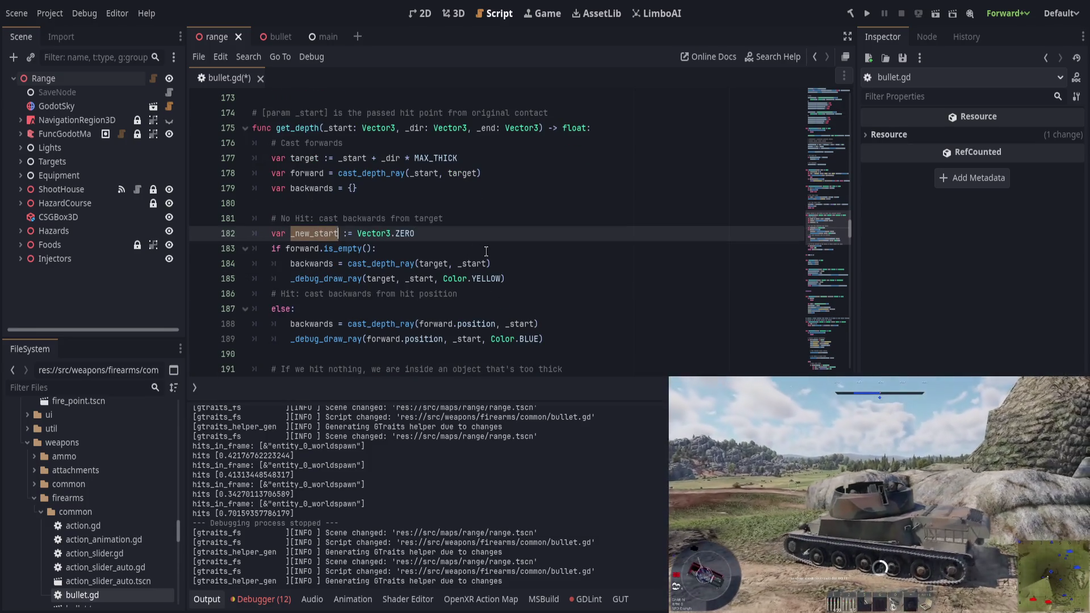
click(443, 250)
key(Return)
key(ctrl+v)
text(= target)
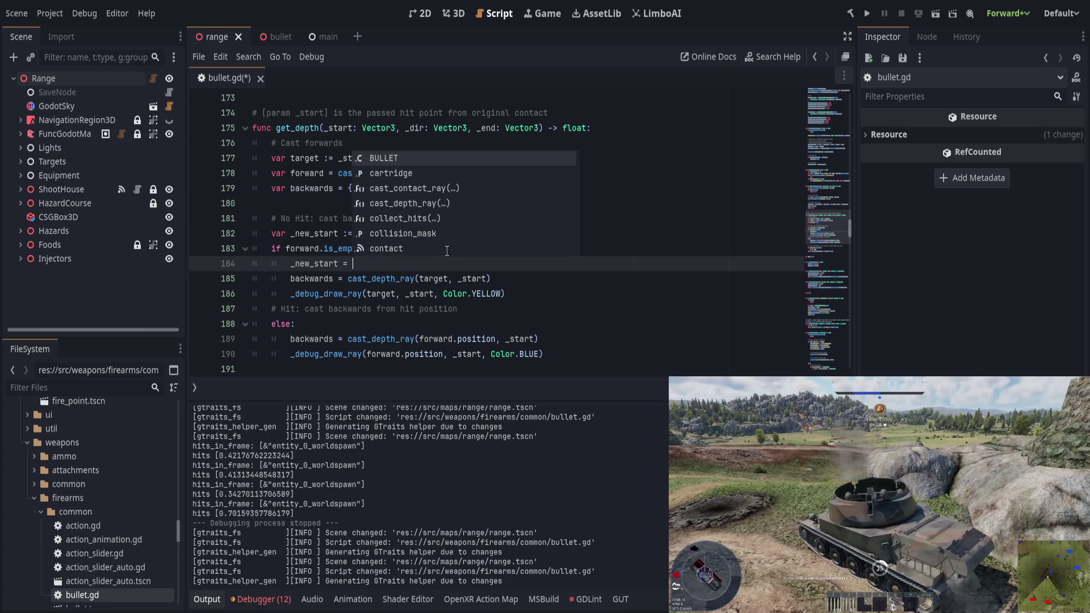
key(Escape)
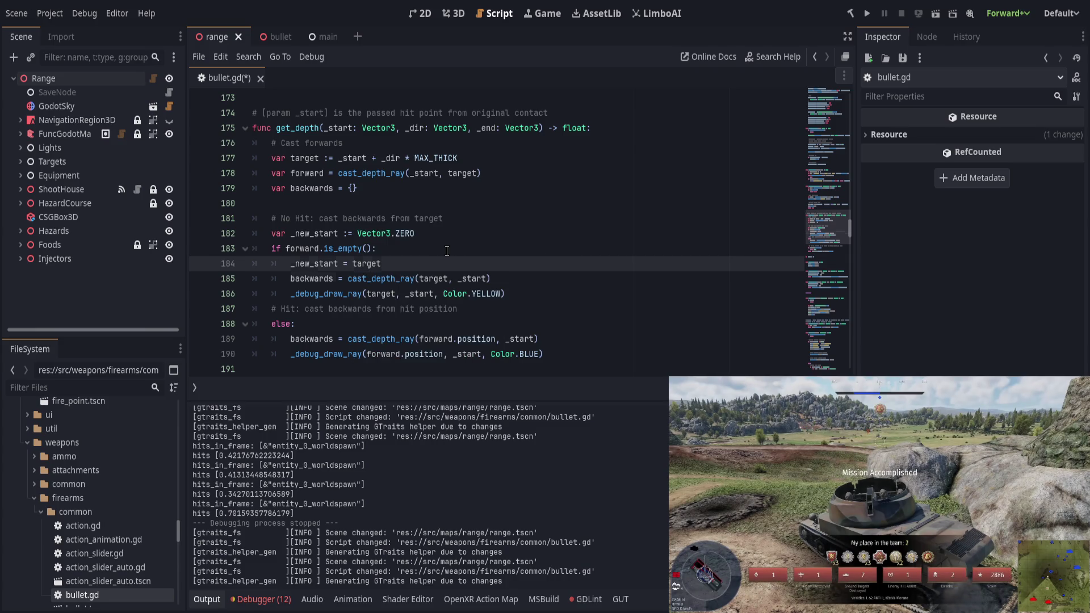
key(Down)
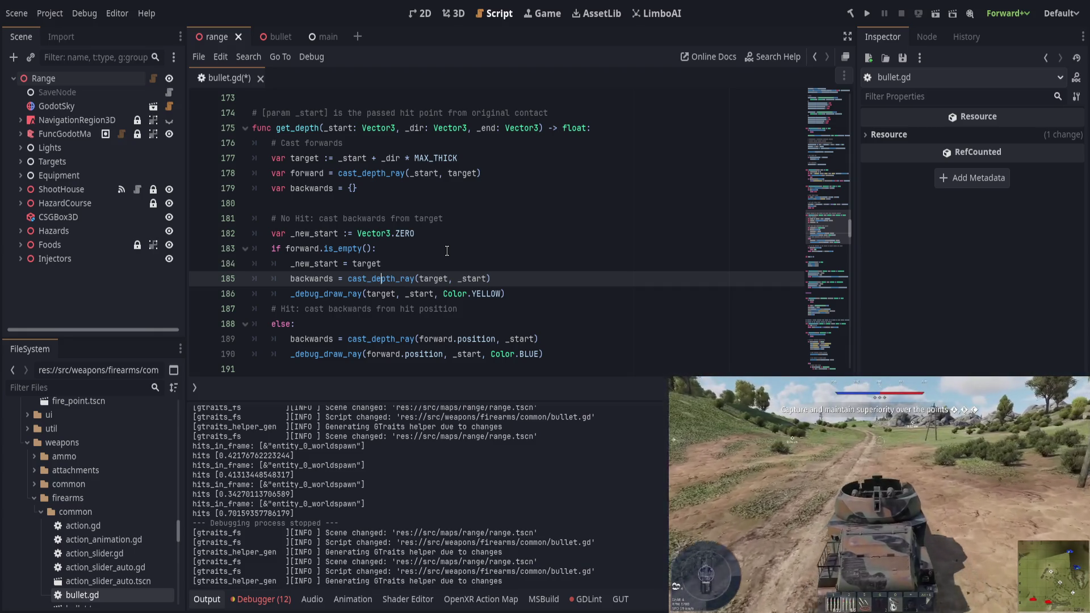
Move the no-hit cast lines under the else branch and add a _new_start line
key(ctrl+shift+k)
key(ctrl+shift+k)
key(Down)
key(Down)
key(Up)
key(Return)
text(_debug_draw_ray(target, _start, Color.YELLOW))
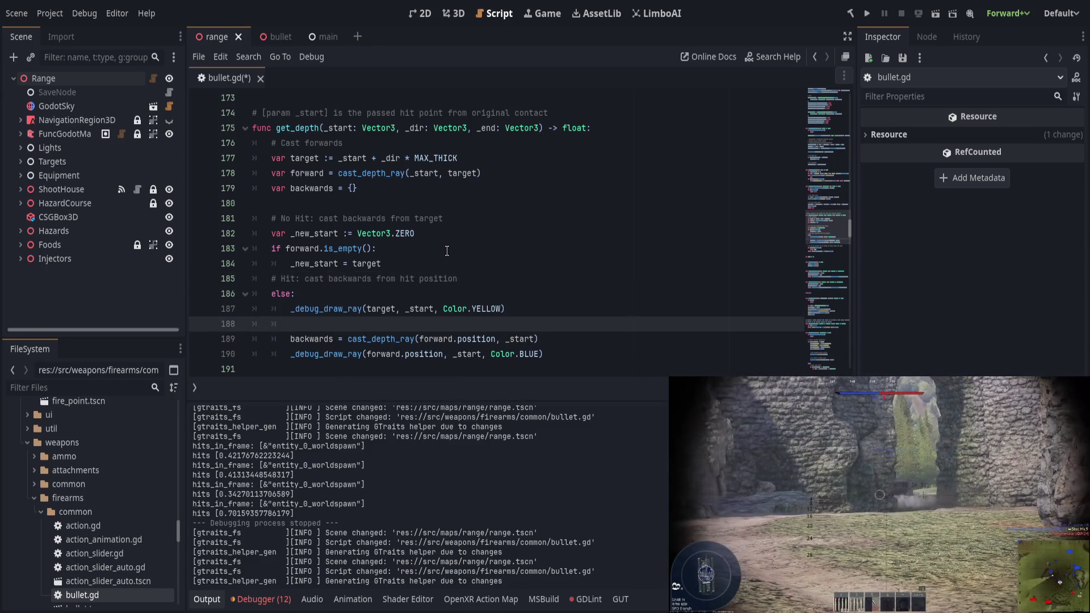
key(ctrl+z)
text(_new_start)
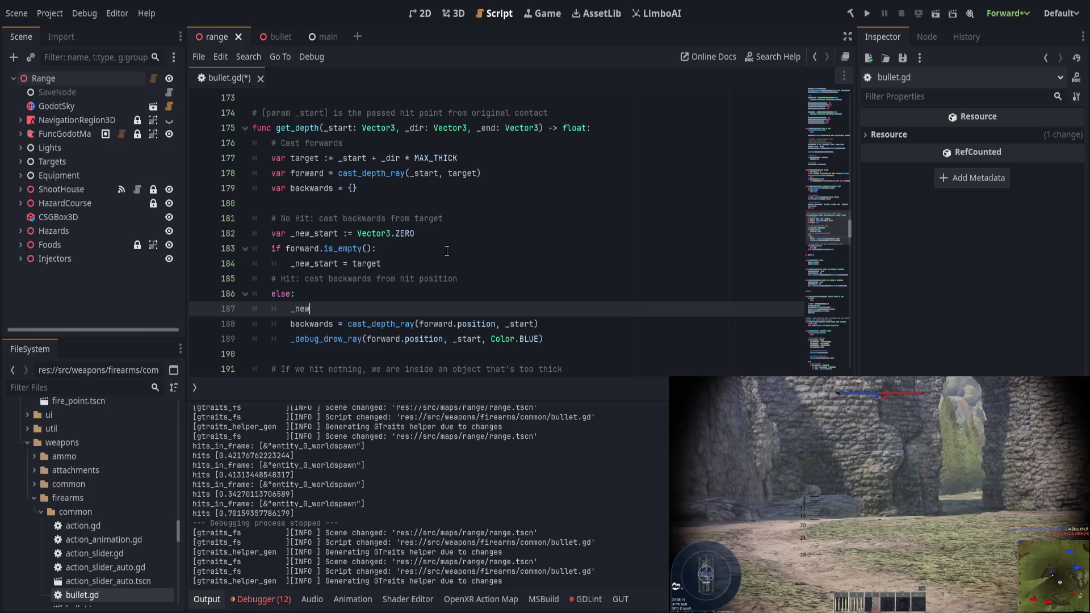
Rename _new_start to new_start and set it to forward.position under else
click(294, 233)
key(BackSpace)
key(Down)
key(Down)
key(Delete)
key(Down)
key(Down)
key(Down)
key(Delete)
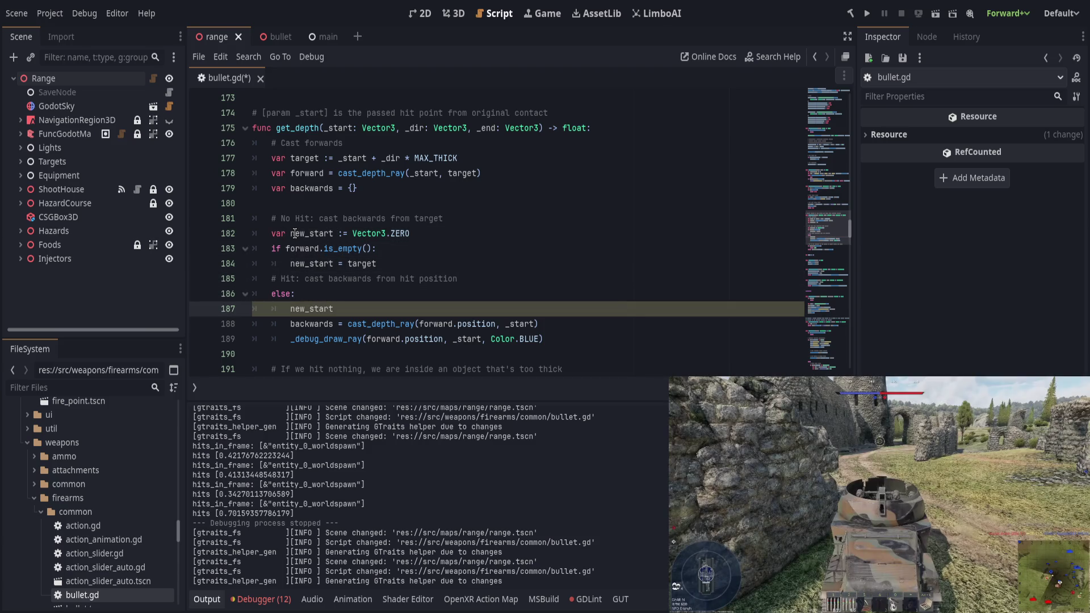
text( = forward.position)
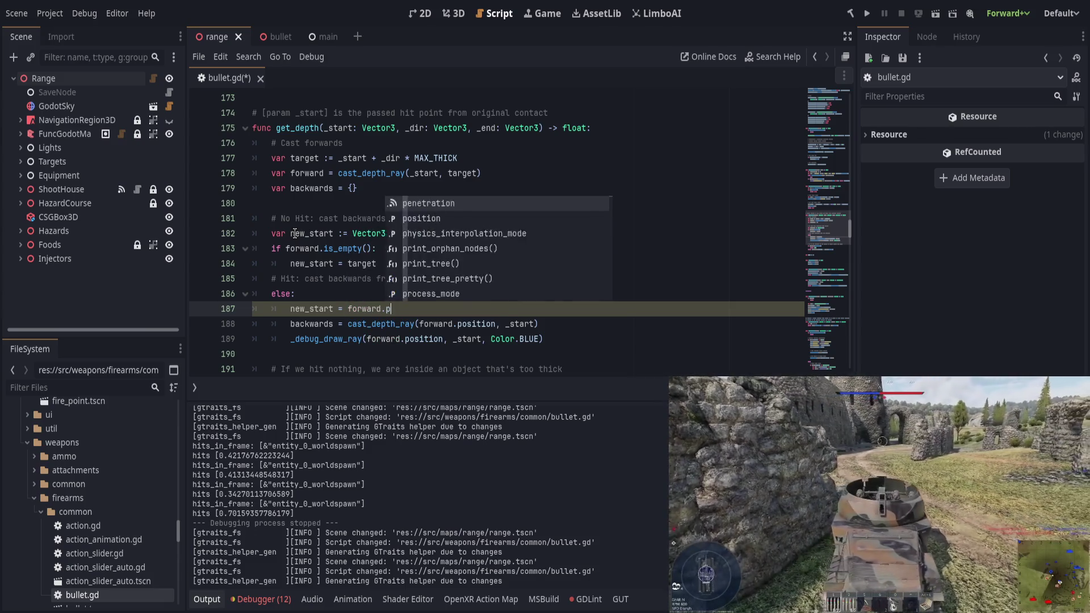
key(Escape)
Delete the old backwards cast and blue ray lines under else, then run the game
key(Down)
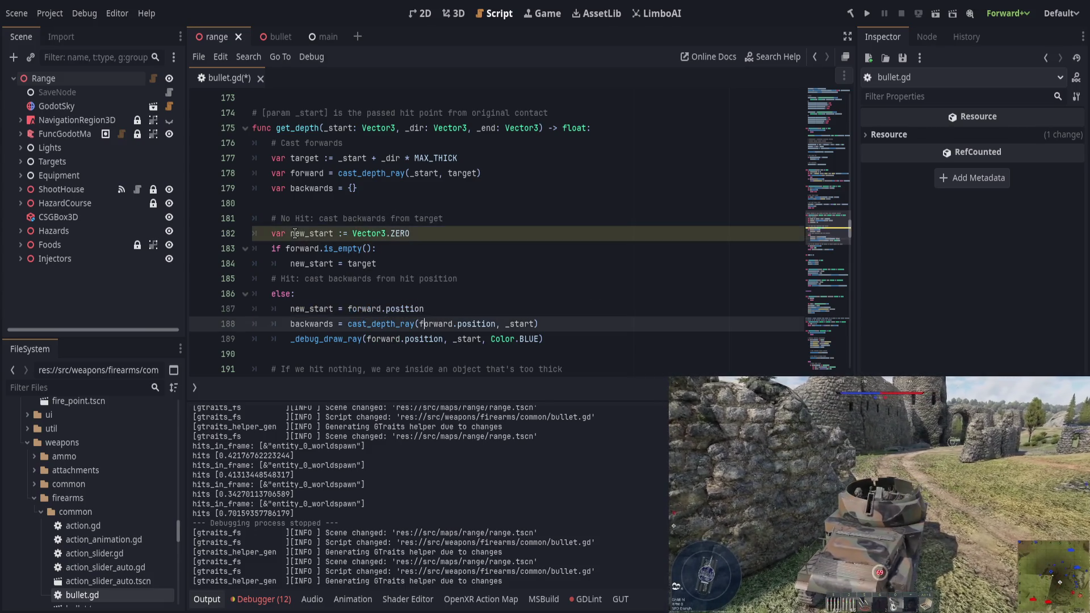
key(ctrl+shift+k)
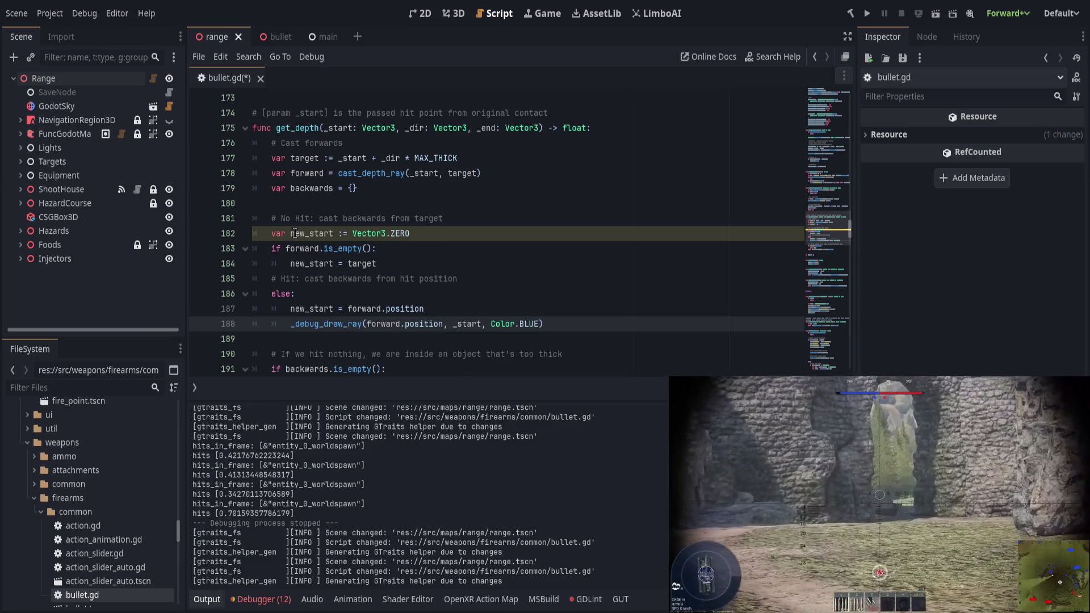
key(ctrl+shift+k)
key(F5)
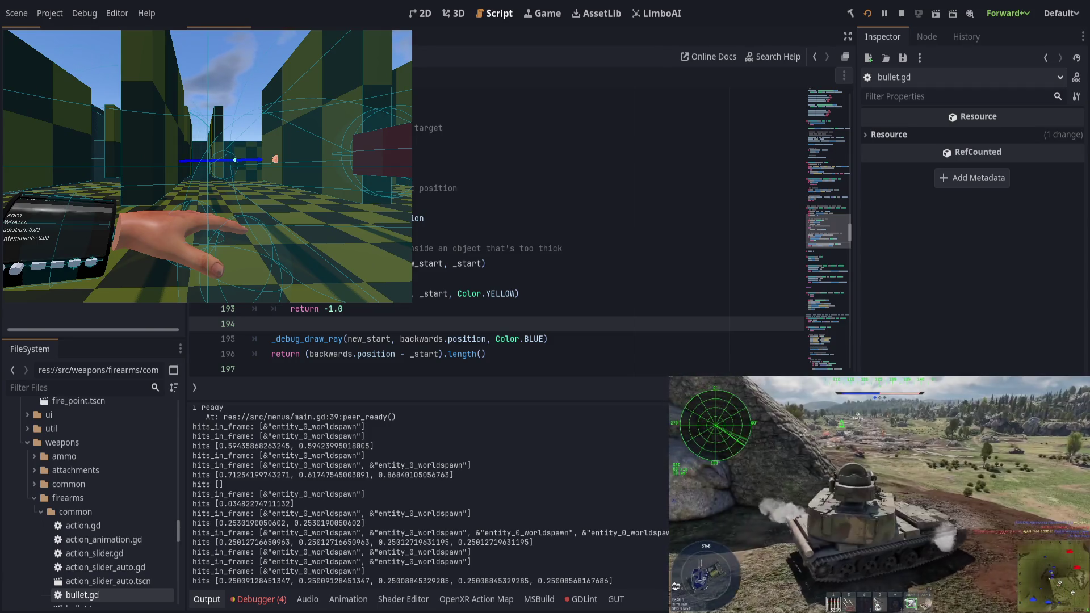
click(443, 264)
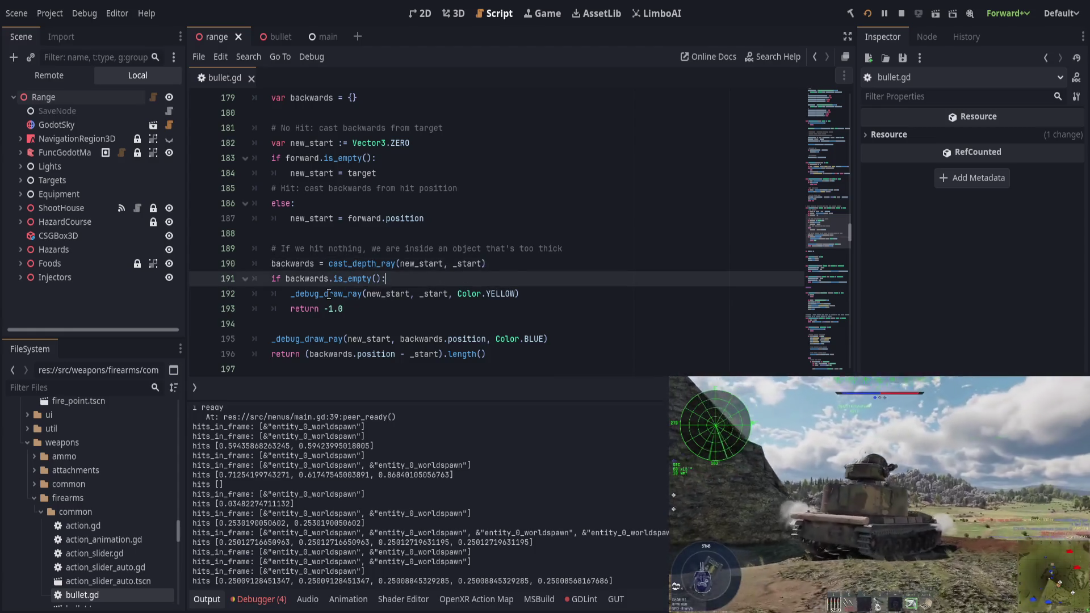
Make backwards.position the first argument of the blue ray call on line 195
double_click(329, 294)
double_click(313, 339)
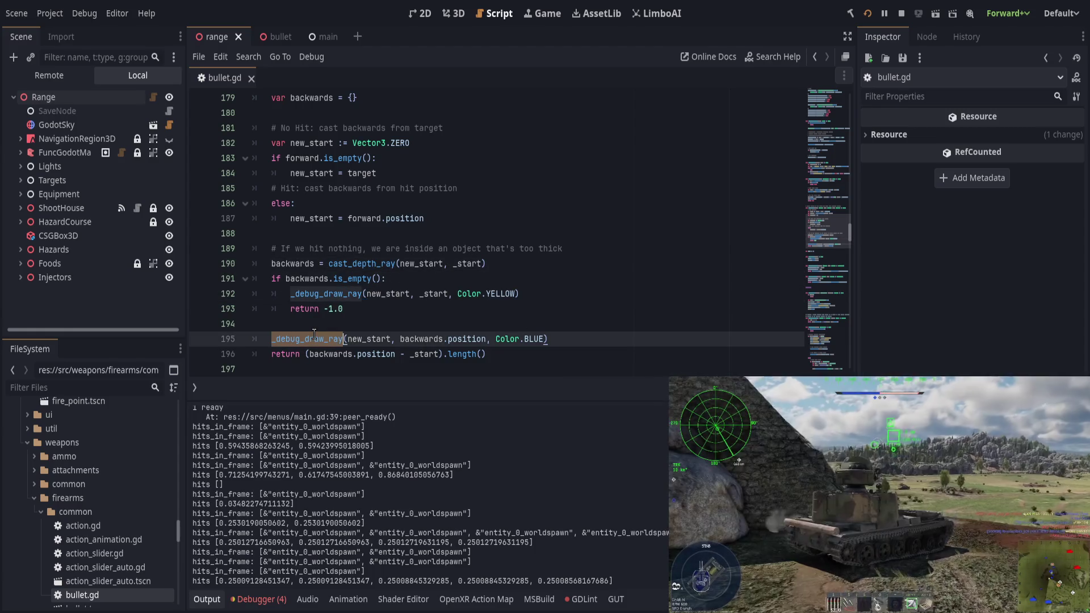
double_click(363, 339)
scroll(477, 253, up, 1)
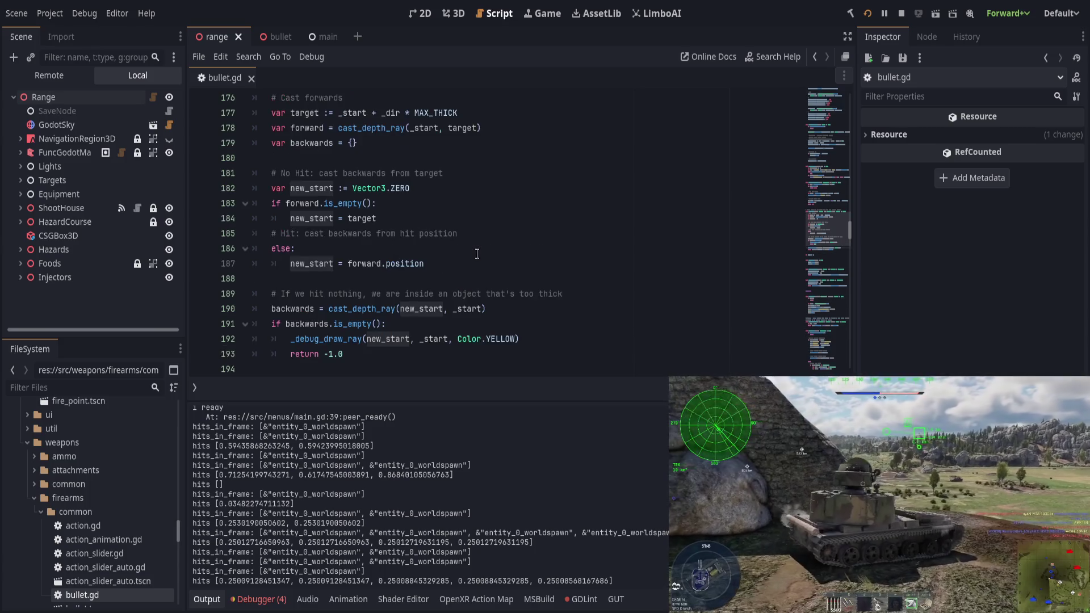
scroll(477, 254, down, 1)
triple_click(424, 339)
click(452, 339)
drag(401, 338, 487, 339)
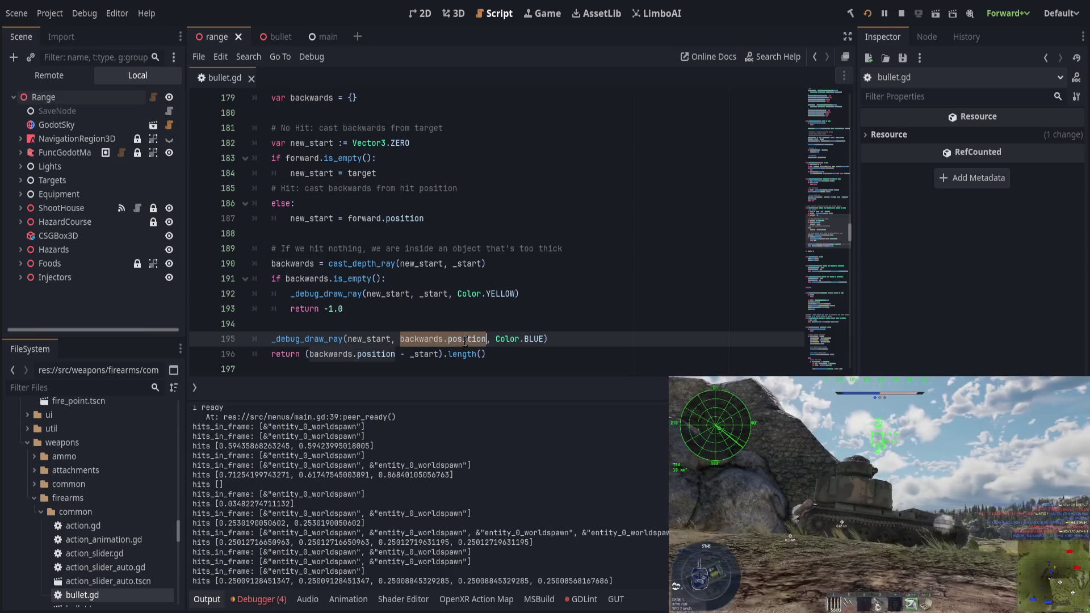
key(ctrl+x)
double_click(364, 339)
key(ctrl+v)
Make _start the second argument of that ray call and save
text(, new)
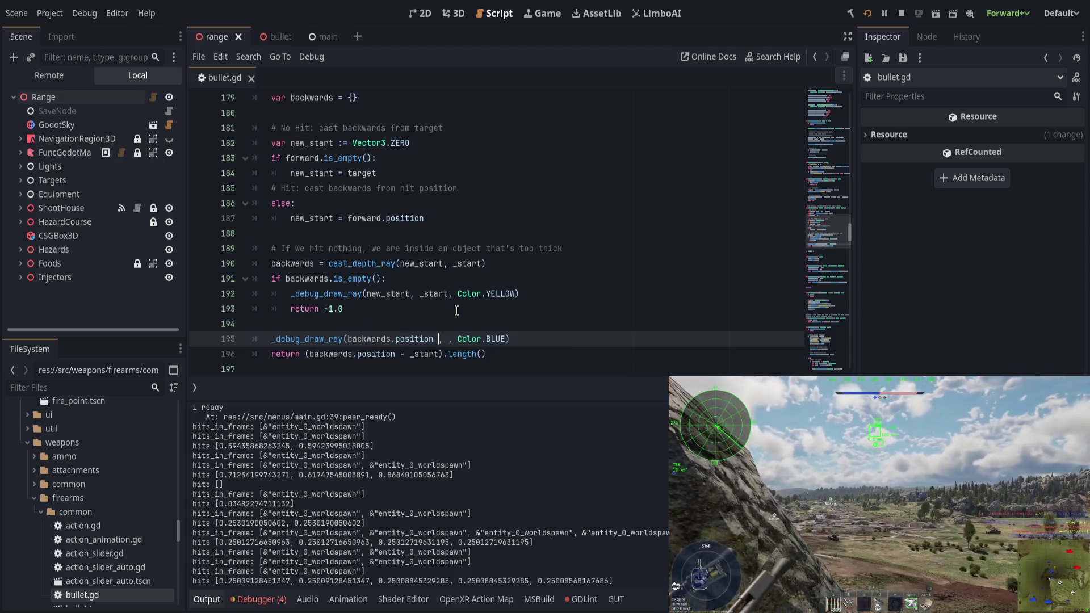
text(_start)
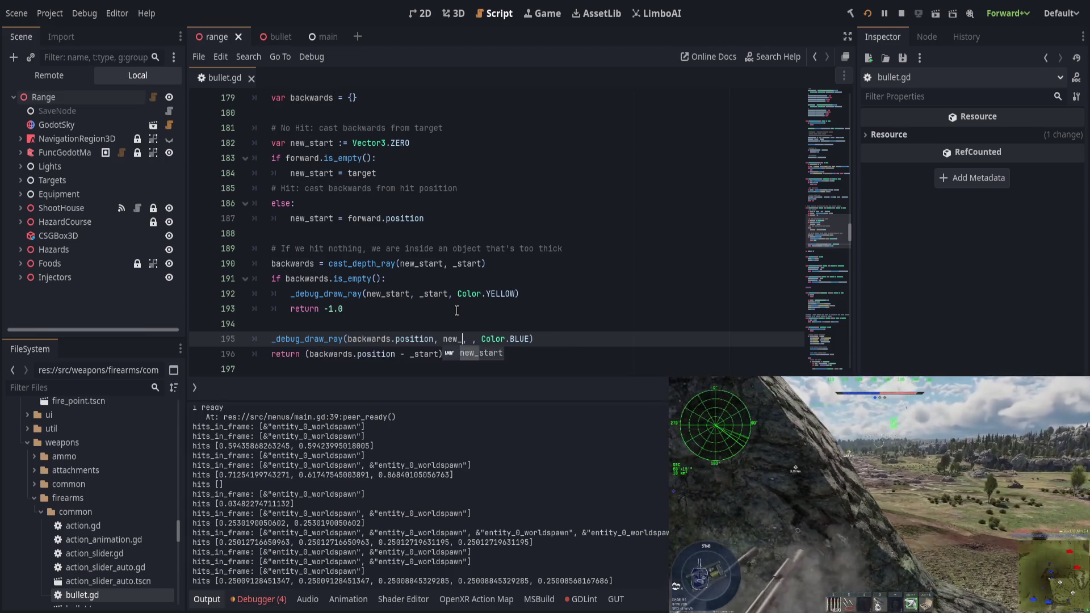
key(BackSpace)
key(BackSpace)
key(BackSpace)
text(_start)
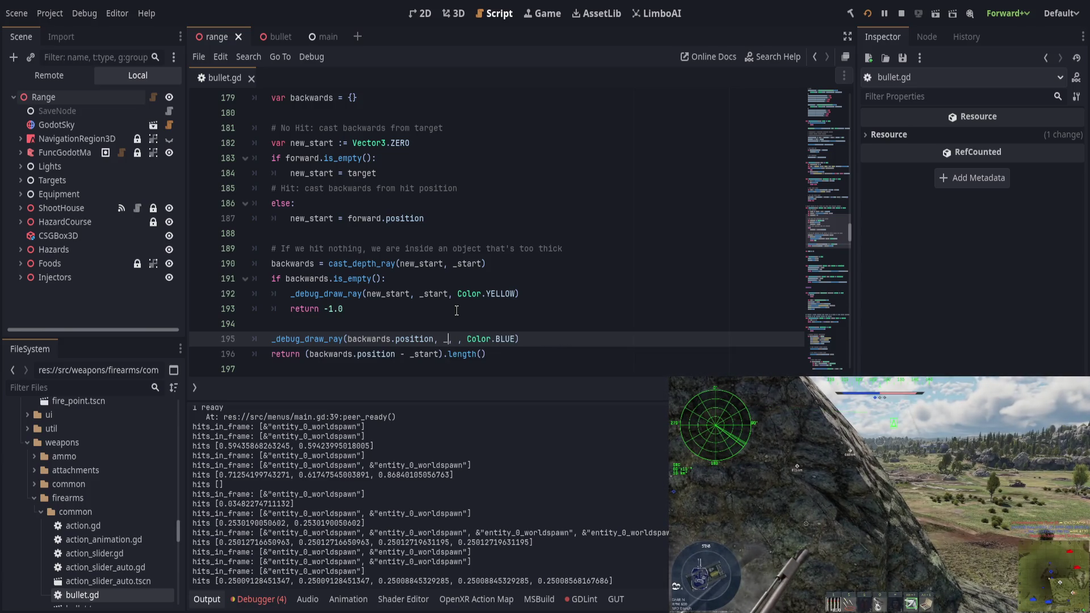
key(Delete)
key(Delete)
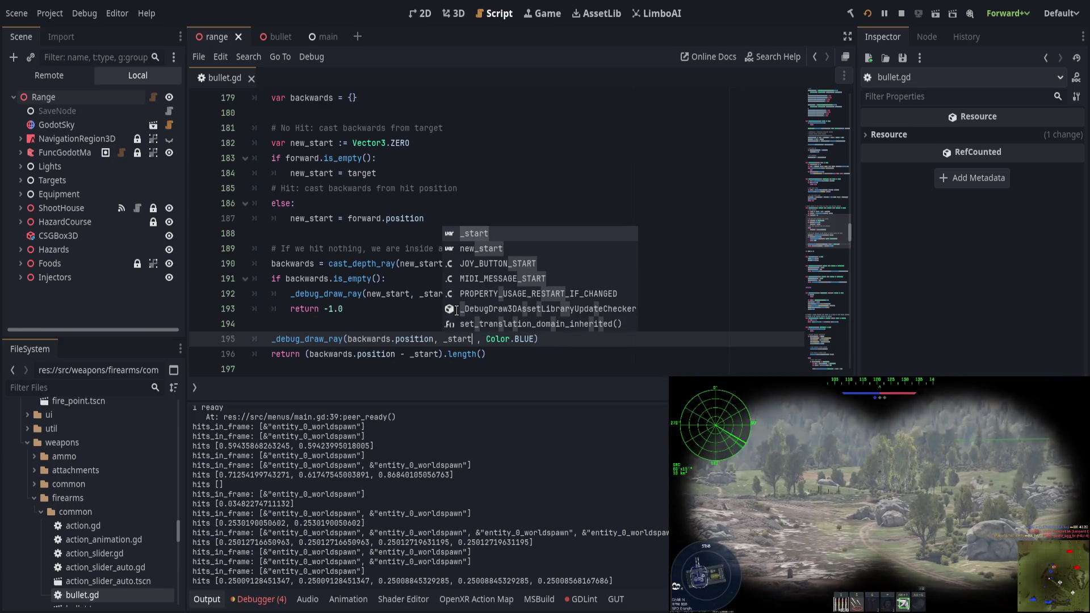
key(Escape)
key(ctrl+s)
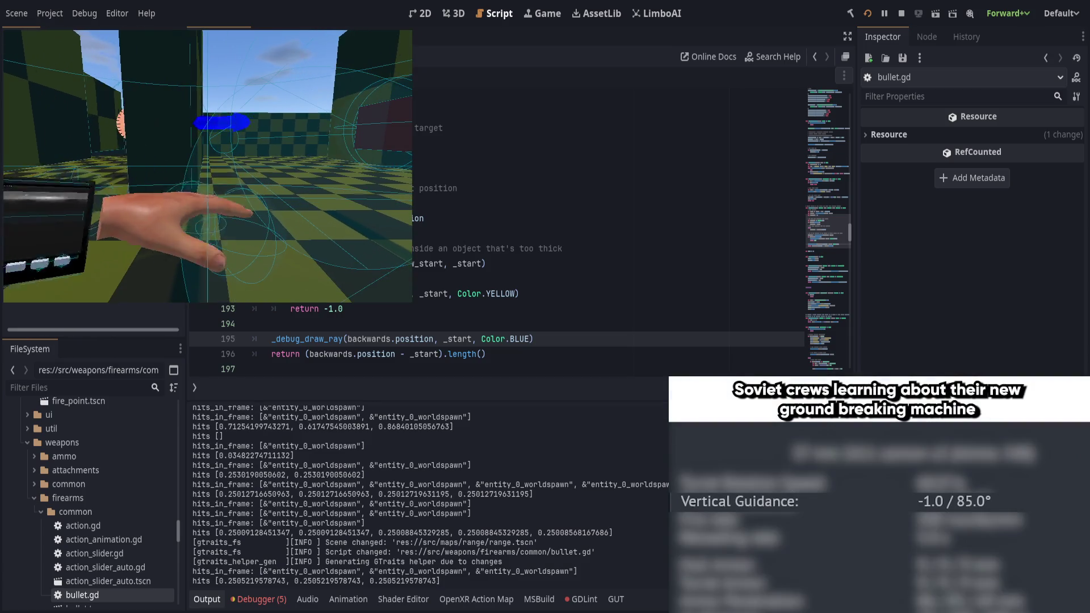
Rewrite the ray arguments as (_start, backwards.position, Color.BLUE) and save
mouse_move(394, 354)
mouse_down()
mouse_move(310, 355)
mouse_move(435, 338)
mouse_up()
key(BackSpace)
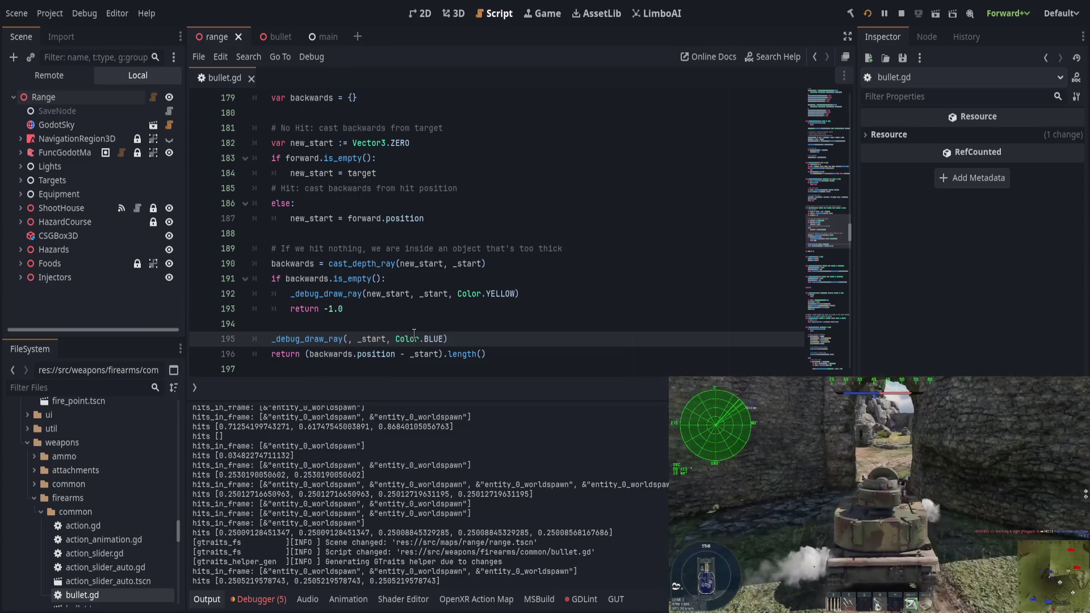
text(_start, backwards.position)
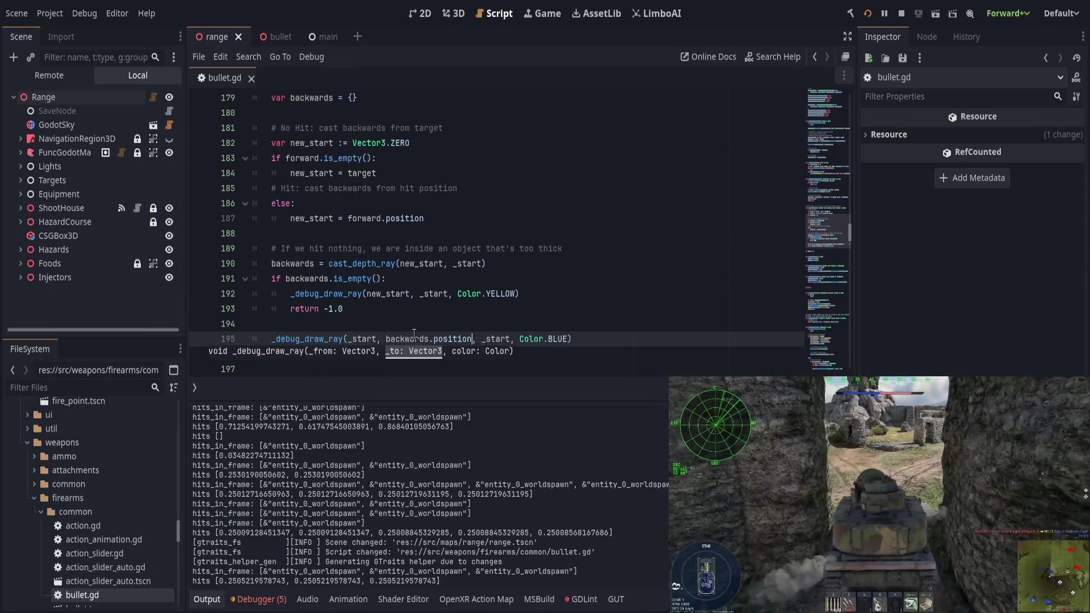
key(ctrl+Delete)
key(ctrl+Delete)
key(ctrl+s)
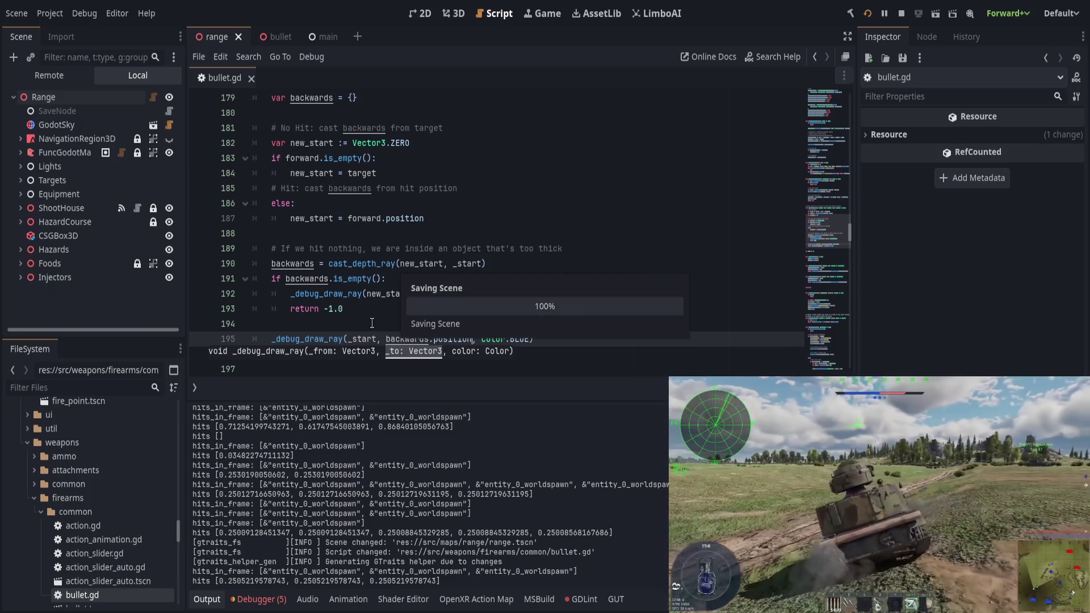
Test-run the game, then replace _start on line 195 with backwards.position
click(381, 311)
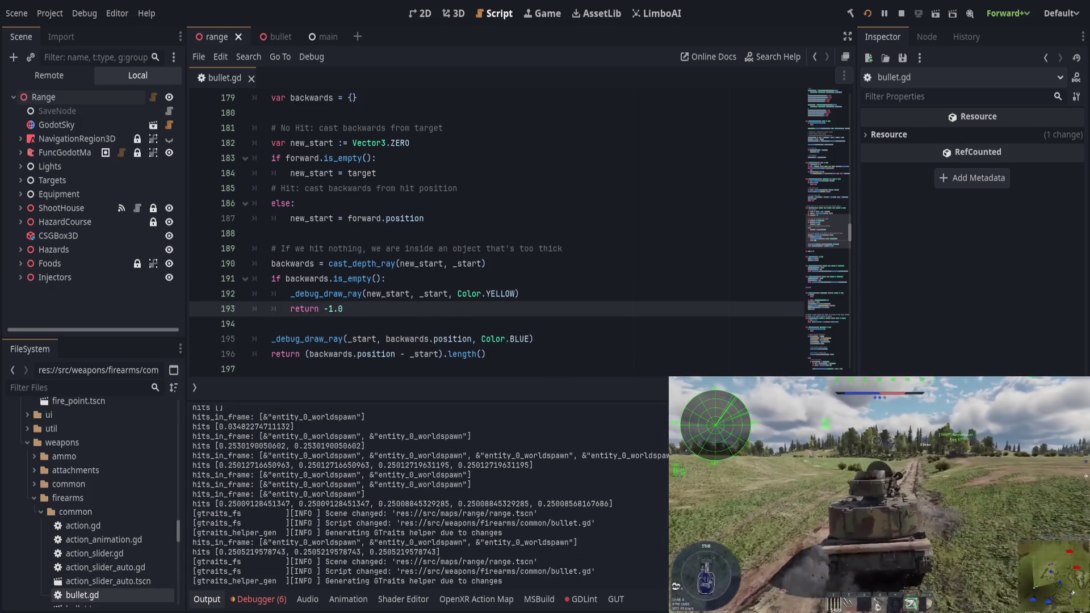
key(alt+Tab)
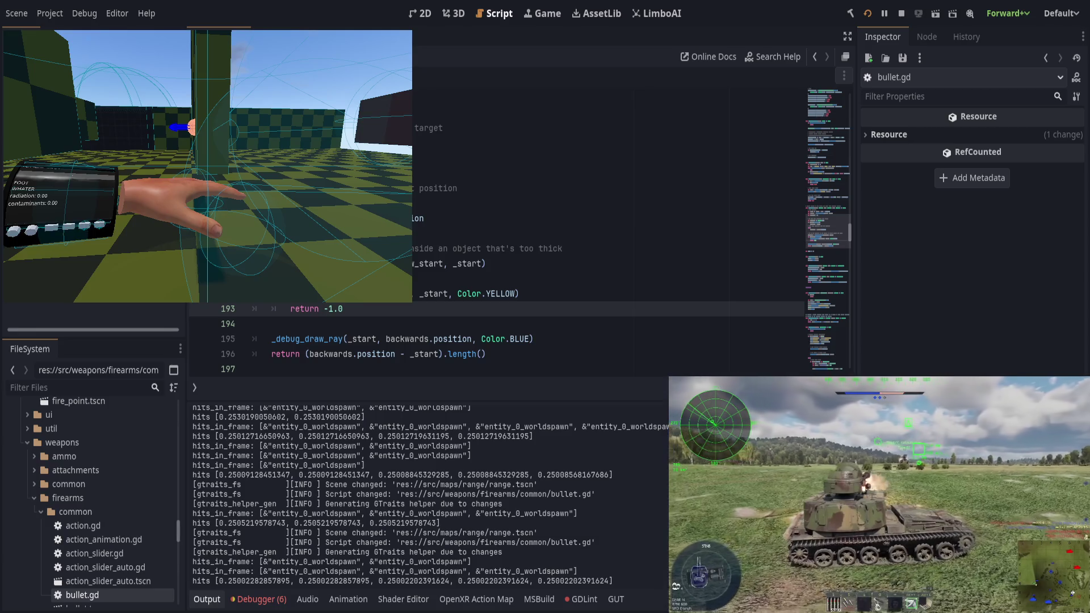
click(545, 299)
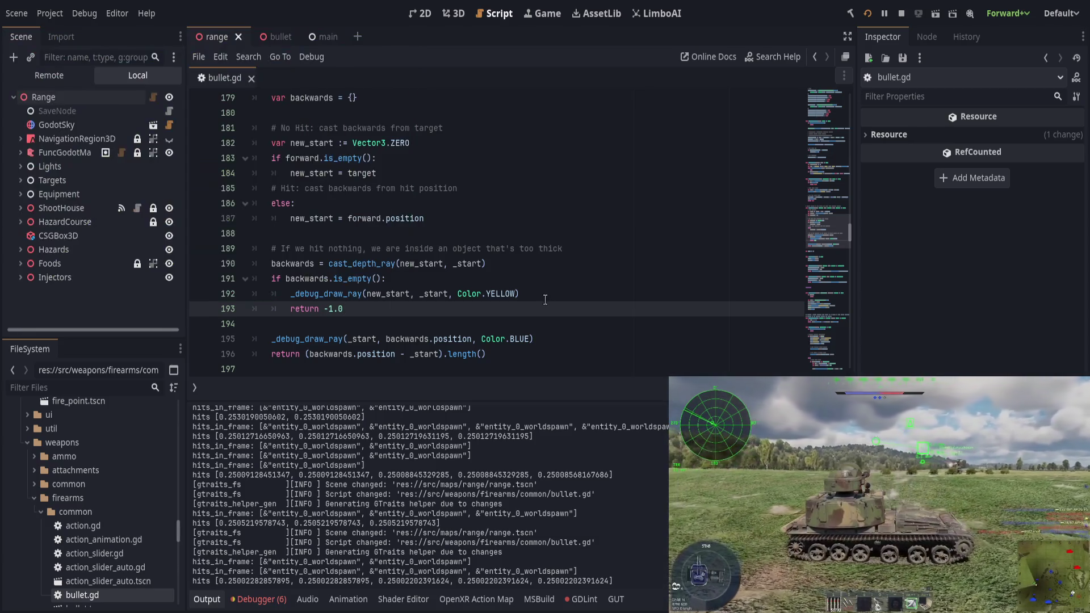
click(361, 336)
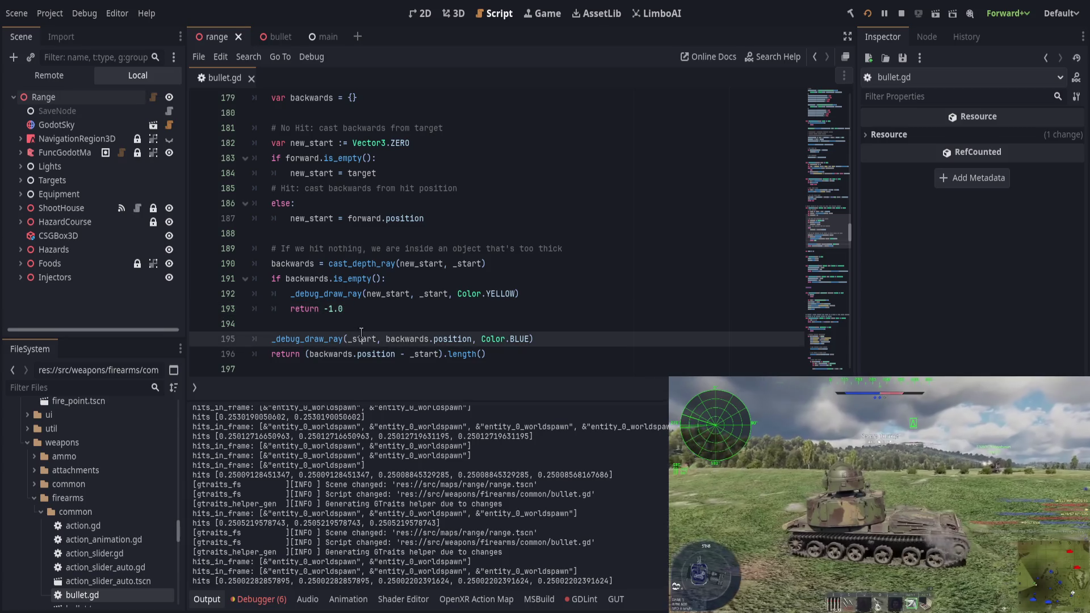
double_click(357, 338)
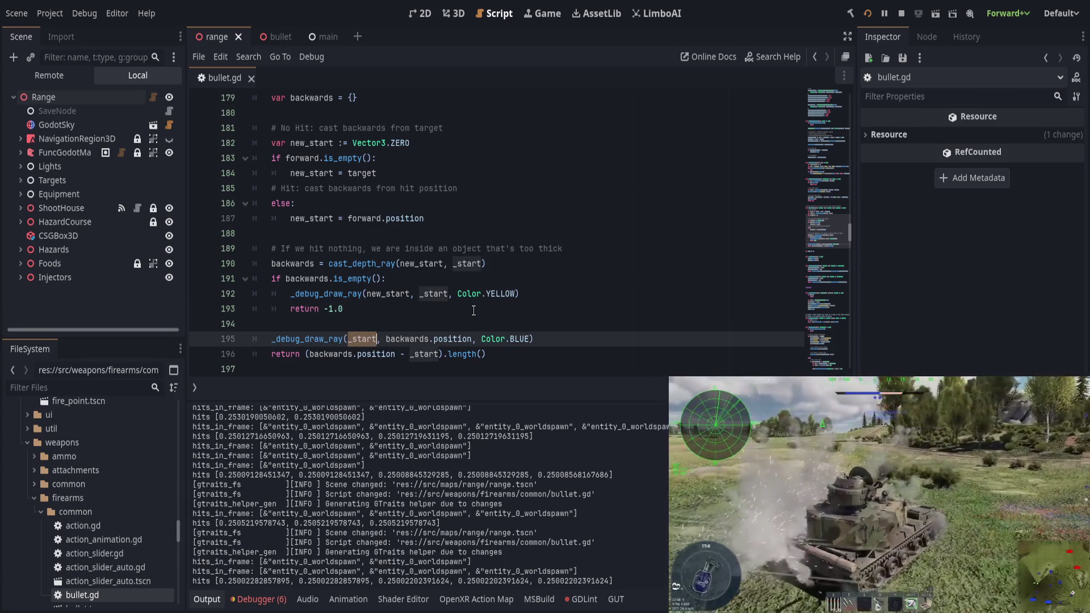
text(backwards.position)
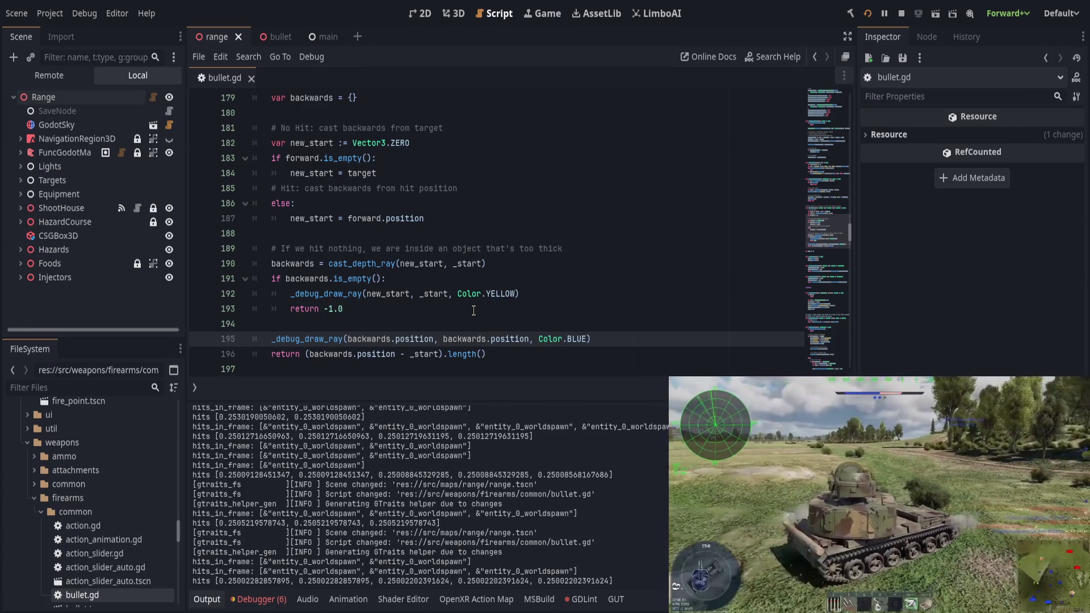
Prefix the ray's second argument with '_start +' and save
key(Right)
key(Right)
text(_start +)
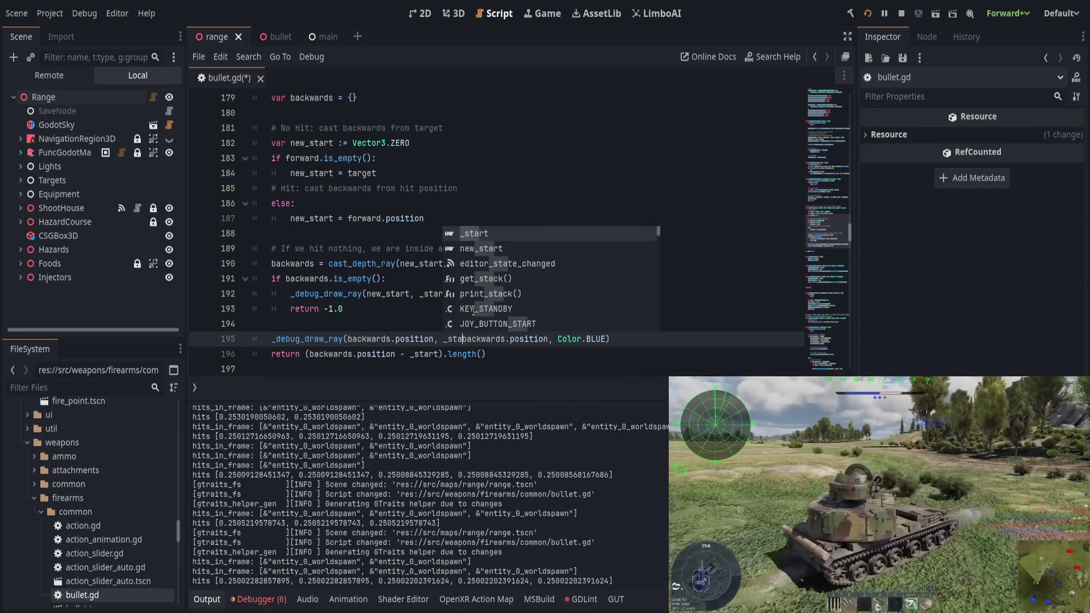
key(ctrl+s)
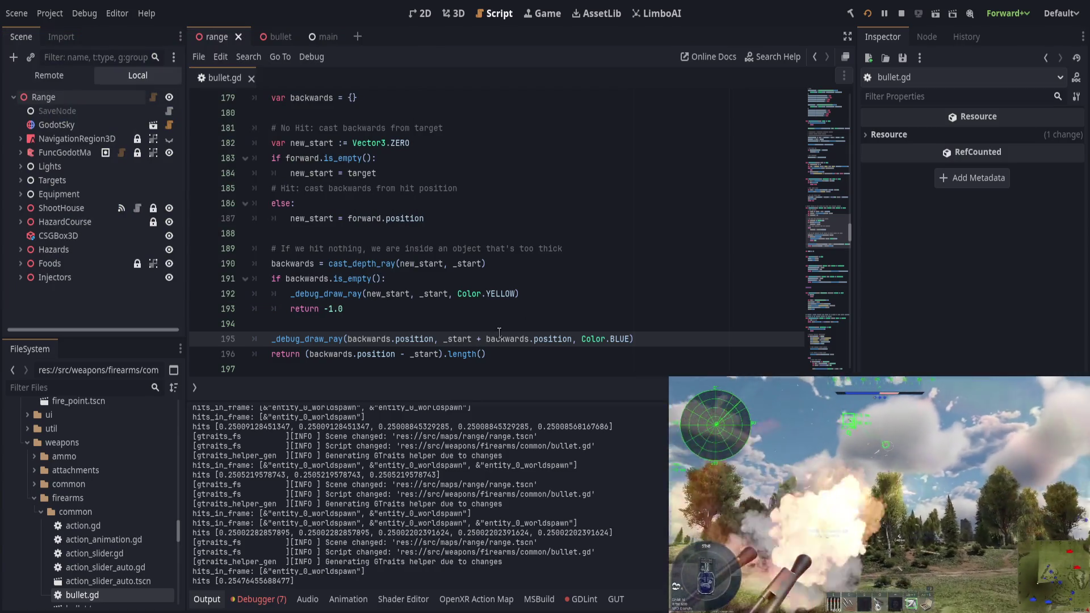
key(ctrl+s)
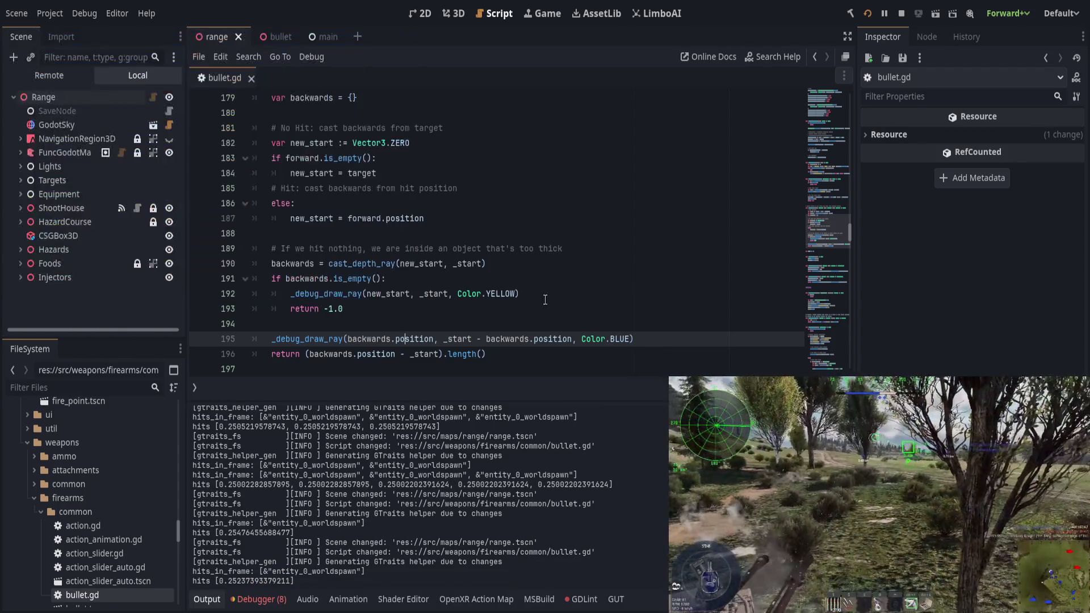
Change that prefix to 'new_start +' and save the script
drag(487, 339, 443, 340)
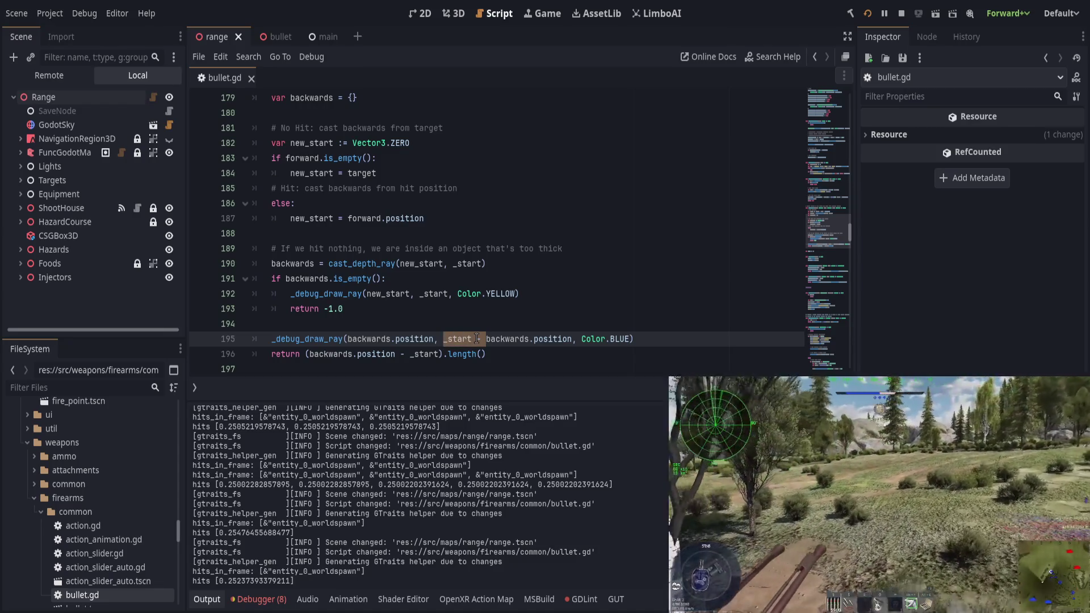
text(new_start +)
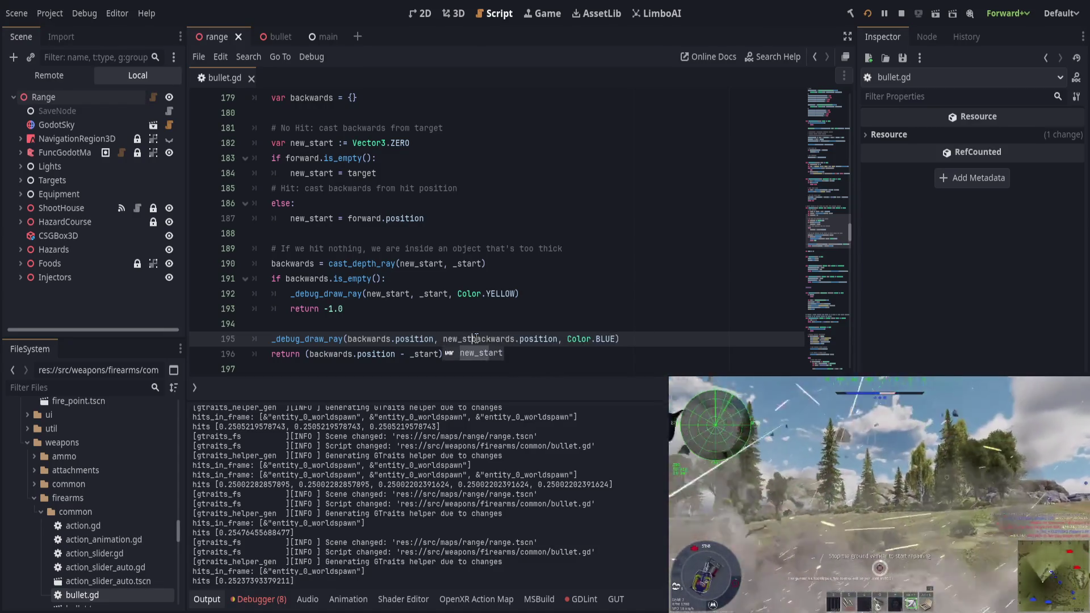
key(ctrl+s)
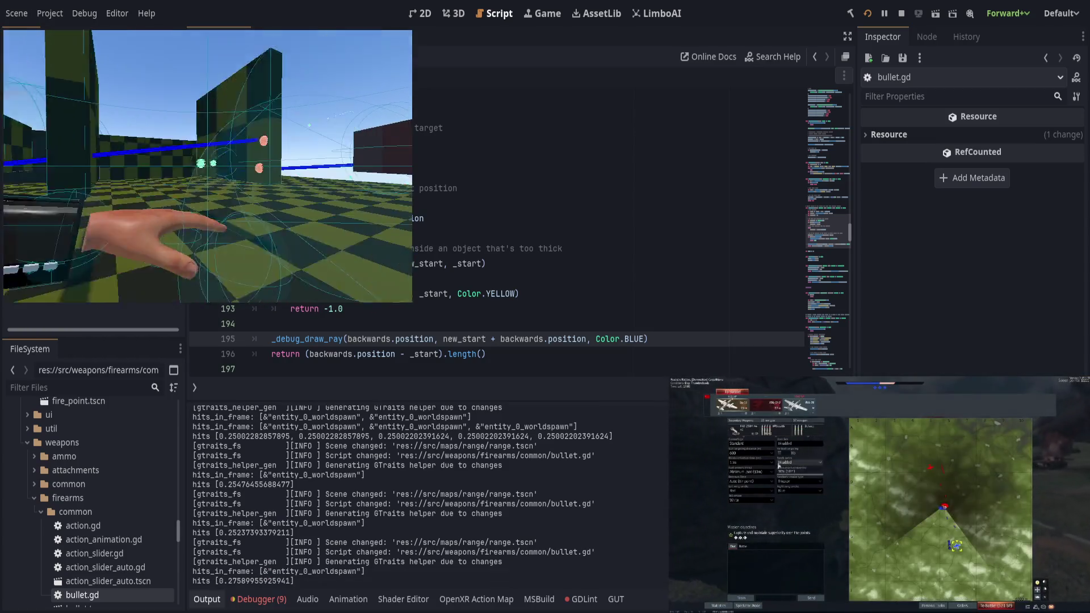
Stop the game and rewrite the ray end as backwards.position + a bracketed difference
key(F8)
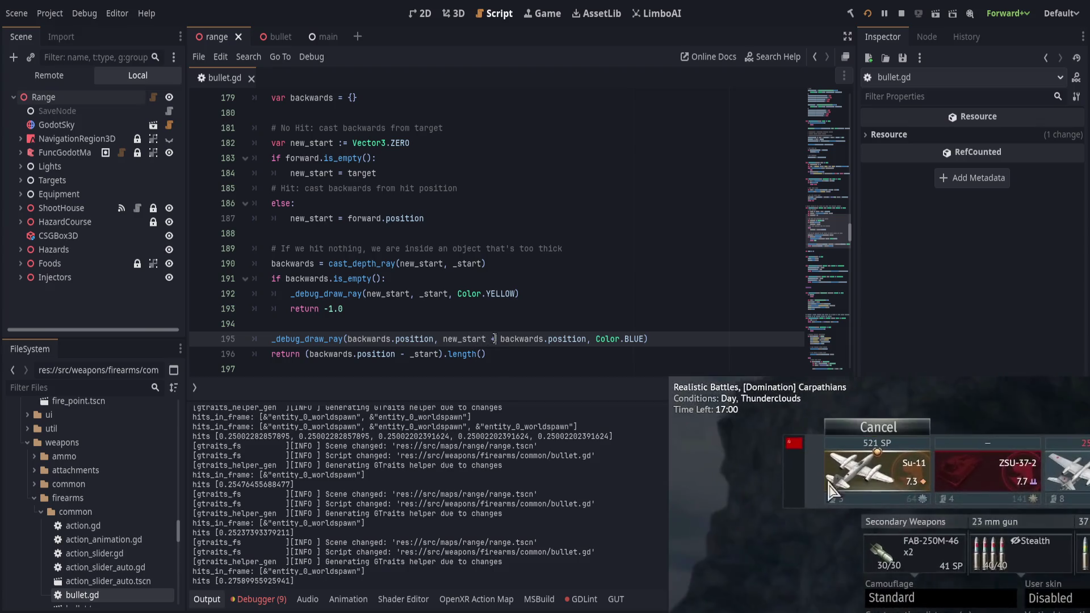
double_click(493, 339)
text(-)
click(442, 339)
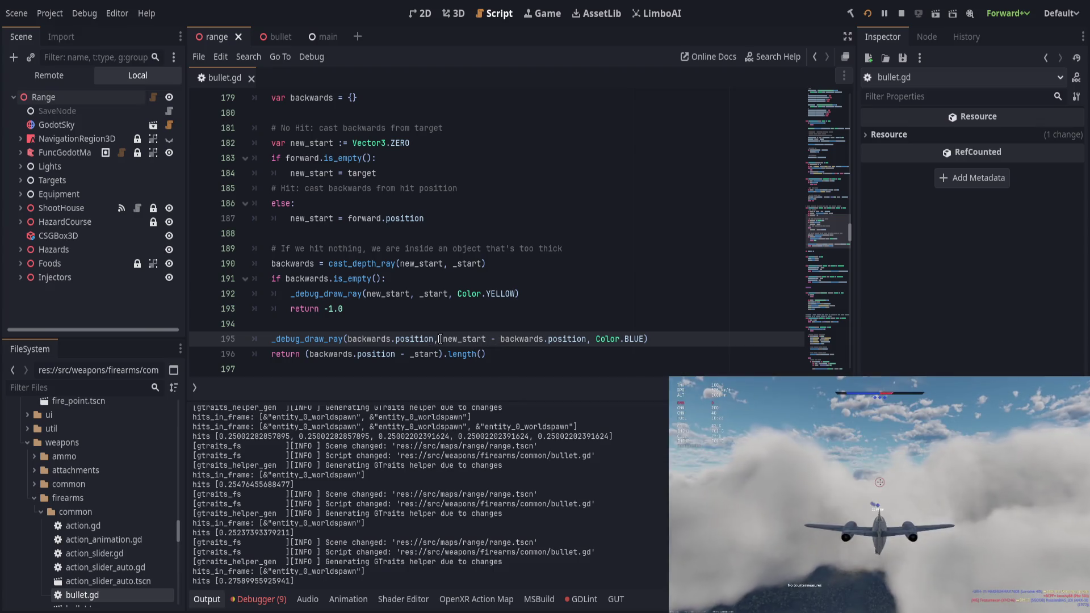
text(backwards.position +)
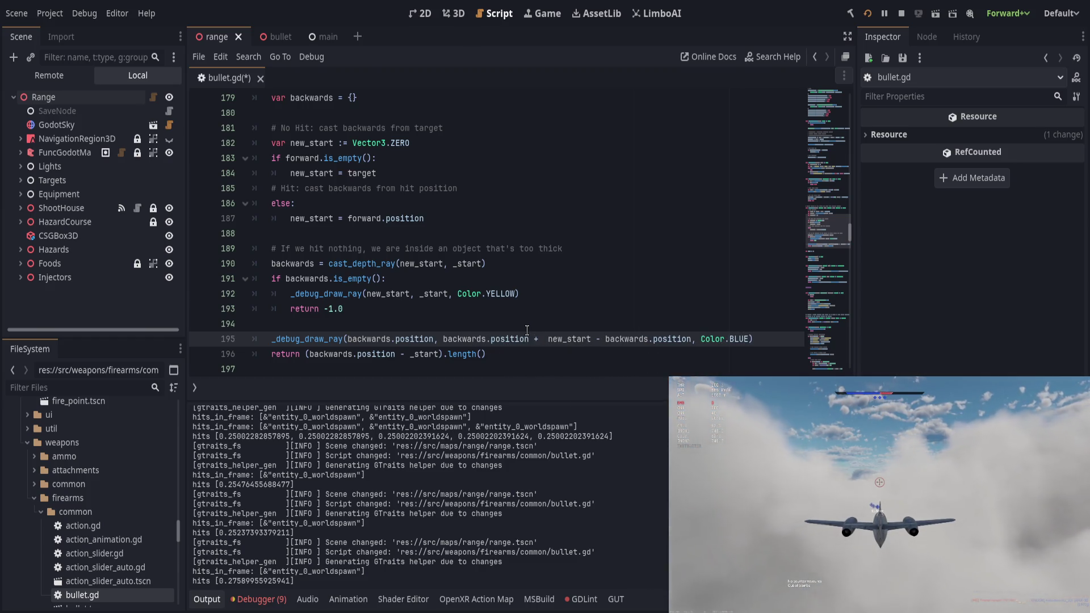
key(Delete)
text(()
key(ctrl+Right)
key(ctrl+Right)
key(ctrl+Right)
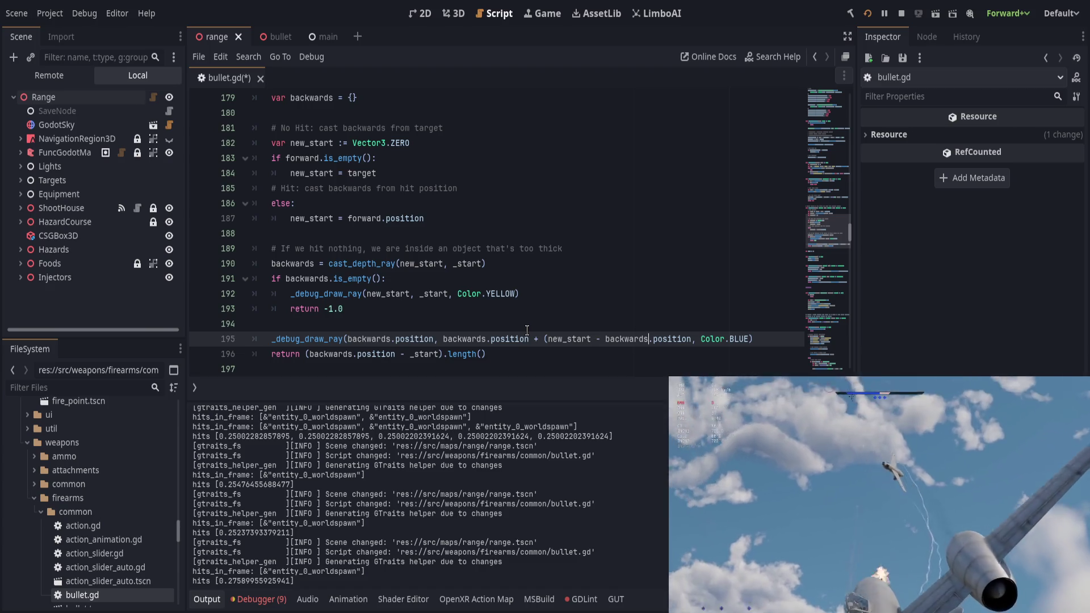
key(ctrl+Right)
key(BackSpace)
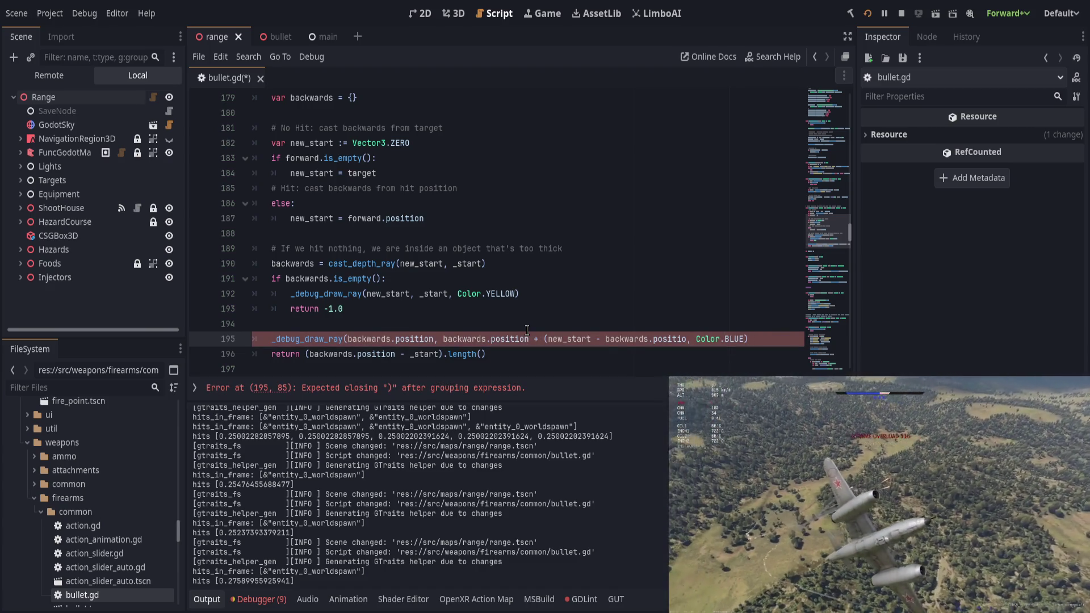
text(n))
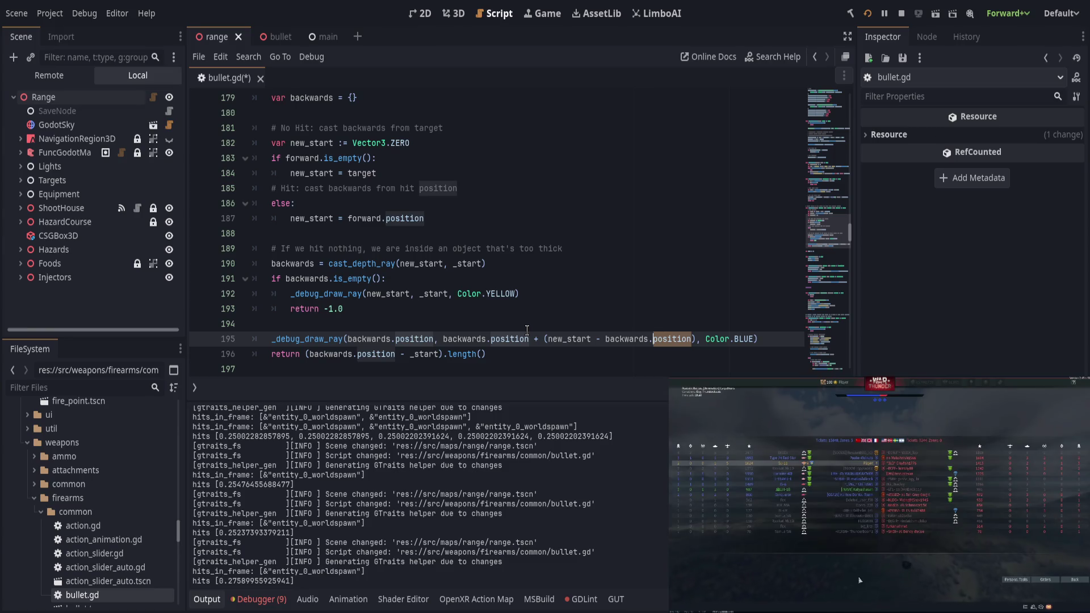
Reorder the terms around the bracket, save, and run the game to test
key(ctrl+shift+Left)
key(ctrl+shift+Left)
key(ctrl+x)
key(ctrl+Left)
key(ctrl+Left)
key(ctrl+v)
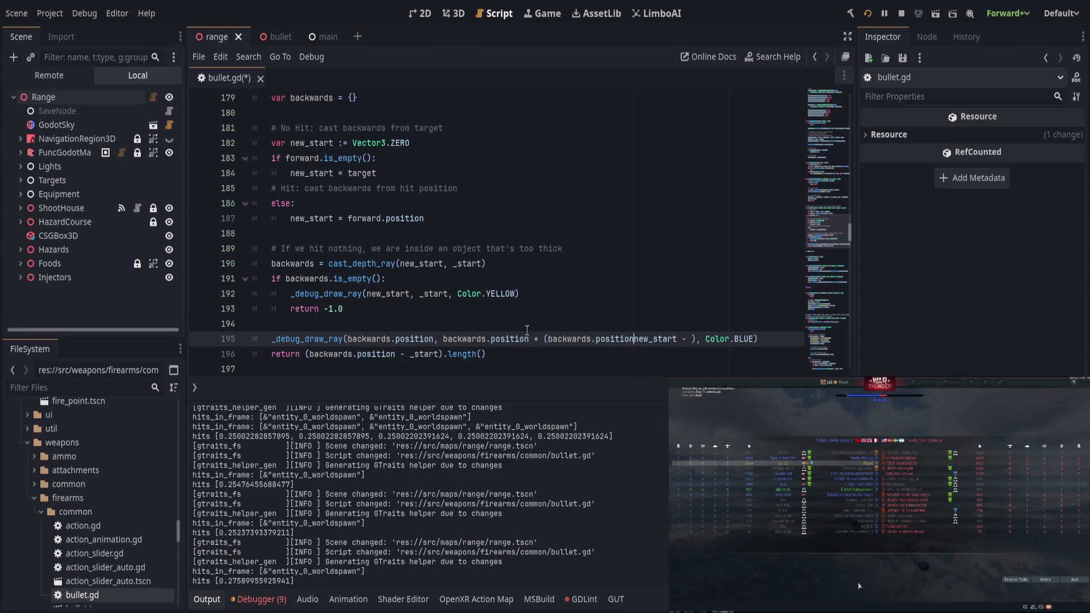
key(Delete)
key(Delete)
key(Delete)
key(End)
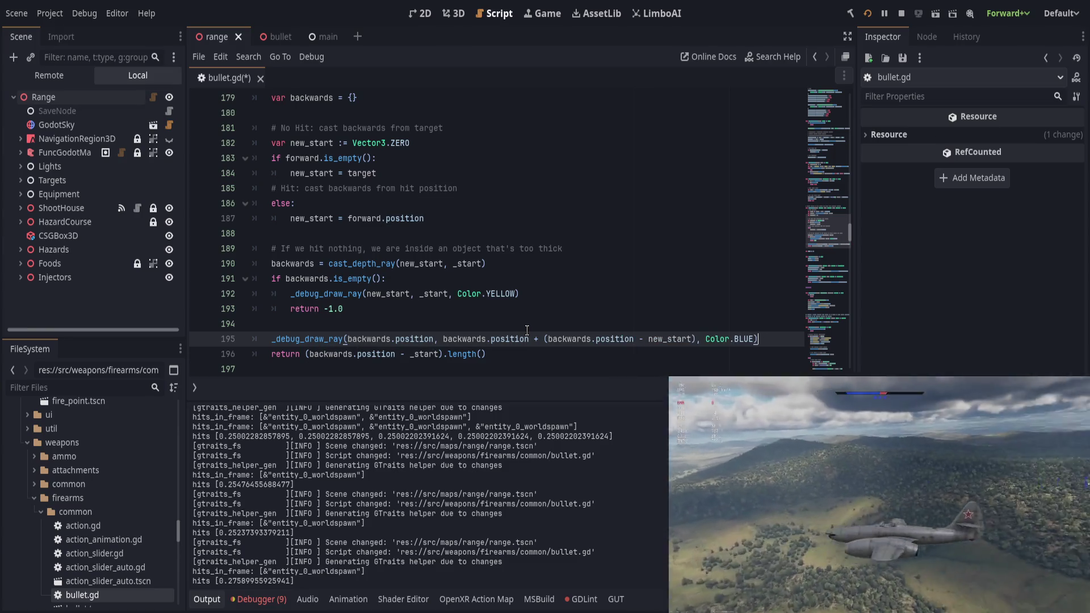
key(ctrl+s)
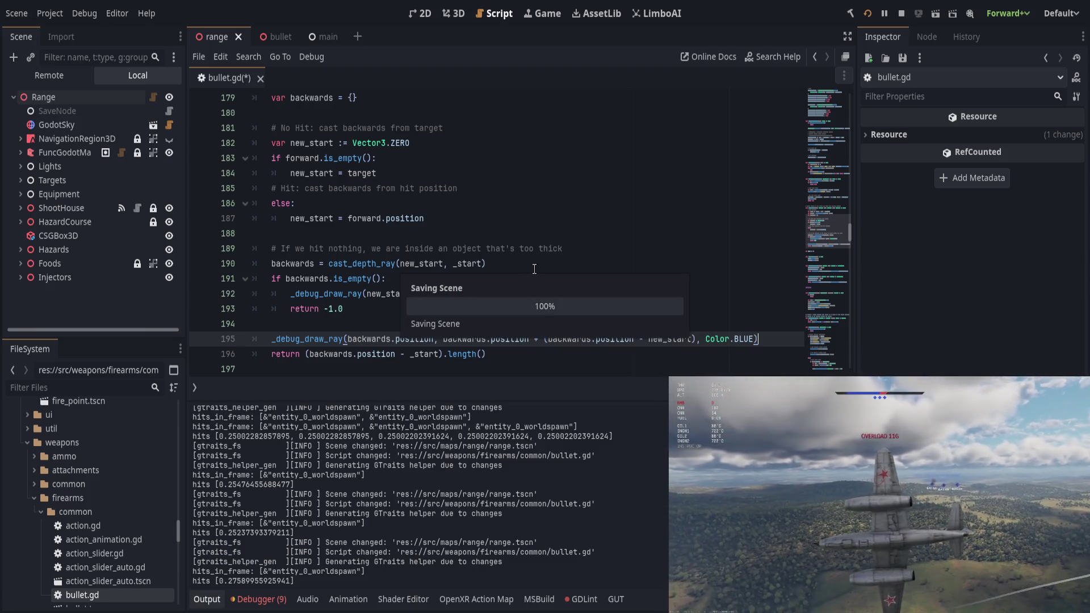
key(F5)
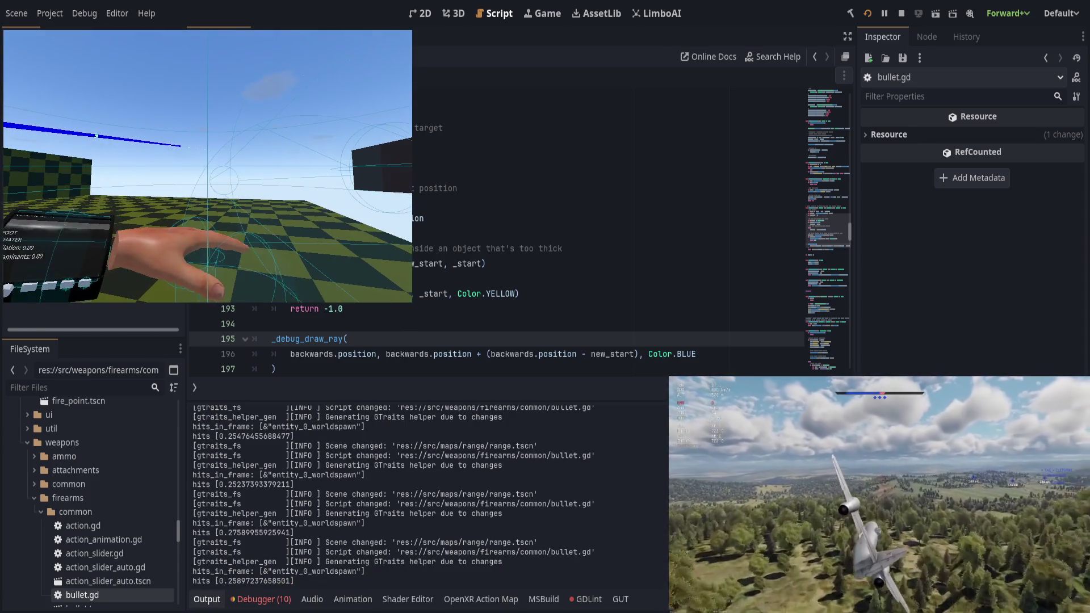
Fix the bracket to (new_start - backwards.position), save, and retest the game
click(538, 346)
double_click(606, 354)
key(ctrl+x)
click(491, 355)
key(ctrl+v)
text(-)
key(ctrl+Right)
key(ctrl+Right)
key(ctrl+Right)
key(Delete)
key(Delete)
key(Delete)
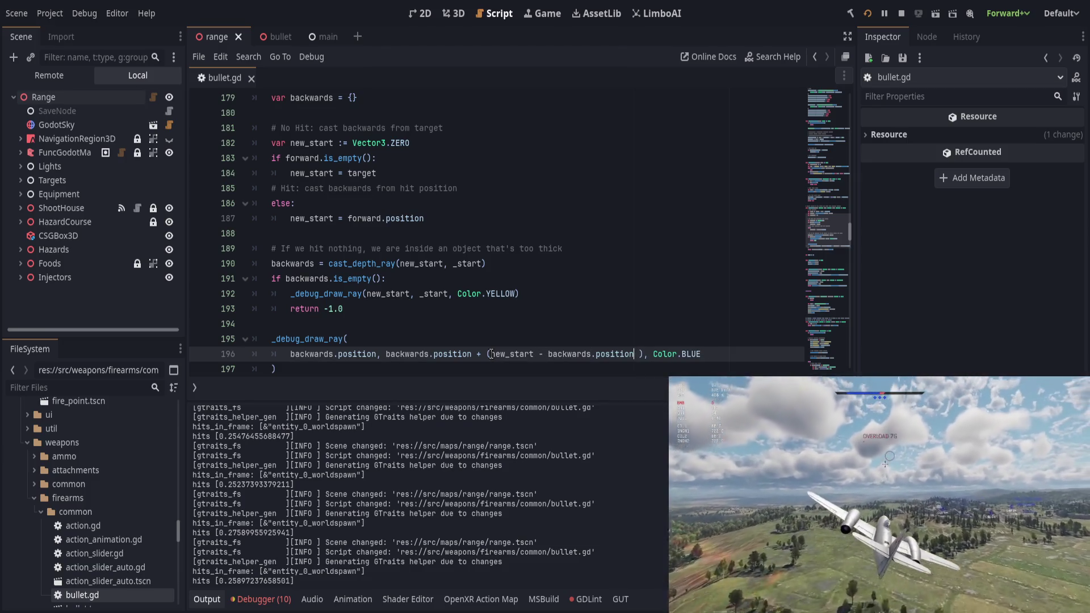
key(ctrl+s)
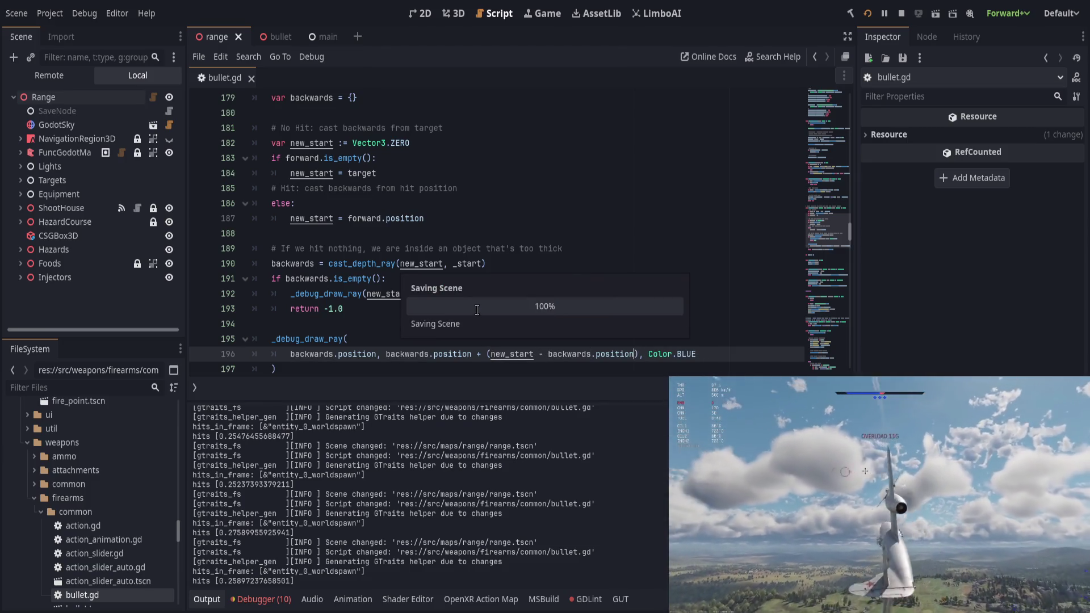
key(alt+Tab)
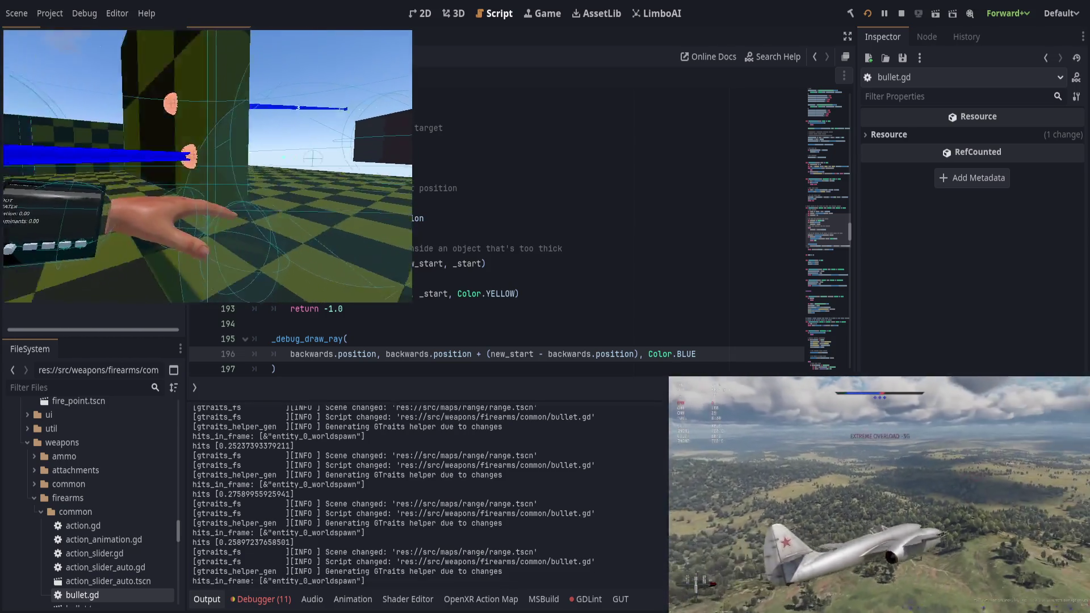
key(alt+Tab)
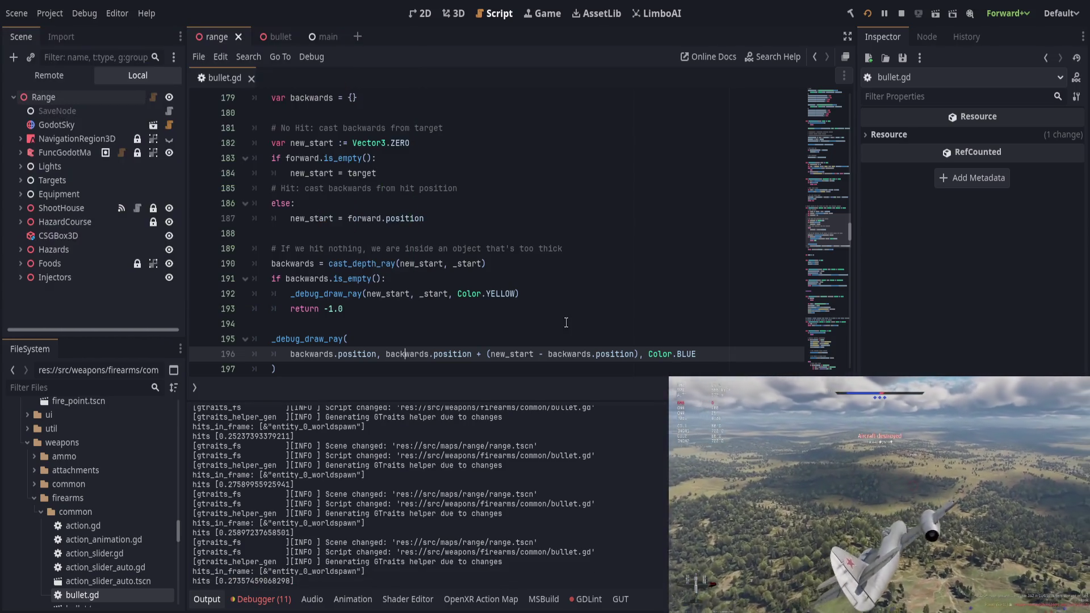
Delete the old end-point expression from the blue ray call on line 196
drag(386, 353, 635, 354)
key(Delete)
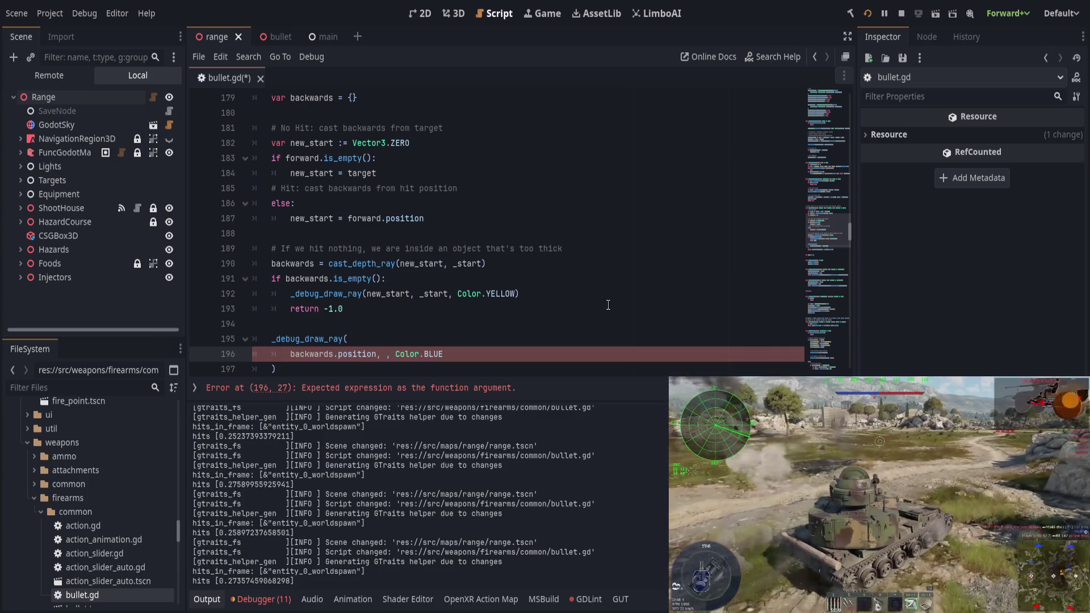
text(+ )
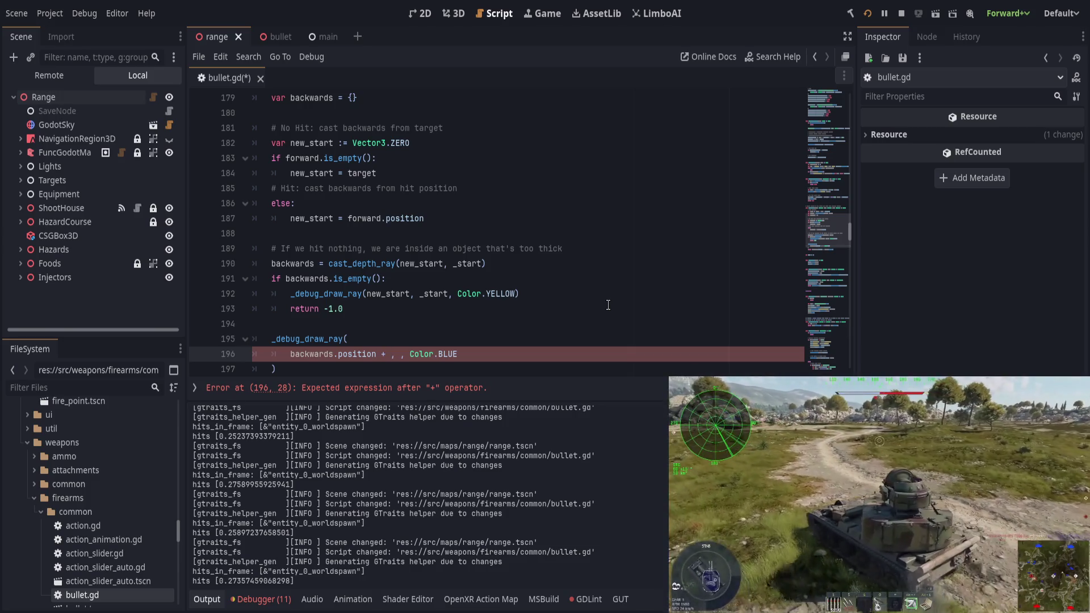
text(depth)
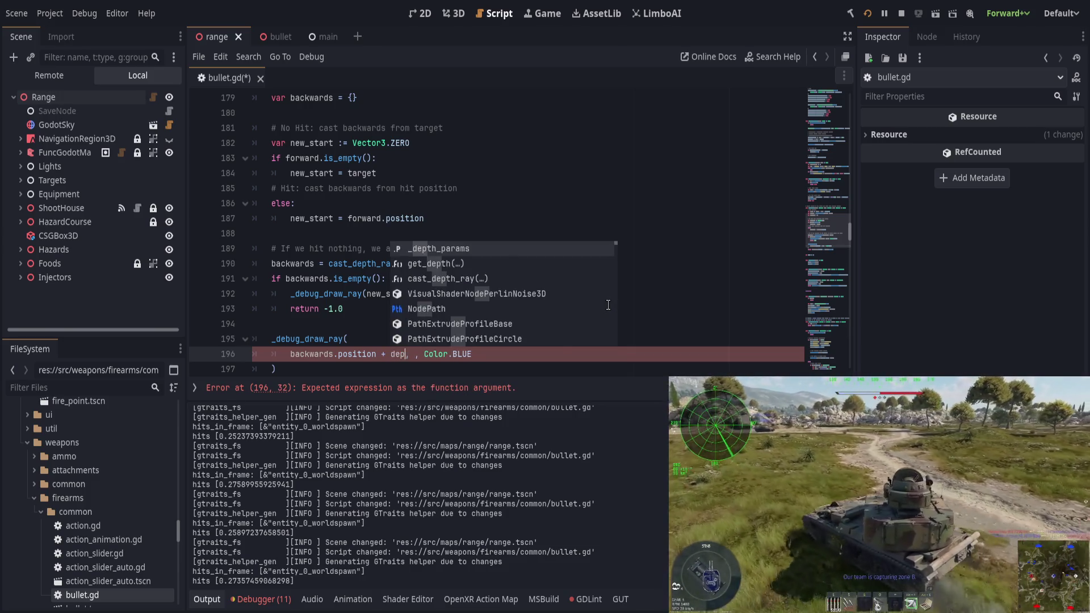
key(ctrl+BackSpace)
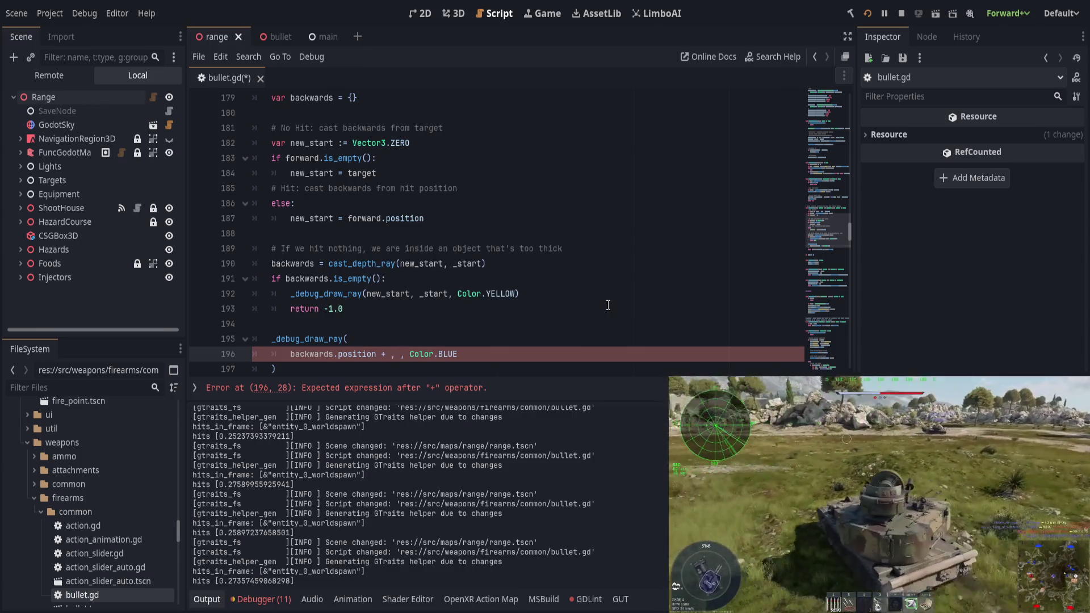
scroll(609, 304, up, 2)
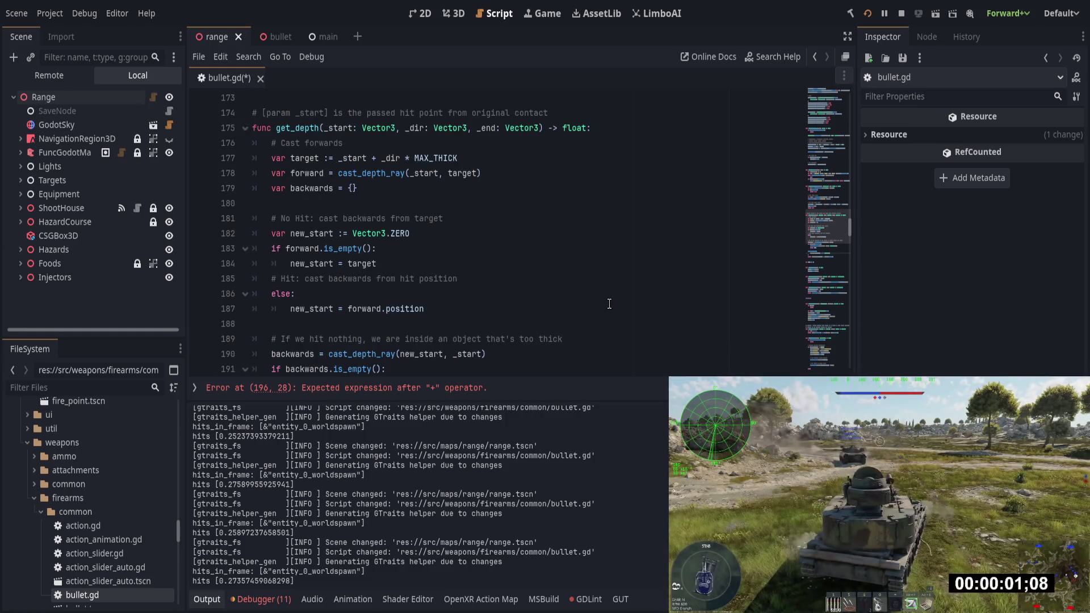
scroll(463, 203, down, 2)
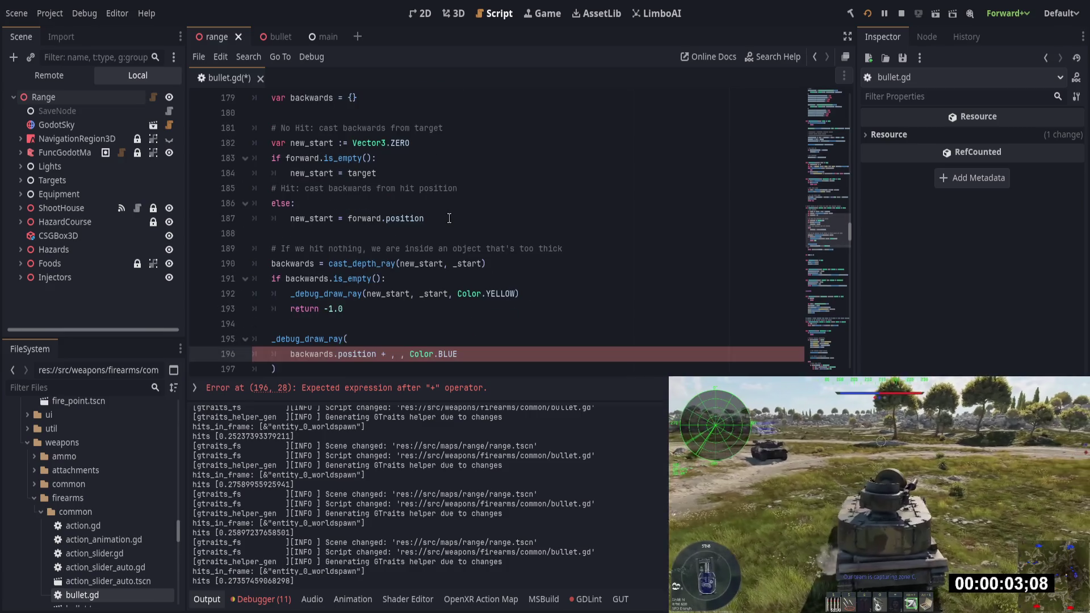
scroll(449, 220, down, 1)
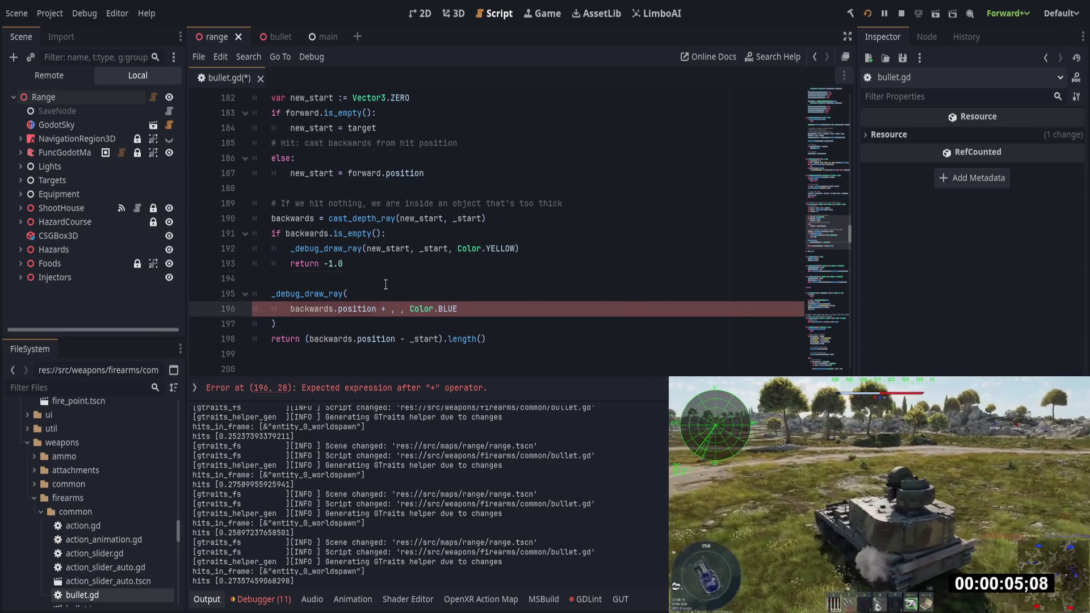
Add var depth = (backwards.position - _start).length() above the ray call and return depth
click(385, 278)
key(Return)
text(var depth)
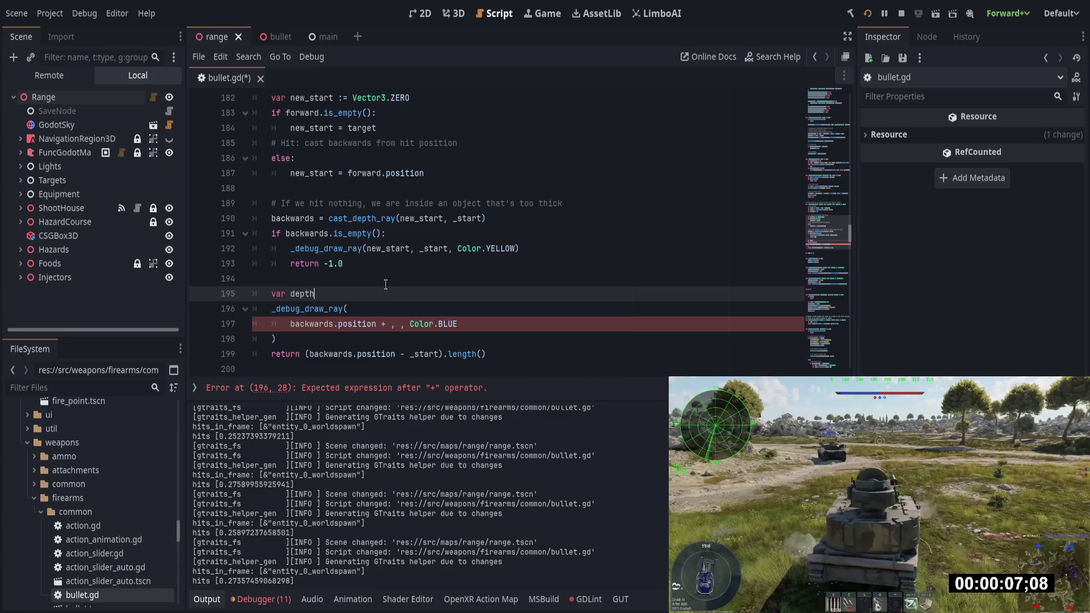
drag(304, 354, 487, 354)
key(ctrl+x)
click(405, 295)
key(ctrl+v)
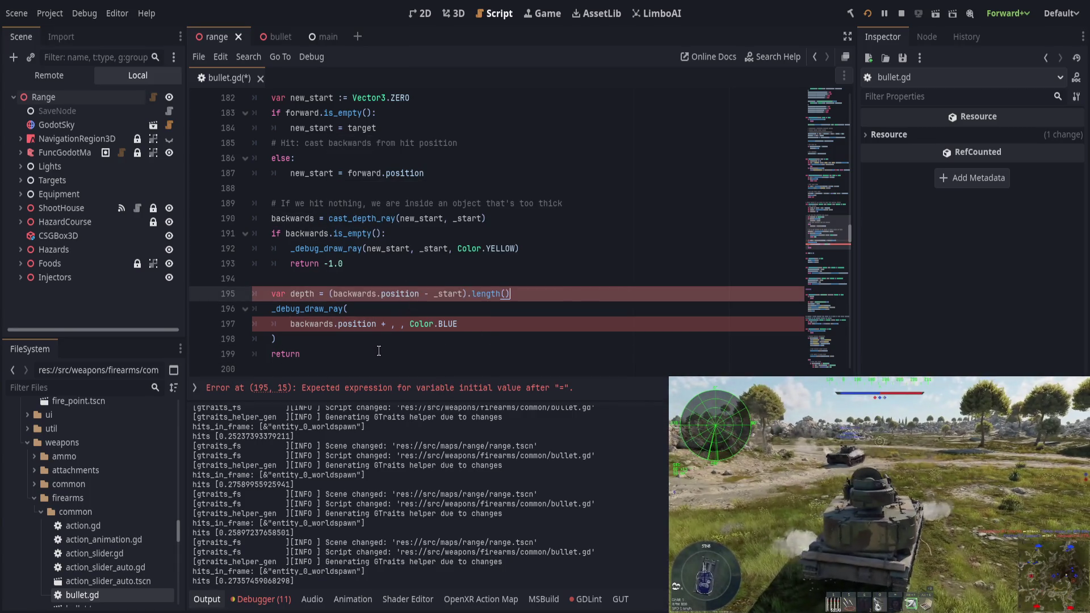
click(379, 353)
text(depth)
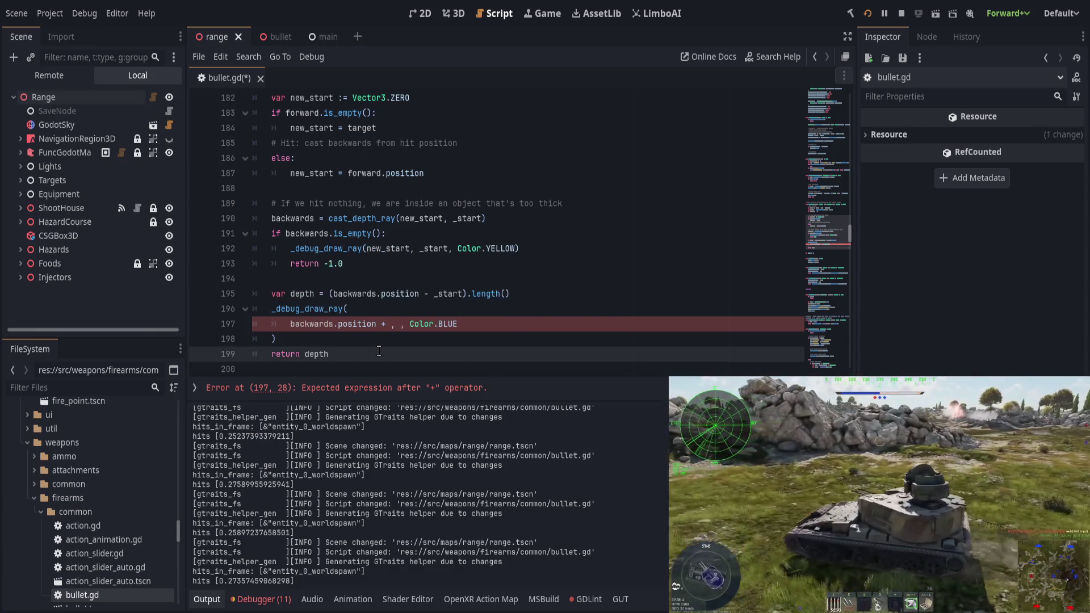
Draw the ray from backwards.position + _dir * depth to backwards.position, and save
click(390, 324)
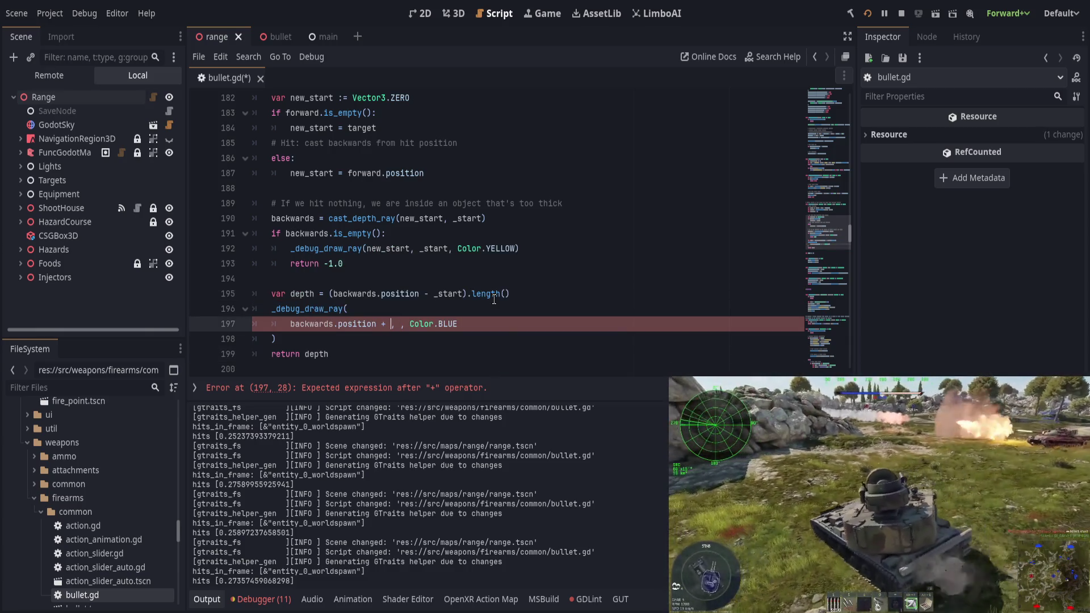
text(_dir)
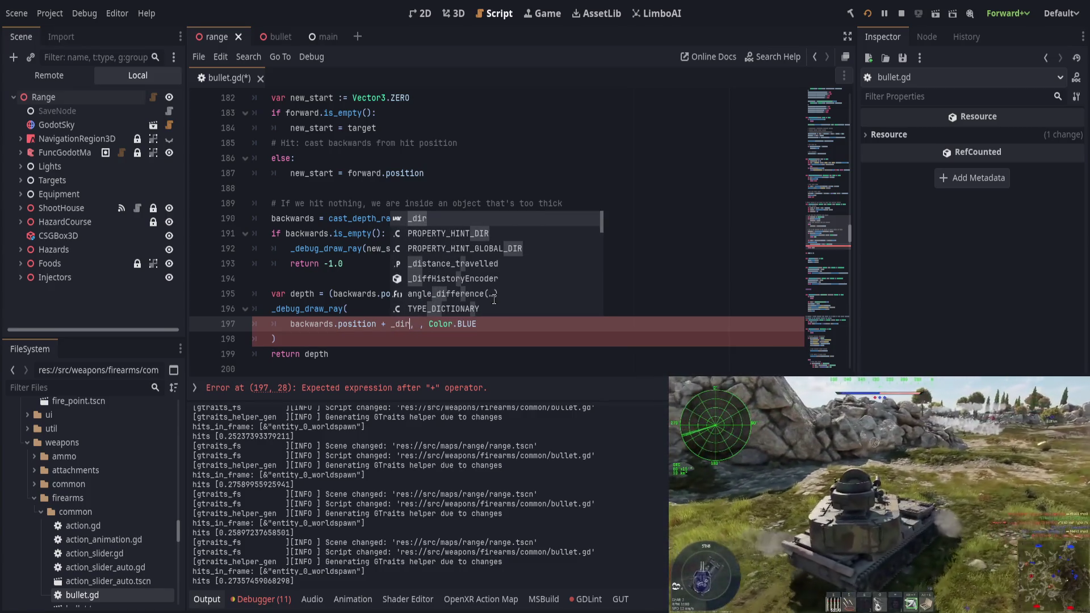
text( * depth, )
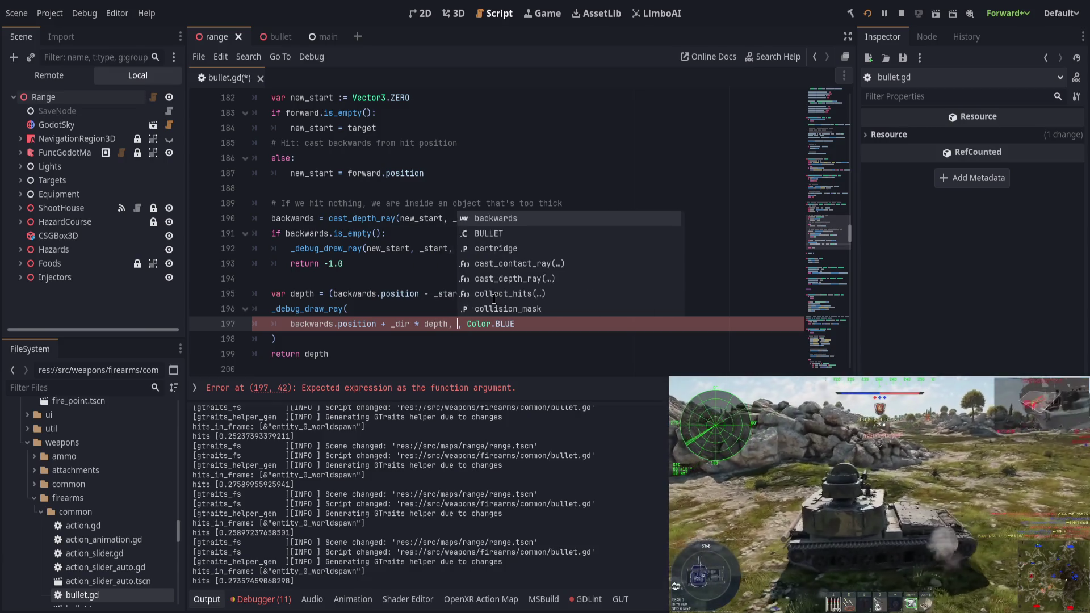
text(backw)
key(Return)
text(.position)
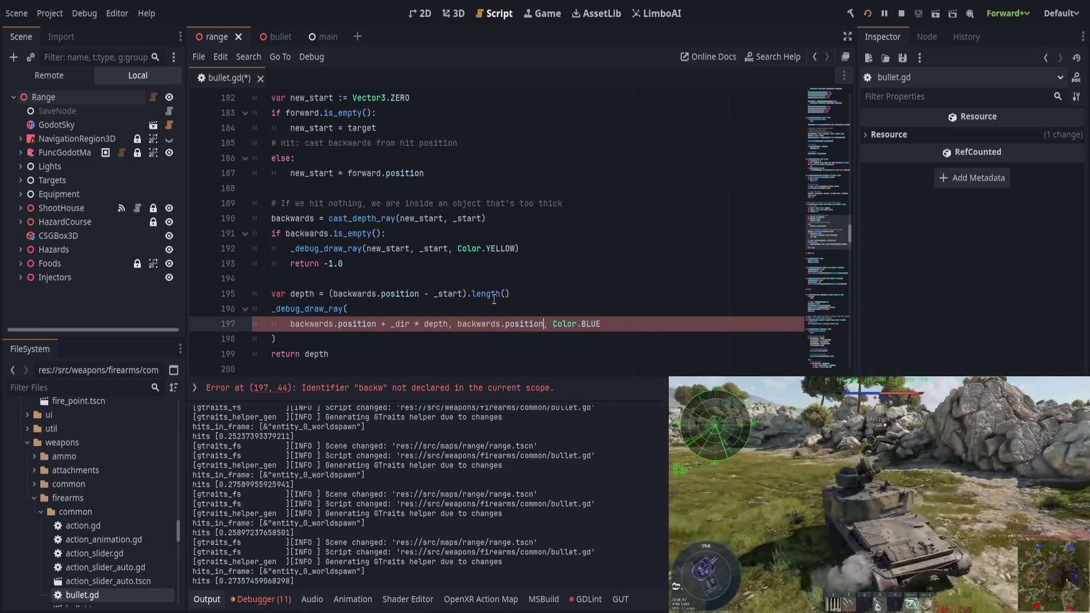
key(ctrl+s)
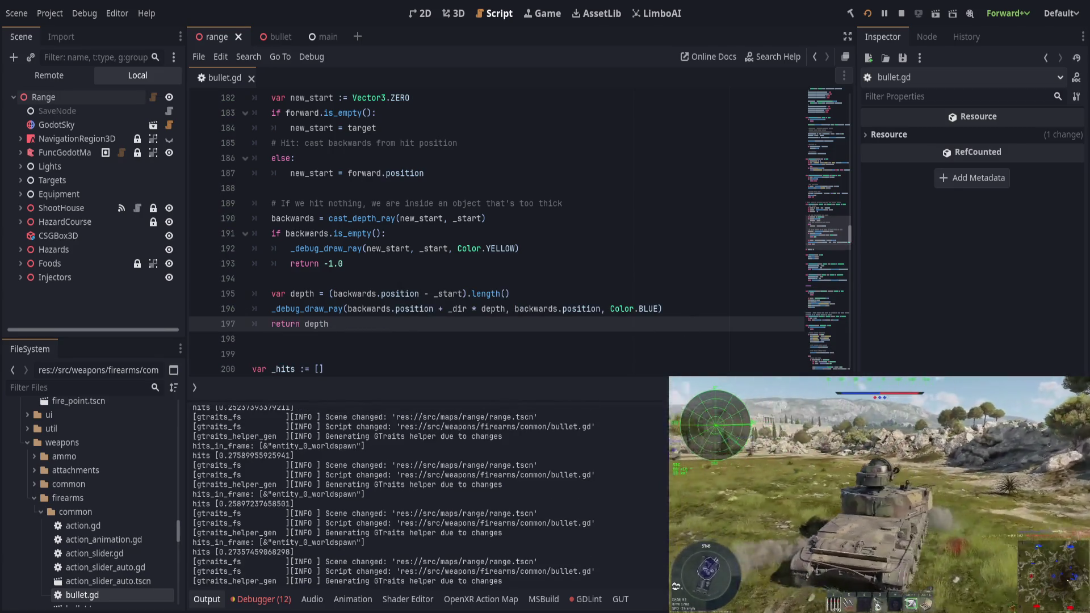
Make backwards.position the ray's first argument, fix the extra comma, and save bullet.gd
key(alt+Tab)
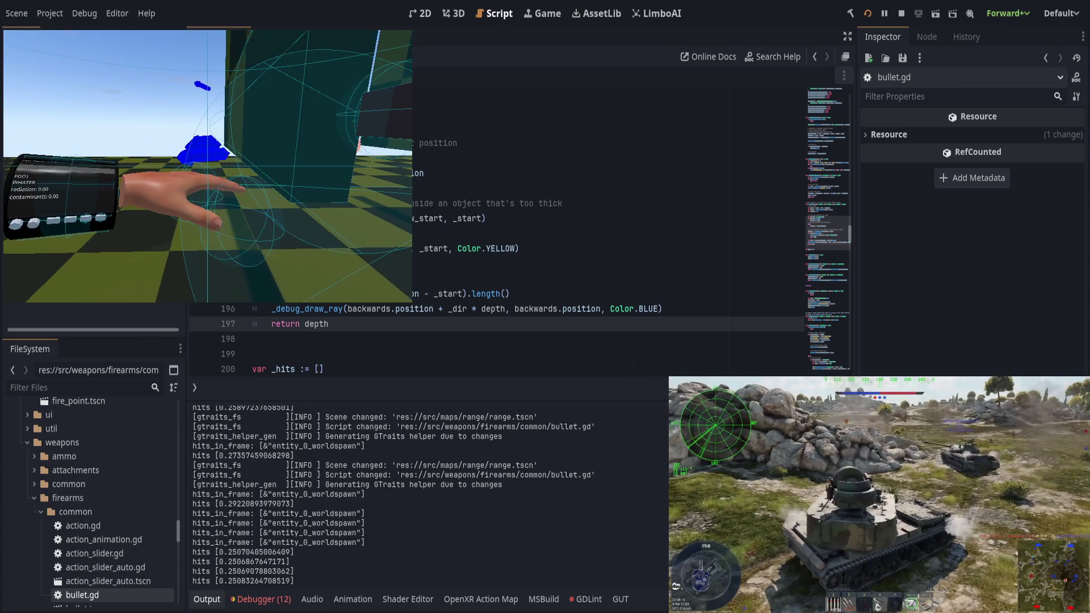
click(556, 318)
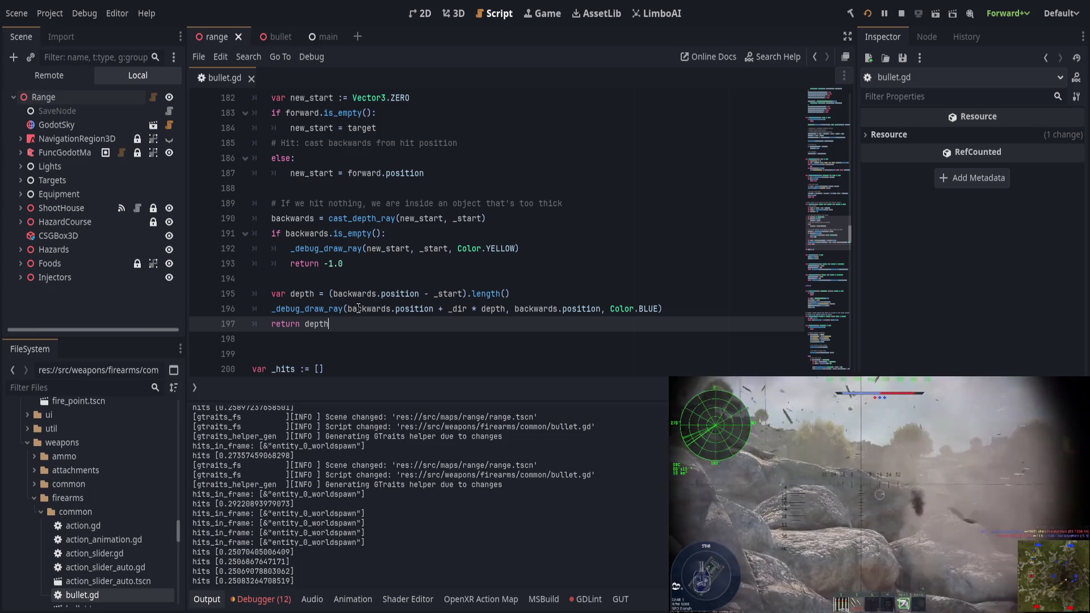
double_click(531, 307)
key(ctrl+shift+Right)
key(ctrl+shift+Right)
key(BackSpace)
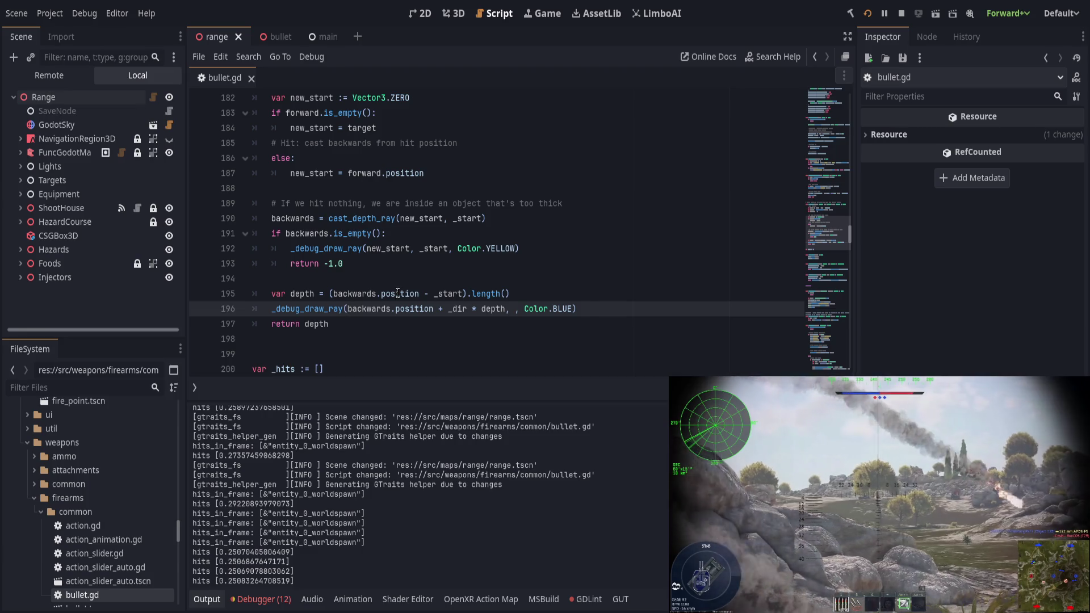
key(ctrl+v)
text(,)
click(612, 310)
key(BackSpace)
key(BackSpace)
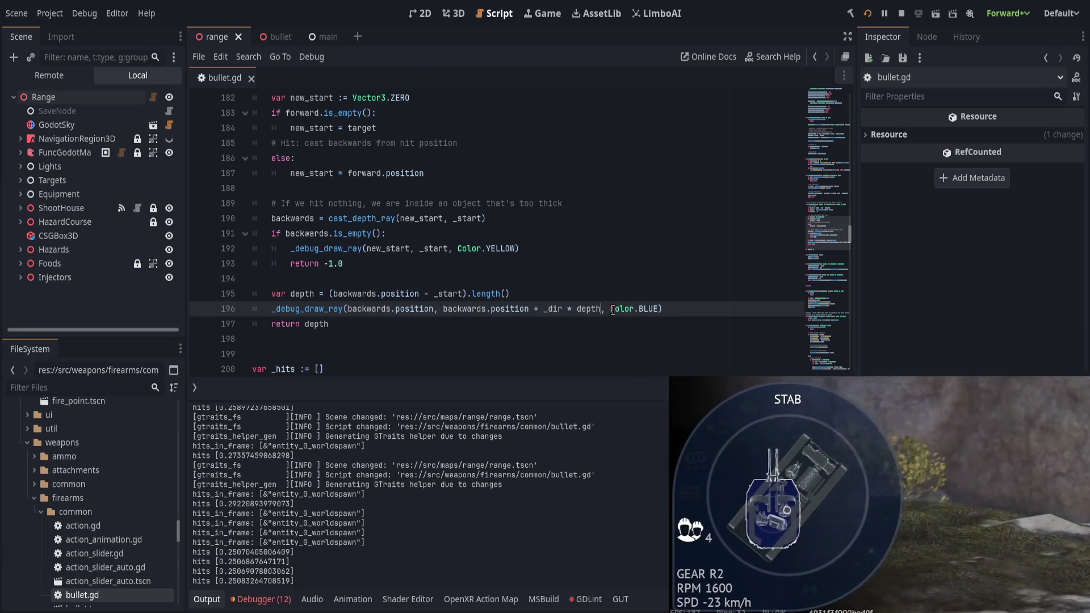
key(ctrl+s)
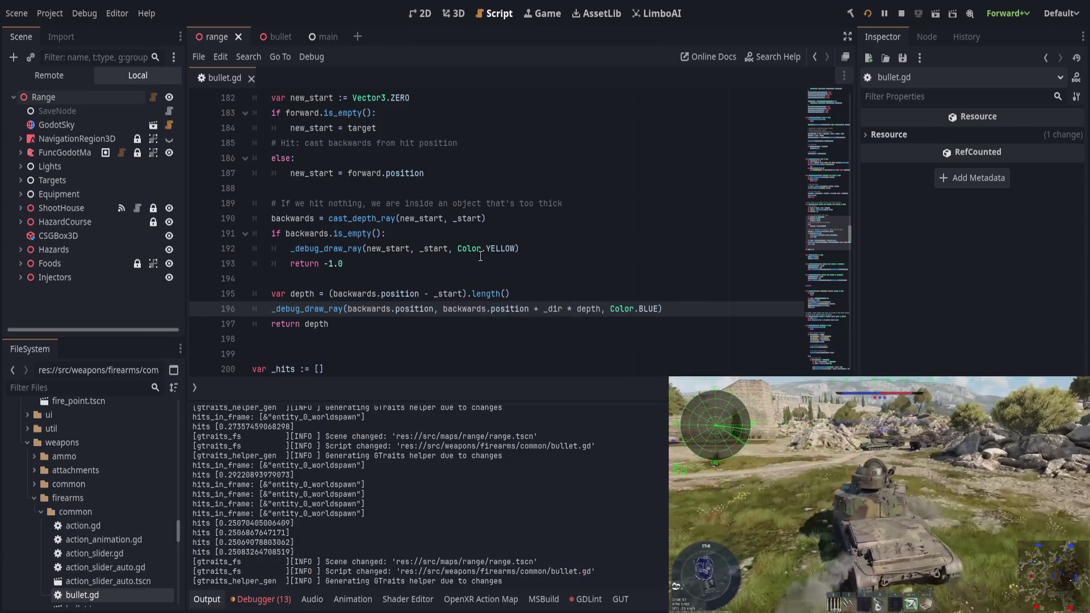
Test-run the scene to check the swapped ray, then return to the draw ray line
key(alt+Tab)
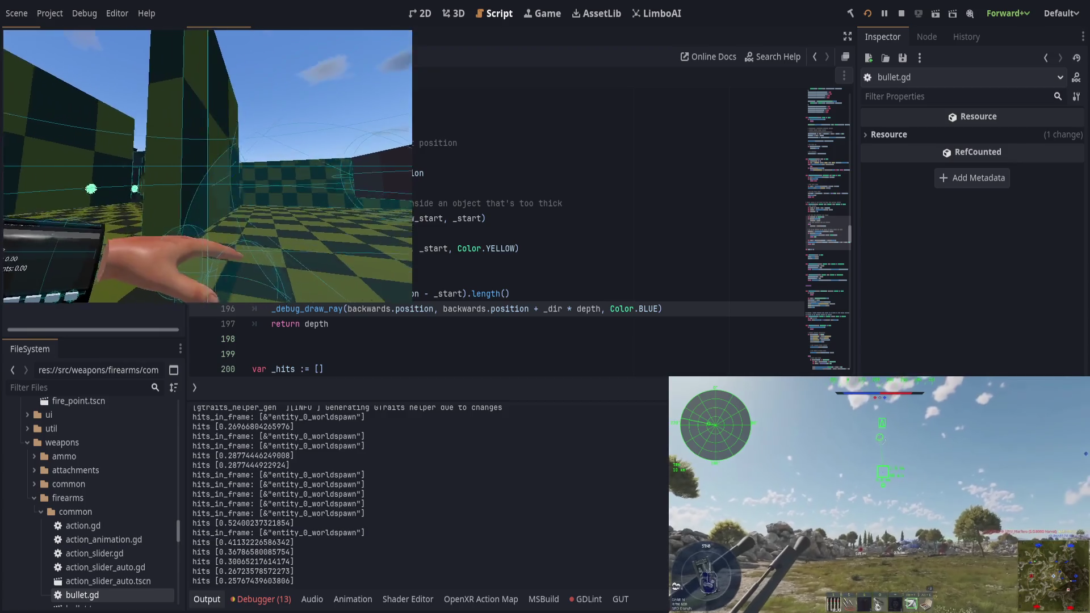
key(alt+Tab)
key(alt+Tab)
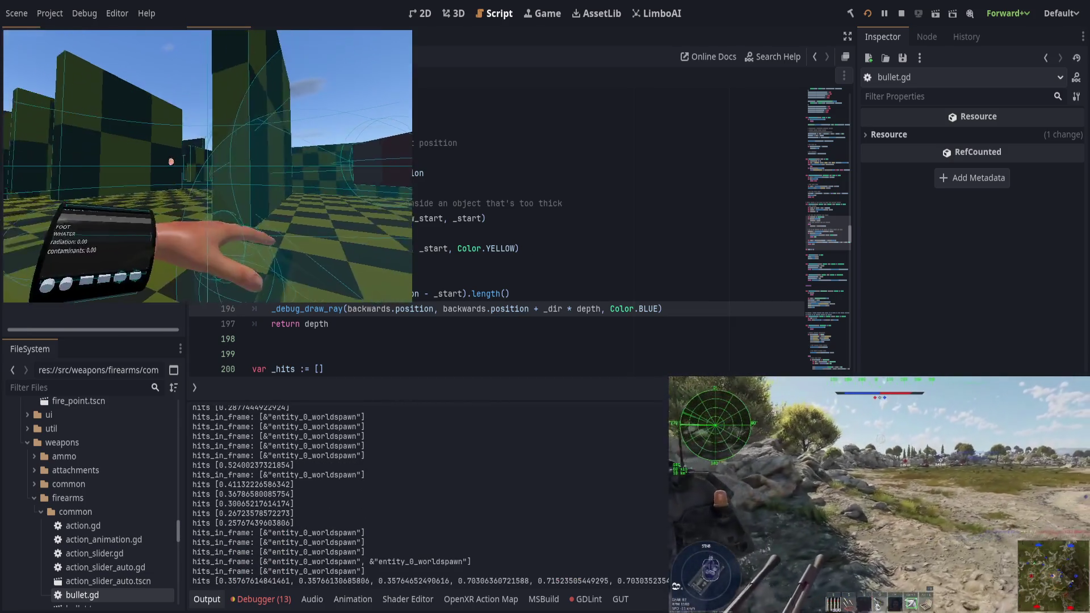
click(545, 299)
click(405, 322)
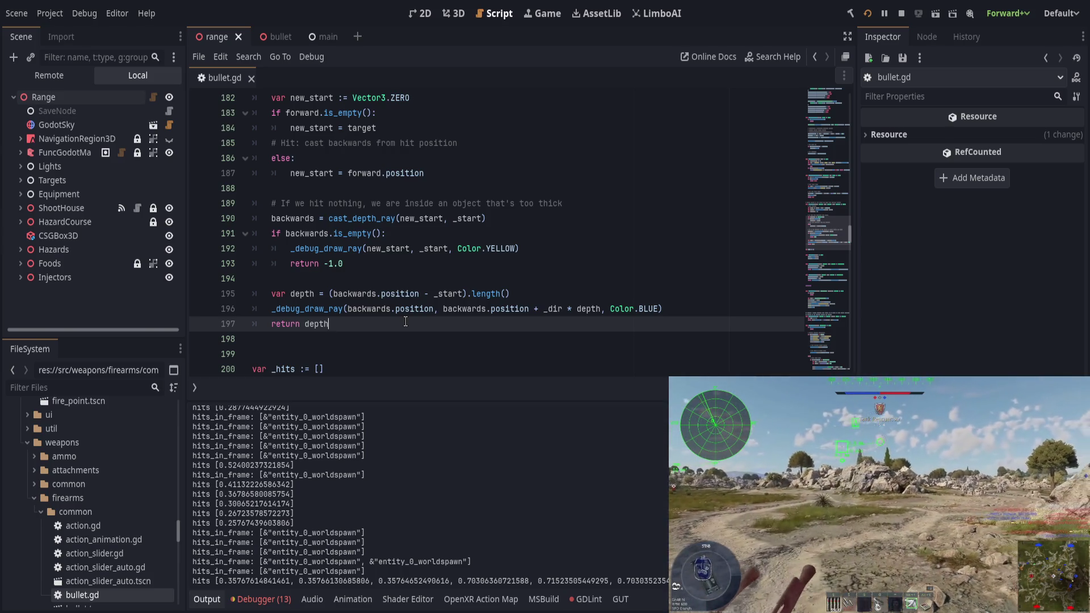
click(457, 308)
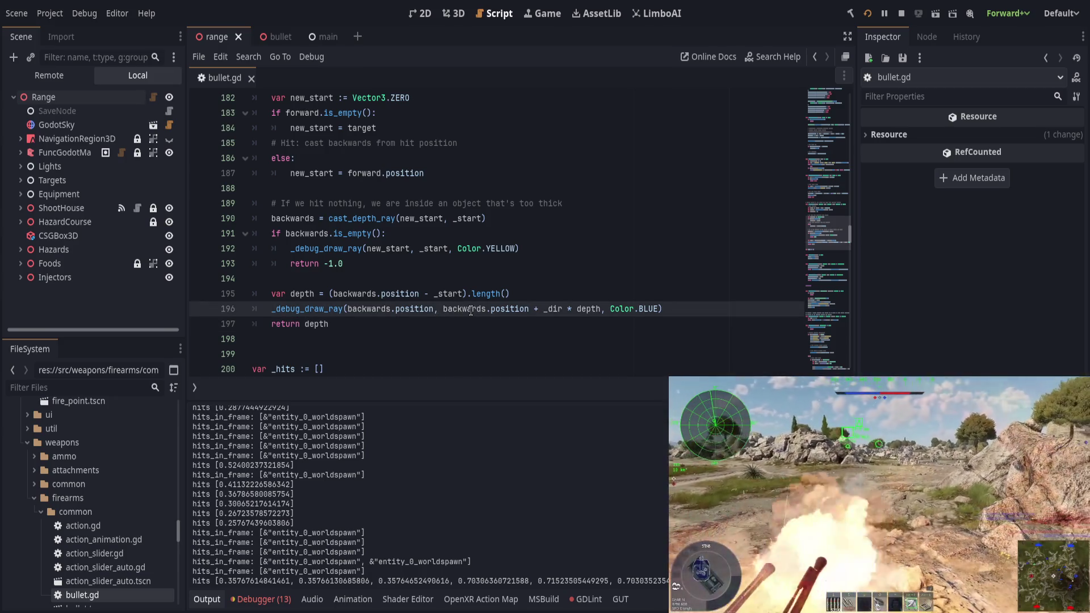
Move backwards.position + _dir * depth back to the first ray argument and save
double_click(463, 309)
drag(463, 308, 601, 311)
key(BackSpace)
key(BackSpace)
key(BackSpace)
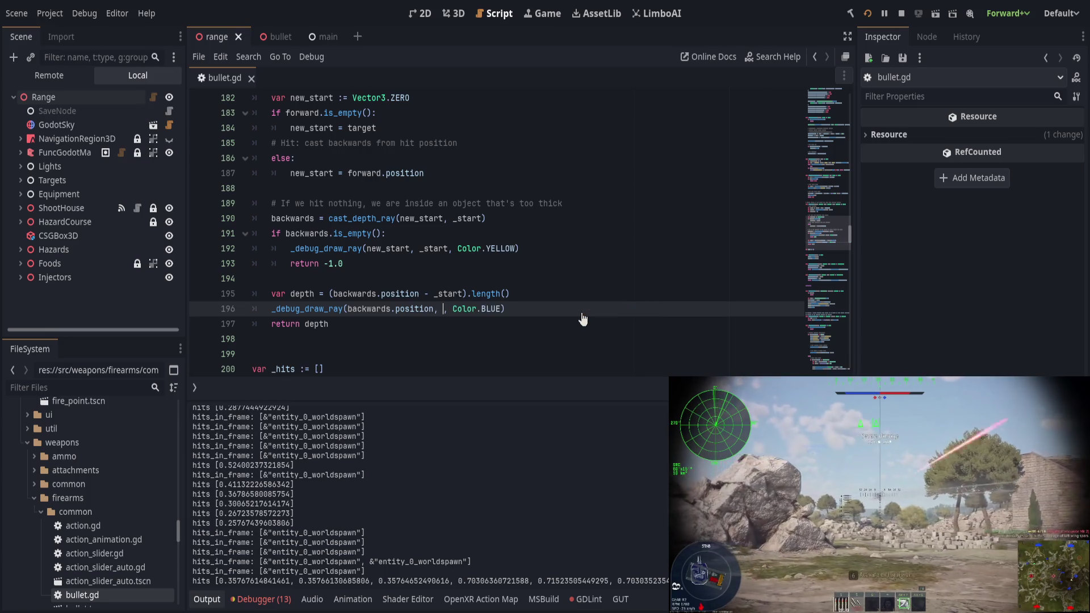
text(backwards.position + _dir * depth)
text(,)
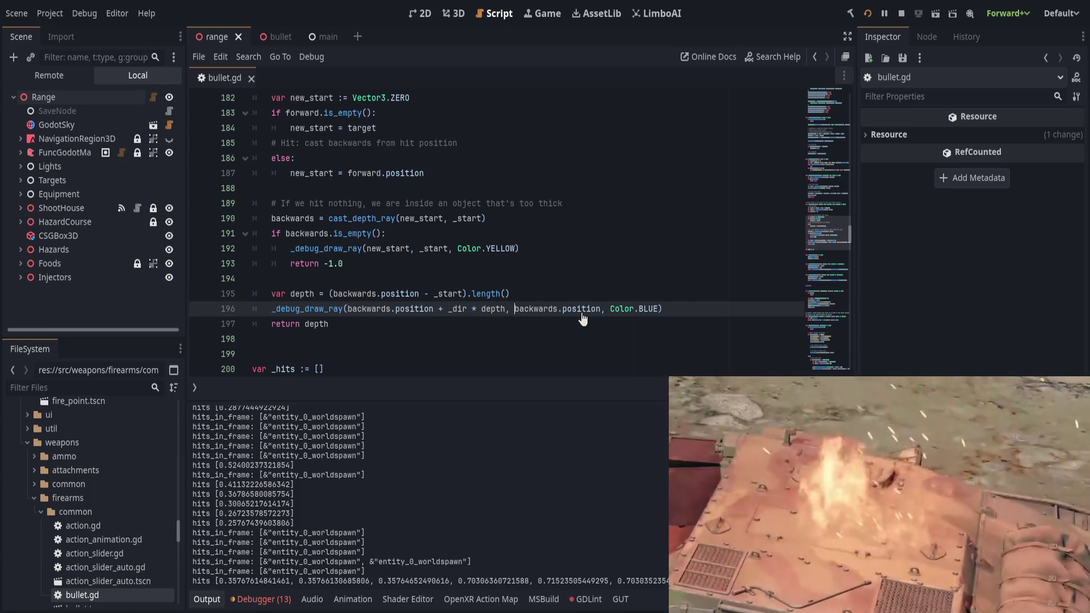
key(ctrl+s)
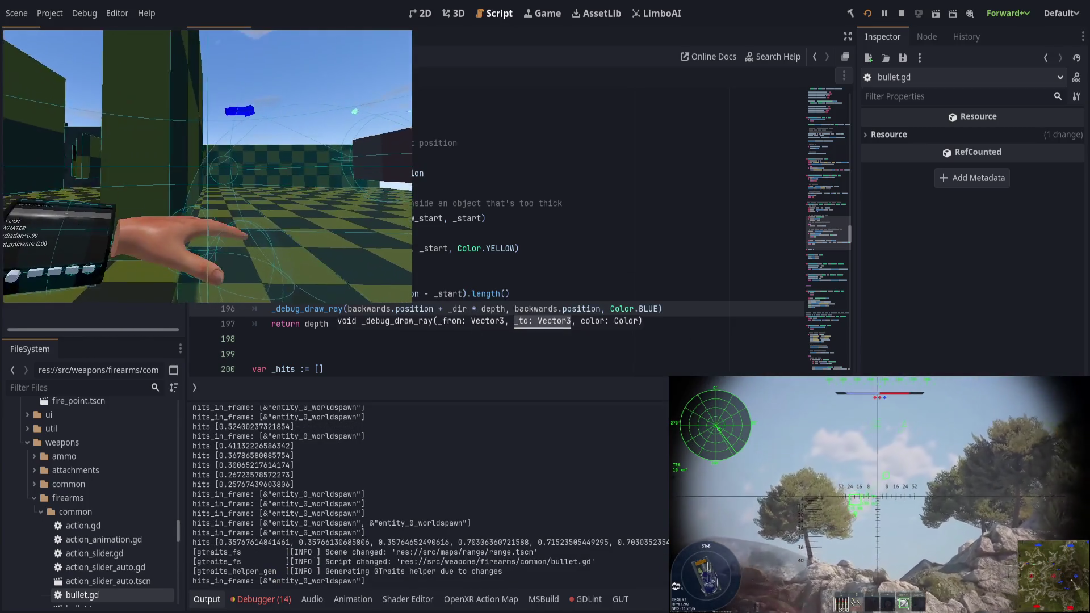
Adjust the sign in the offset to use -depth, then run the scene with F5
click(443, 309)
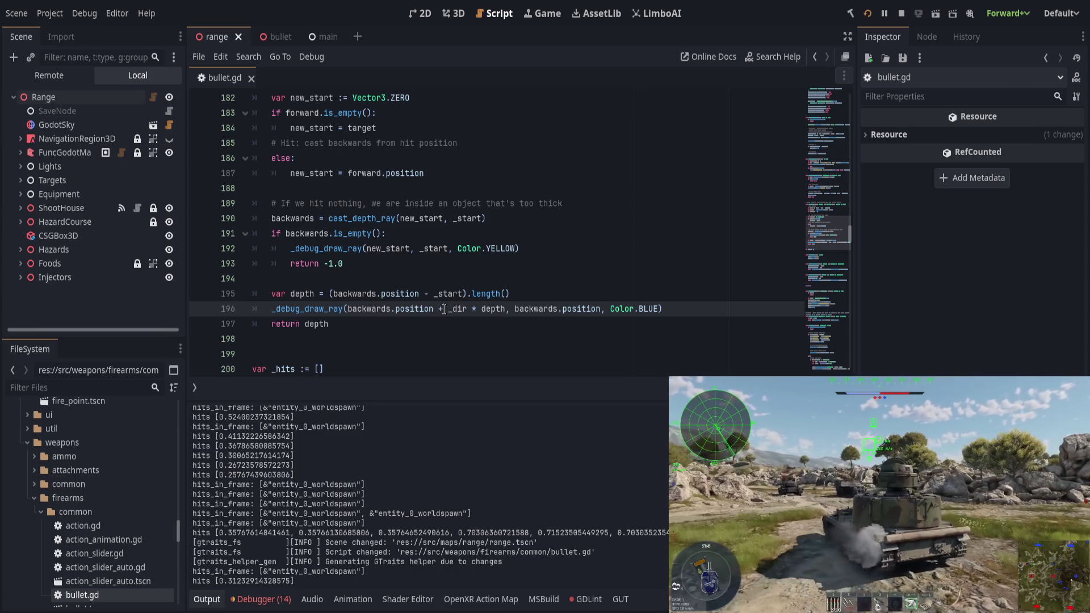
key(BackSpace)
text(+)
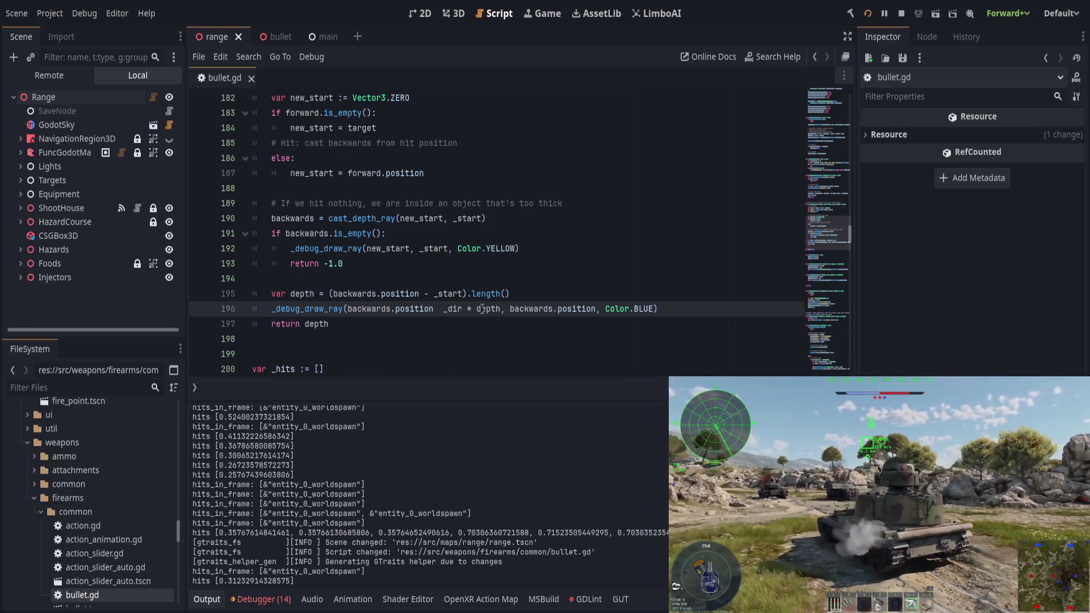
key(F5)
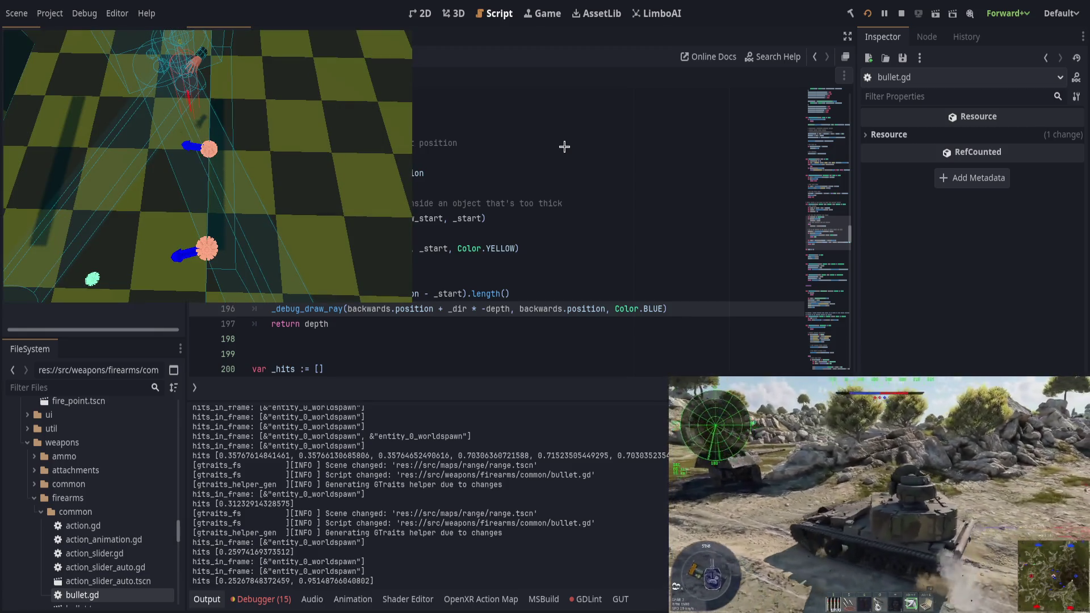
Store _dir * depth in a new variable vec above the draw call
click(564, 147)
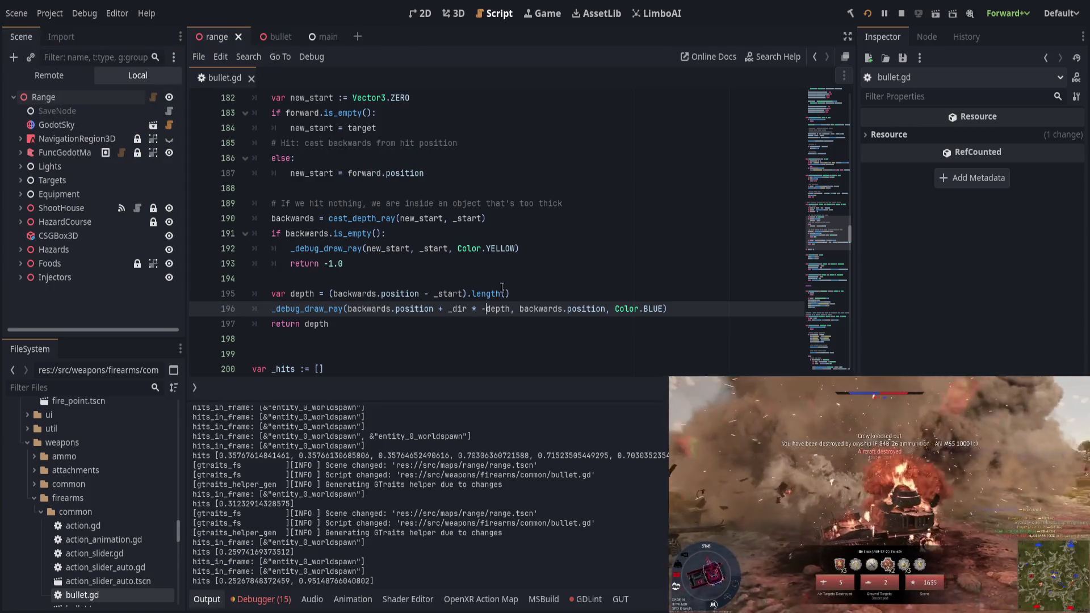
key(BackSpace)
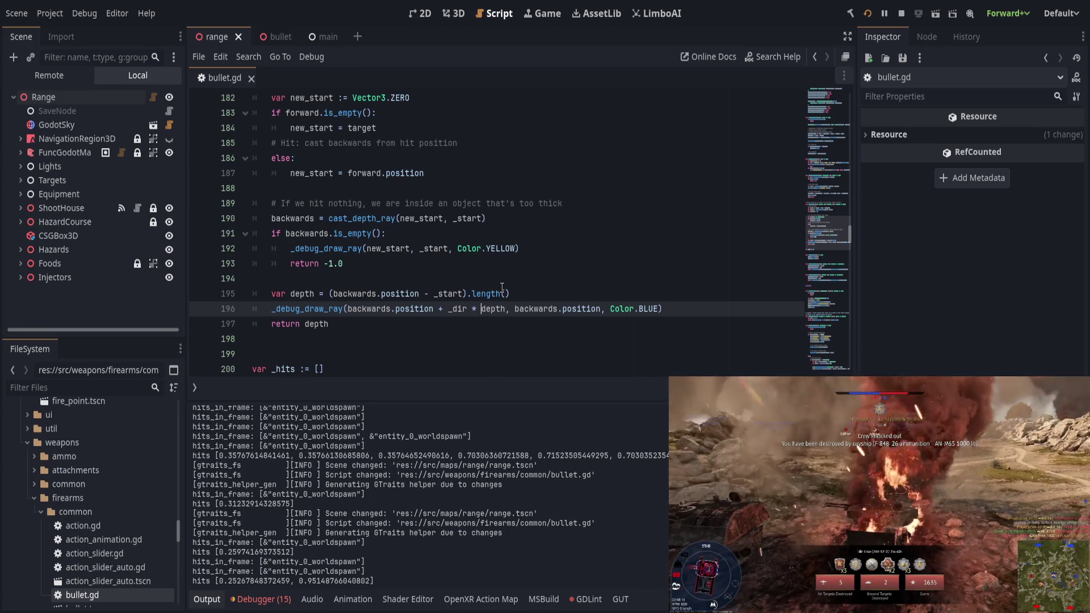
key(ctrl+shift+Left)
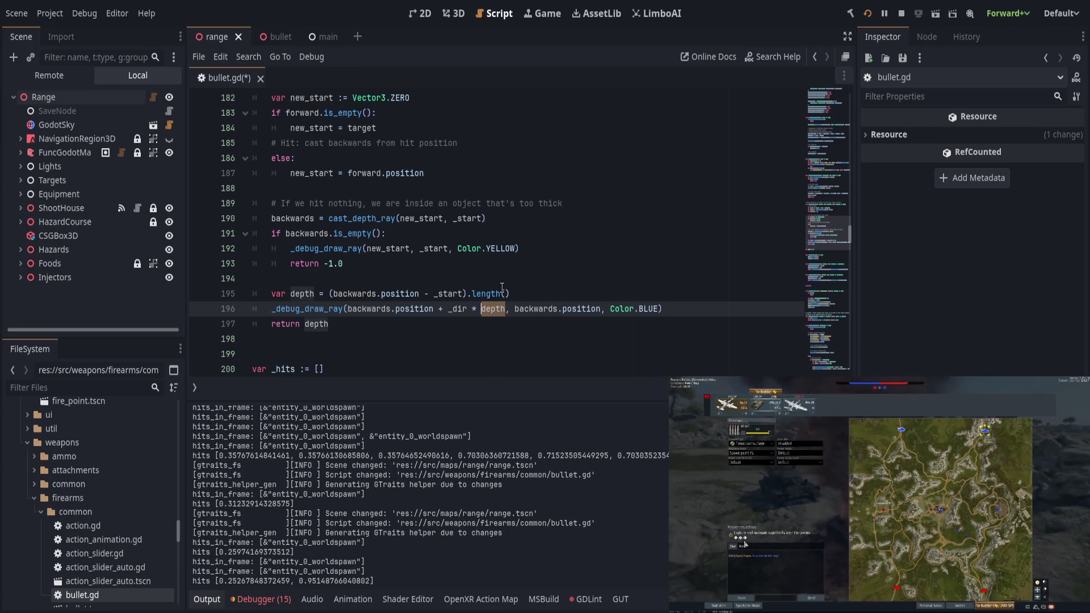
key(ctrl+shift+Left)
key(ctrl+shift+Left)
key(ctrl+c)
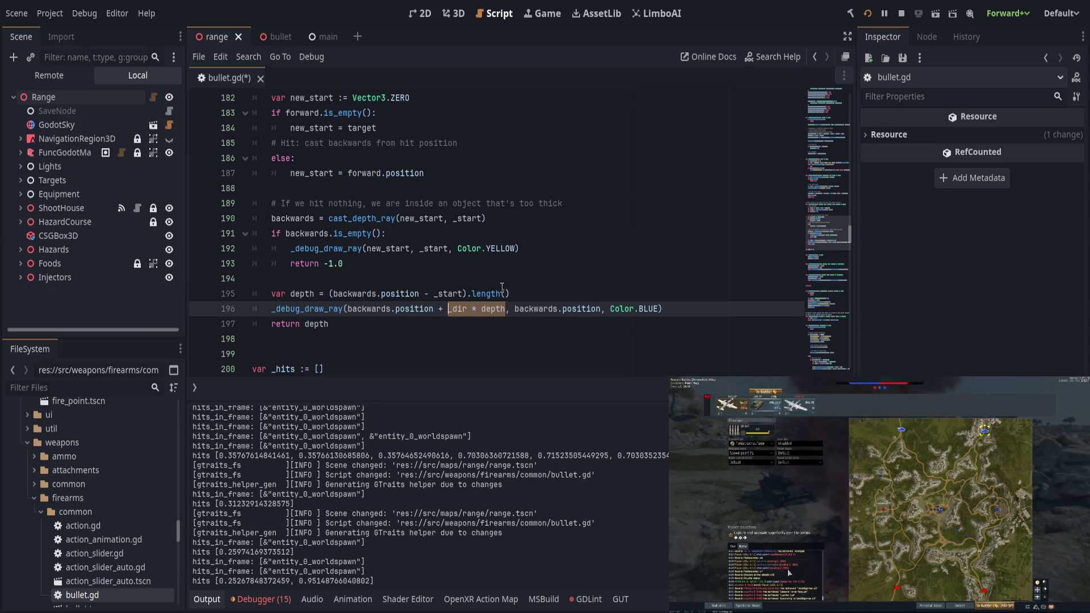
key(ctrl+shift+Return)
text(var dist)
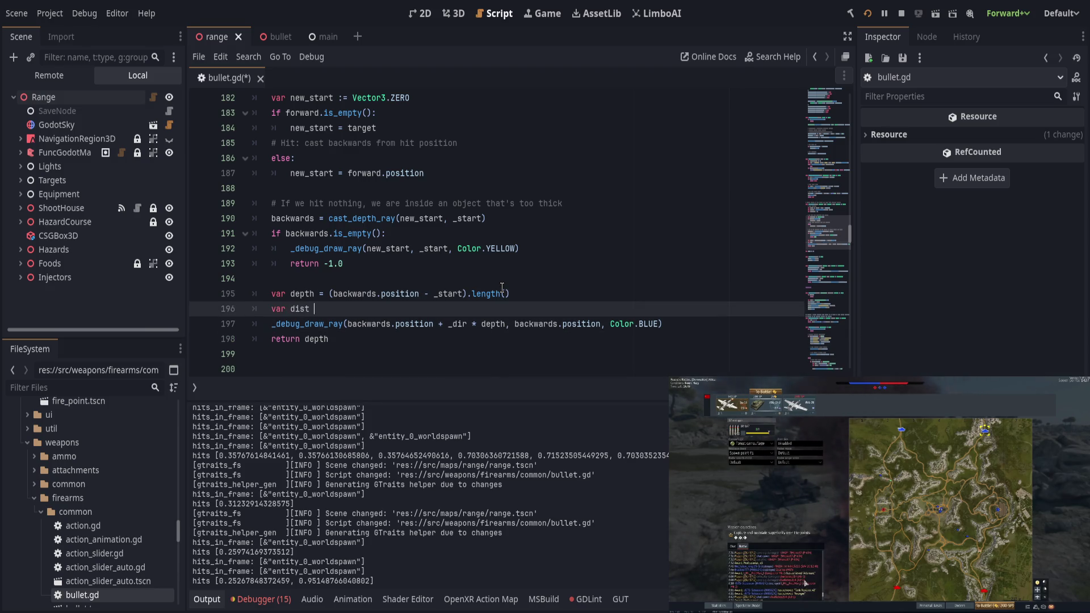
key(ctrl+v)
key(BackSpace)
key(BackSpace)
key(BackSpace)
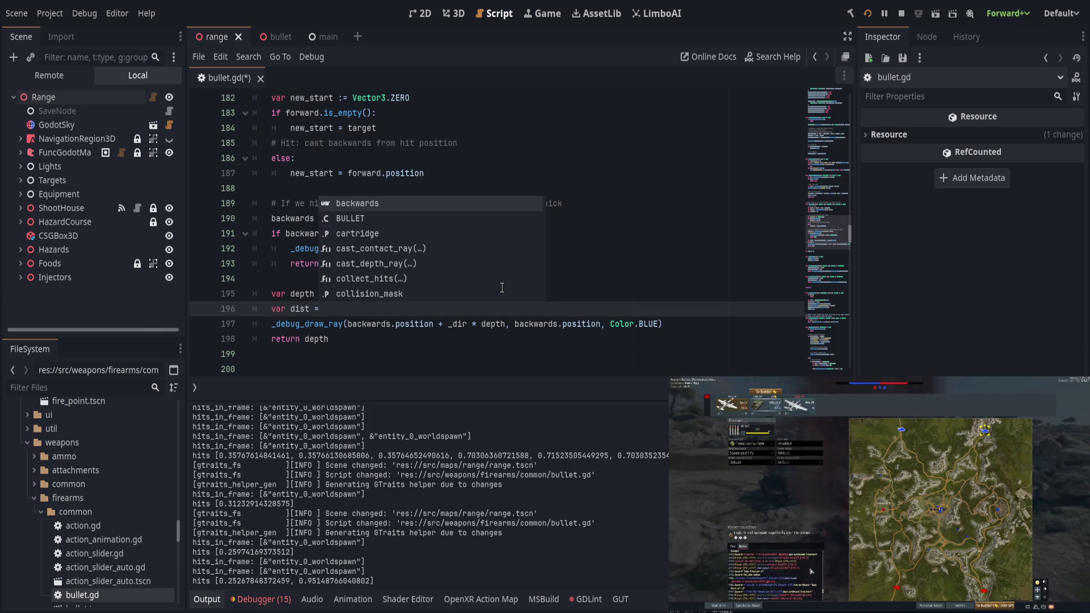
key(BackSpace)
key(BackSpace)
text(vec)
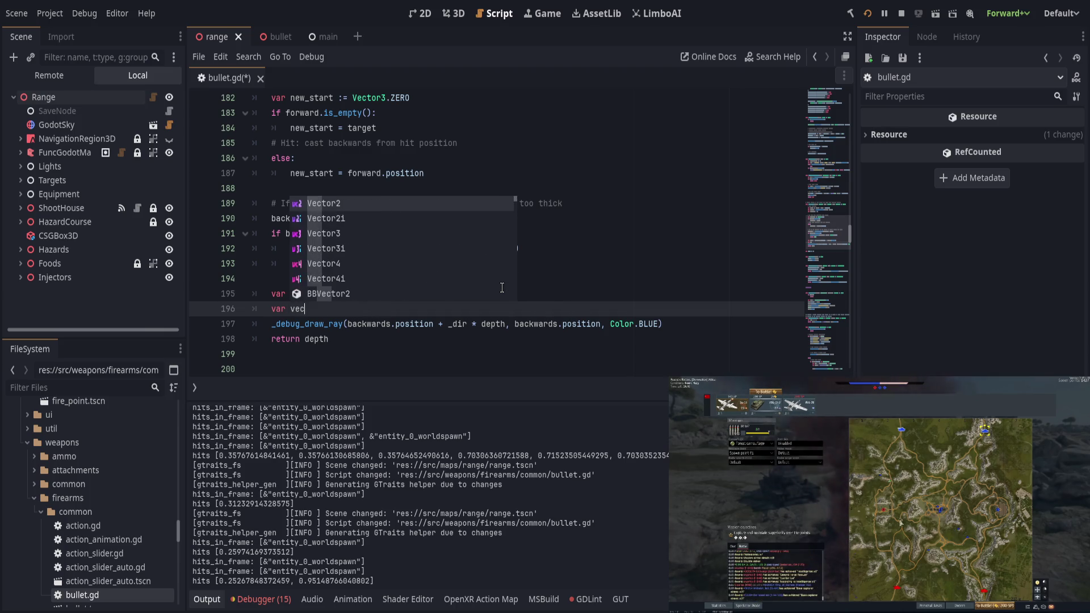
text( :=)
key(ctrl+v)
key(Escape)
Draw the ray from backwards.position + vec to backwards.position - vec, type vec as Vector3, and save
drag(449, 326, 505, 327)
text(vec)
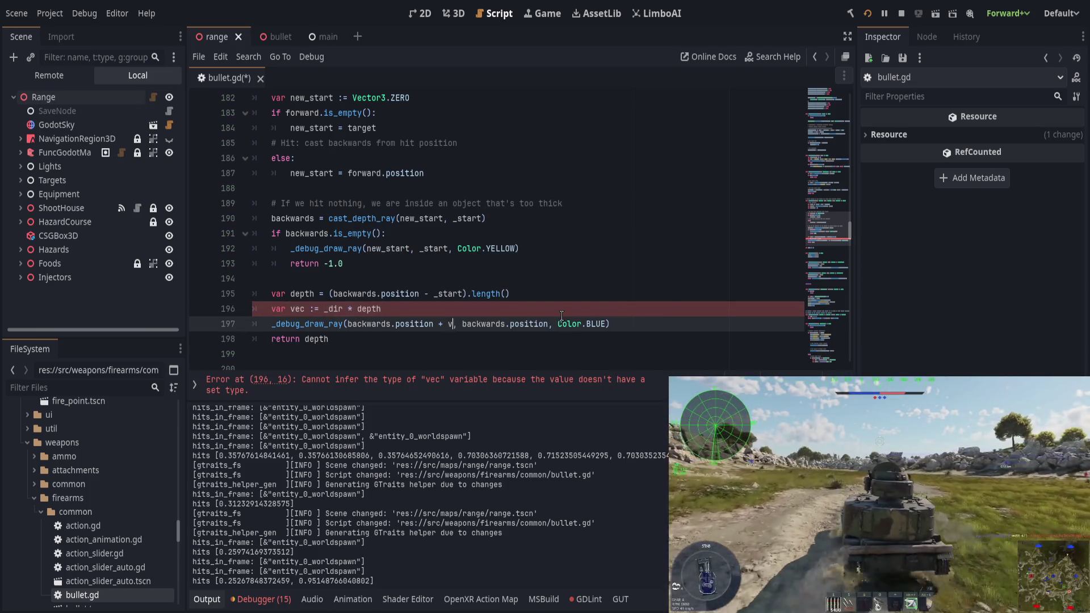
click(559, 323)
text(- vec)
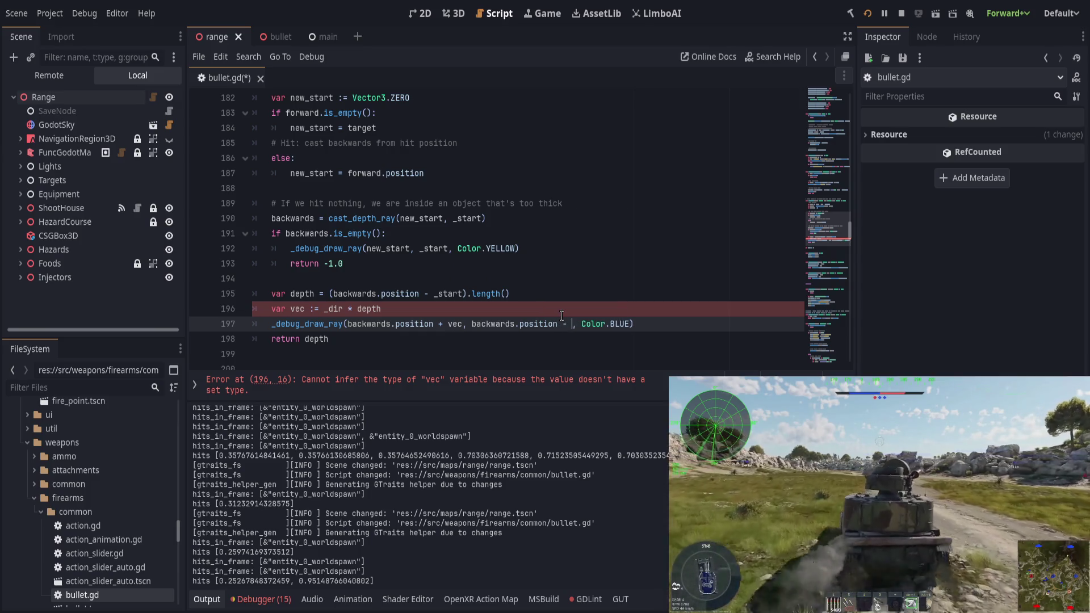
click(310, 309)
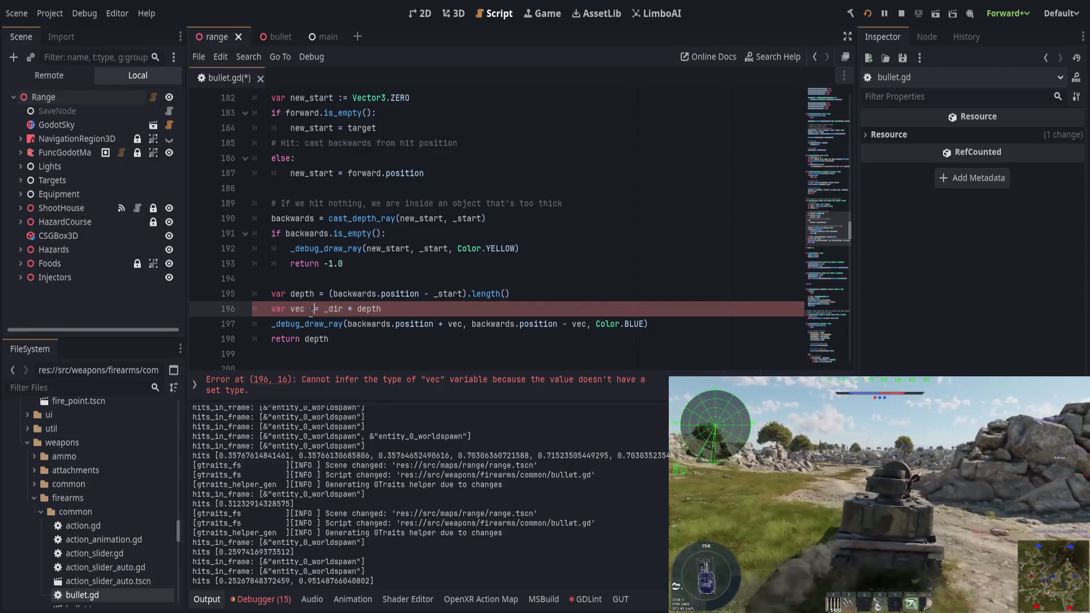
text(Vector3)
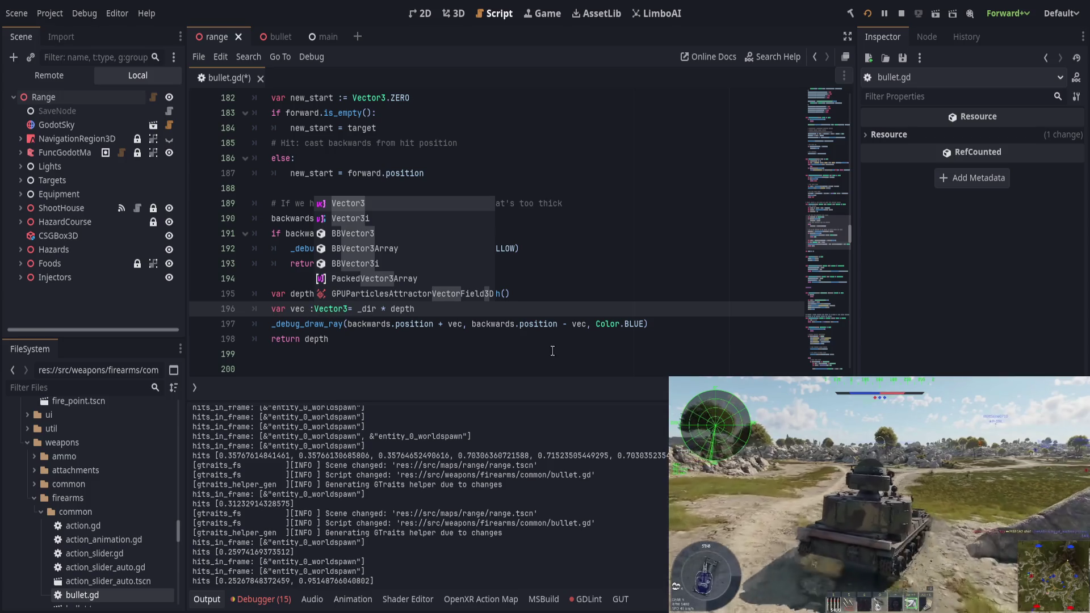
key(Escape)
key(ctrl+s)
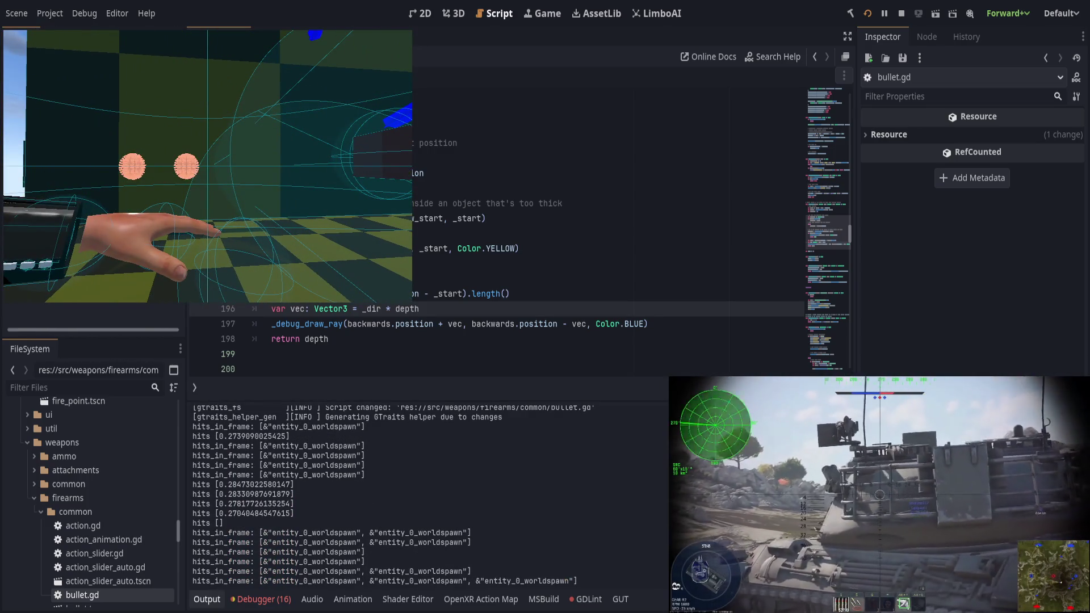
Stop the running game, resume from the breakpoint, and show the Output log
key(F8)
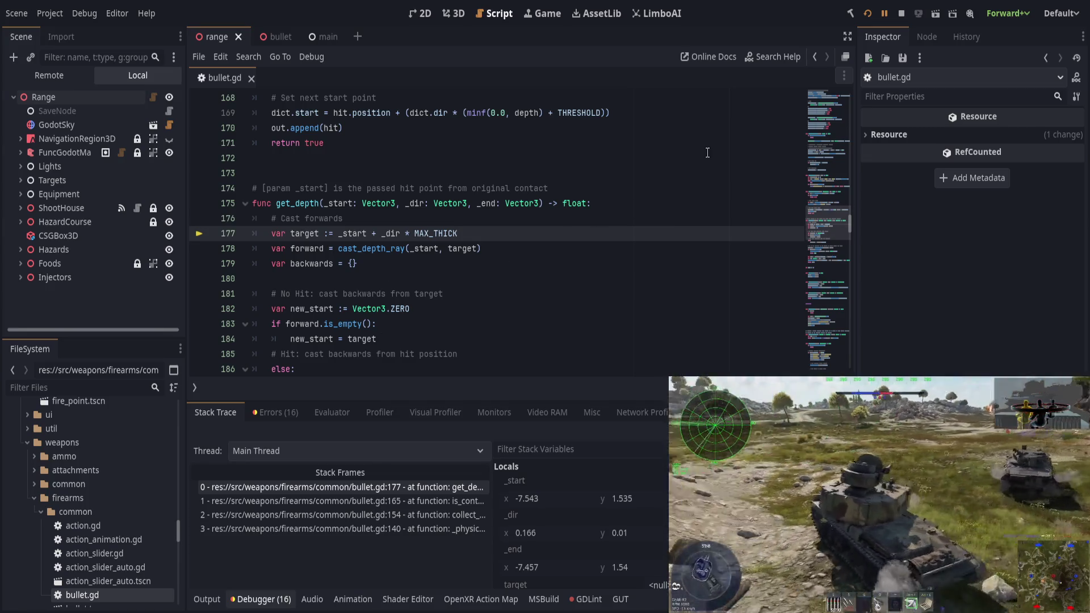
click(884, 8)
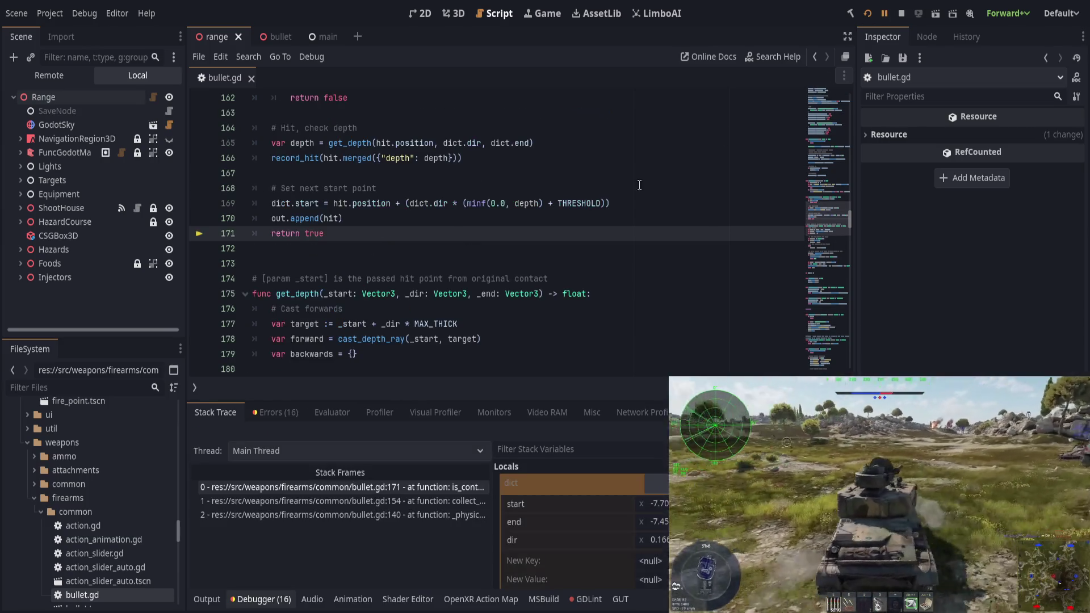
scroll(418, 243, up, 2)
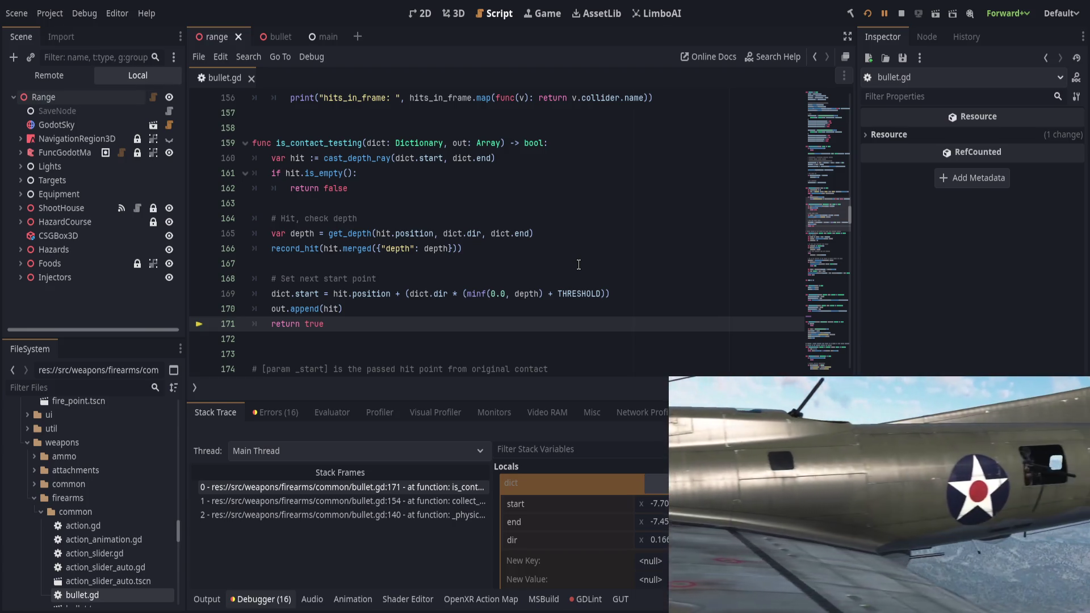
click(205, 600)
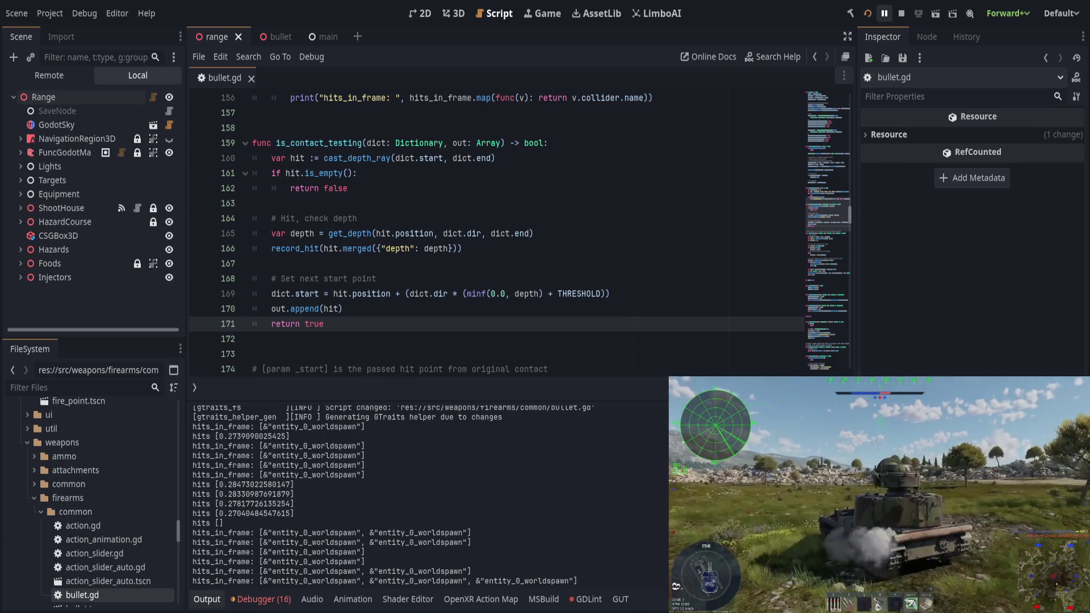
Set a breakpoint on the return true line, check the logged values, and continue past it
click(884, 13)
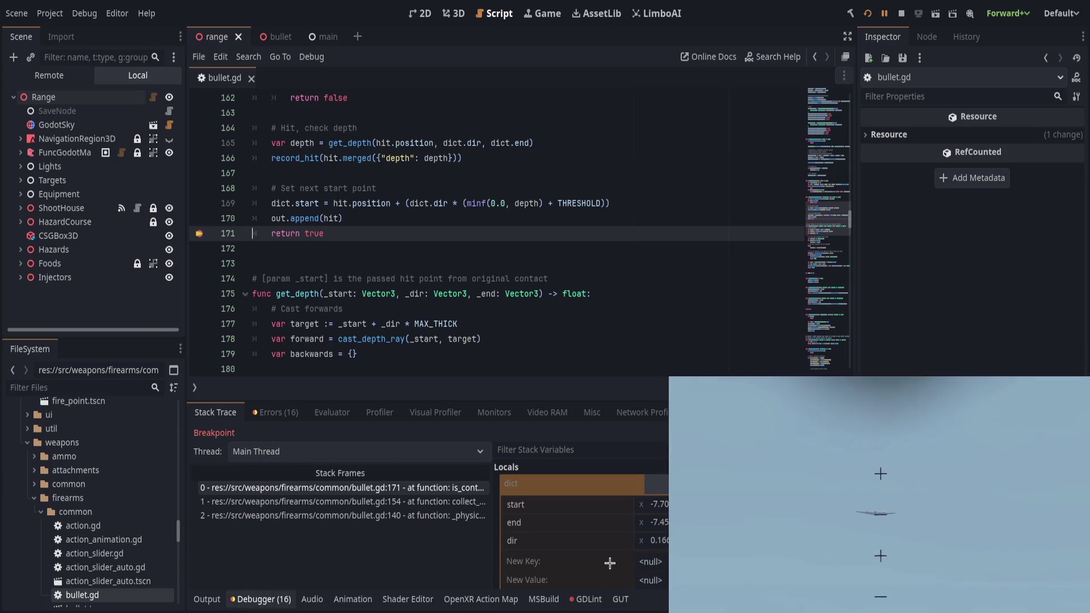
click(211, 599)
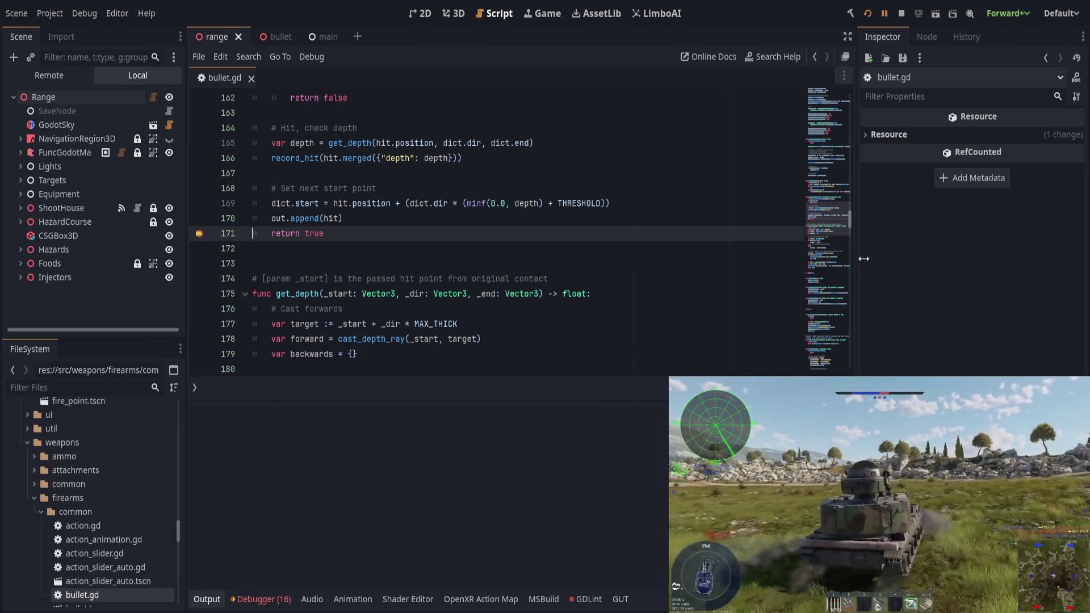
key(F12)
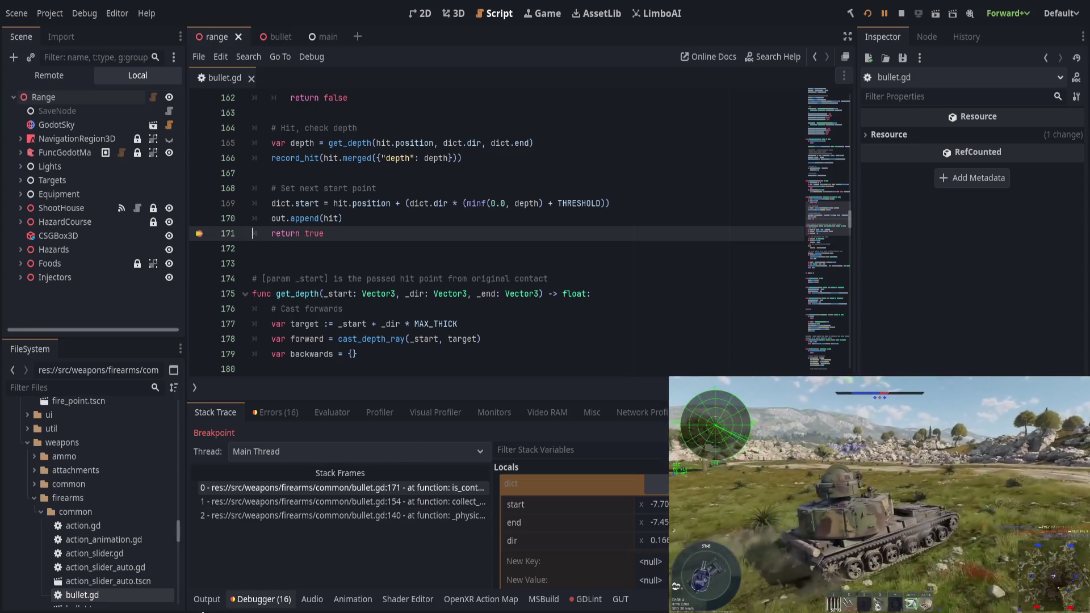
key(F12)
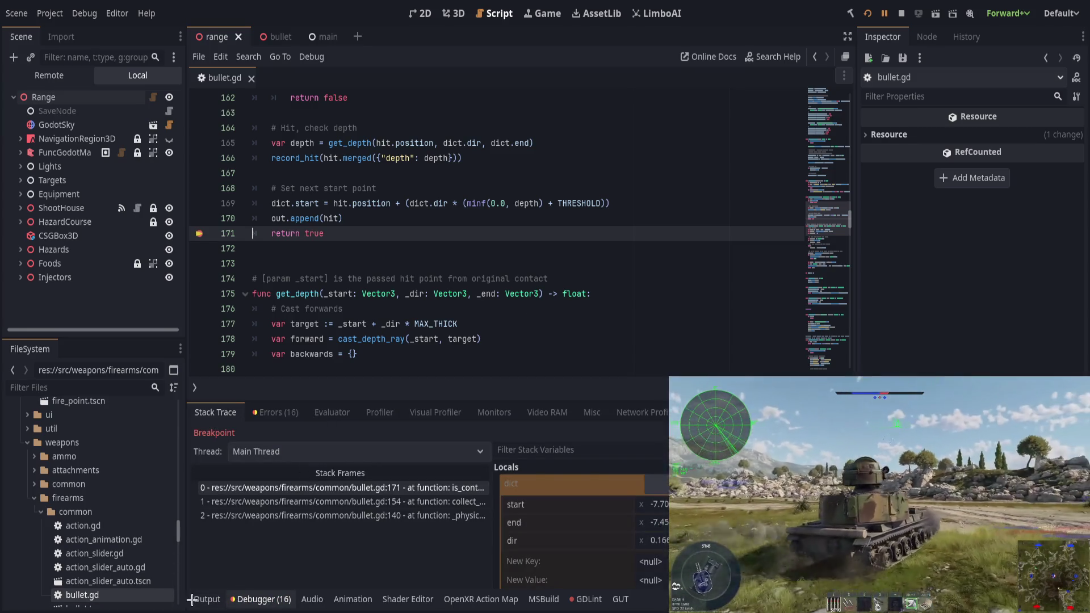
key(F12)
scroll(450, 334, down, 4)
scroll(450, 334, down, 8)
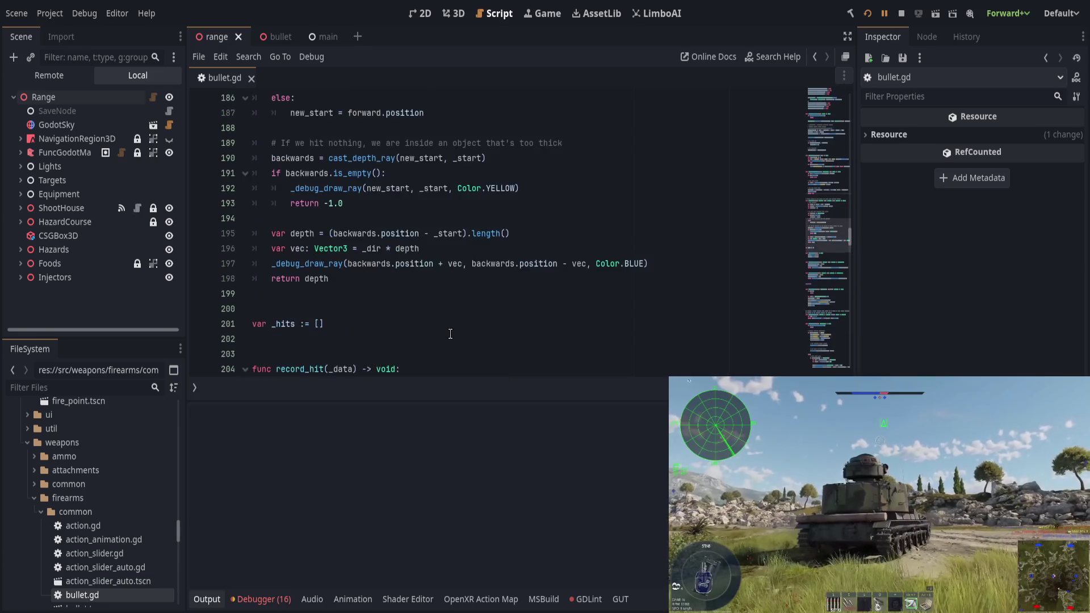
Declare a loop counter i above the collect_hits while loop
scroll(461, 333, up, 6)
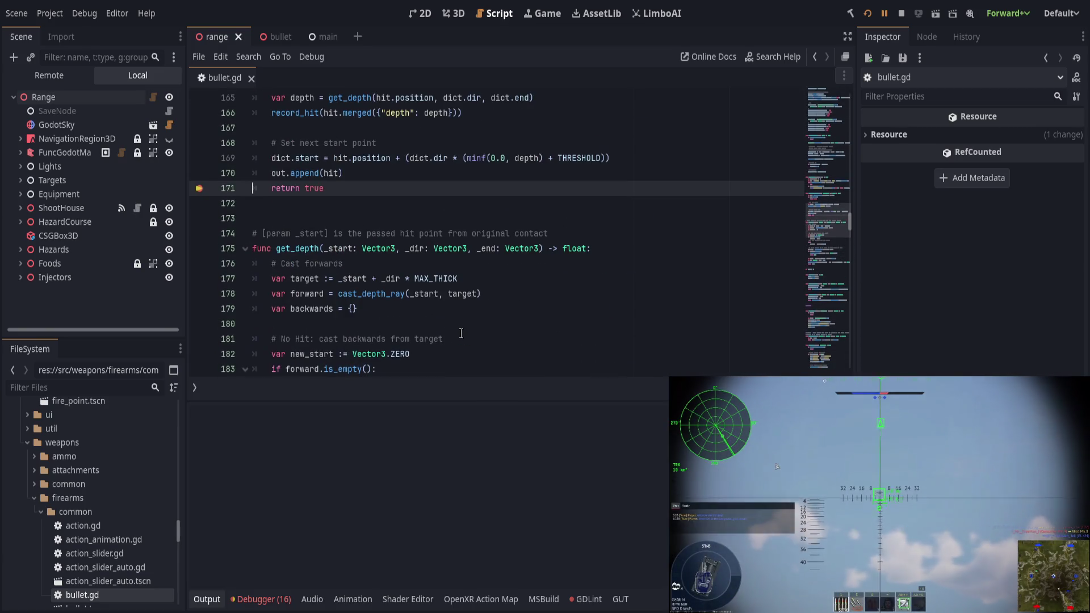
scroll(461, 333, up, 2)
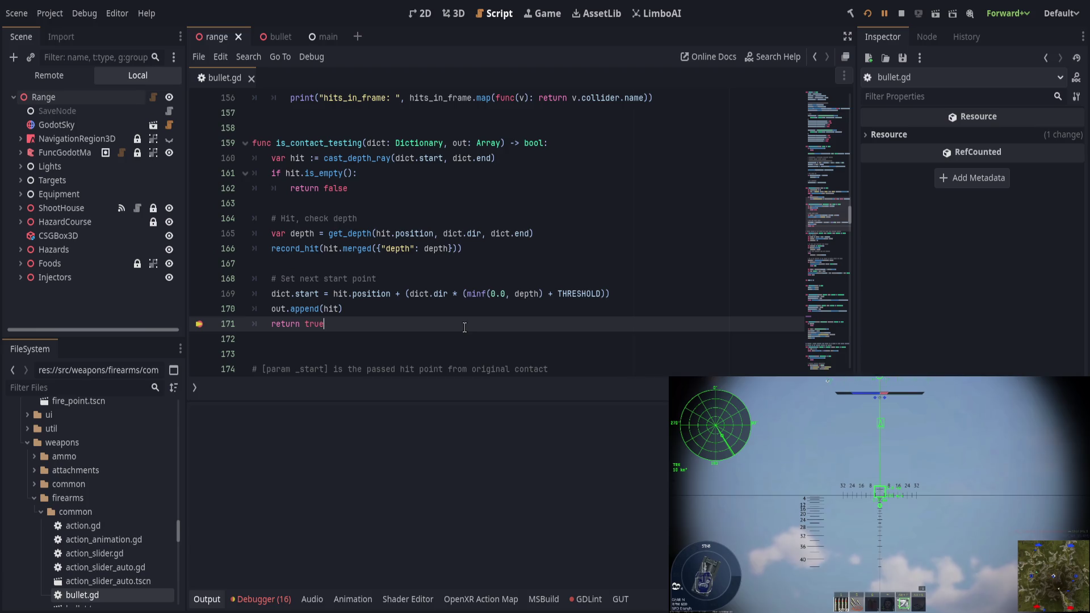
scroll(464, 326, up, 2)
scroll(464, 326, up, 3)
scroll(465, 327, up, 8)
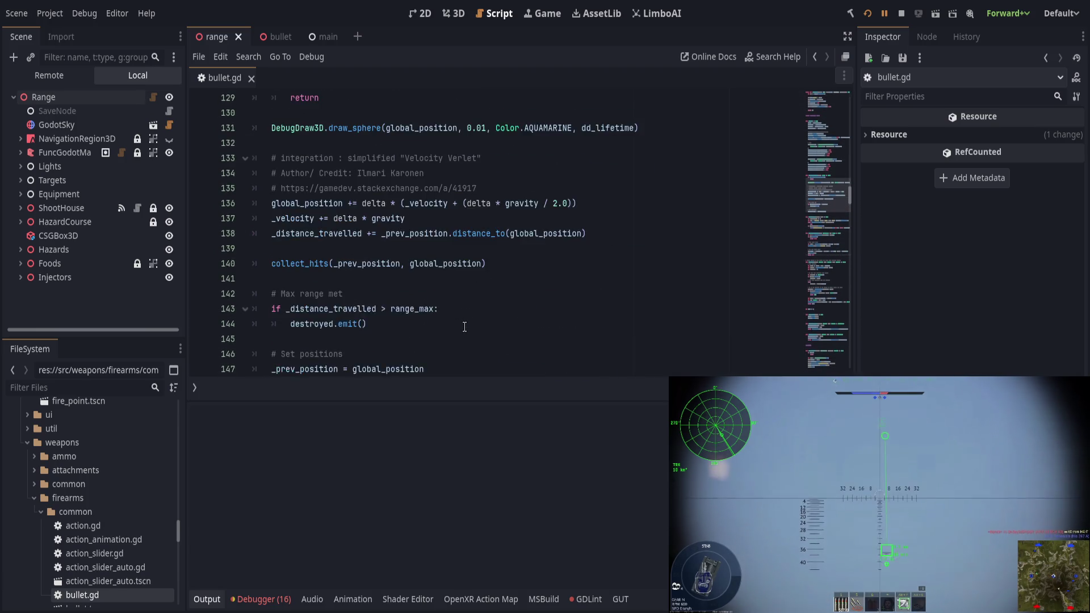
scroll(465, 327, down, 10)
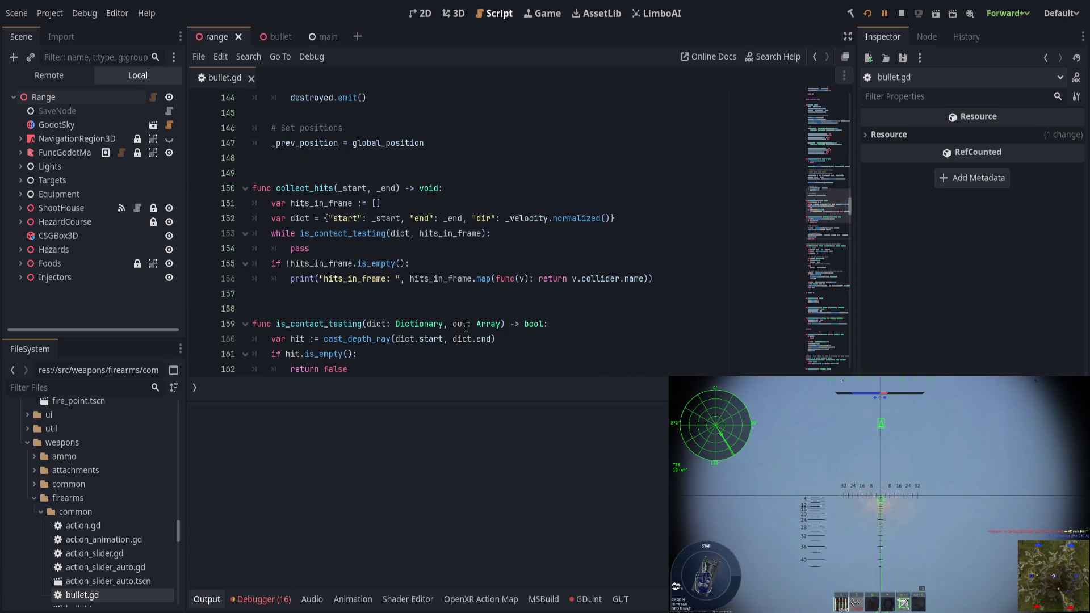
click(553, 239)
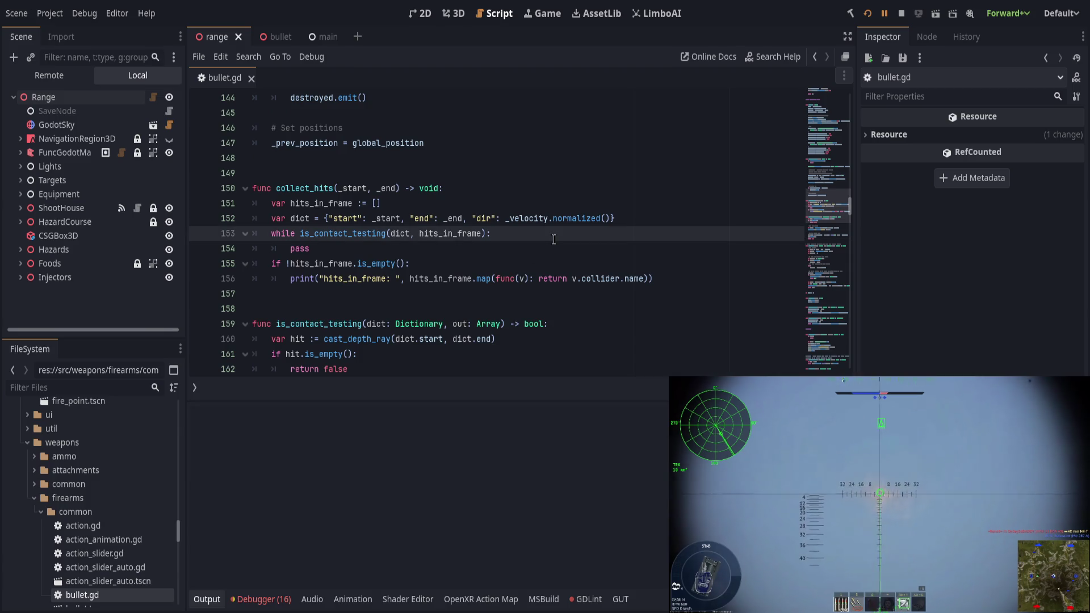
key(Up)
key(End)
key(Return)
text(var)
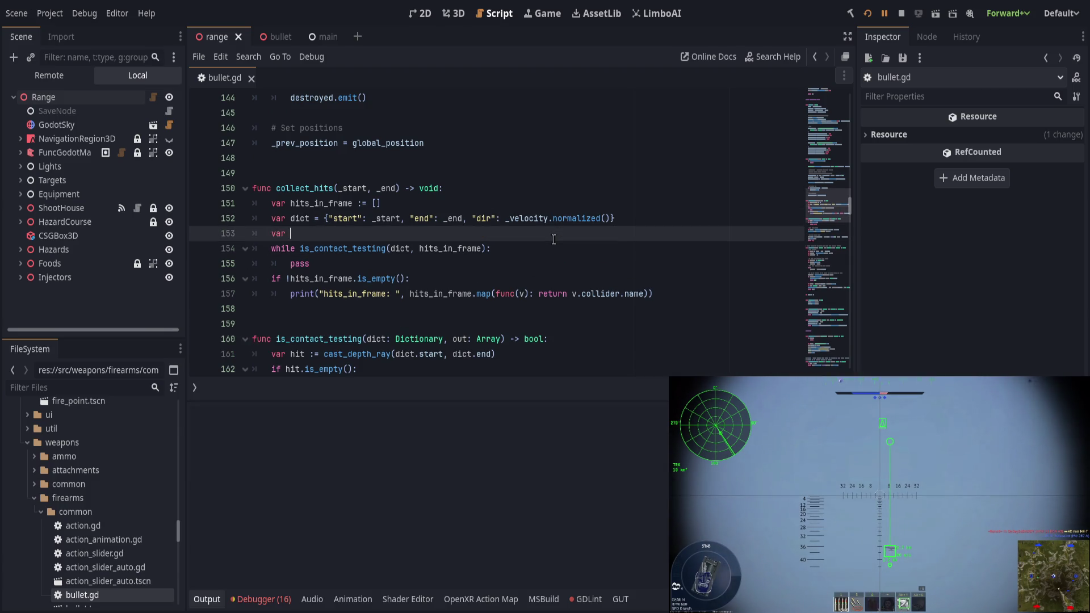
text( i = )
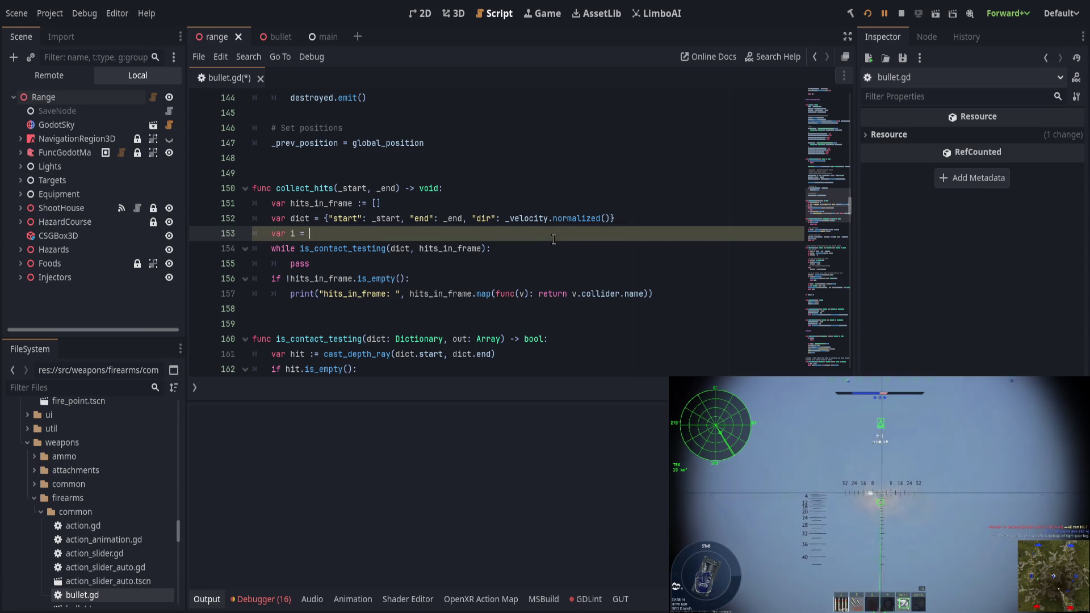
text(2)
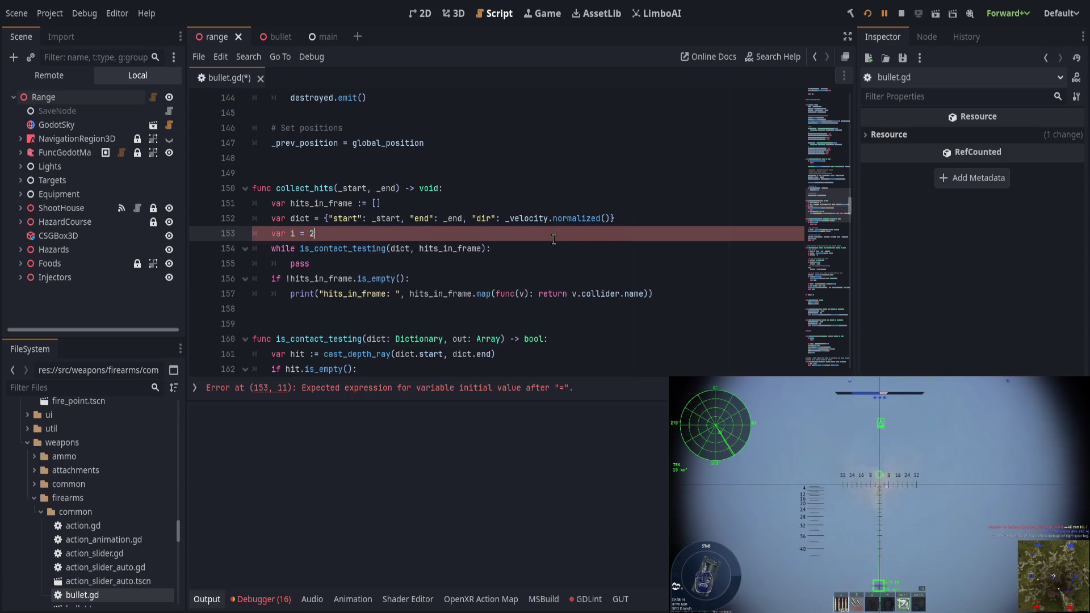
Add 'and i < 10' to the while condition and start the counter at 0
key(Down)
key(End)
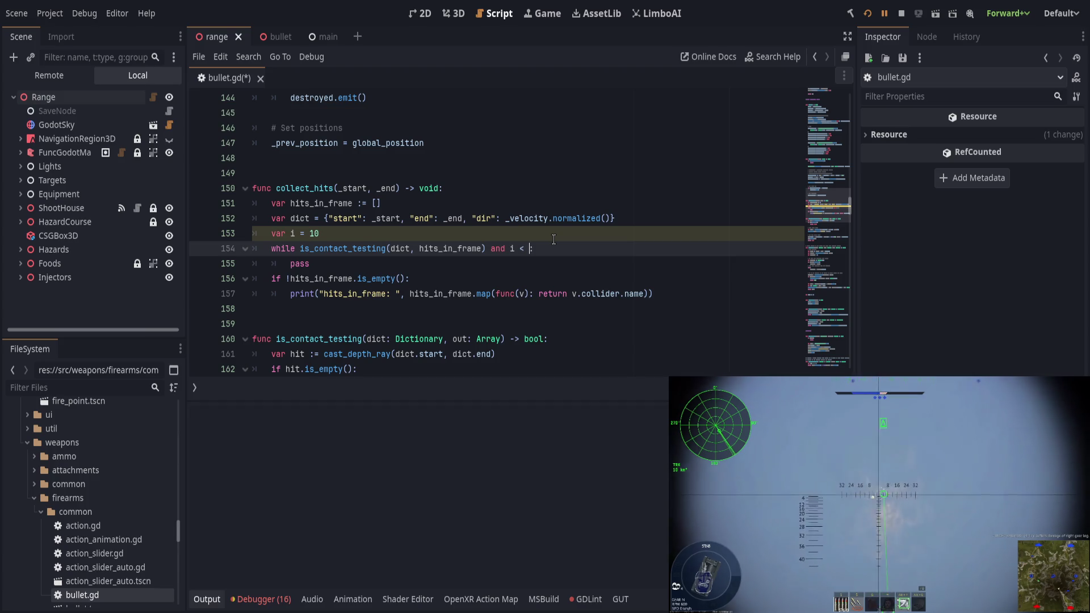
key(BackSpace)
key(BackSpace)
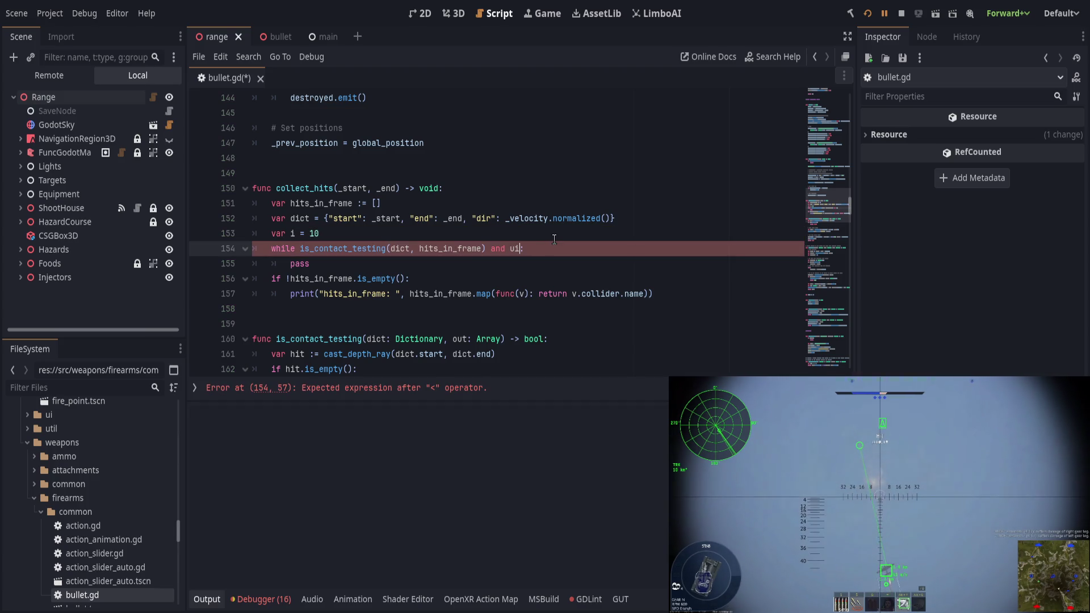
text(i >)
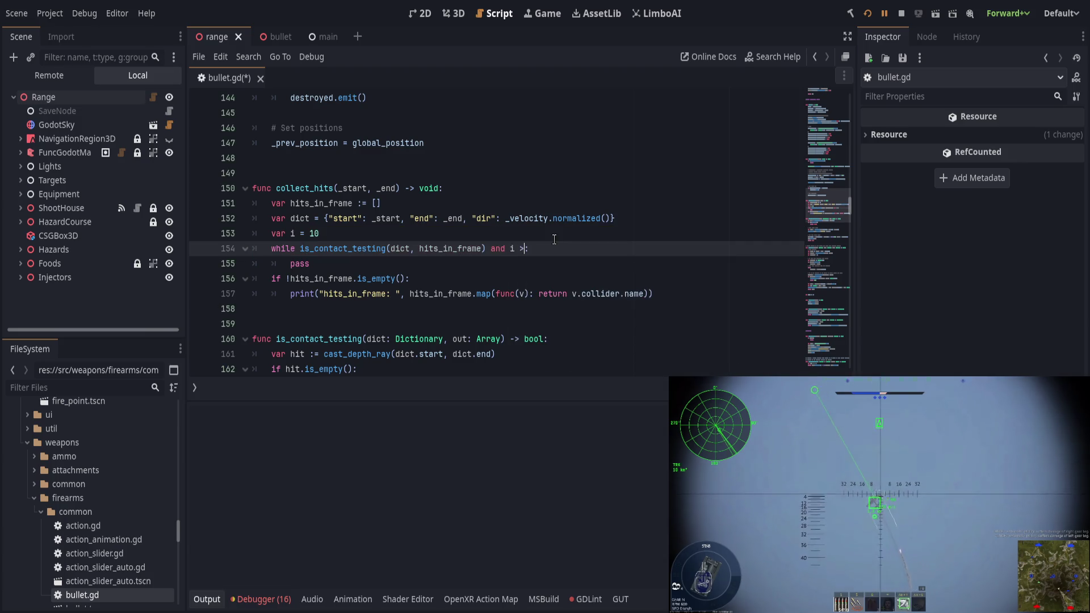
text(< 10)
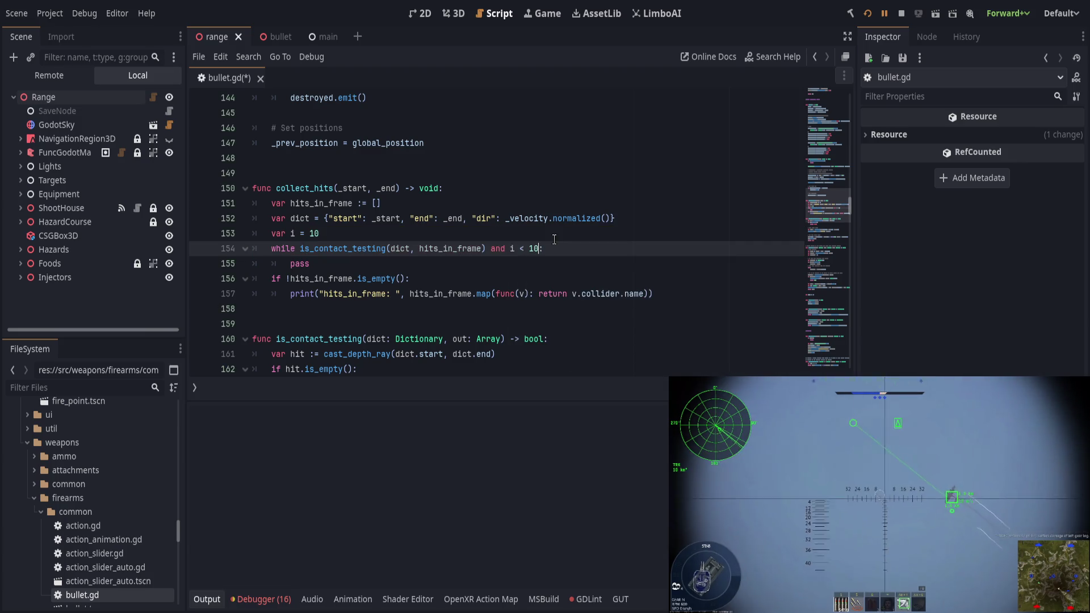
key(Up)
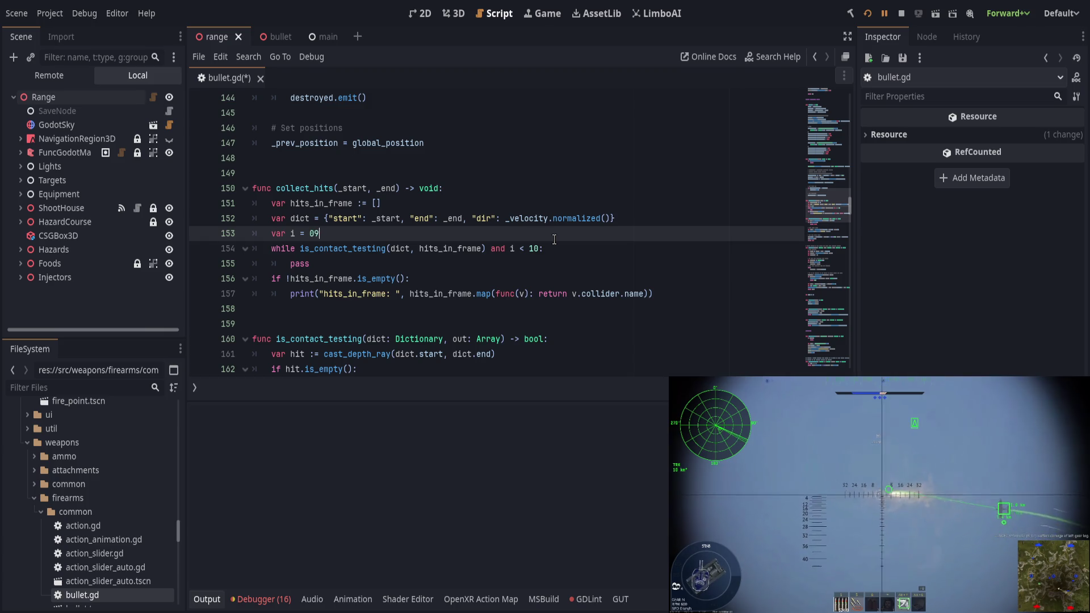
key(BackSpace)
key(Down)
text(_)
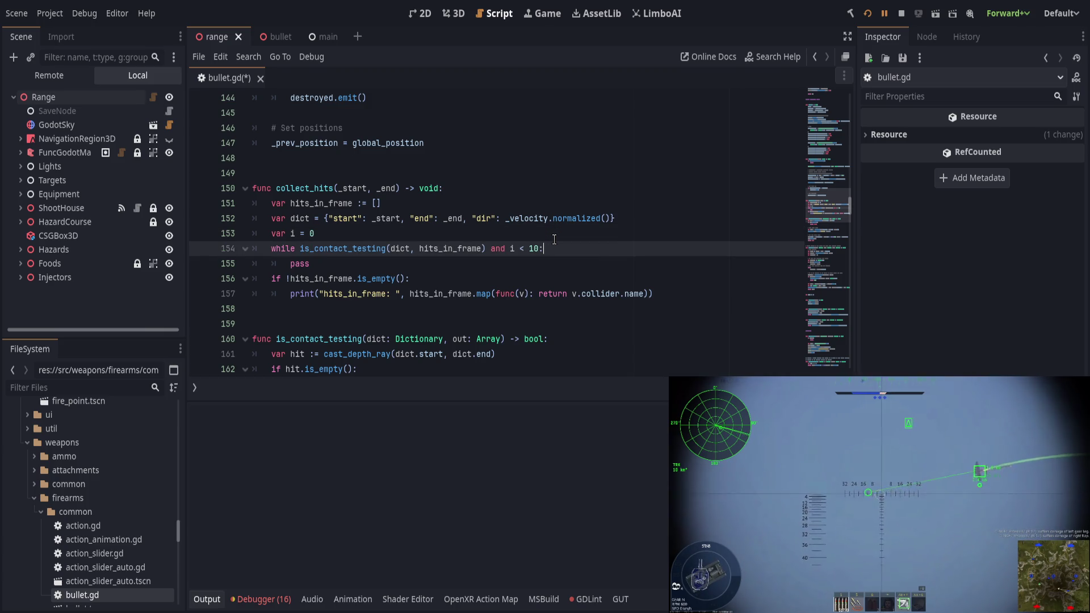
Replace the loop's pass with i += 1, save bullet.gd, and run the project
key(Return)
text(i += 1)
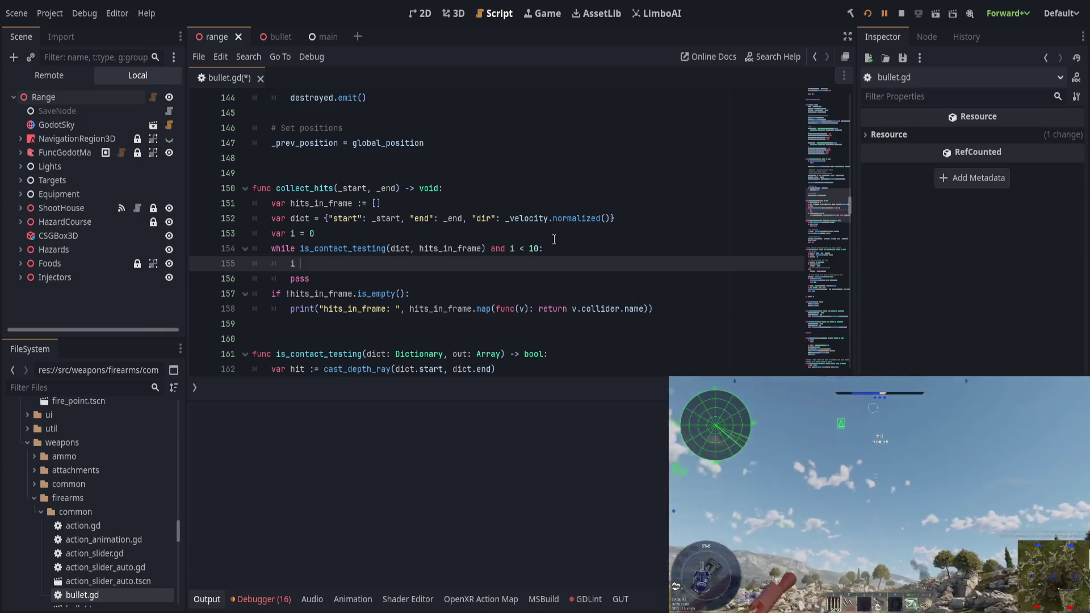
key(Down)
key(ctrl+shift+k)
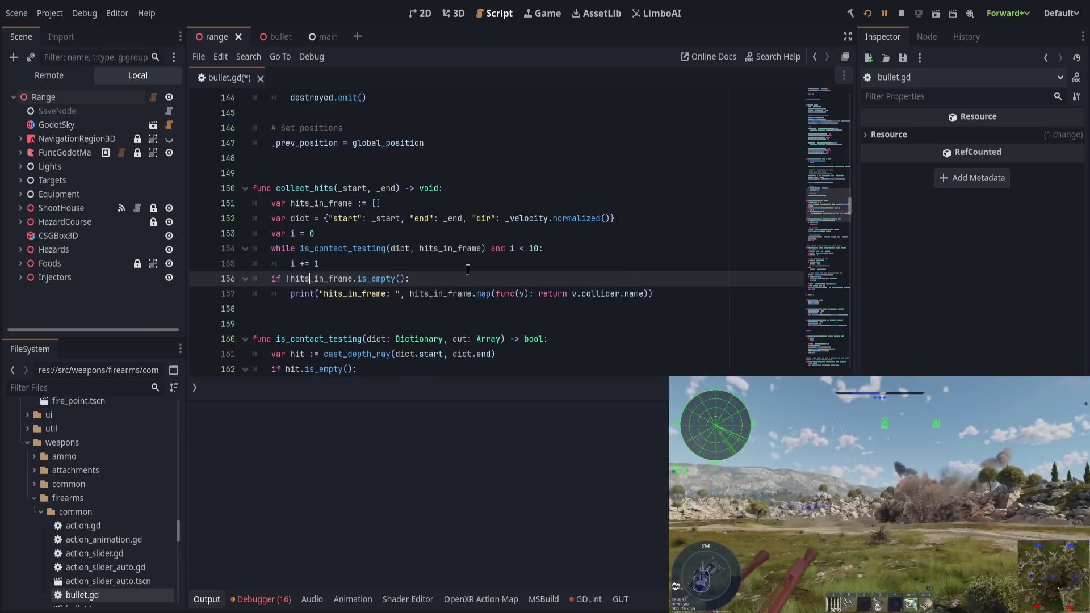
key(ctrl+s)
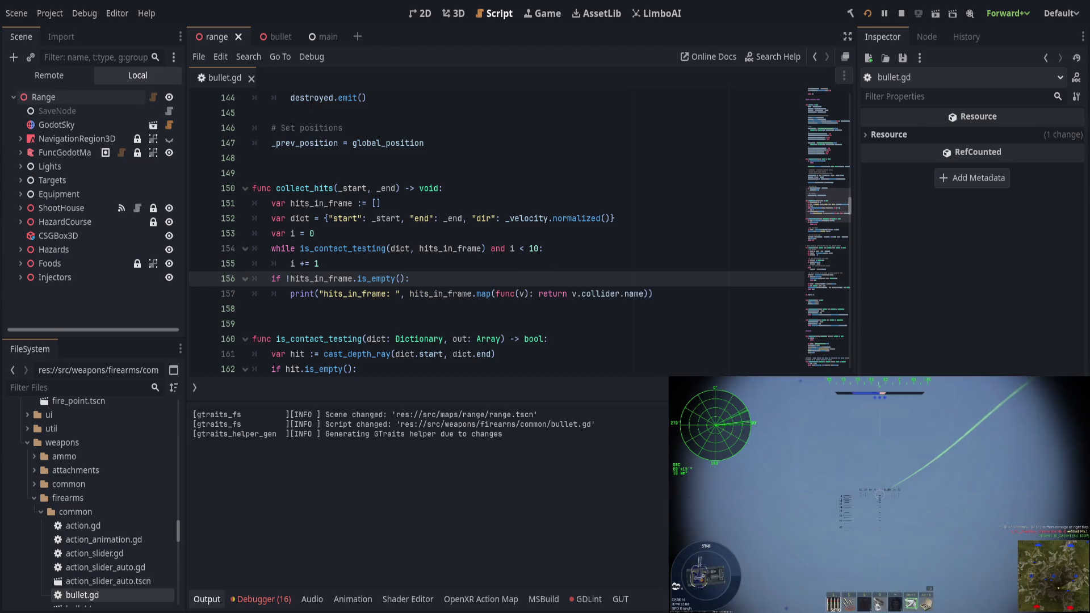
key(F5)
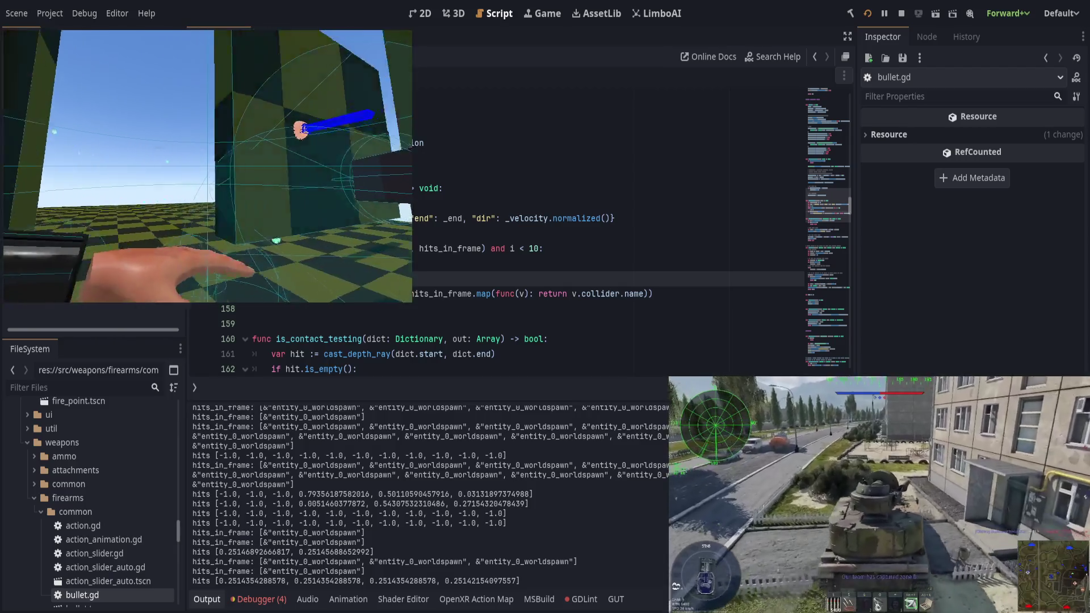
Hide the game window after checking the capped loop's logged hit depths
key(alt+Tab)
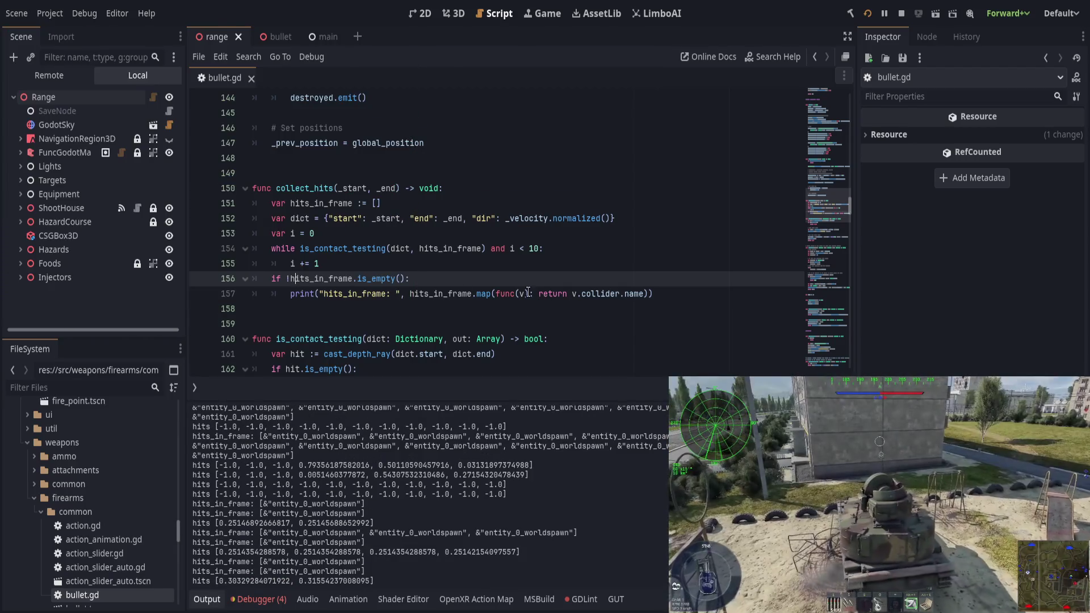
Scroll bullet.gd down to the _debug_draw_ray function around line 331
scroll(534, 284, down, 7)
scroll(524, 272, up, 7)
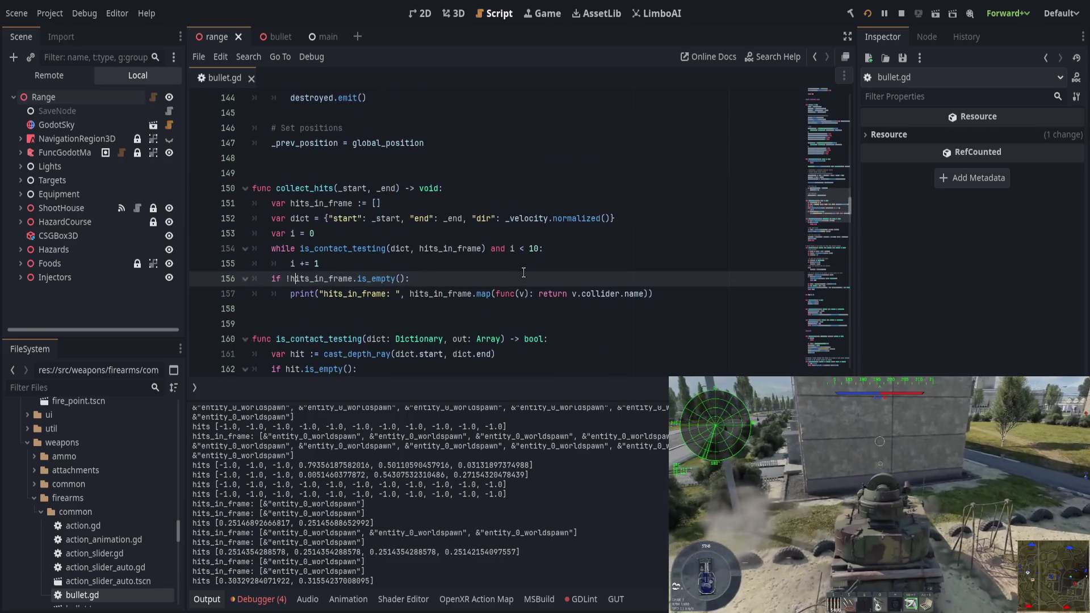
scroll(523, 273, up, 9)
scroll(522, 272, down, 5)
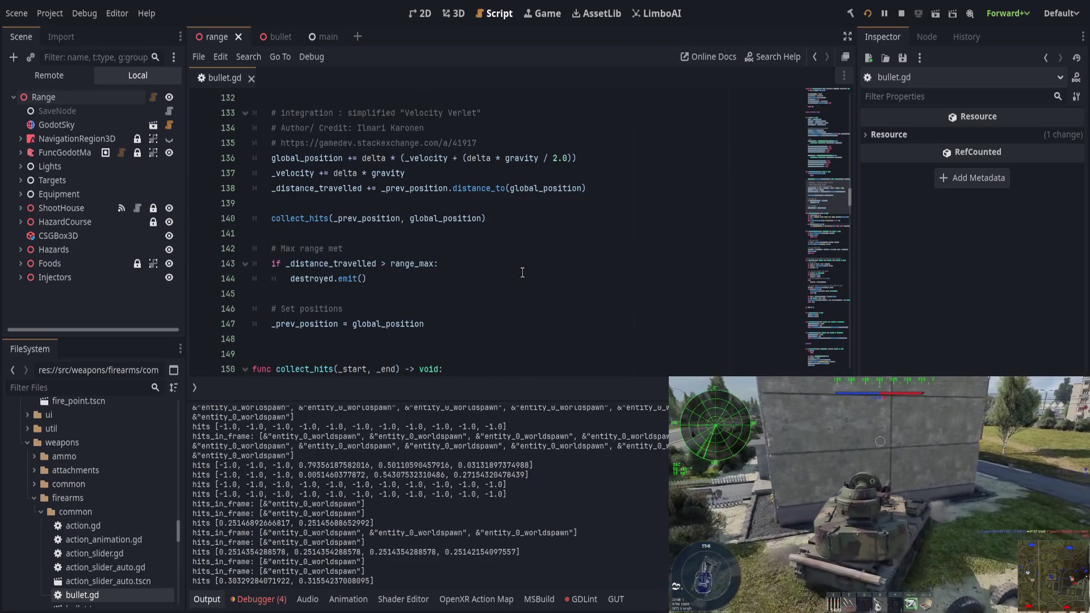
scroll(522, 272, down, 20)
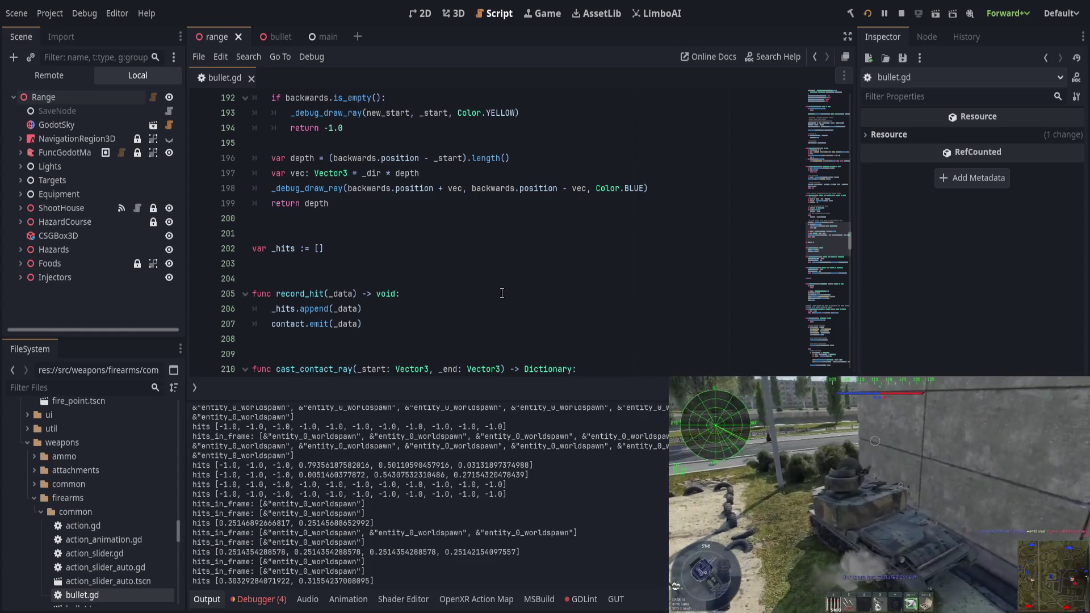
scroll(497, 296, up, 3)
drag(435, 328, 463, 328)
double_click(307, 327)
scroll(410, 338, down, 15)
scroll(411, 339, down, 18)
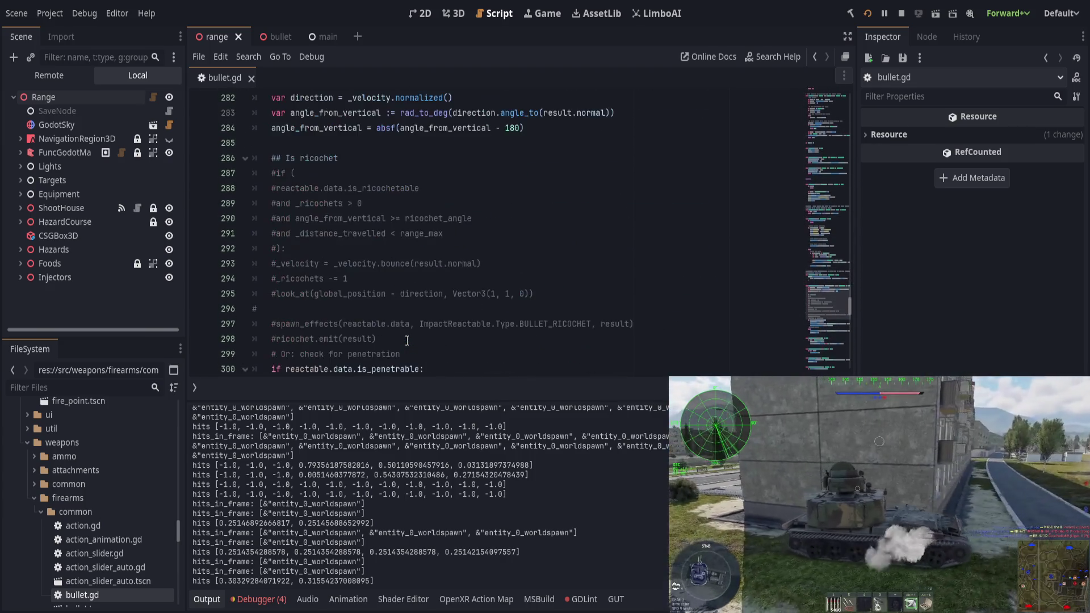
scroll(407, 340, down, 6)
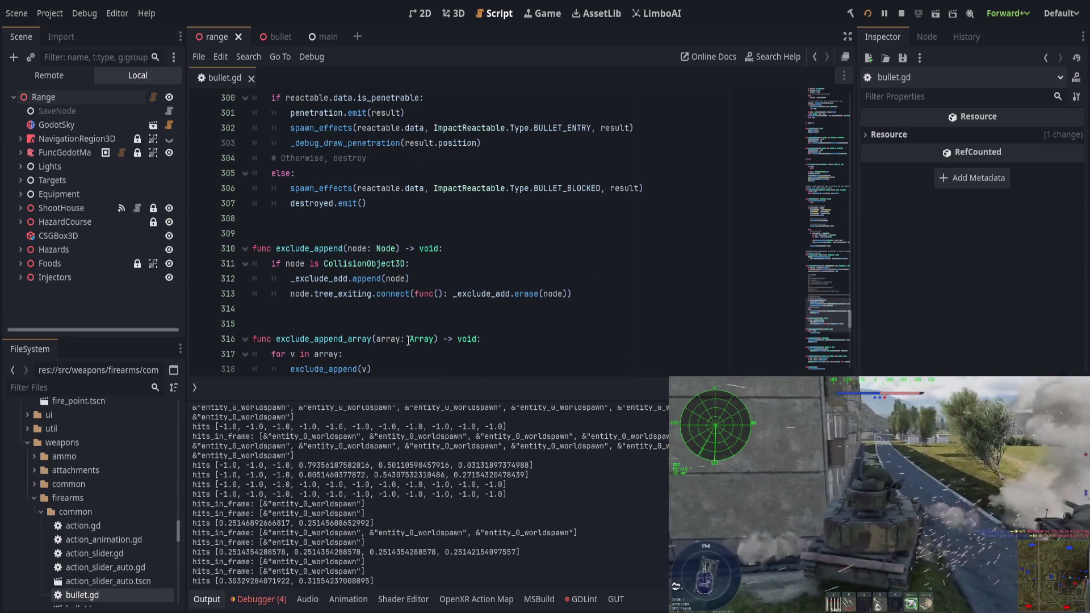
scroll(408, 340, down, 8)
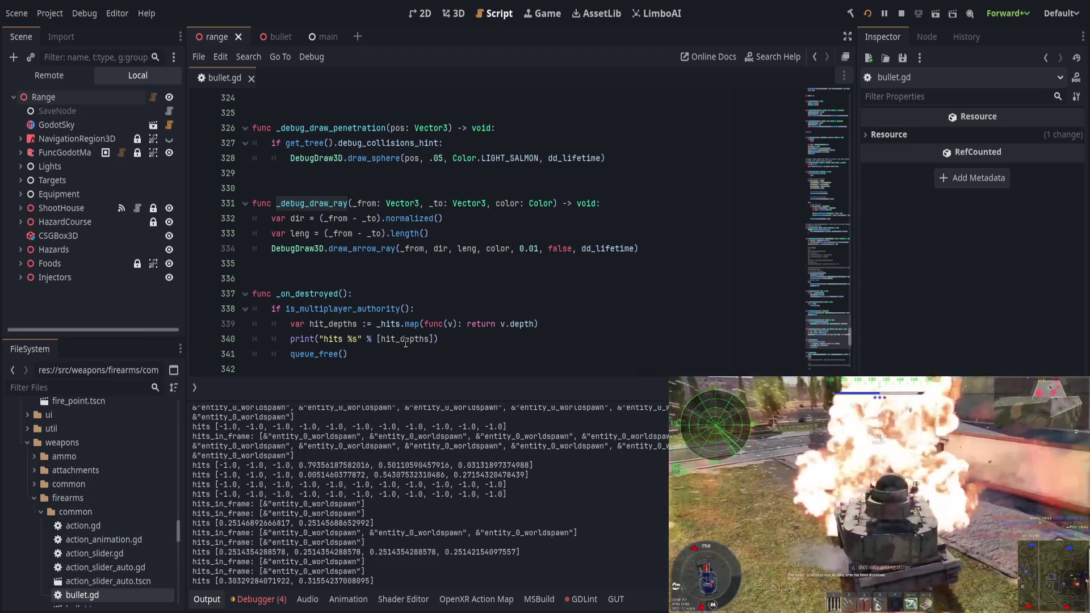
scroll(418, 341, up, 1)
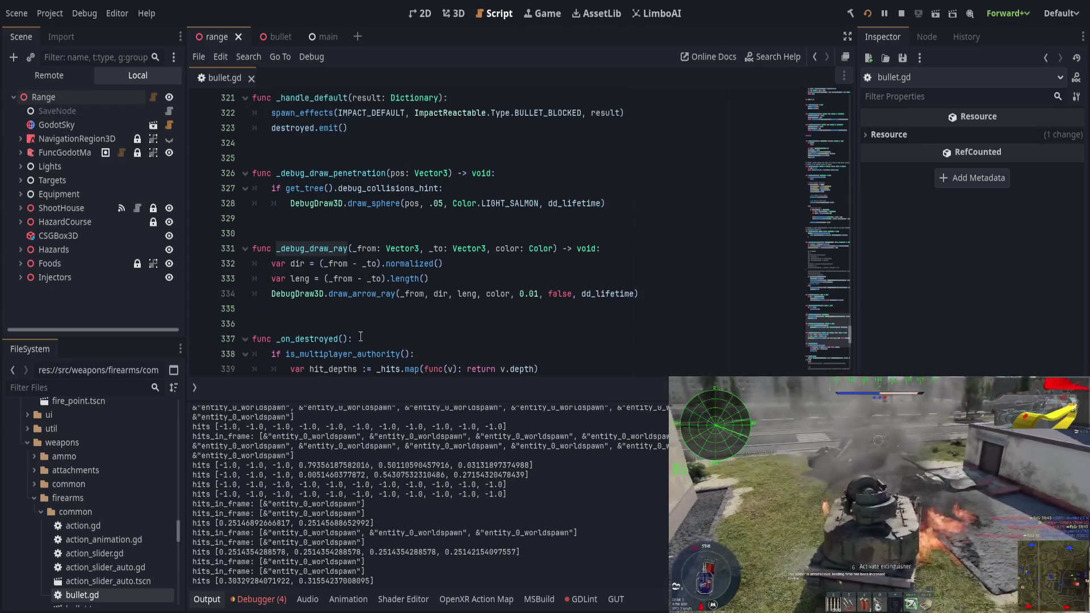
Change the dir expression on line 332 from _from - _to to _to - _from
double_click(341, 266)
shift+click(362, 266)
shift+click(376, 266)
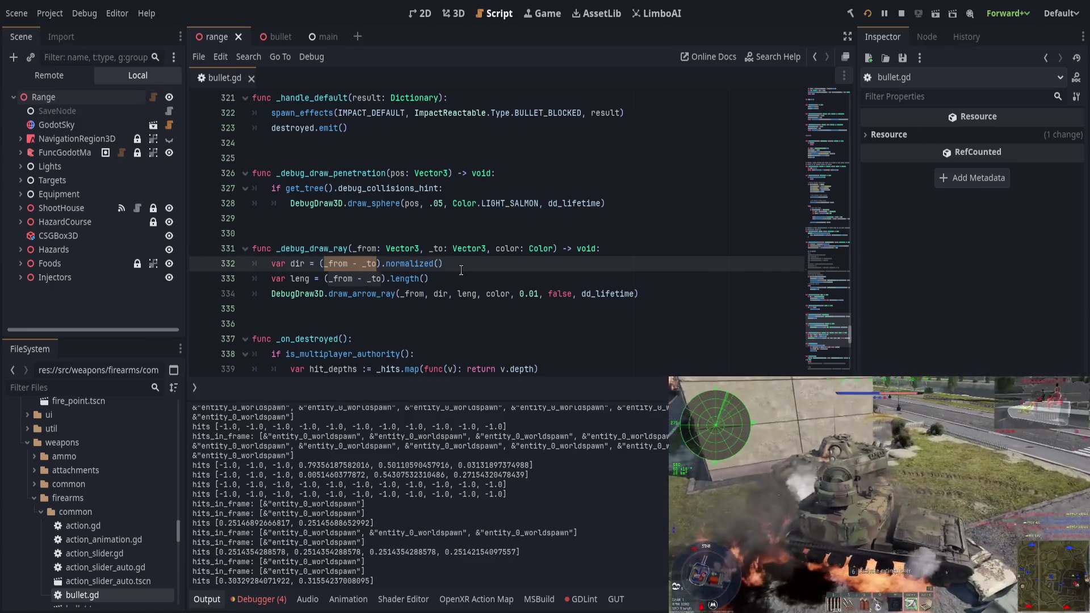
text(_)
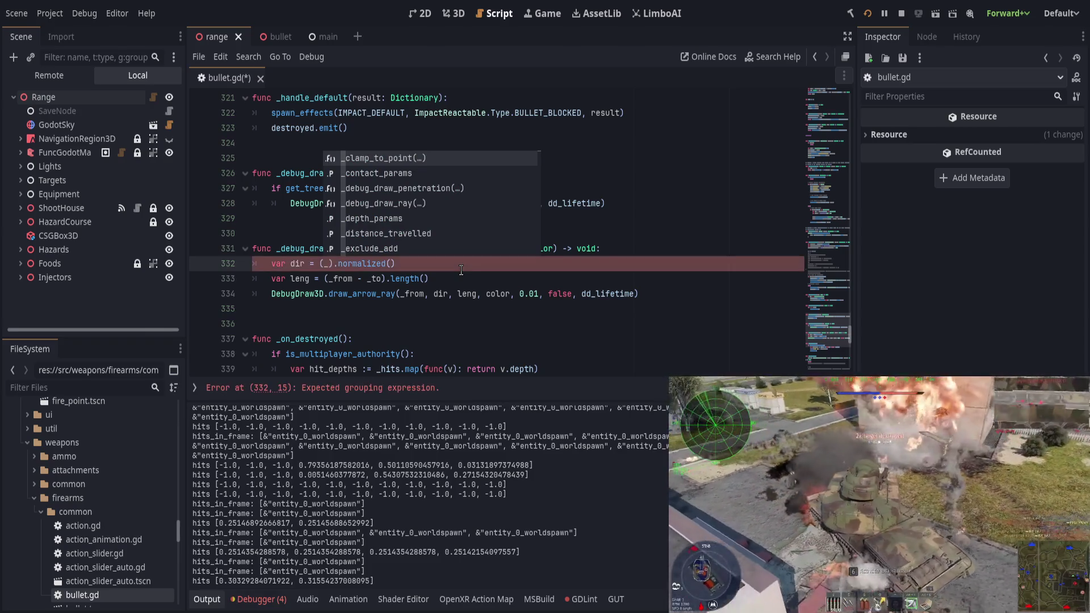
text(to-_from)
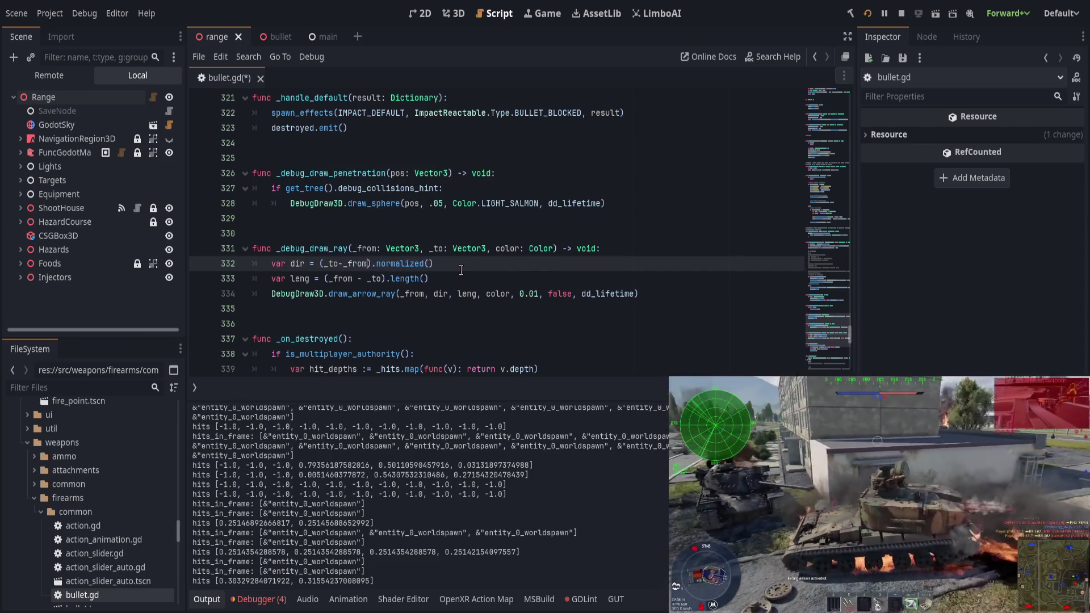
key(Escape)
Change the leng expression on line 333 to _to - _from as well, and save
key(Down)
key(Right)
key(Right)
key(ctrl+shift+Left)
key(ctrl+shift+Left)
key(ctrl+shift+Left)
text(_to)
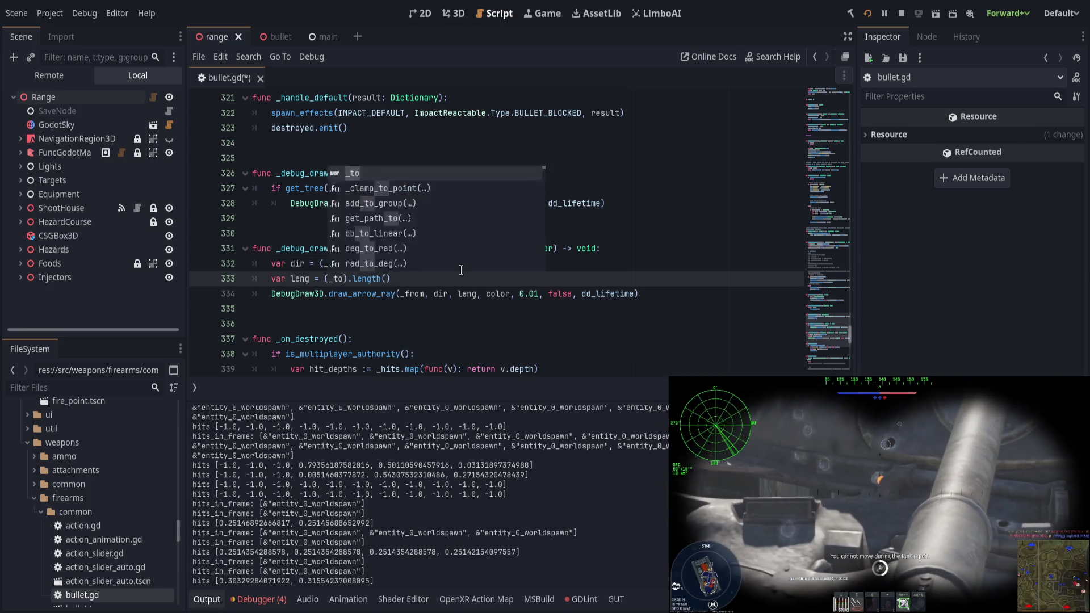
text(-f)
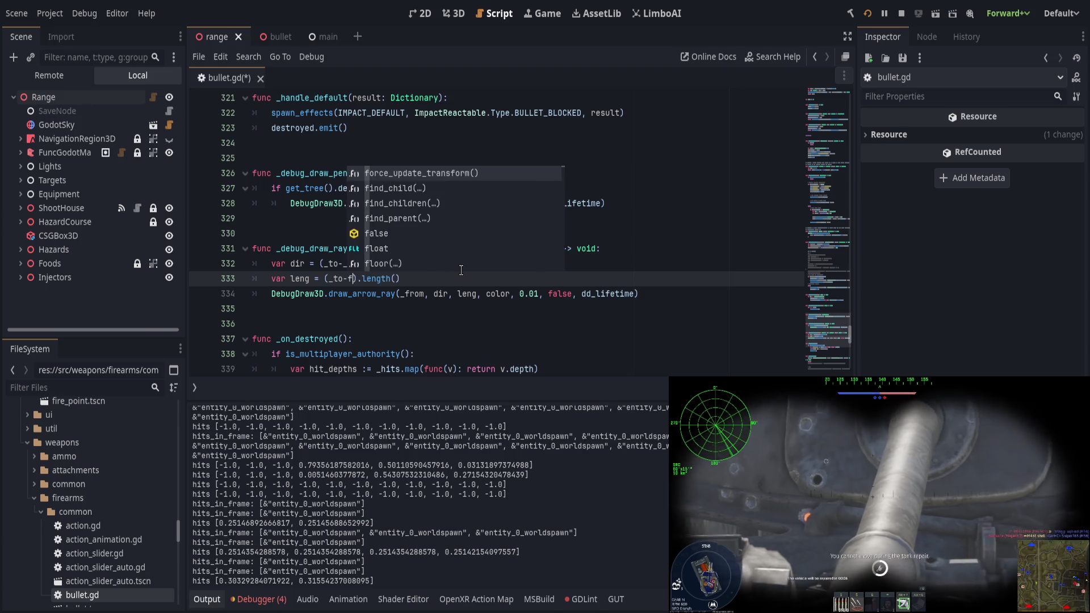
key(BackSpace)
text(_from)
key(Escape)
key(Up)
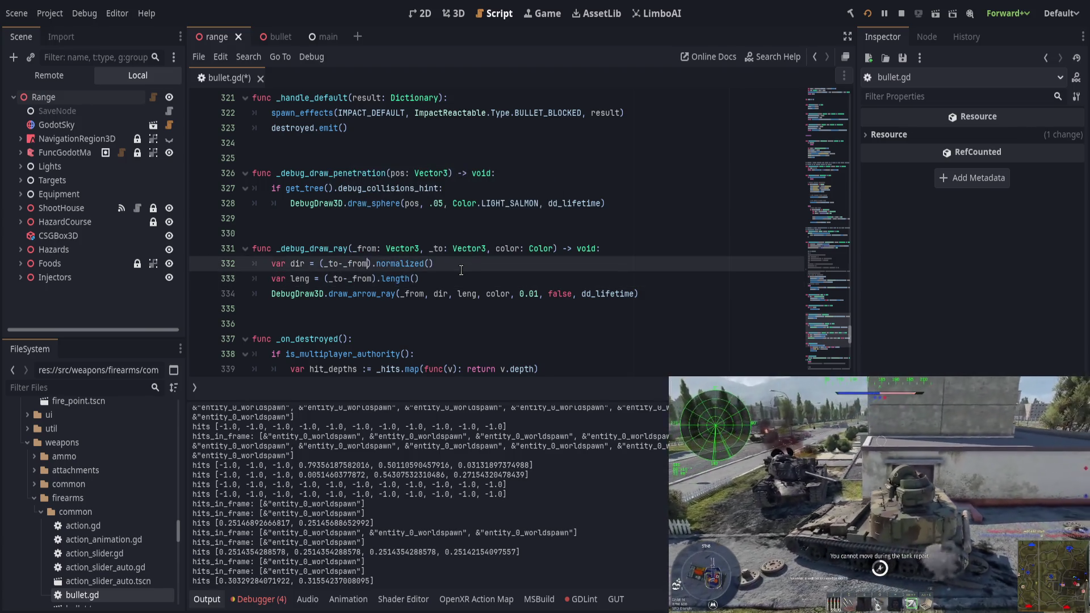
key(ctrl+s)
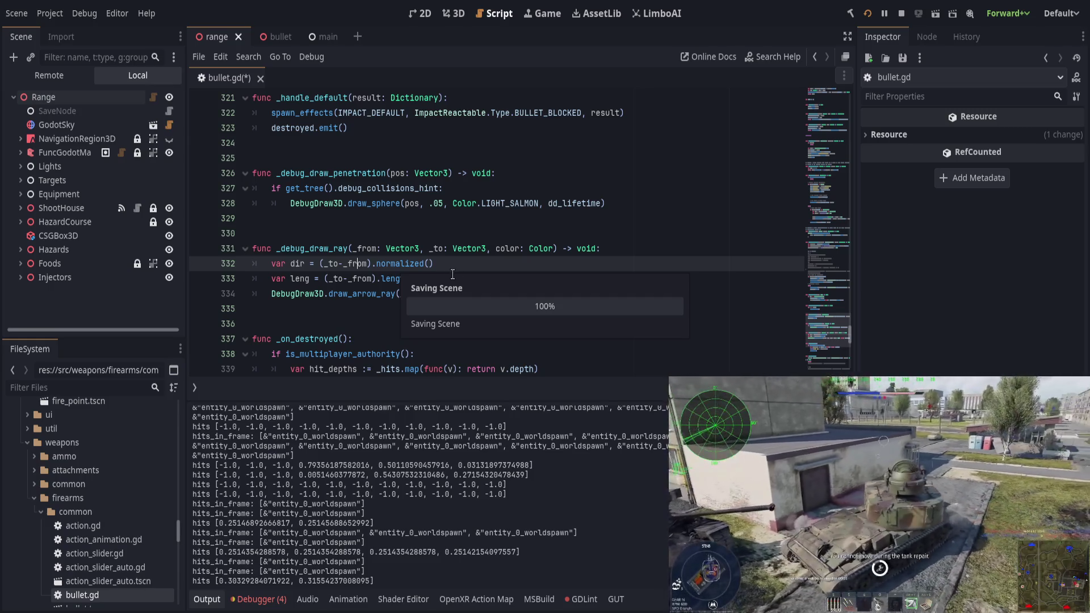
click(474, 268)
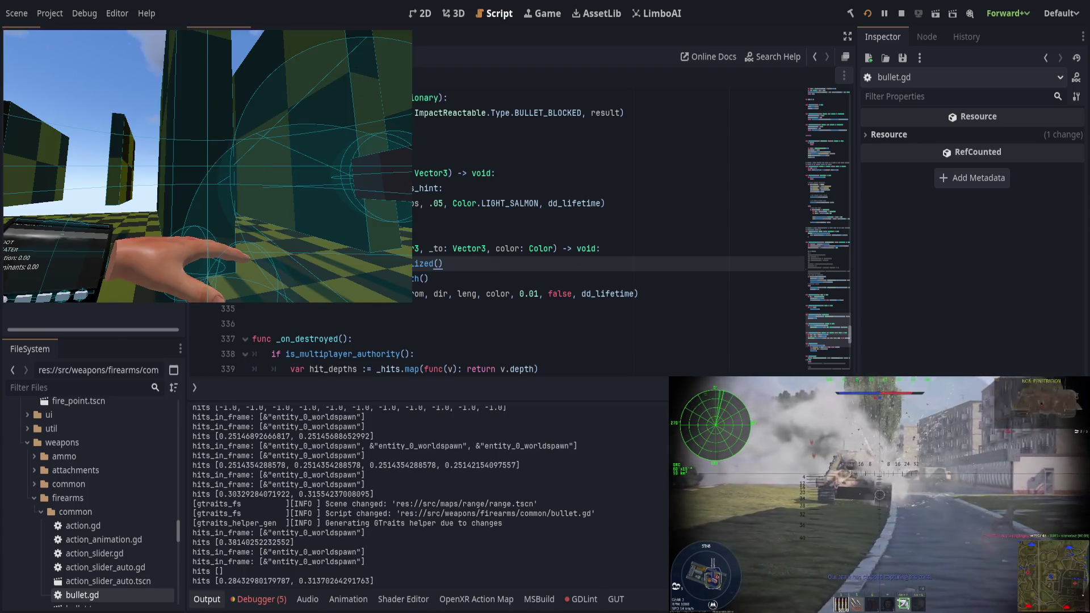
Stop the test game and return to bullet.gd's _debug_draw_ray code
key(alt+Tab)
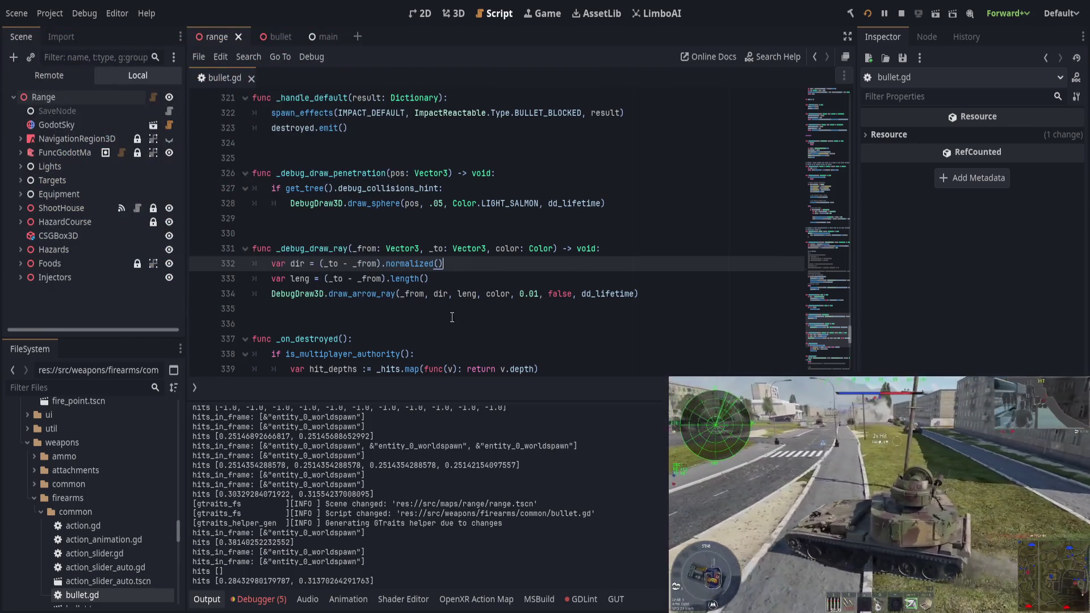
In cast_depth, remove '- vec' from the blue debug ray's end point
scroll(458, 321, up, 10)
scroll(457, 321, up, 10)
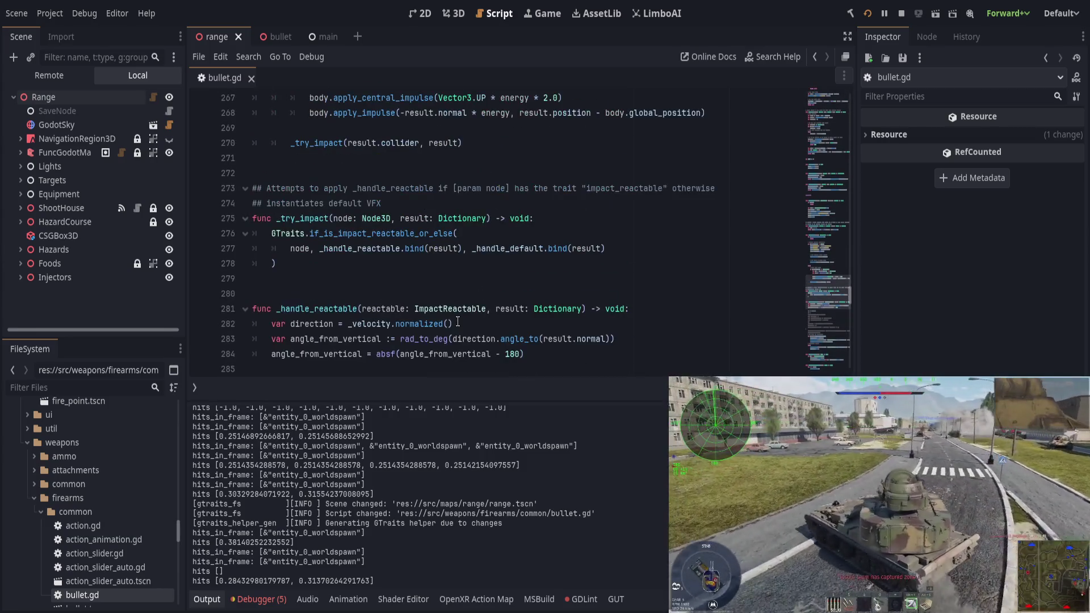
scroll(462, 317, up, 6)
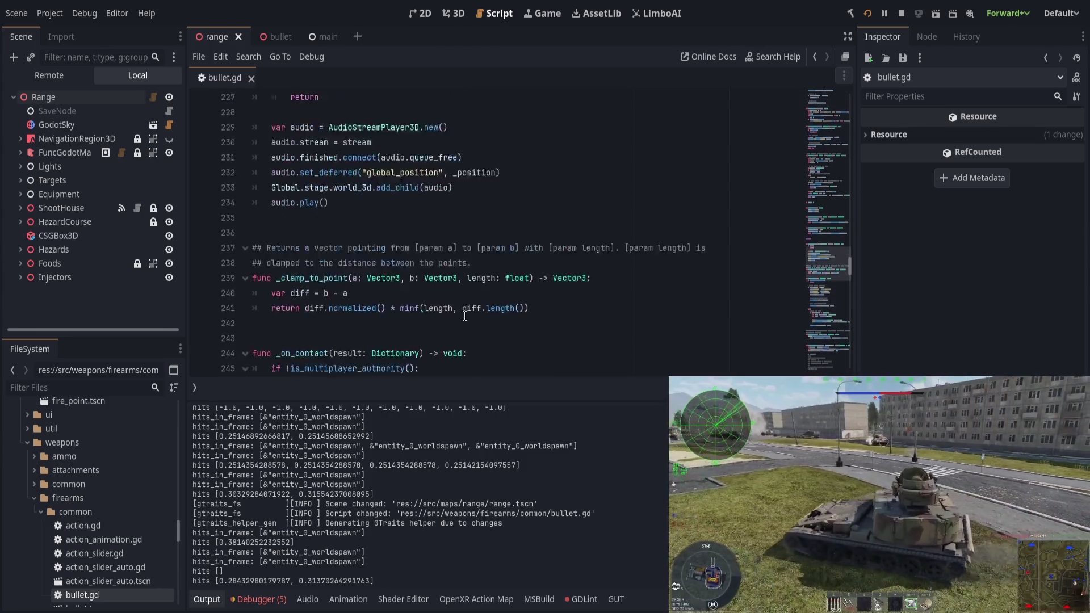
scroll(465, 315, down, 3)
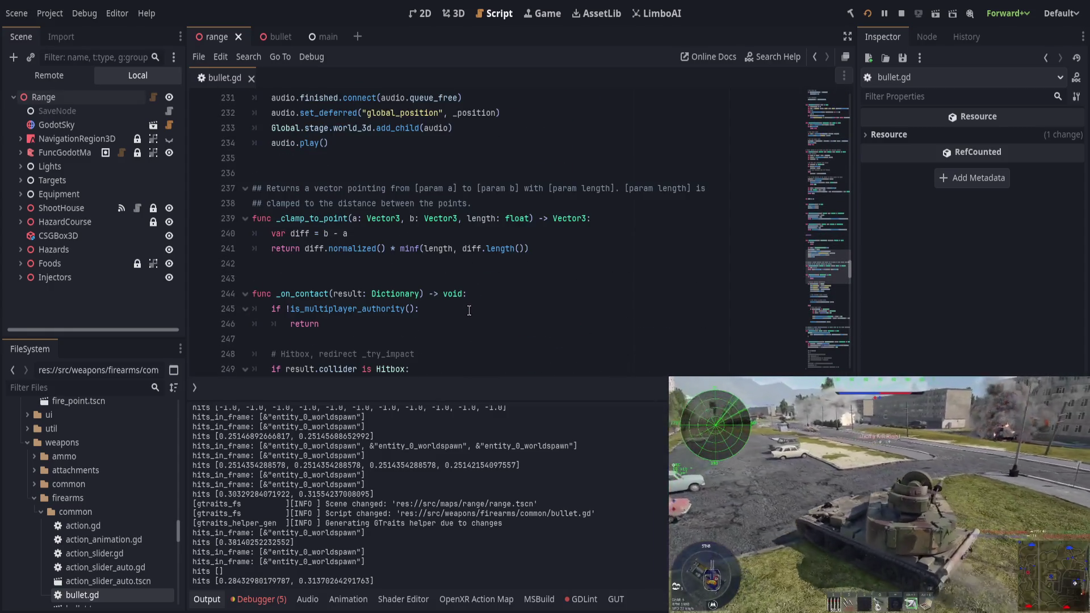
scroll(470, 312, up, 7)
scroll(476, 308, up, 7)
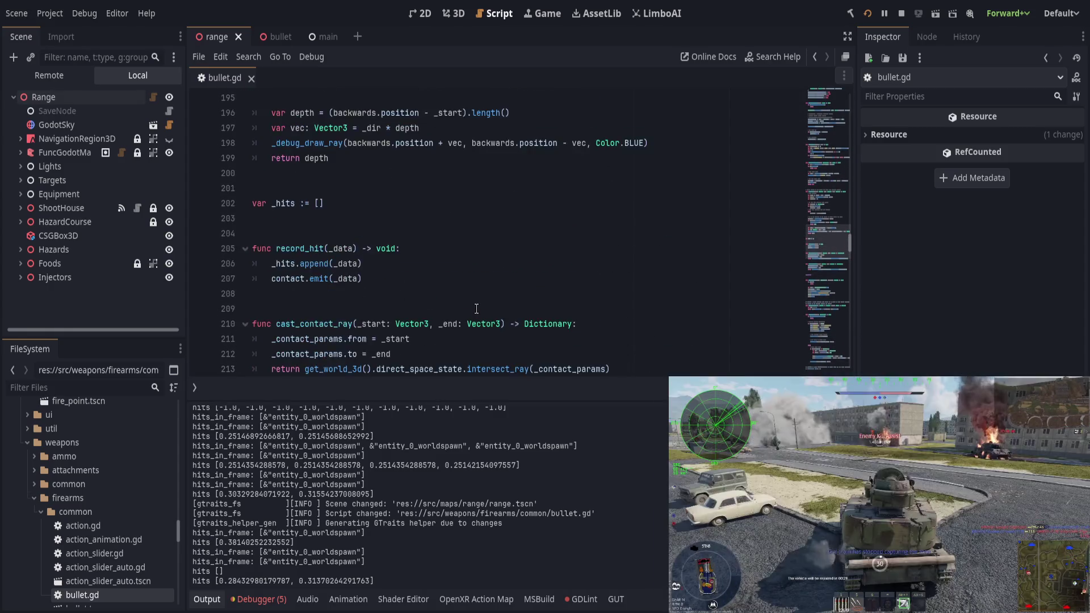
click(501, 308)
drag(434, 323, 463, 324)
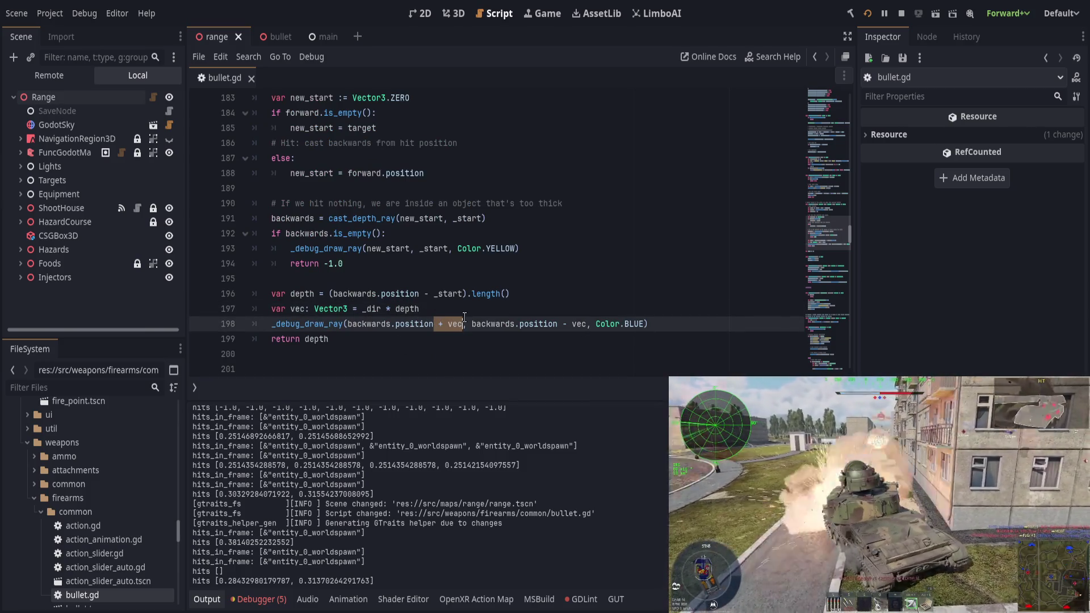
drag(558, 324, 589, 323)
key(BackSpace)
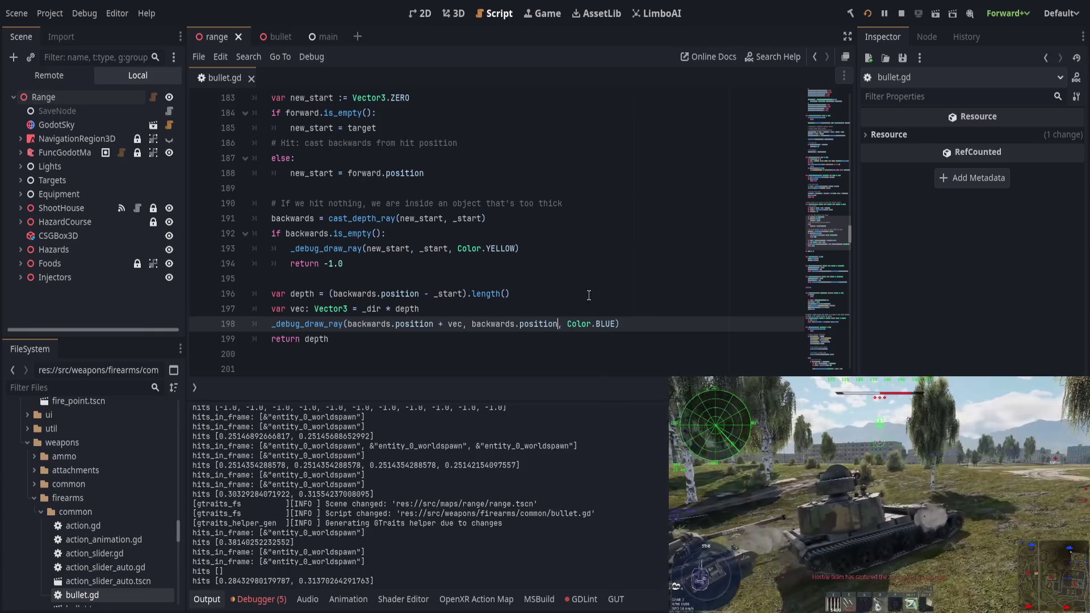
Replace 'vec' in the ray's start with '_dir * depth', delete the 'var vec' line, and save
click(362, 308)
key(shift+Right)
key(shift+Right)
key(shift+Right)
key(shift+End)
key(ctrl+x)
double_click(454, 324)
key(ctrl+v)
click(497, 308)
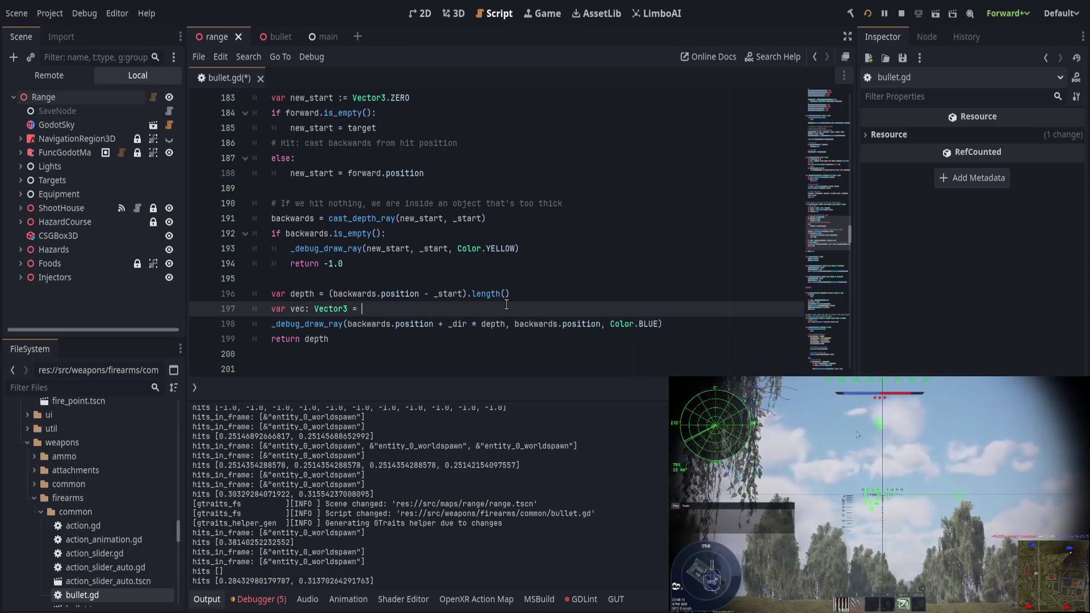
key(ctrl+shift+k)
key(ctrl+s)
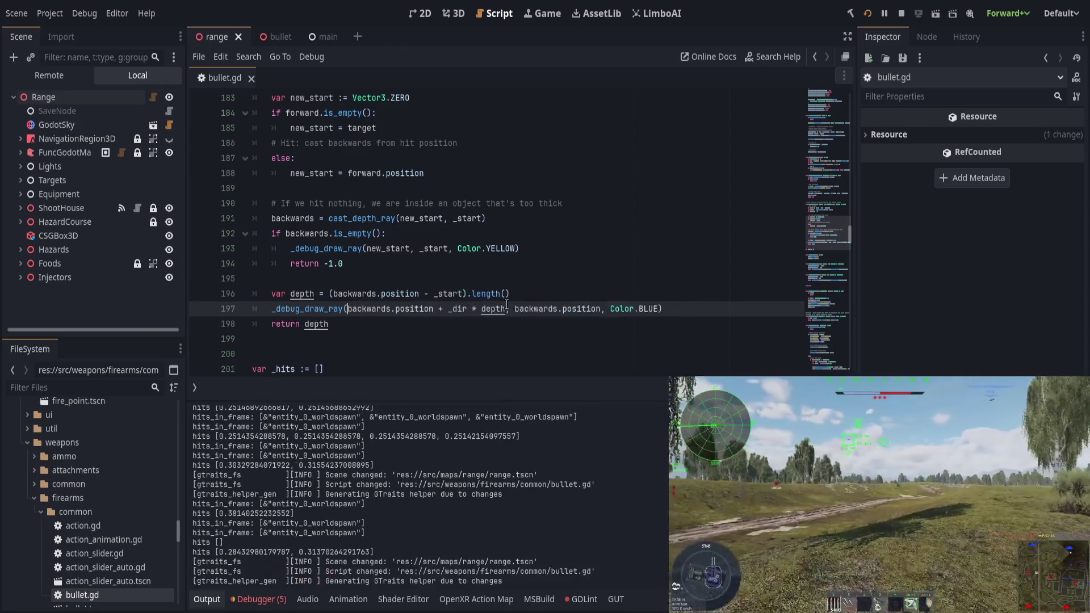
key(alt+Tab)
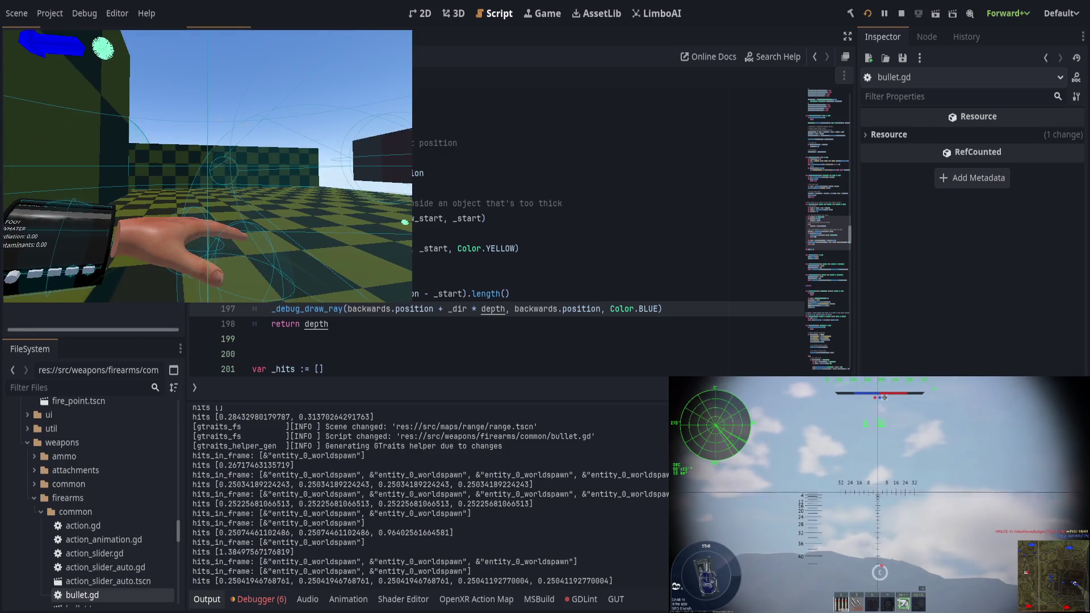
Select the latest 'hits' depth values in the Output panel after the test run
drag(245, 581, 502, 580)
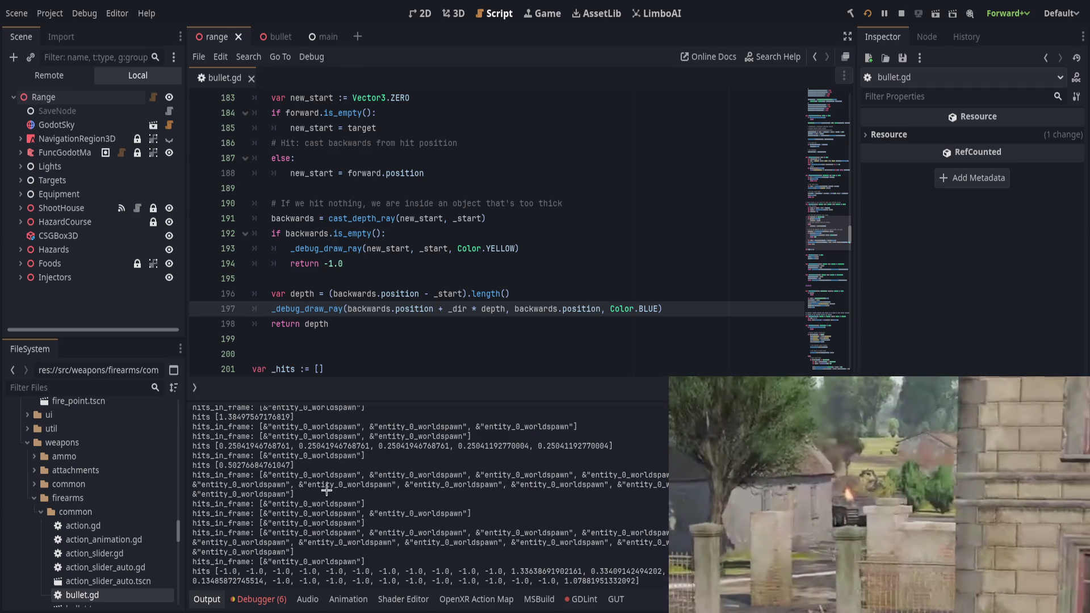
drag(210, 569, 624, 576)
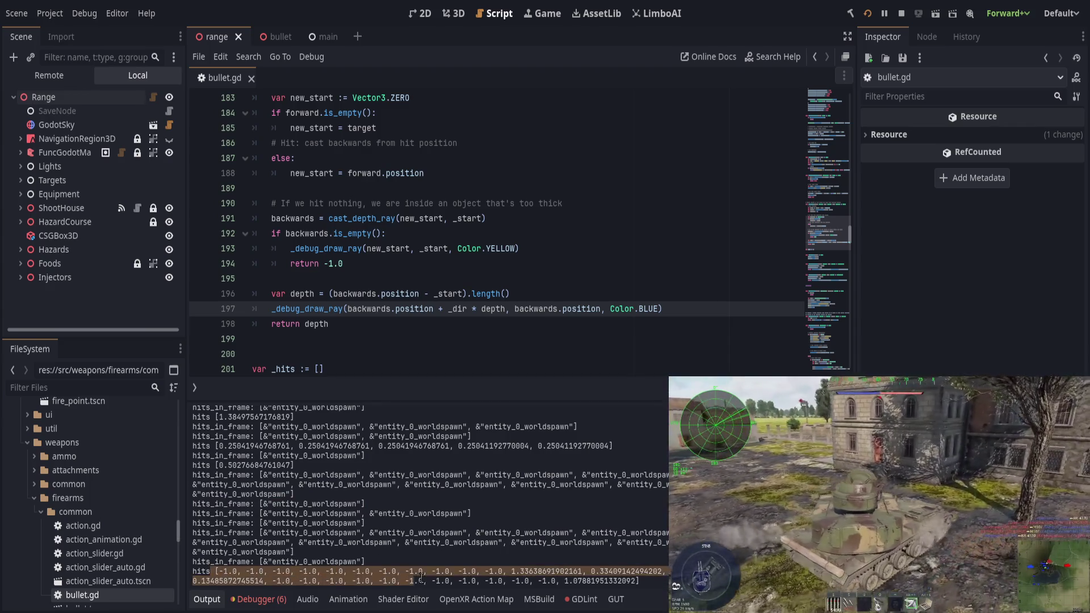
click(562, 579)
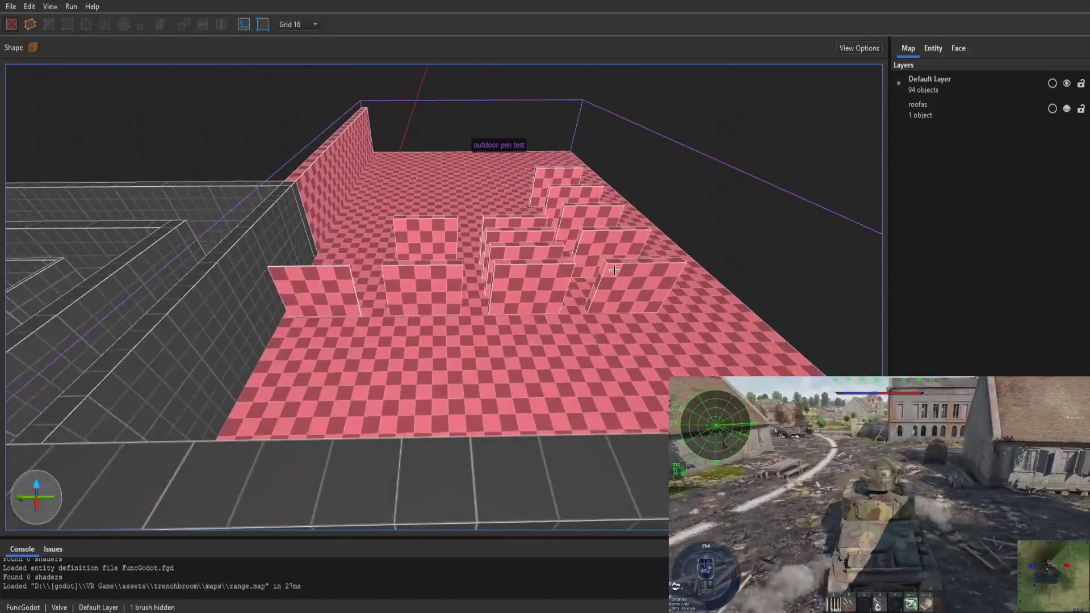
mouse_move(614, 270)
mouse_down()
mouse_move(623, 353)
mouse_move(488, 339)
mouse_up()
Select the outdoor pen test group and open it for editing
scroll(624, 352, up, 5)
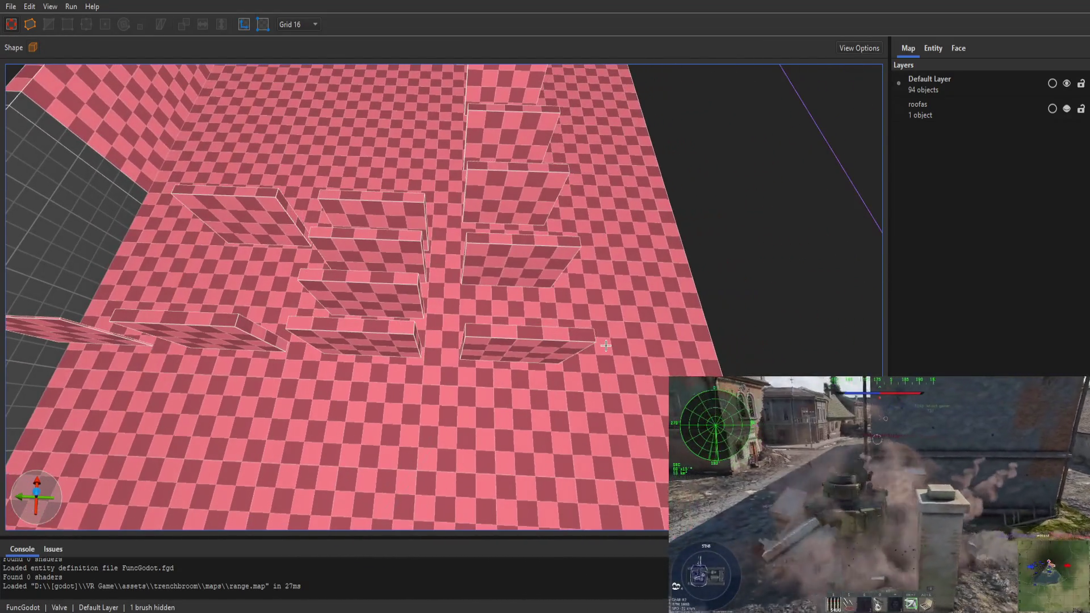
scroll(368, 340, down, 5)
click(372, 318)
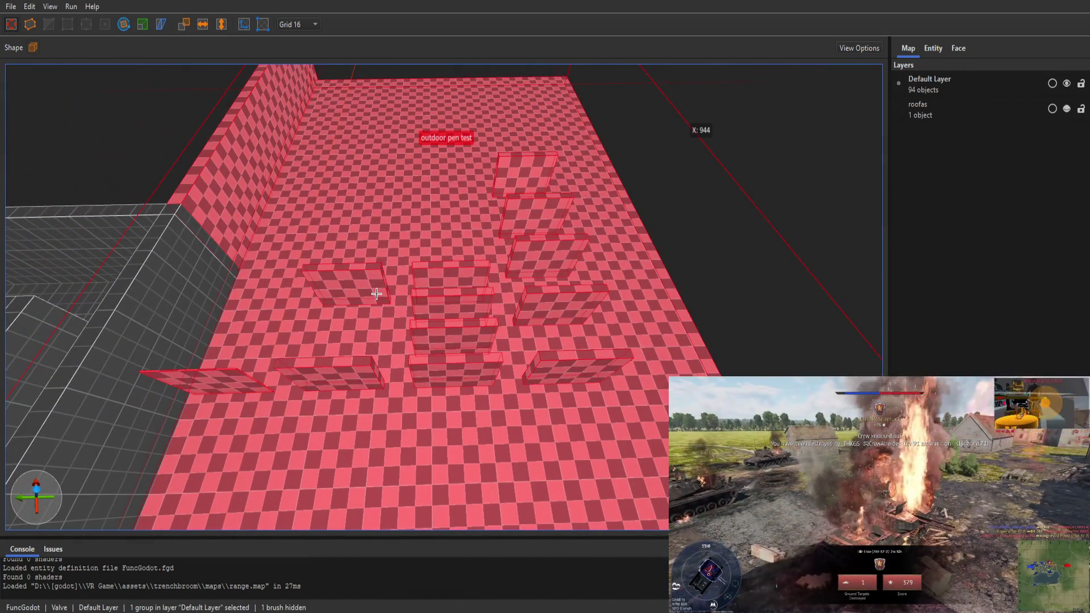
double_click(377, 296)
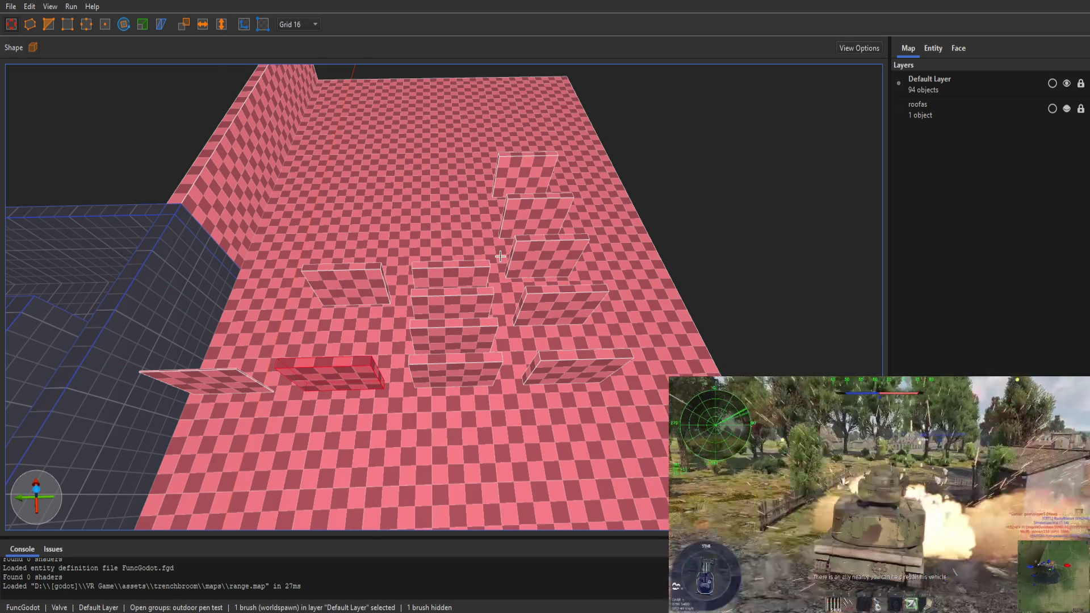
key(Escape)
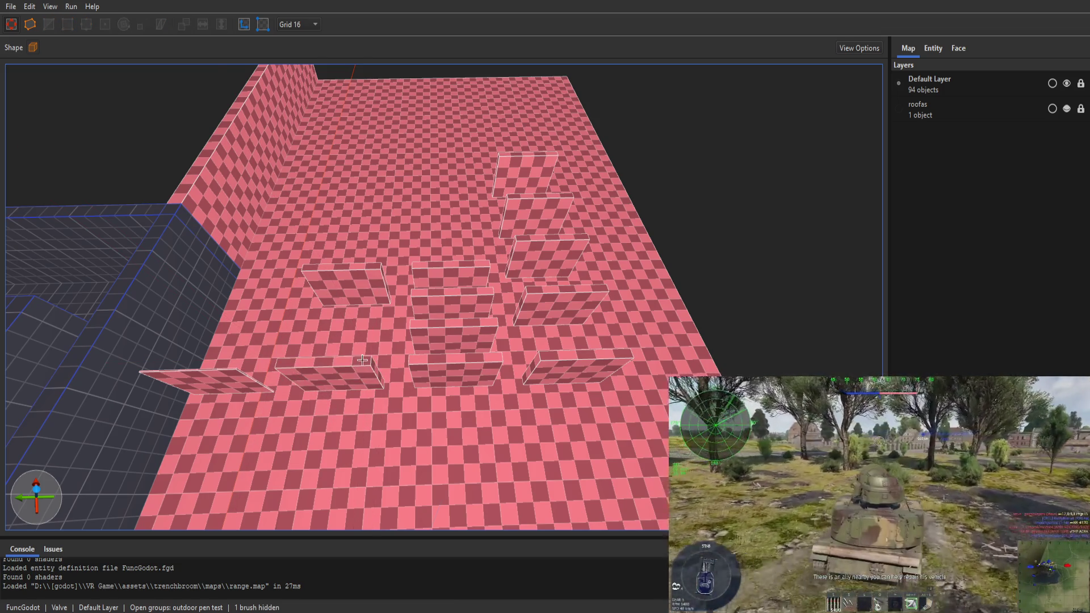
click(335, 385)
key(Escape)
Select the eleven wall brushes inside the group and drag them to the right
ctrl+click(330, 381)
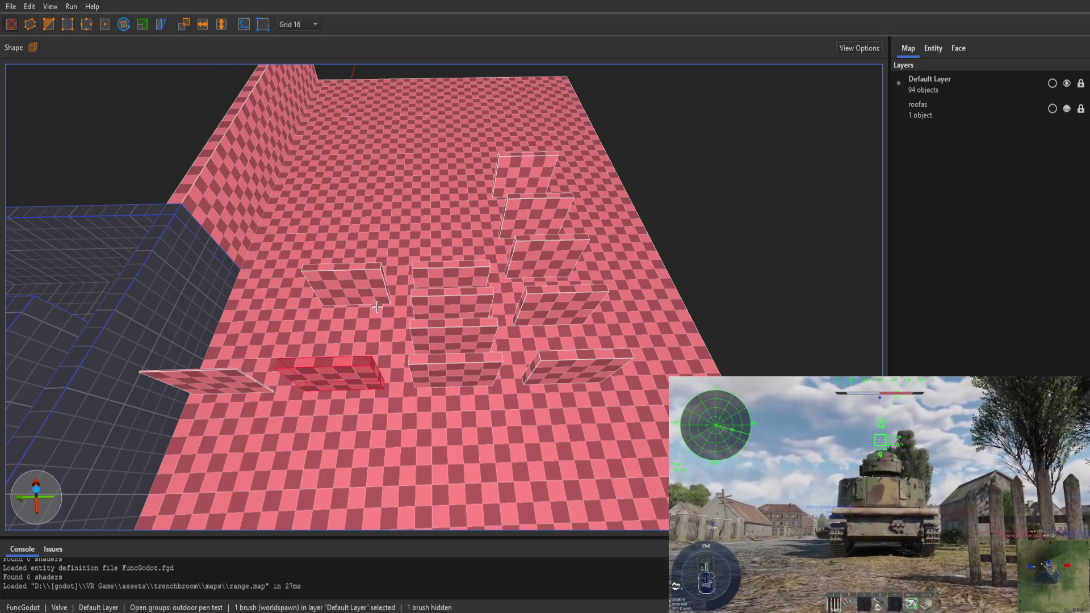
ctrl+click(346, 287)
ctrl+click(452, 277)
ctrl+click(456, 307)
ctrl+click(467, 367)
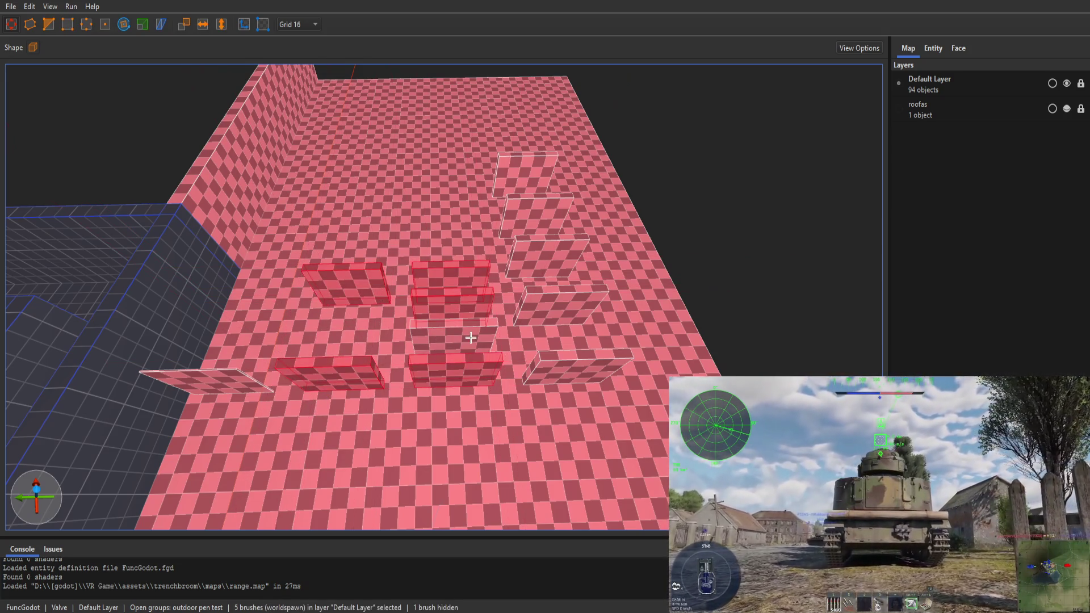
ctrl+click(454, 338)
ctrl+click(576, 366)
ctrl+click(560, 304)
ctrl+click(545, 255)
ctrl+click(537, 216)
ctrl+click(532, 177)
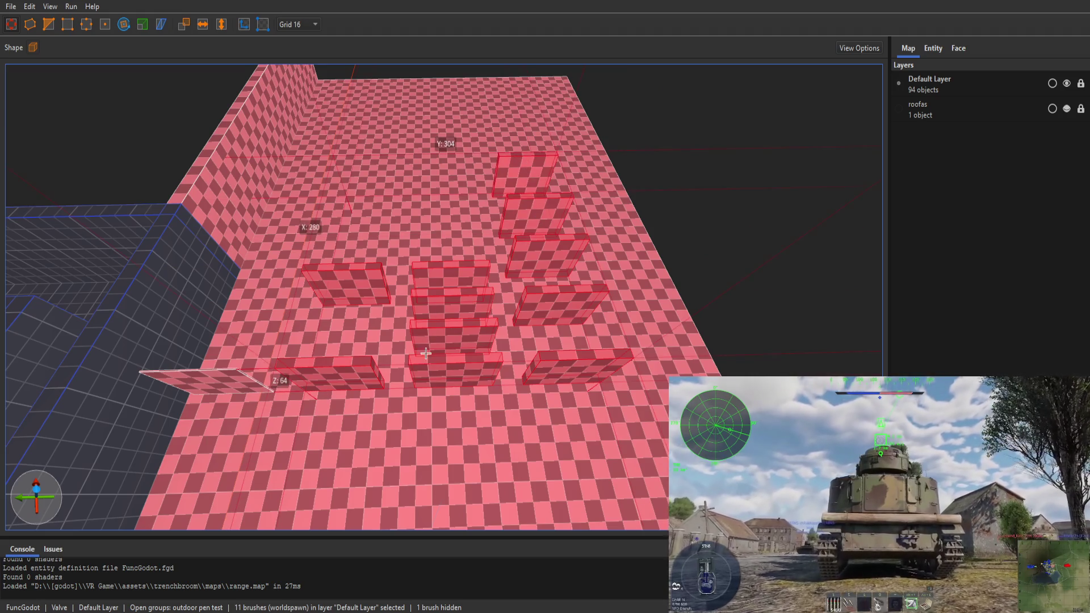
drag(445, 366, 458, 367)
Select the stepped and right-stack wall brushes, shift them 16 units sideways, then push one wall further back
click(474, 369)
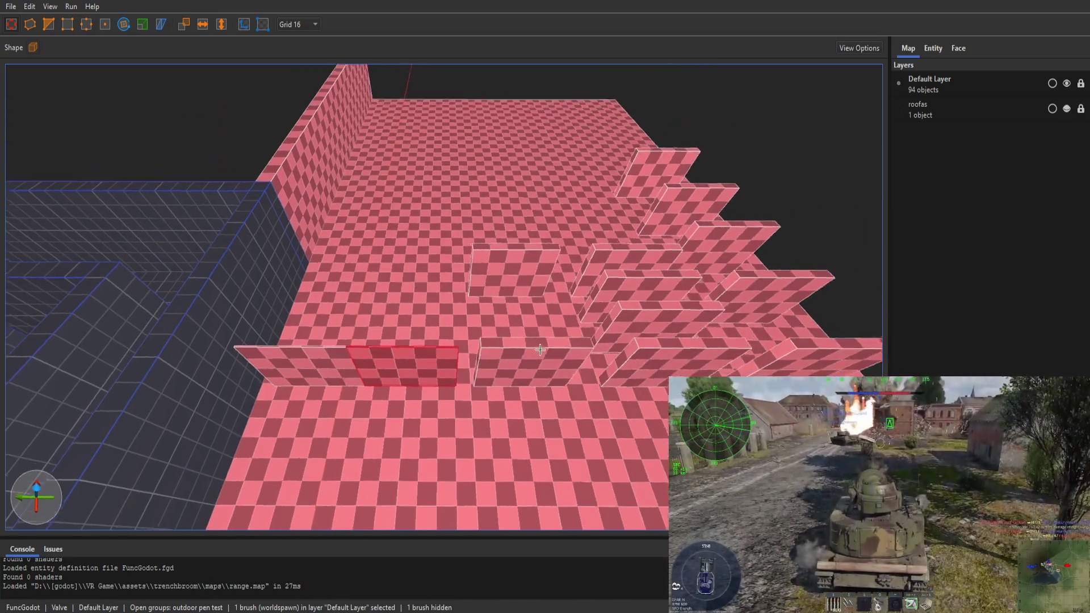
ctrl+click(470, 277)
ctrl+click(549, 281)
ctrl+click(562, 313)
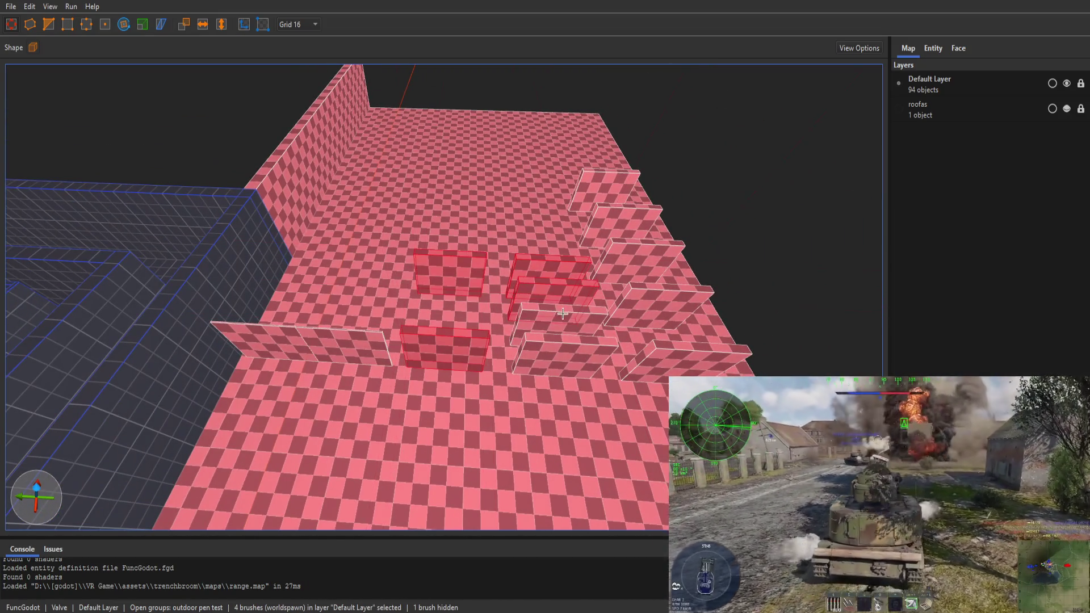
ctrl+click(571, 341)
ctrl+click(571, 363)
ctrl+click(650, 314)
ctrl+click(637, 262)
ctrl+click(684, 357)
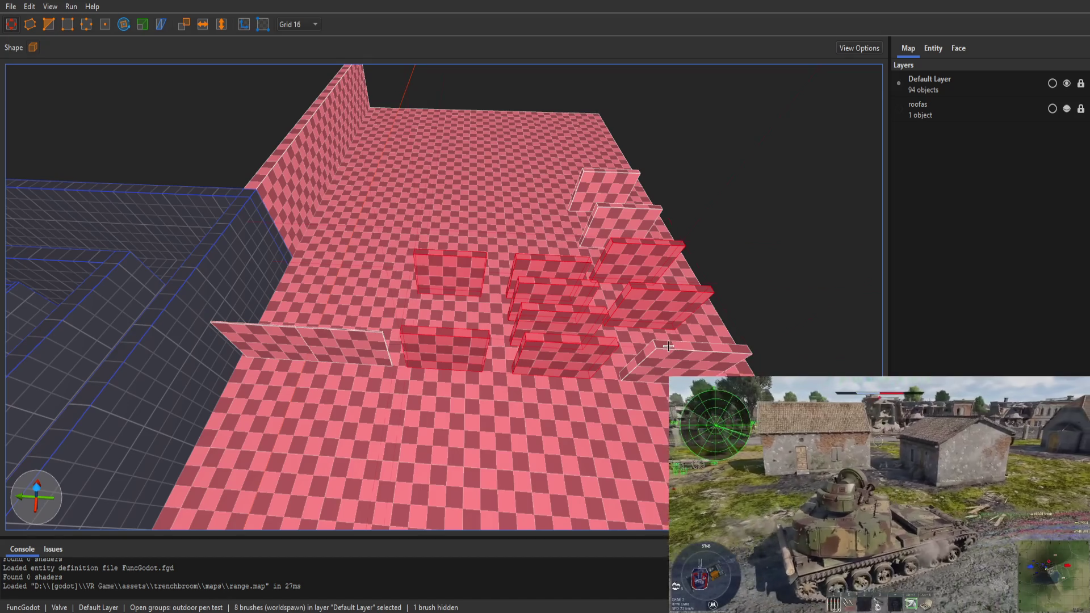
ctrl+click(621, 224)
ctrl+click(604, 194)
drag(545, 360, 559, 361)
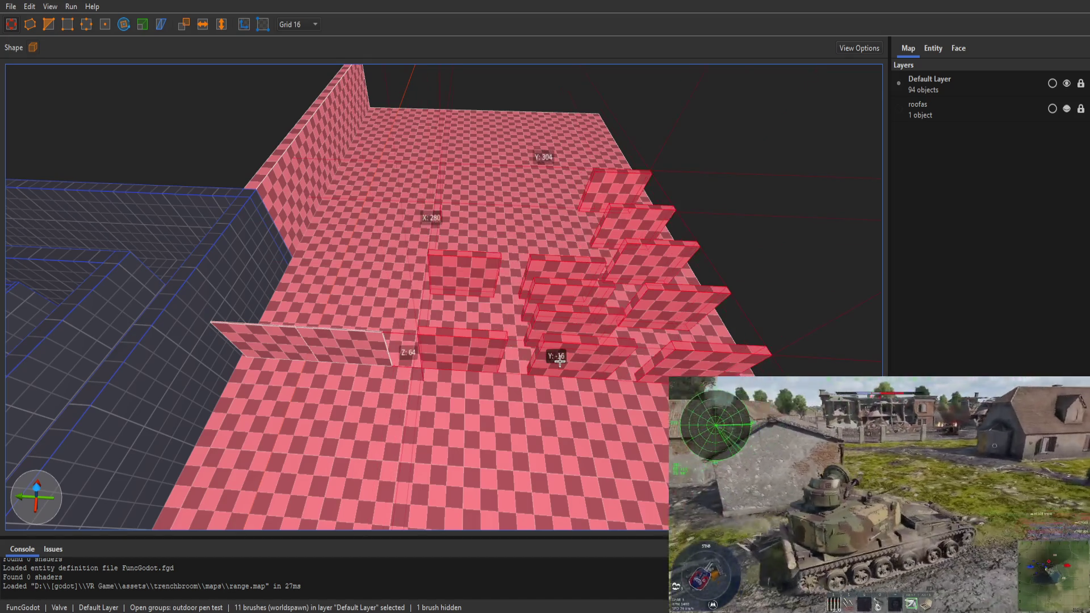
click(391, 354)
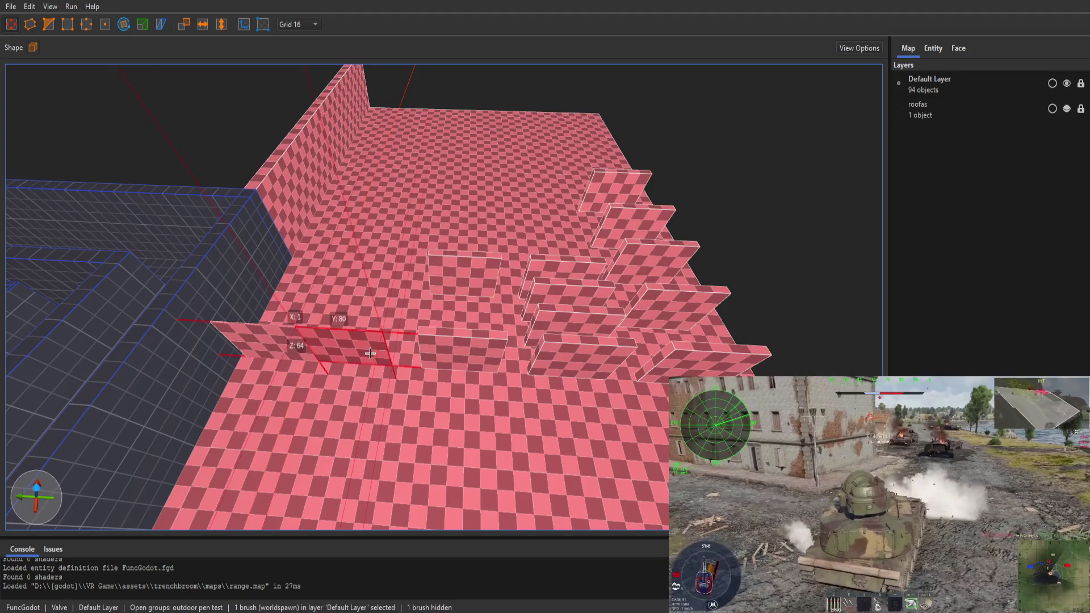
mouse_move(369, 352)
mouse_down()
mouse_move(415, 246)
mouse_move(365, 277)
mouse_move(261, 308)
mouse_move(484, 304)
mouse_move(466, 325)
mouse_move(503, 329)
mouse_up()
Switch to a grid size of 1 and move one thin slab to the left
scroll(442, 302, down, 3)
key(Right)
key(1)
double_click(439, 342)
click(445, 341)
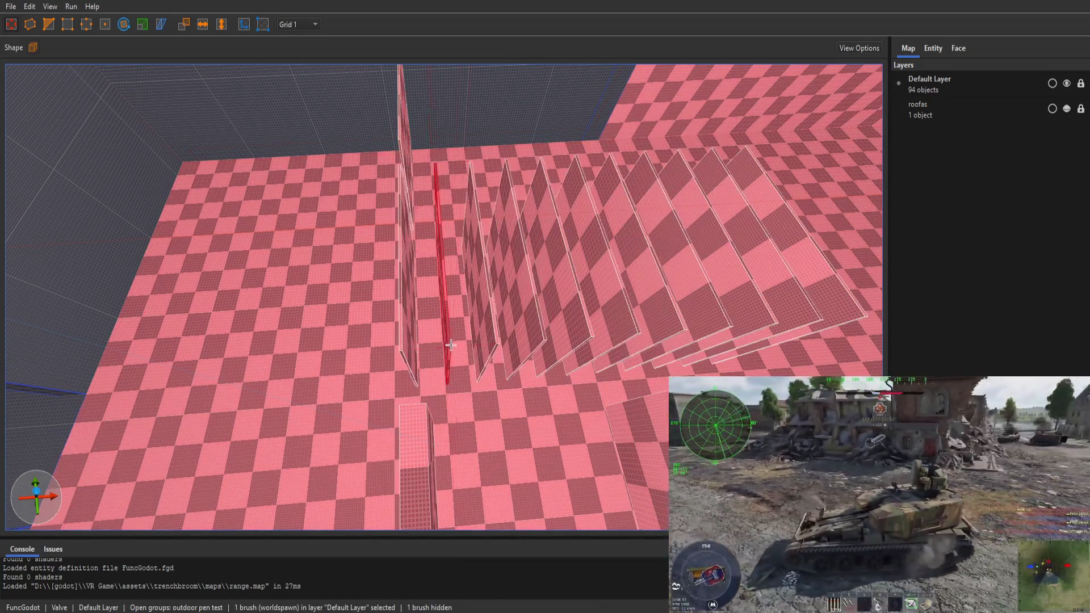
mouse_move(445, 341)
mouse_down()
mouse_move(444, 332)
mouse_move(403, 340)
mouse_move(423, 341)
mouse_up()
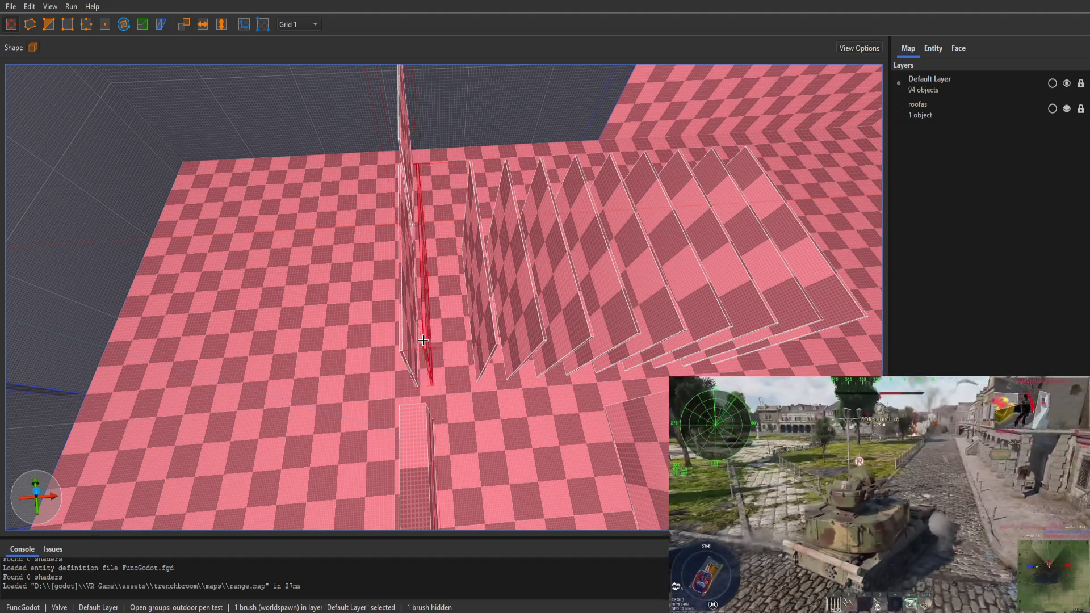
Select the whole row of extra thin slabs and delete them
click(480, 338)
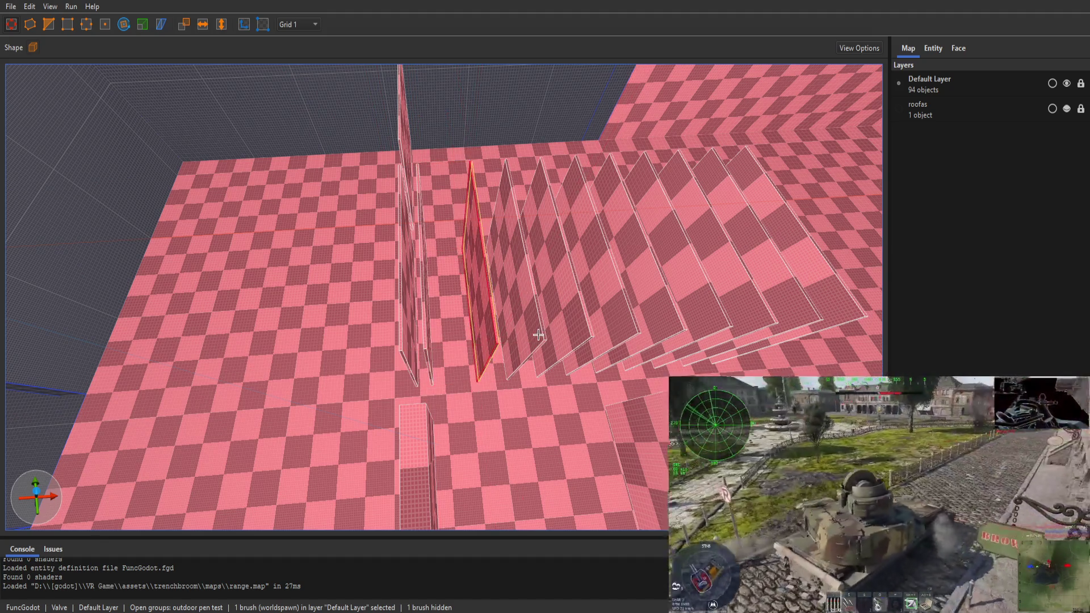
shift+click(535, 336)
drag(489, 335, 828, 312)
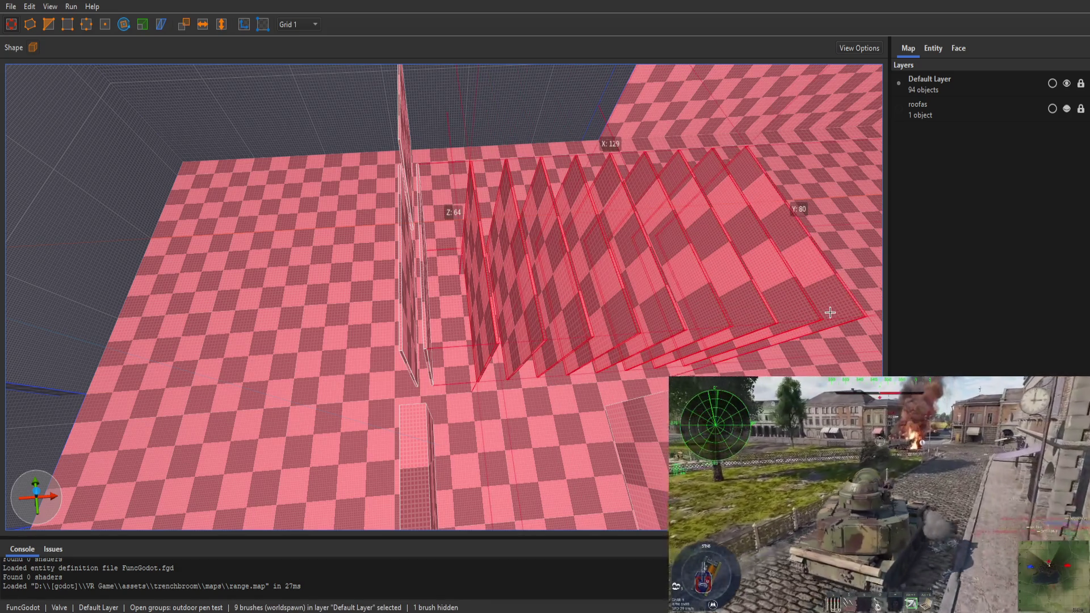
key(Delete)
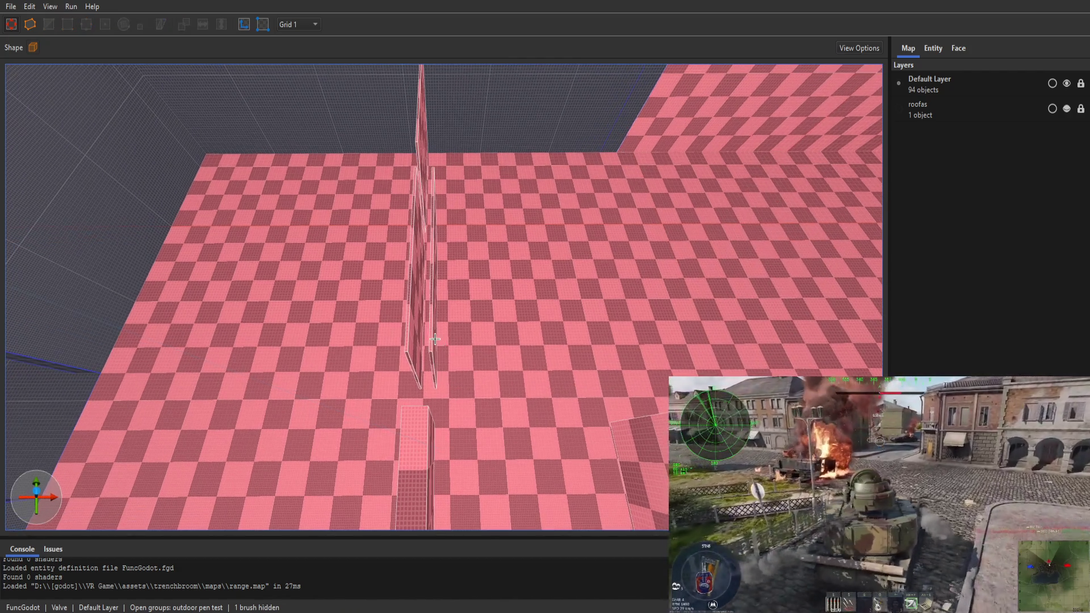
Move the thin wall 7 units left, two walls 4 units right, and four stacked walls 8 right
click(431, 340)
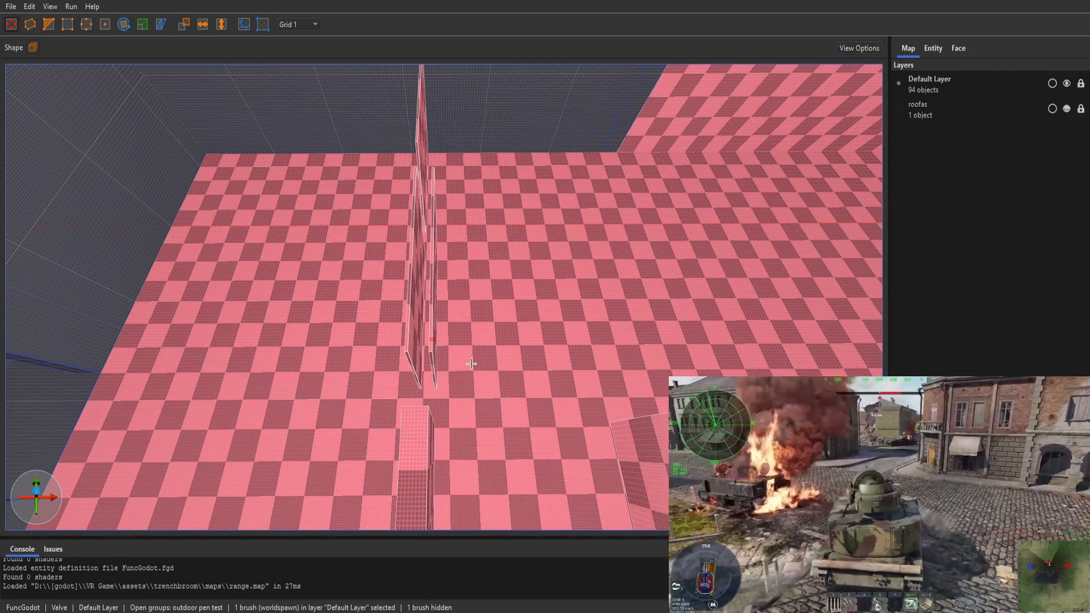
double_click(433, 356)
click(429, 358)
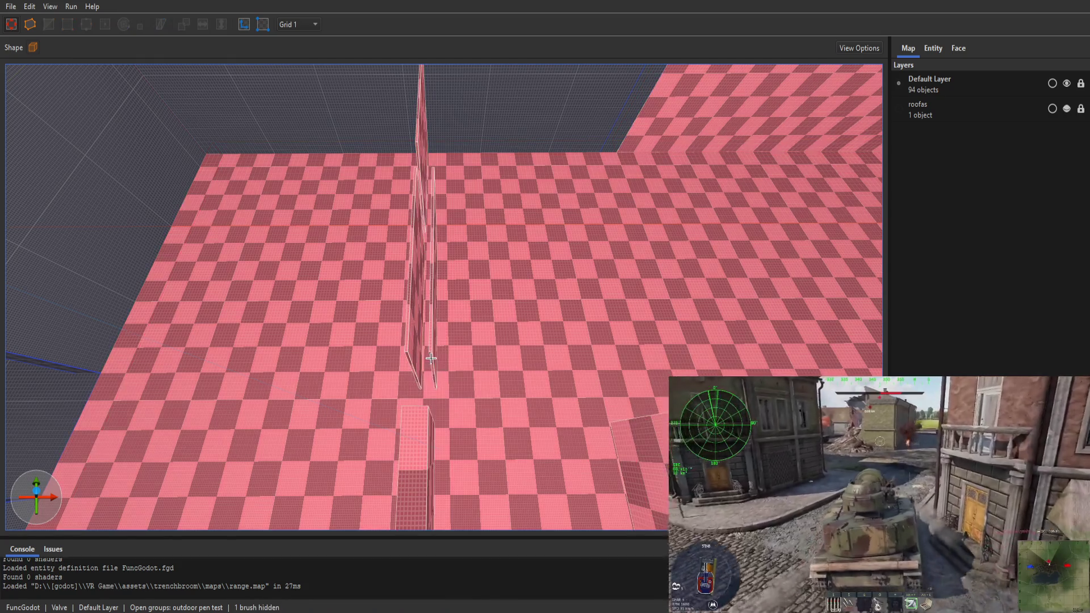
drag(433, 357, 413, 356)
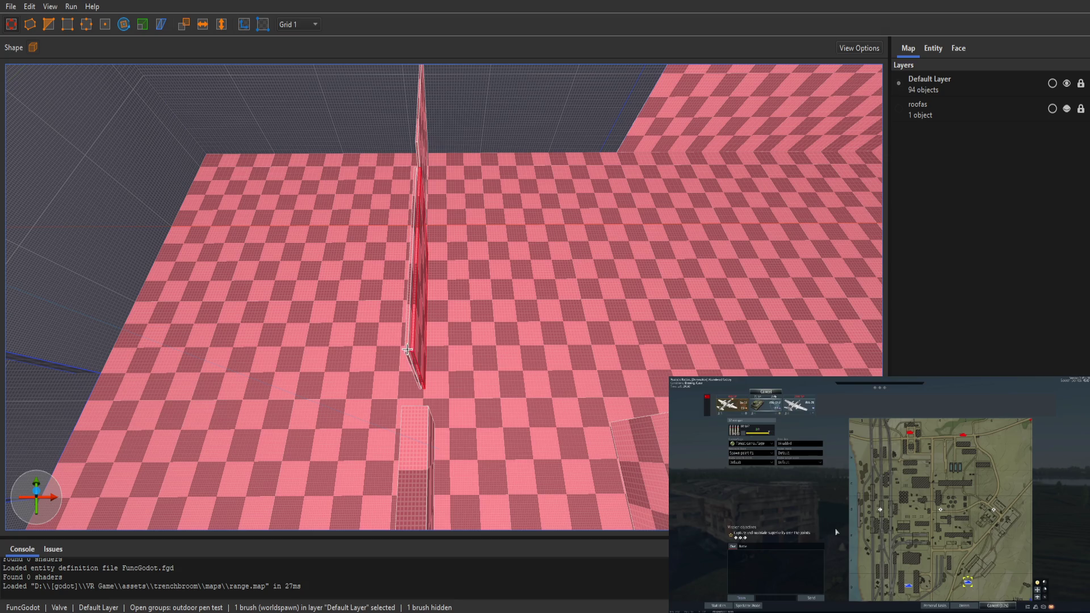
ctrl+click(416, 354)
drag(416, 355, 427, 355)
click(406, 352)
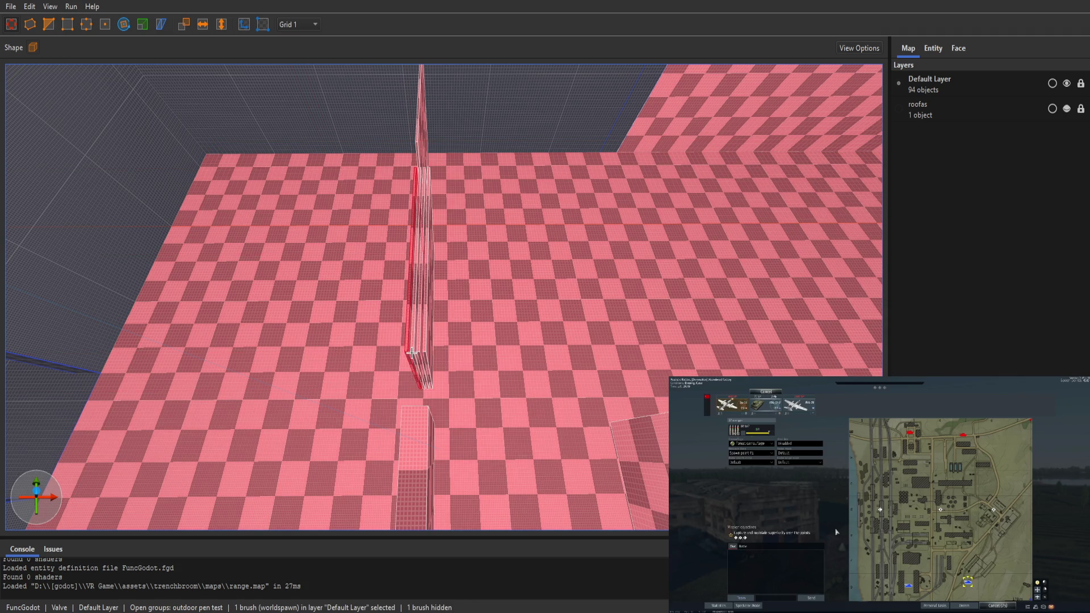
ctrl+click(419, 353)
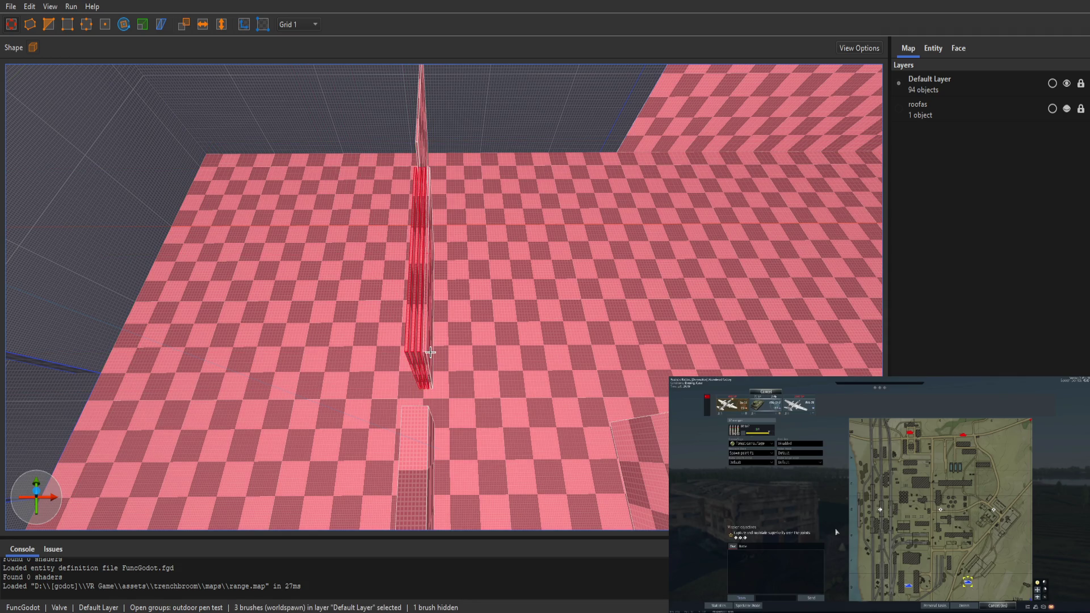
drag(428, 352, 474, 353)
Save range.map and clear the brush selection
scroll(525, 393, up, 2)
key(ctrl+s)
mouse_move(525, 393)
mouse_down()
mouse_move(513, 407)
mouse_move(641, 356)
mouse_move(794, 359)
mouse_move(760, 309)
mouse_move(852, 334)
mouse_move(635, 393)
mouse_move(438, 360)
mouse_up()
key(ctrl+s)
key(Escape)
Select each of the twelve thin stacked plate brushes and group them together
click(401, 330)
ctrl+click(373, 320)
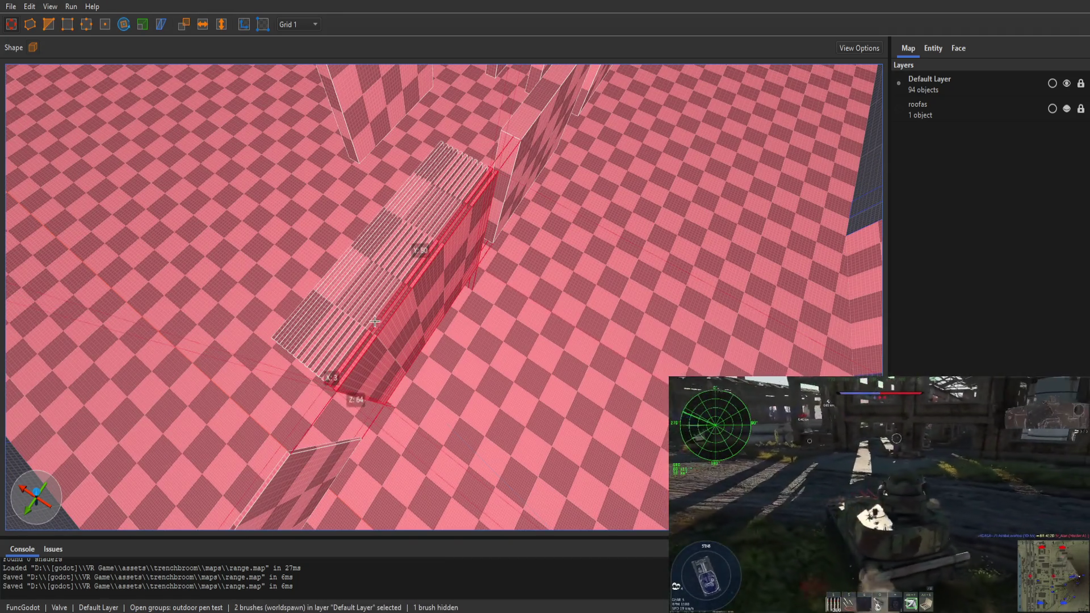
ctrl+click(363, 316)
ctrl+click(353, 314)
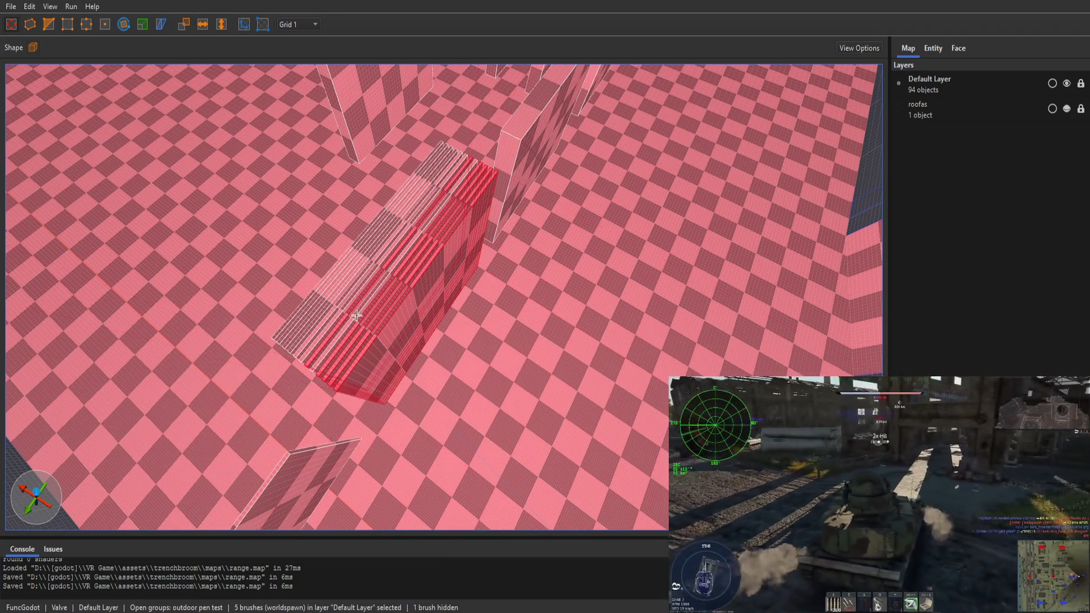
ctrl+click(345, 319)
ctrl+click(335, 315)
ctrl+click(326, 312)
ctrl+click(321, 312)
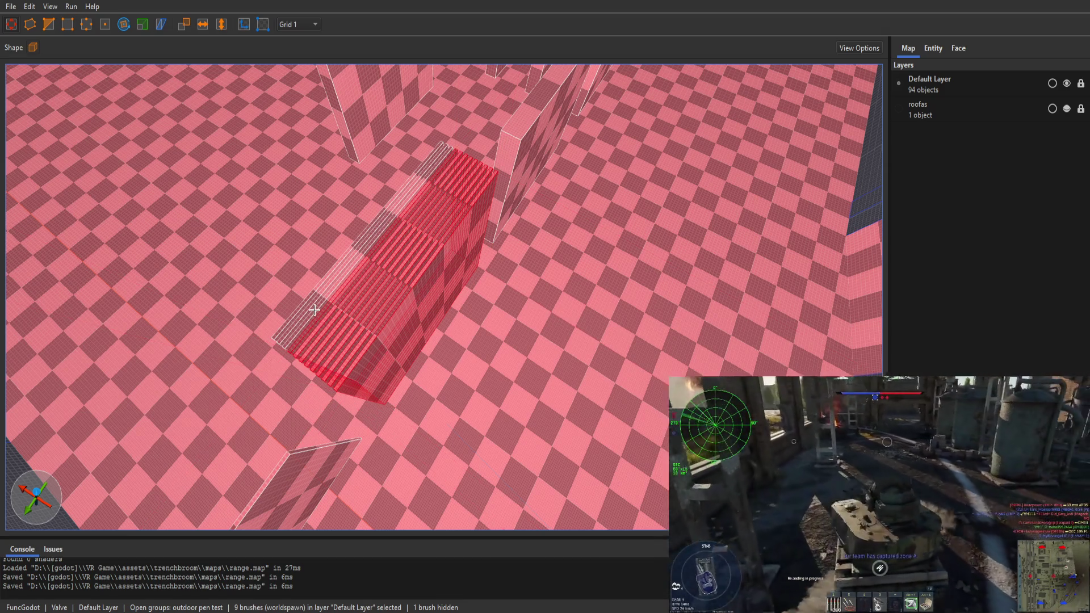
ctrl+click(316, 311)
ctrl+click(314, 310)
ctrl+click(309, 308)
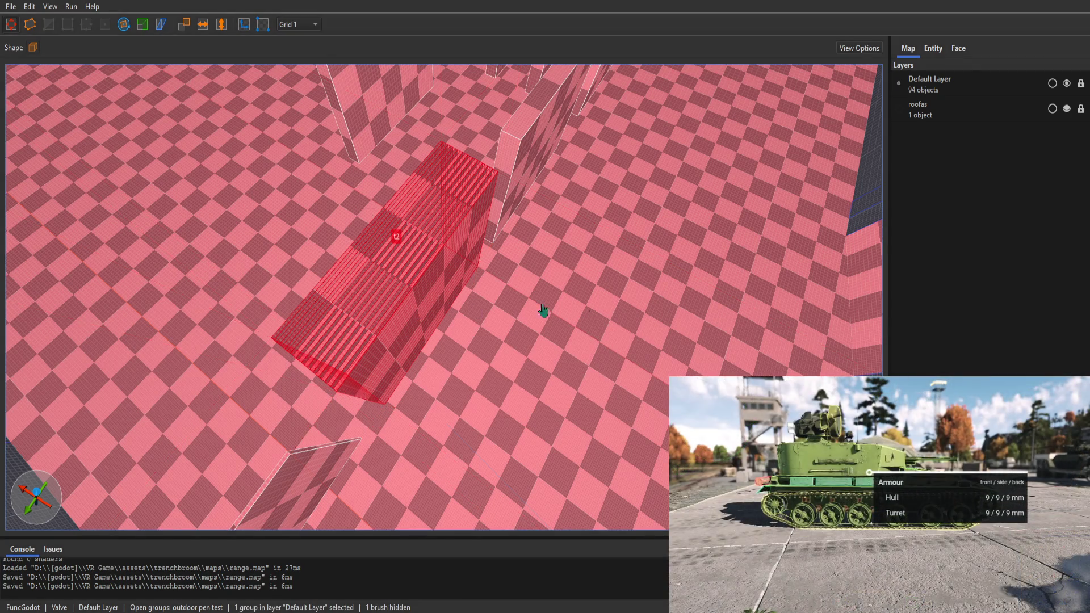
key(Escape)
drag(673, 345, 556, 341)
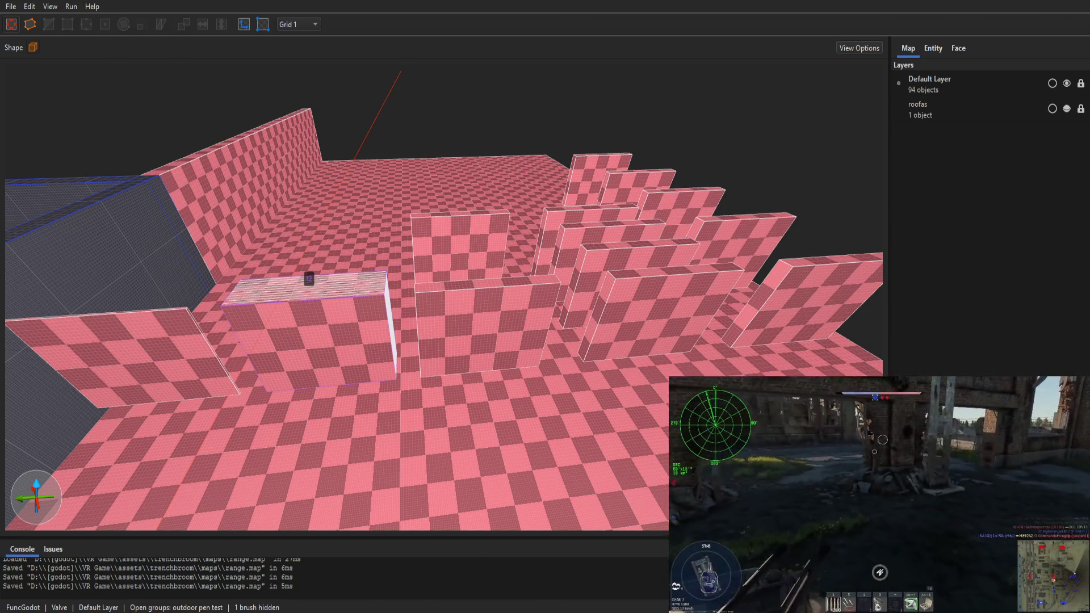
key(alt+Tab)
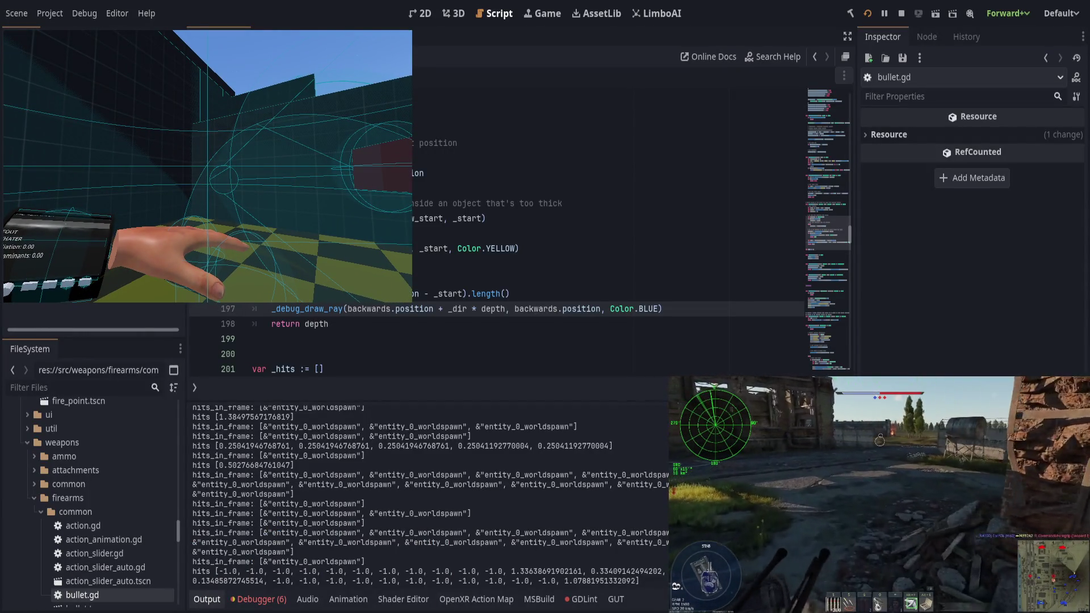
Stop the running game and rebuild FuncGodotMap from the updated range.map
key(F8)
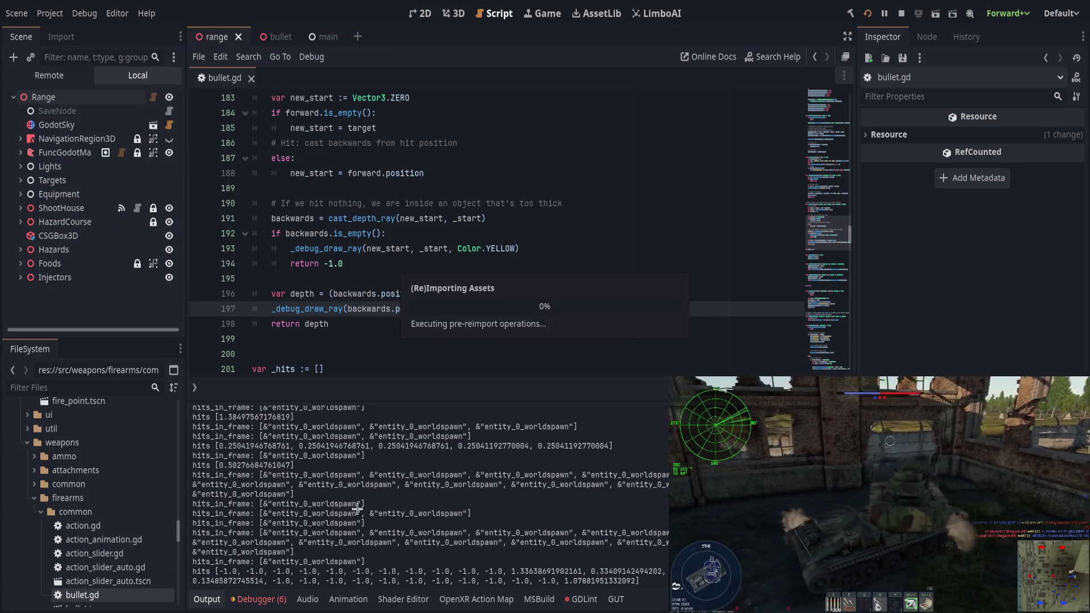
click(65, 152)
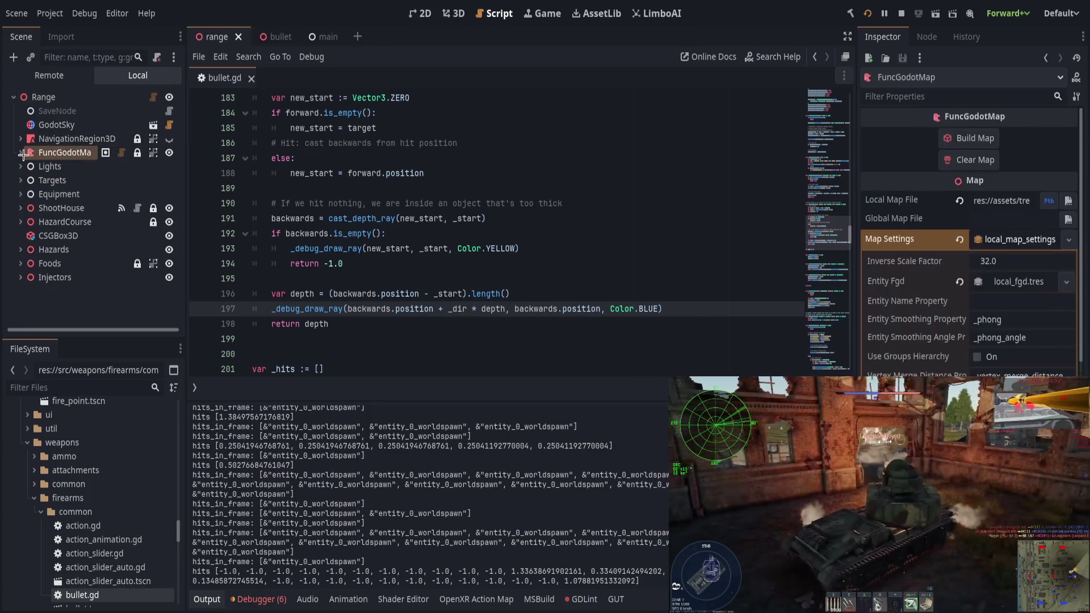
click(21, 152)
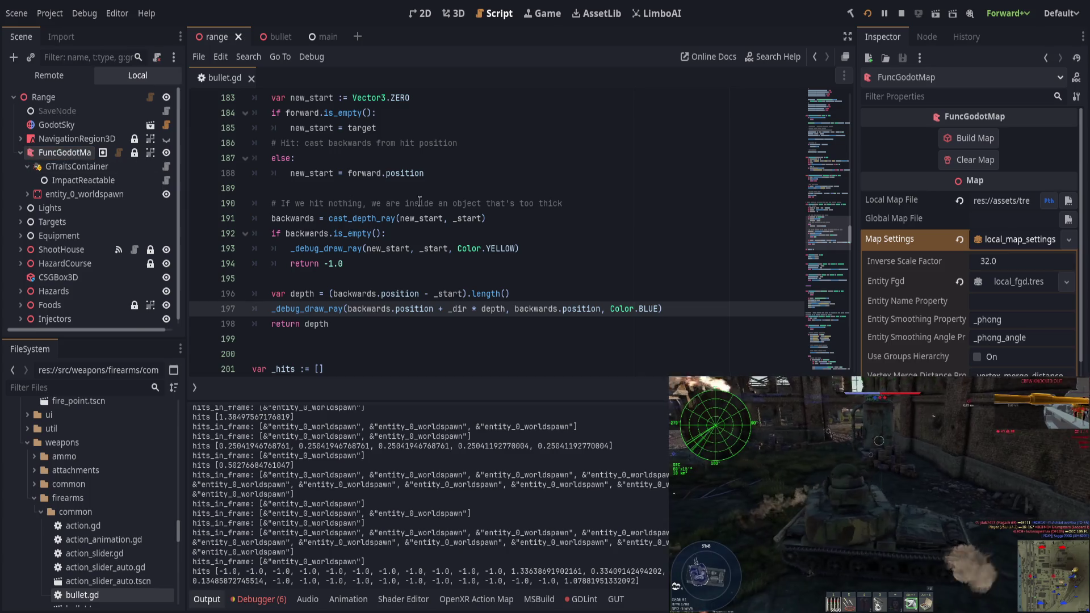
click(973, 140)
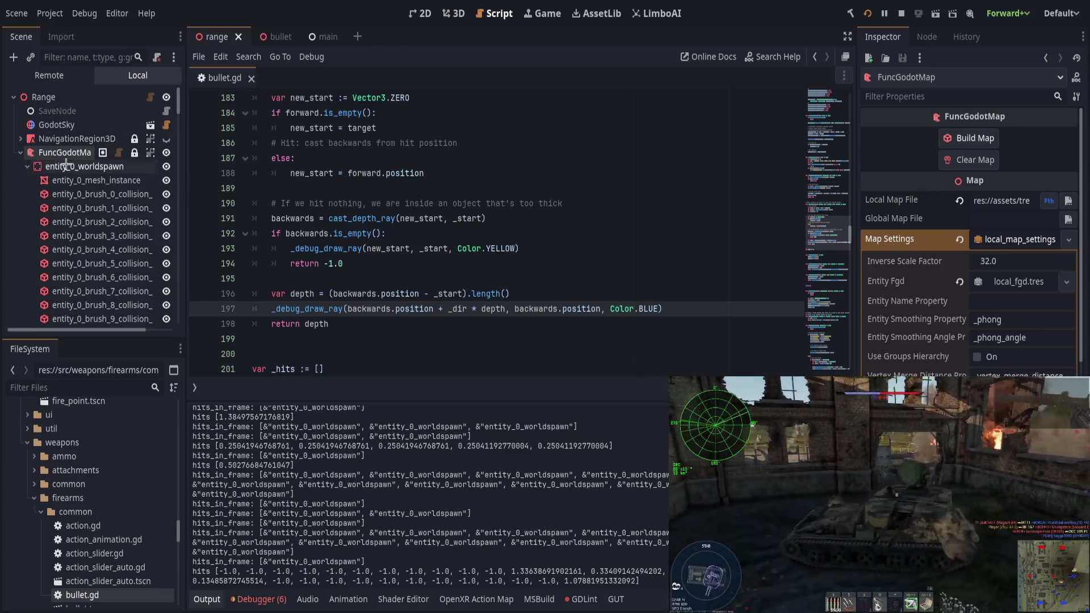
Paste GTraitsContainer with ImpactReactable under entity_0_worldspawn
click(26, 167)
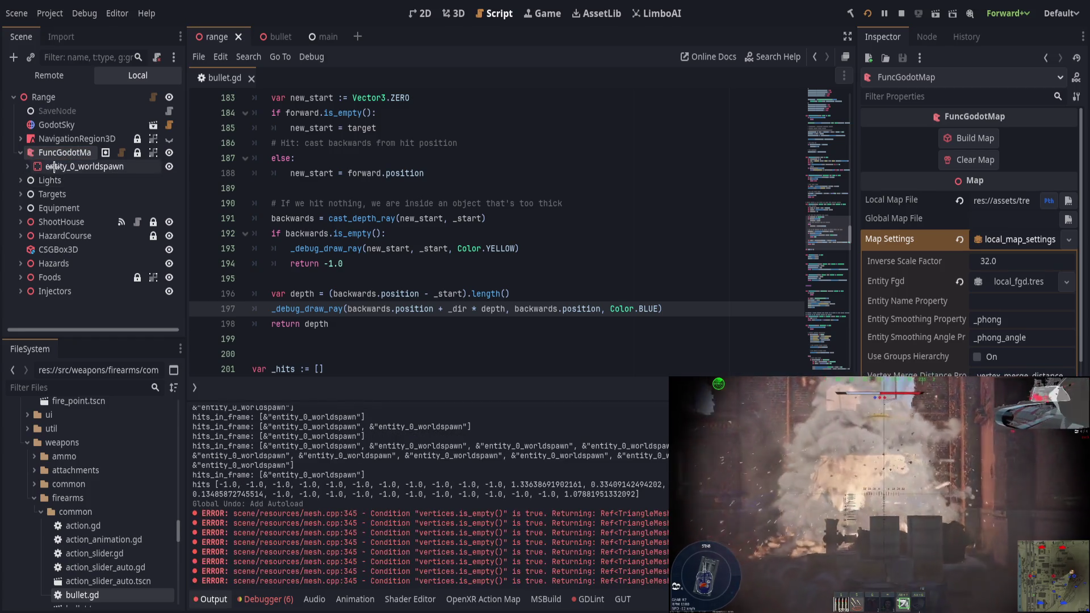
key(ctrl+shift+z)
key(ctrl+shift+z)
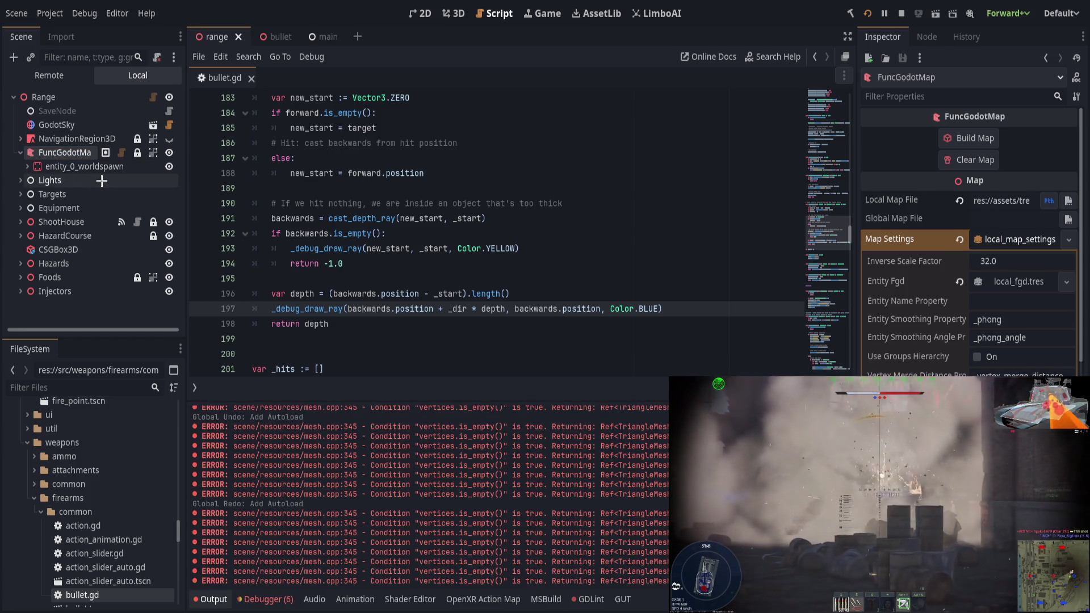
click(28, 171)
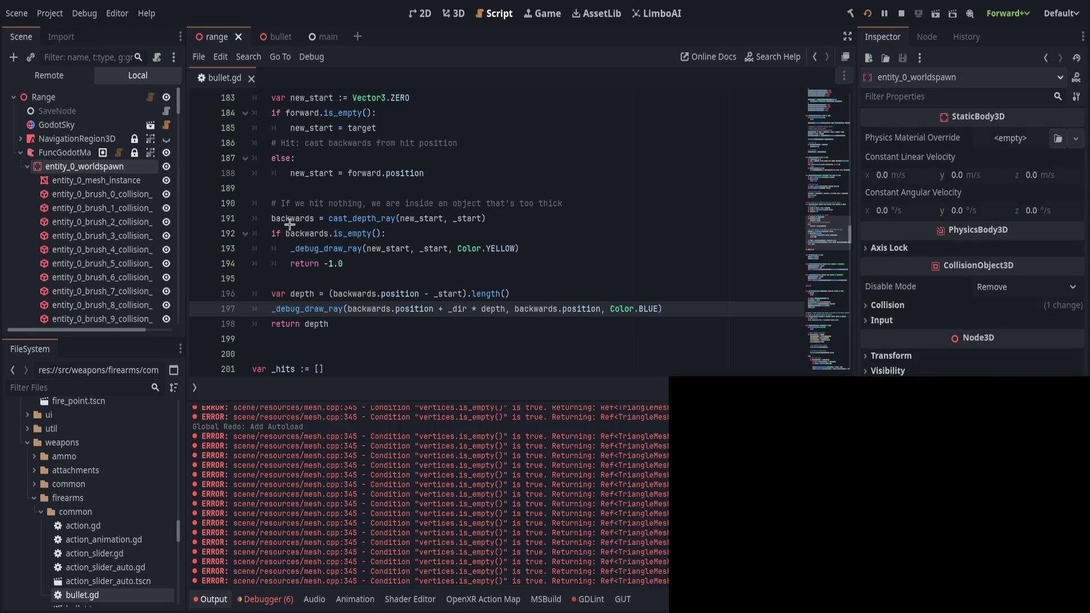
key(ctrl+shift+z)
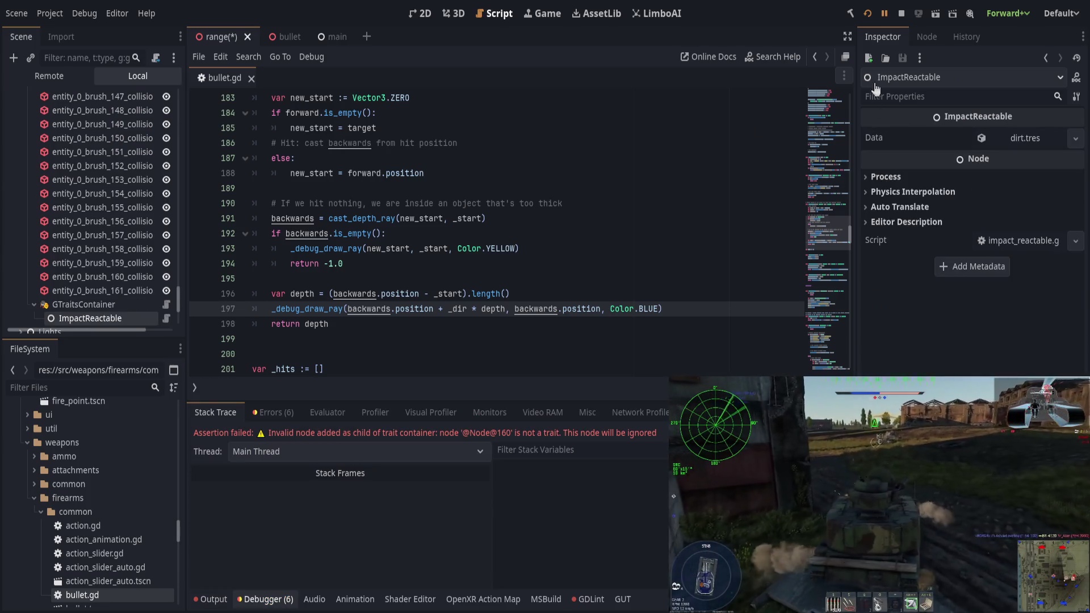
Play the project and watch the Output panel log entity_0_worldspawn hits with depths near 0.25
click(868, 13)
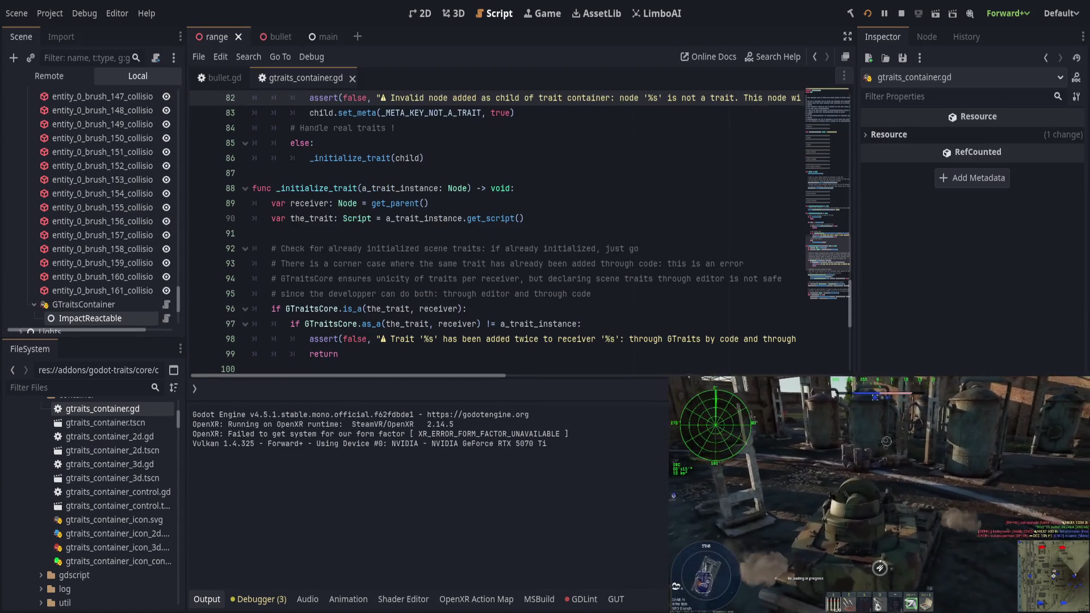
click(195, 52)
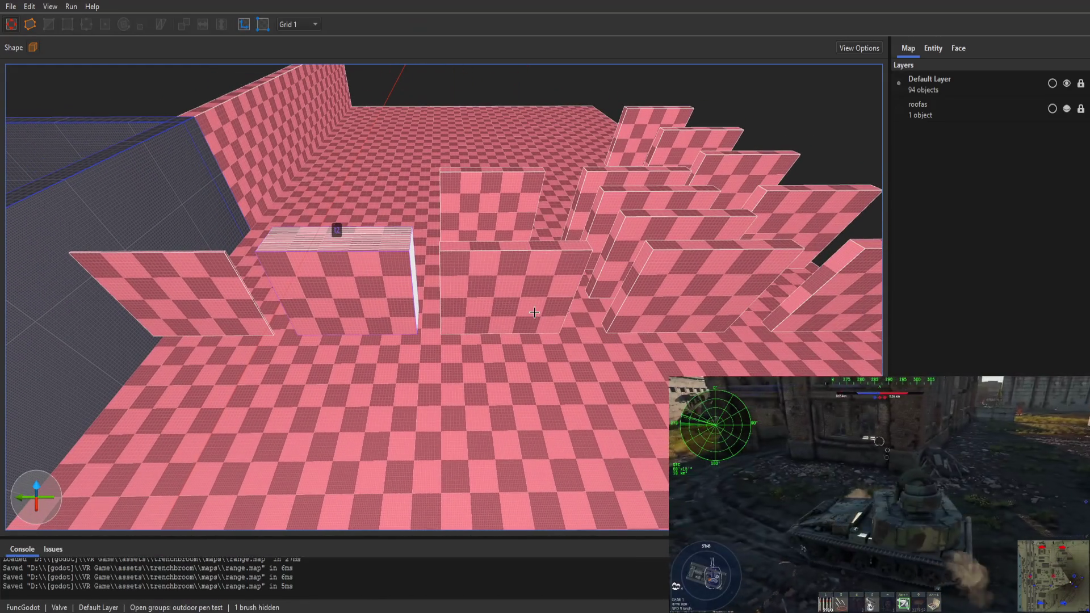
Select the eleven stepped wall brushes in the middle of the range and group them as t3
click(571, 312)
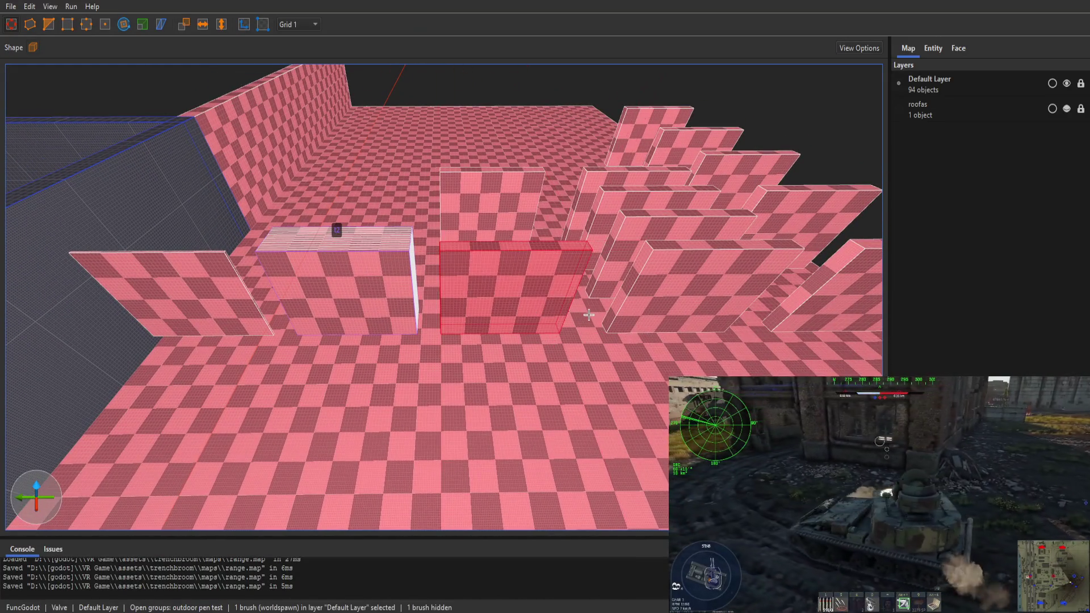
scroll(588, 316, down, 8)
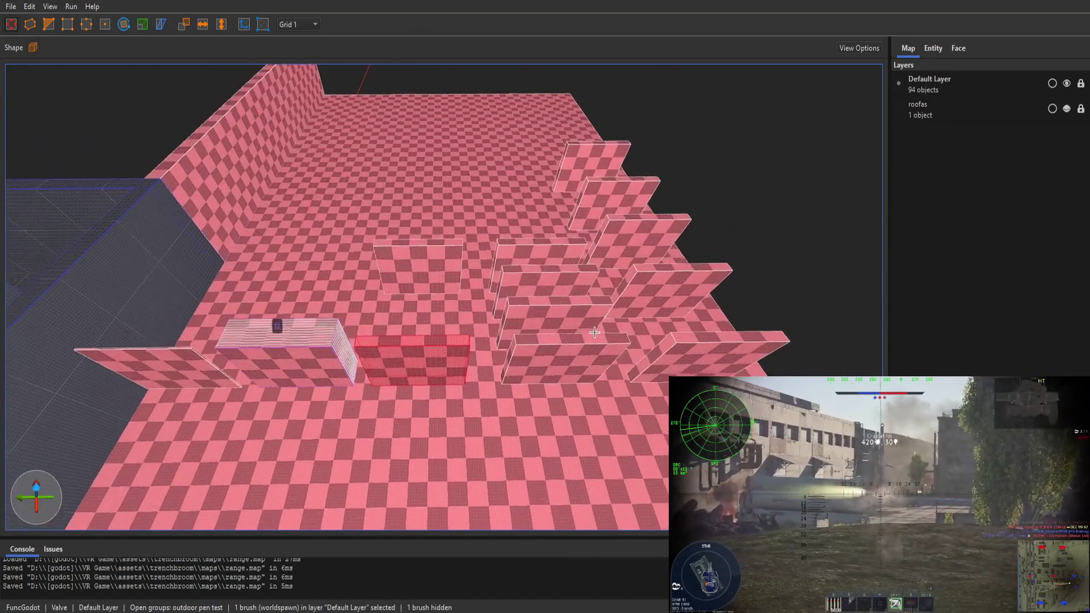
scroll(594, 332, up, 5)
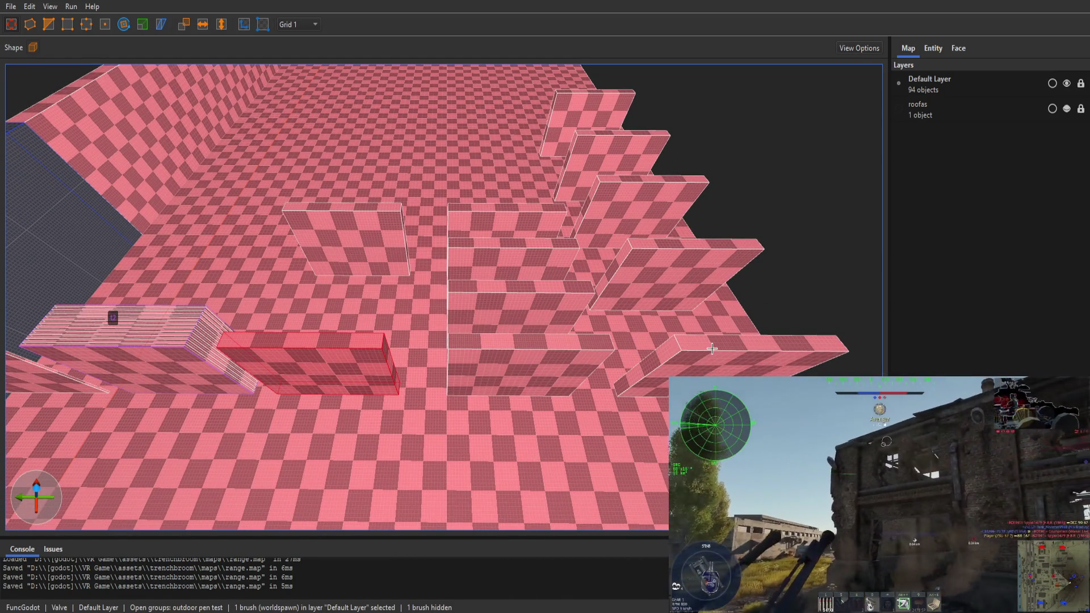
drag(666, 323, 693, 315)
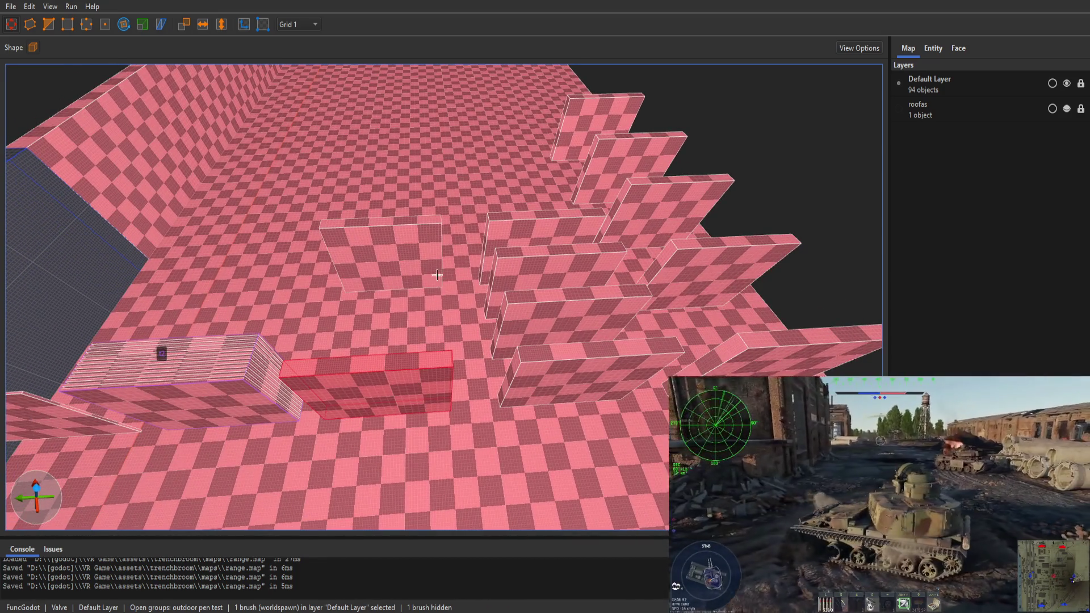
ctrl+click(433, 266)
scroll(443, 301, up, 5)
drag(528, 343, 492, 300)
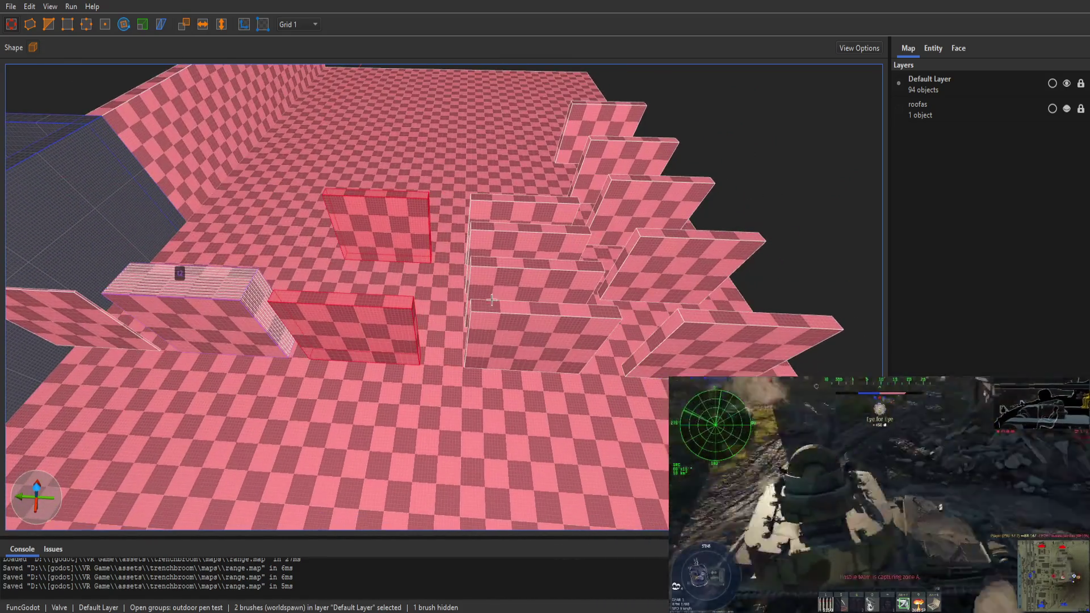
mouse_move(531, 210)
mouse_down()
mouse_move(539, 335)
mouse_move(672, 271)
mouse_move(624, 153)
mouse_move(647, 285)
mouse_up()
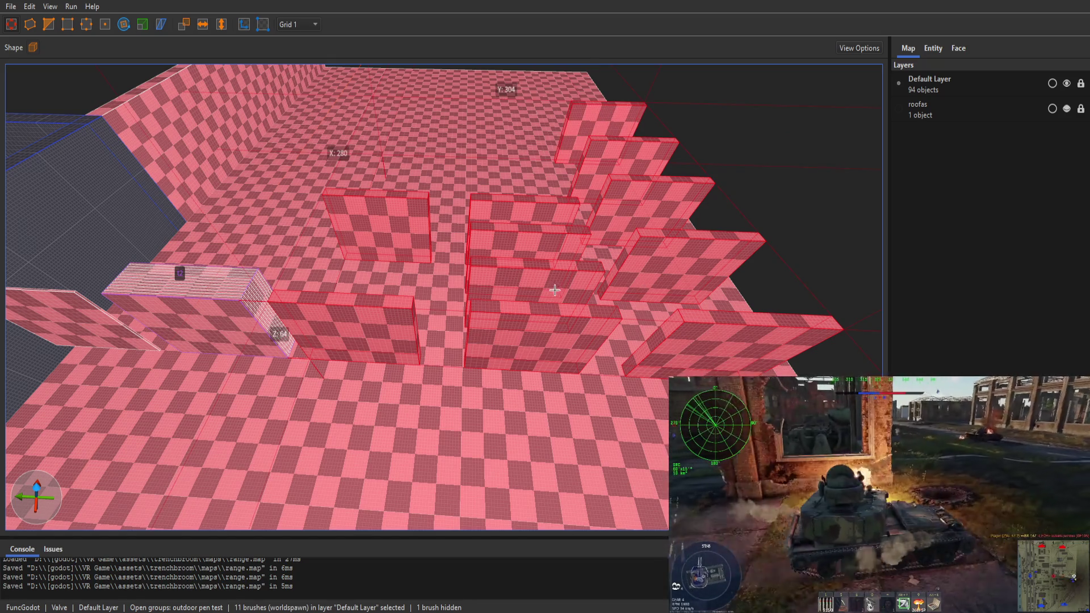
key(Return)
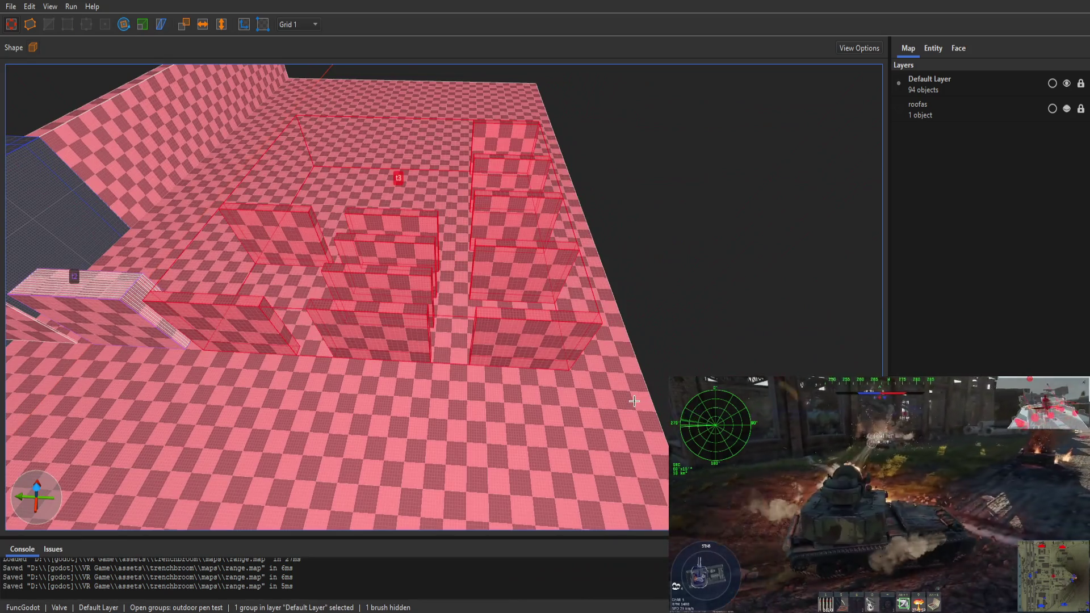
click(634, 401)
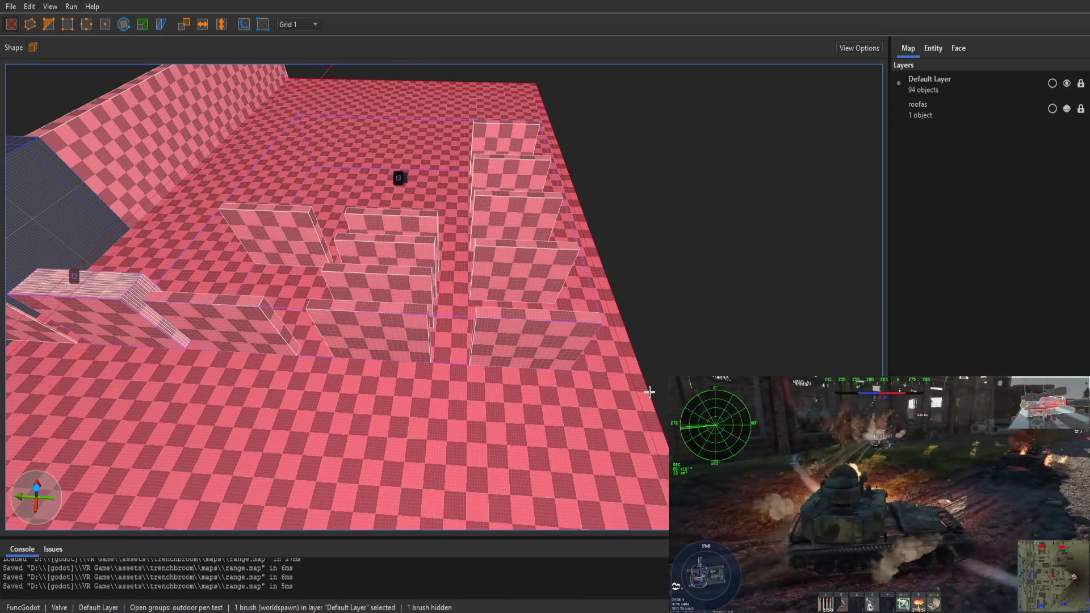
Drag the t3 wall group right and further back along Y, then set the grid to 16
click(532, 356)
mouse_move(531, 356)
mouse_down()
mouse_move(606, 349)
mouse_move(518, 337)
mouse_move(420, 345)
mouse_move(511, 352)
mouse_move(568, 340)
mouse_move(660, 372)
mouse_move(471, 351)
mouse_up()
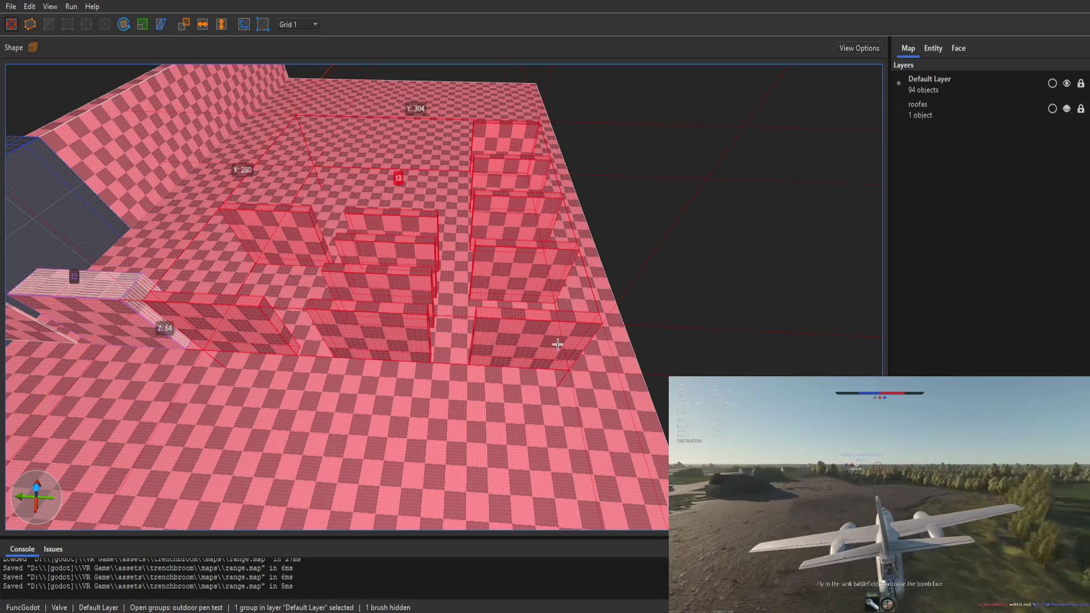
mouse_move(558, 343)
mouse_down()
mouse_move(599, 343)
mouse_move(632, 312)
mouse_move(698, 311)
mouse_move(539, 335)
mouse_move(681, 344)
mouse_up()
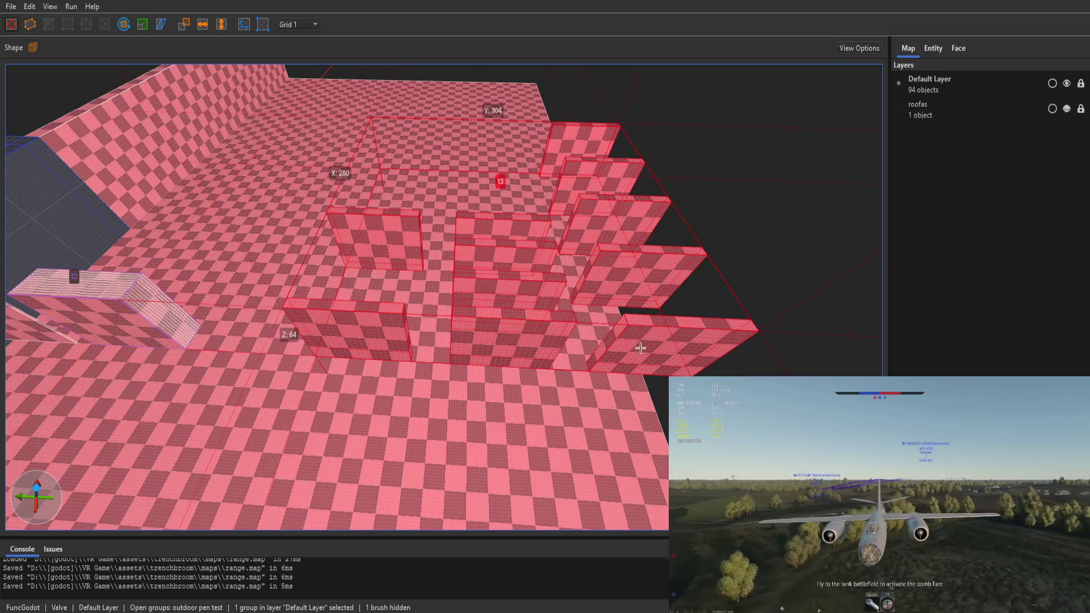
key(Escape)
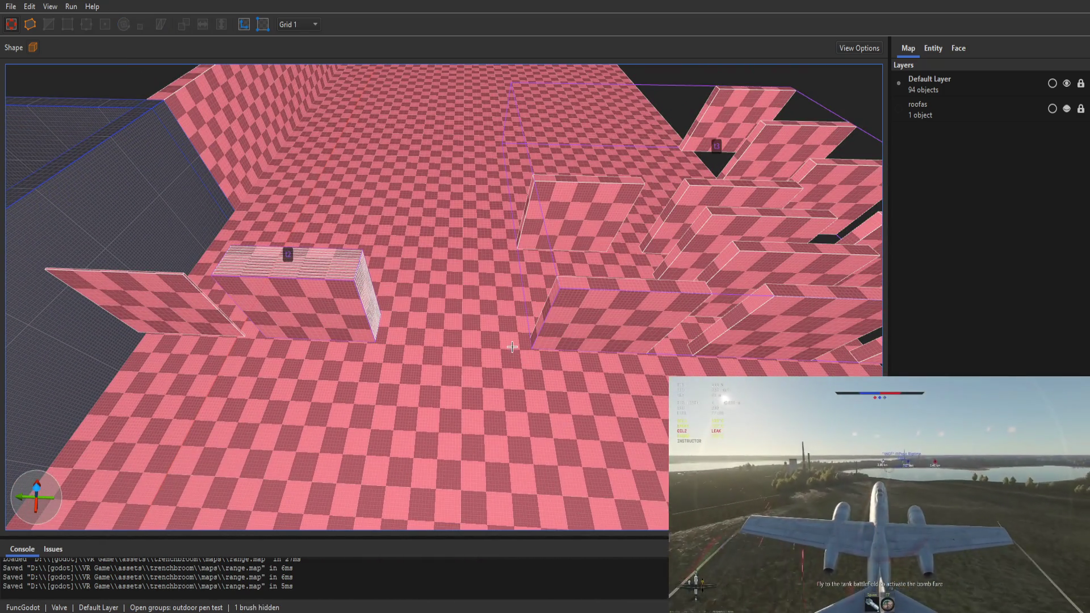
key(plus)
key(plus)
key(plus)
click(411, 364)
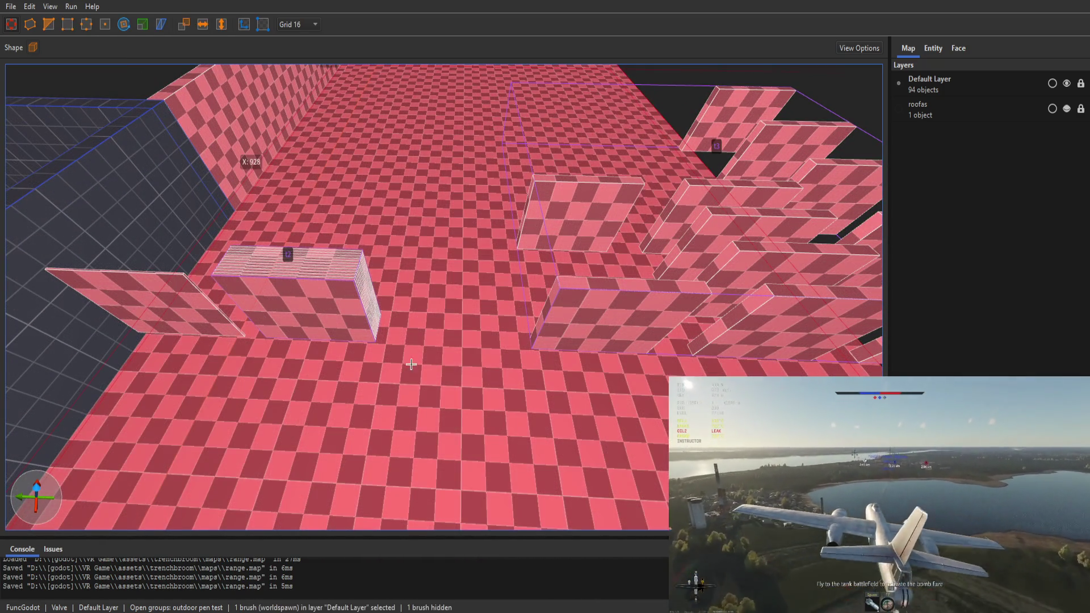
Draw a new long brush on the floor and raise it to 64 units tall
mouse_move(421, 356)
mouse_down()
mouse_move(488, 356)
mouse_move(472, 340)
mouse_move(486, 310)
mouse_up()
shift+click(483, 324)
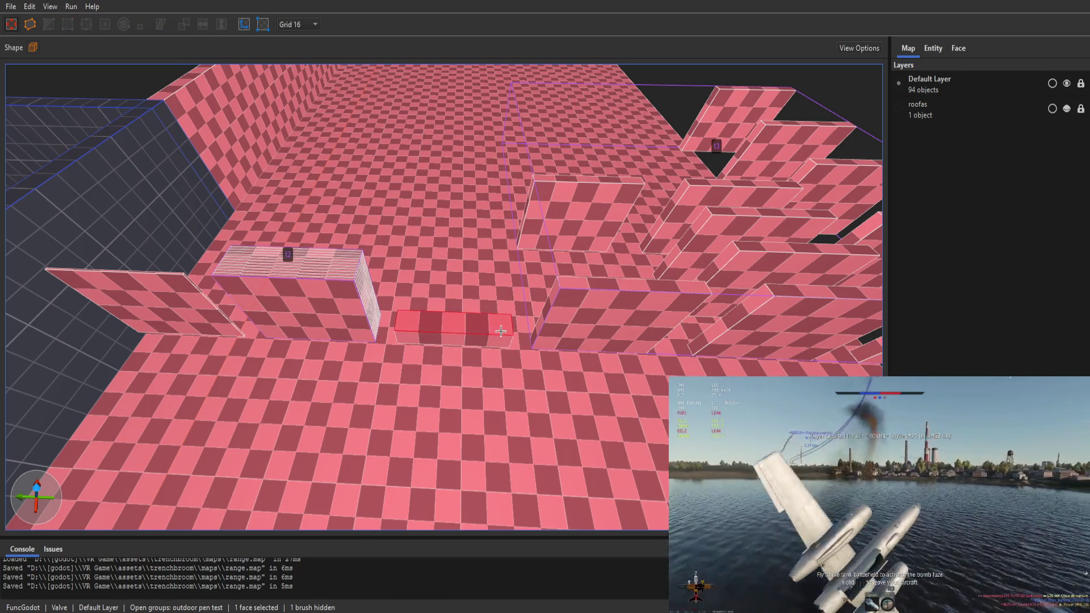
key(Escape)
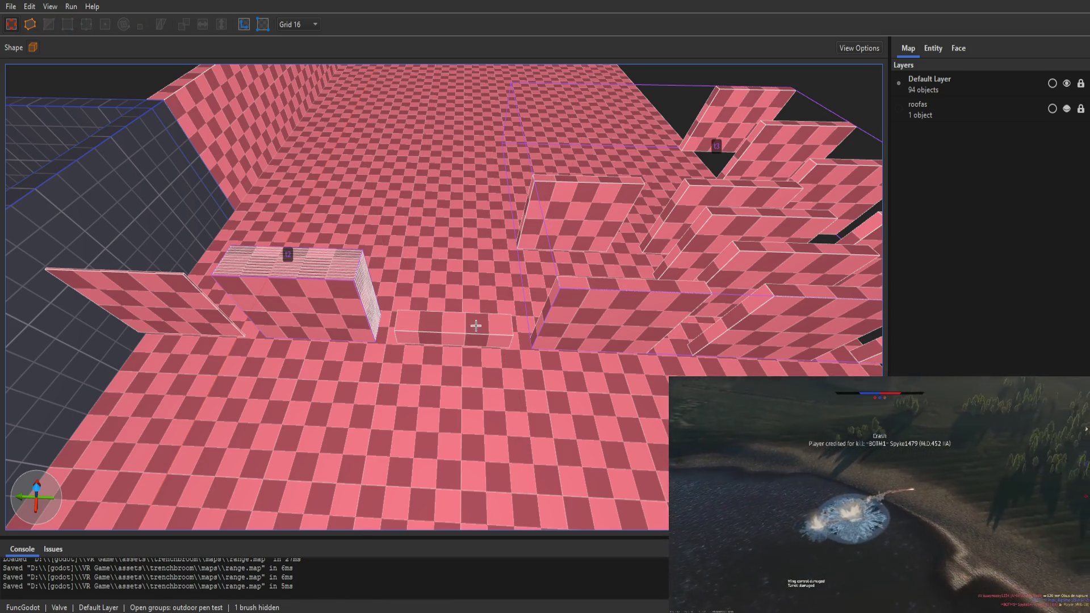
click(476, 325)
mouse_move(476, 323)
mouse_down()
mouse_move(450, 249)
mouse_move(445, 51)
mouse_move(535, 25)
mouse_up()
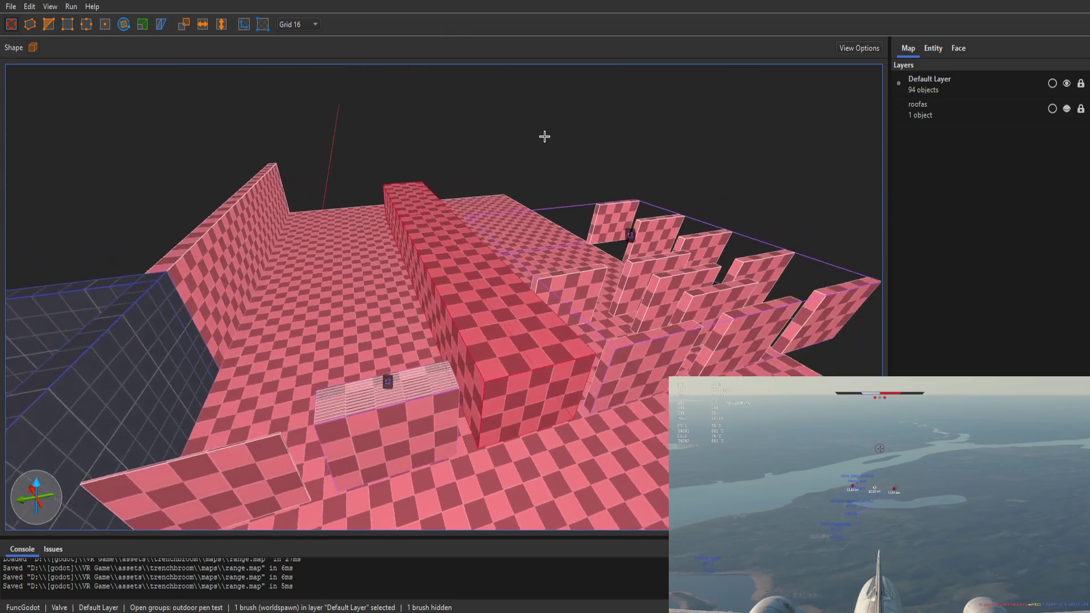
Fly the camera around the walls to inspect the new block, then deselect it
key(w)
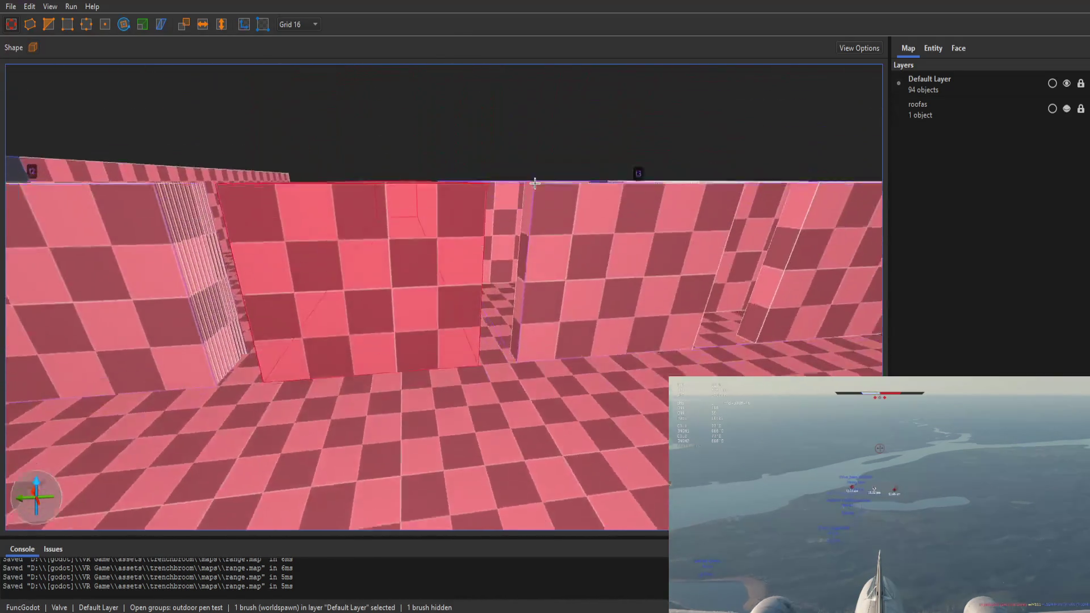
key(s)
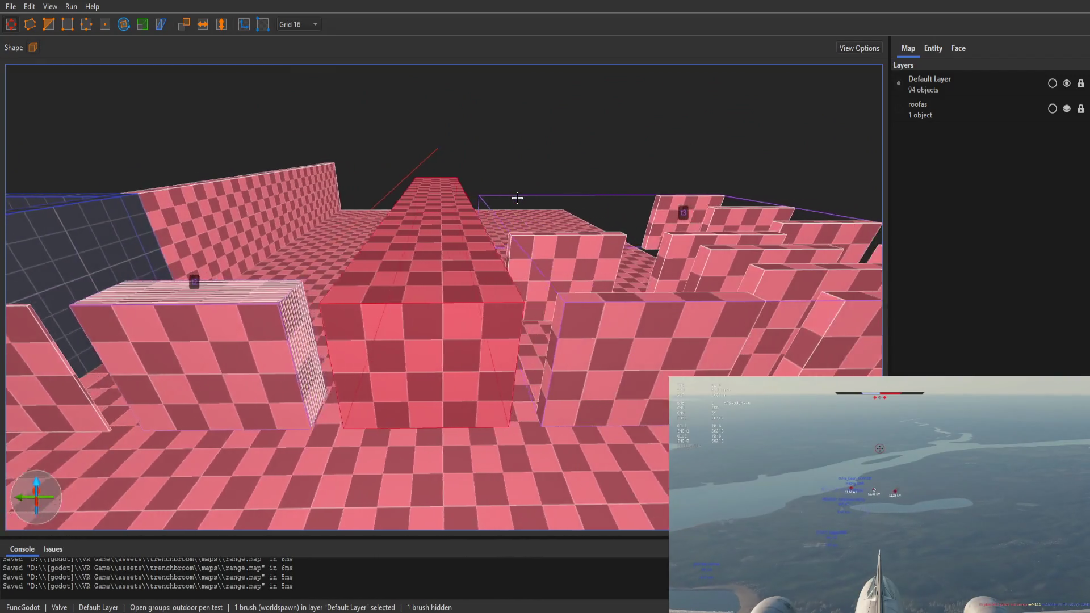
key(a)
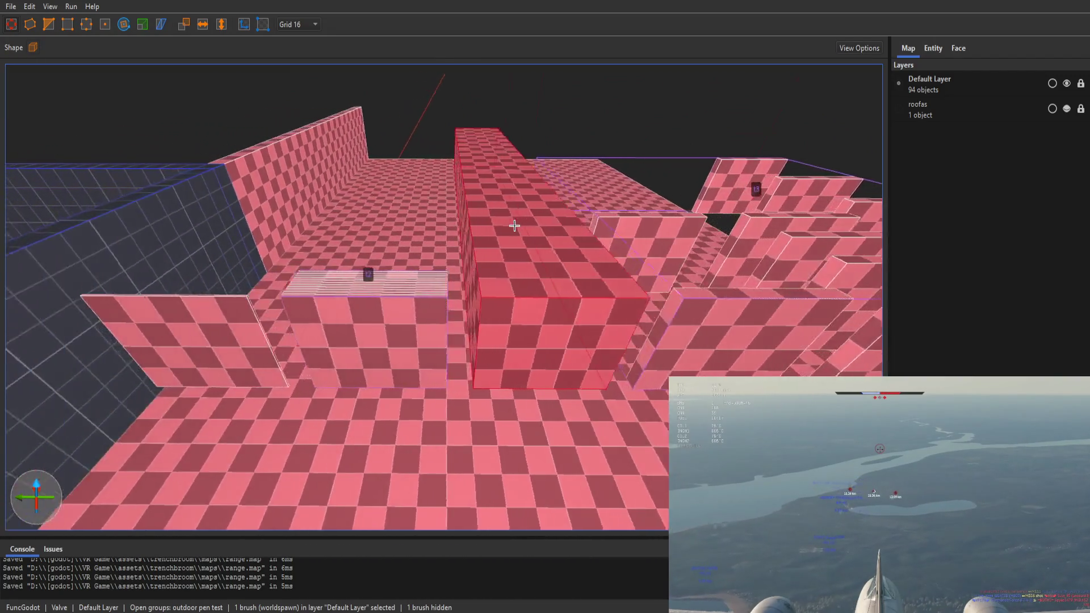
key(a)
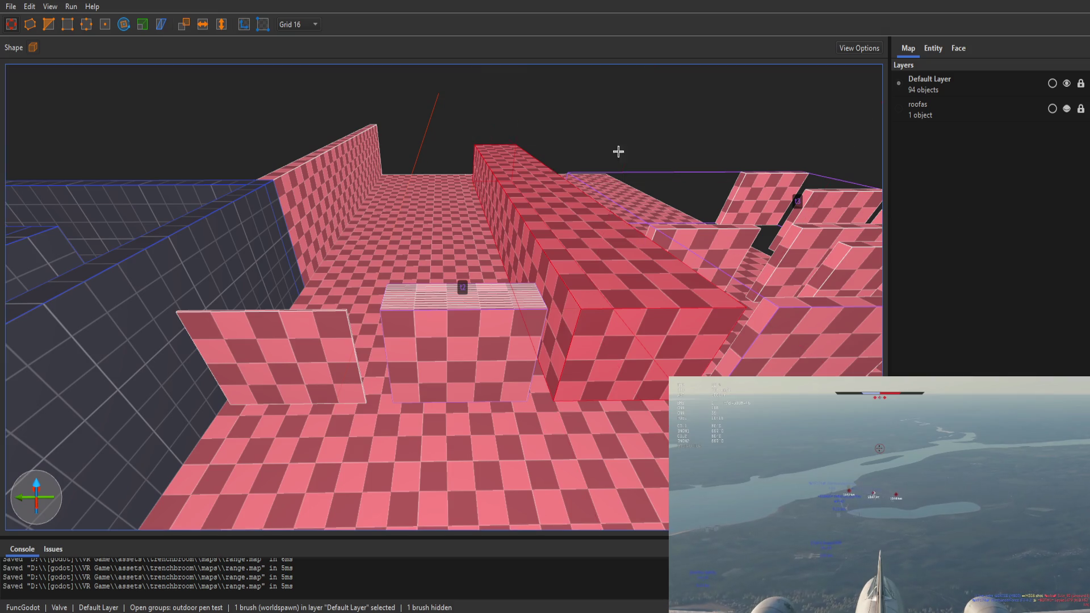
click(618, 152)
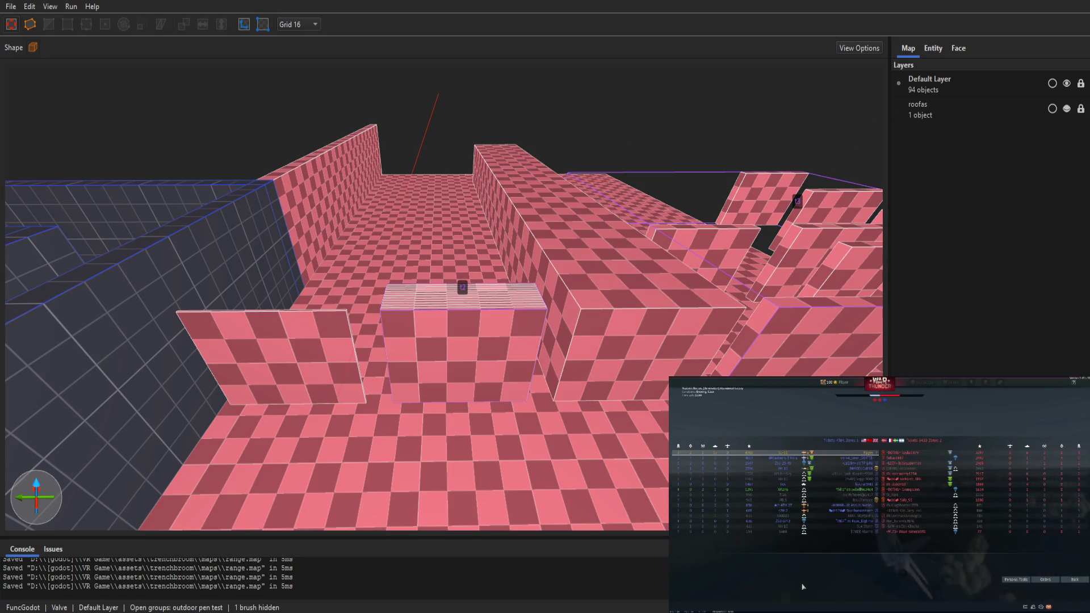
key(alt+Tab)
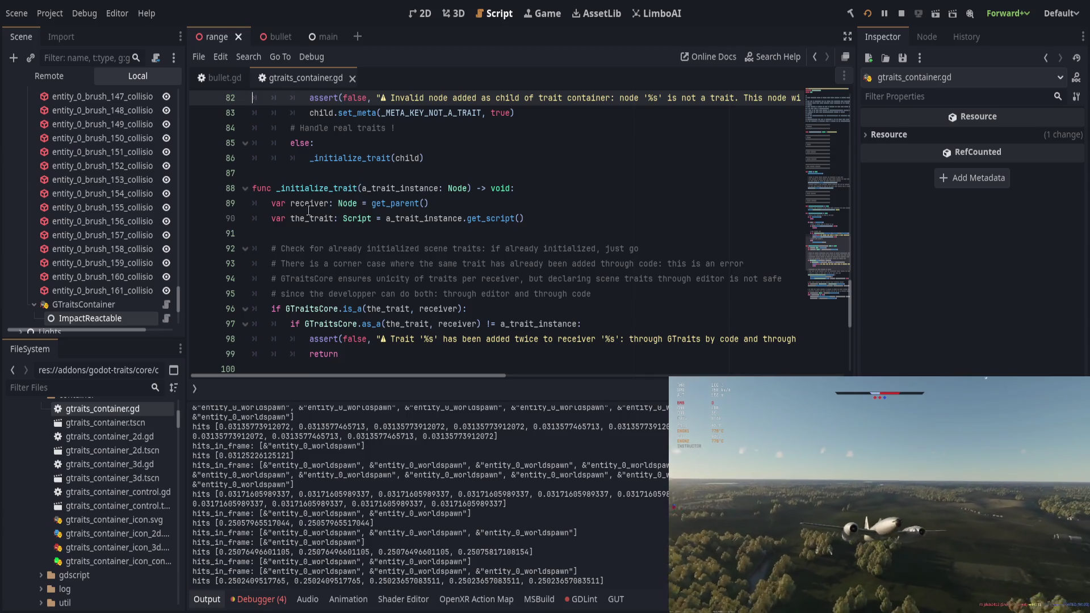
Cut GTraitsContainer from the range scene tree and select entity_0_worldspawn as its new parent
scroll(96, 272, down, 2)
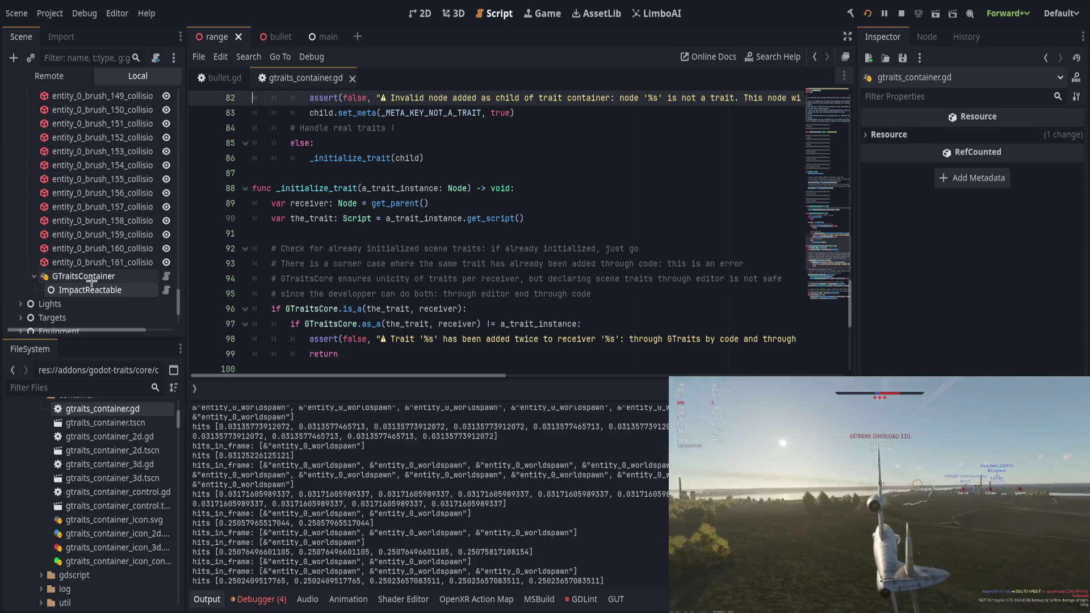
click(90, 275)
key(ctrl+x)
scroll(173, 265, up, 8)
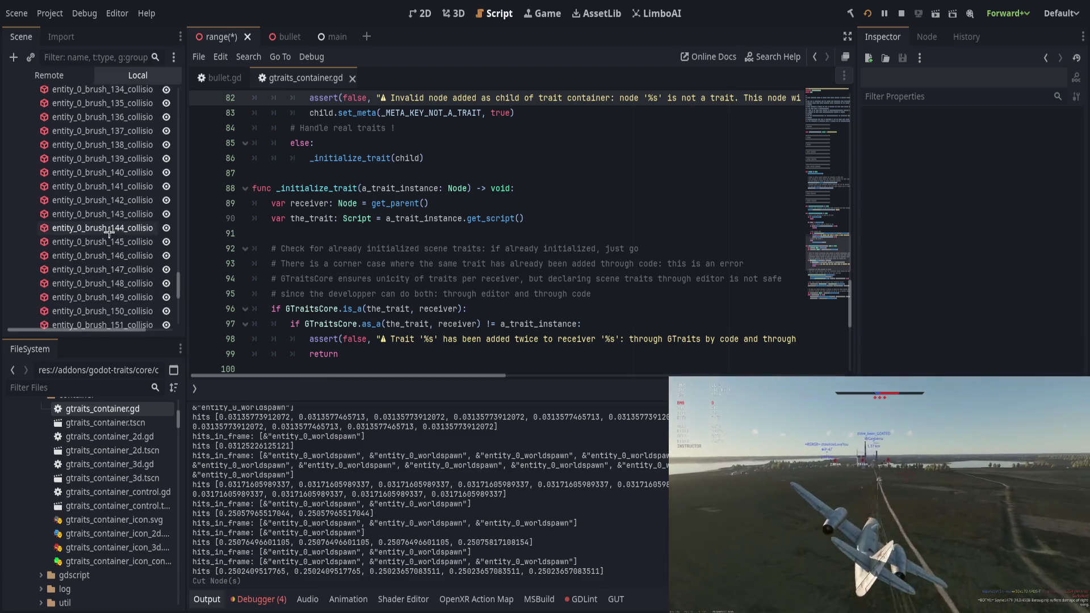
scroll(177, 264, up, 10)
click(116, 164)
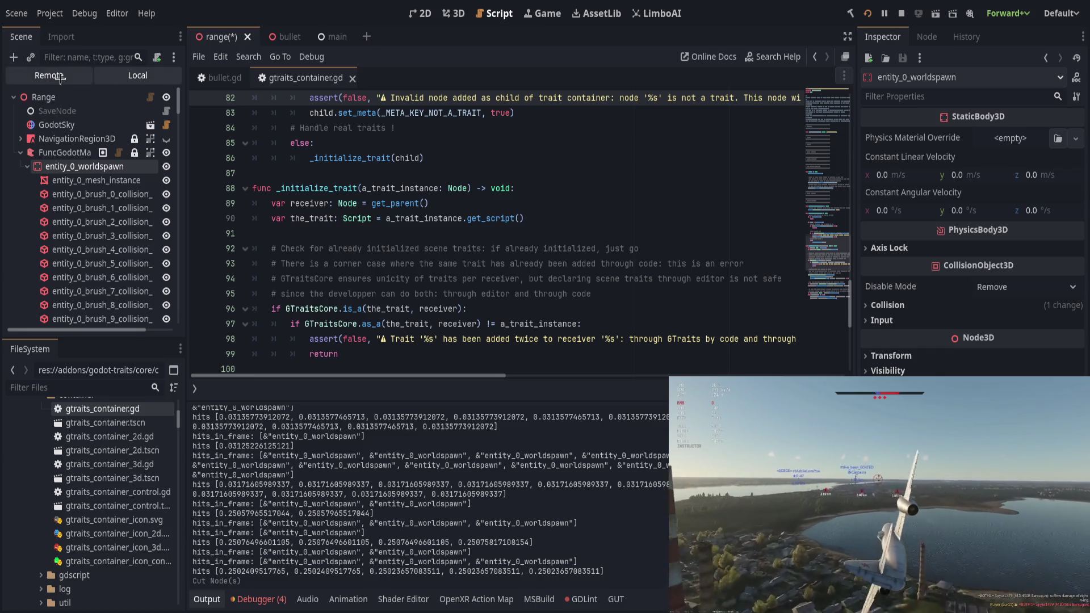
click(458, 18)
Rebuild the FuncGodotMap from the edited map file and collapse the rebuilt entity_0_worldspawn
key(ctrl+g)
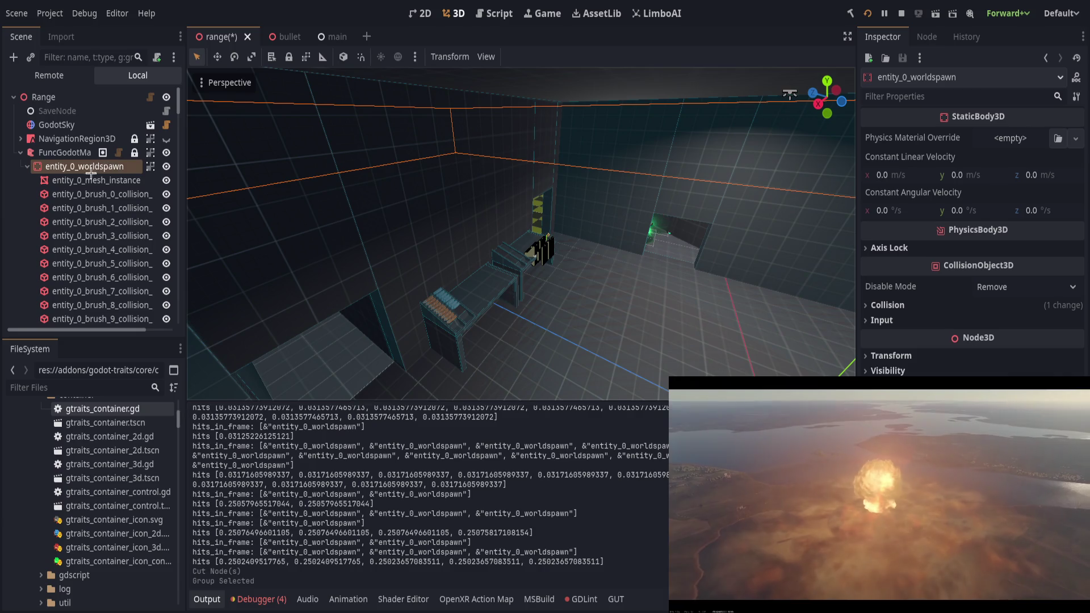
click(64, 152)
click(971, 139)
click(253, 90)
key(ctrl+g)
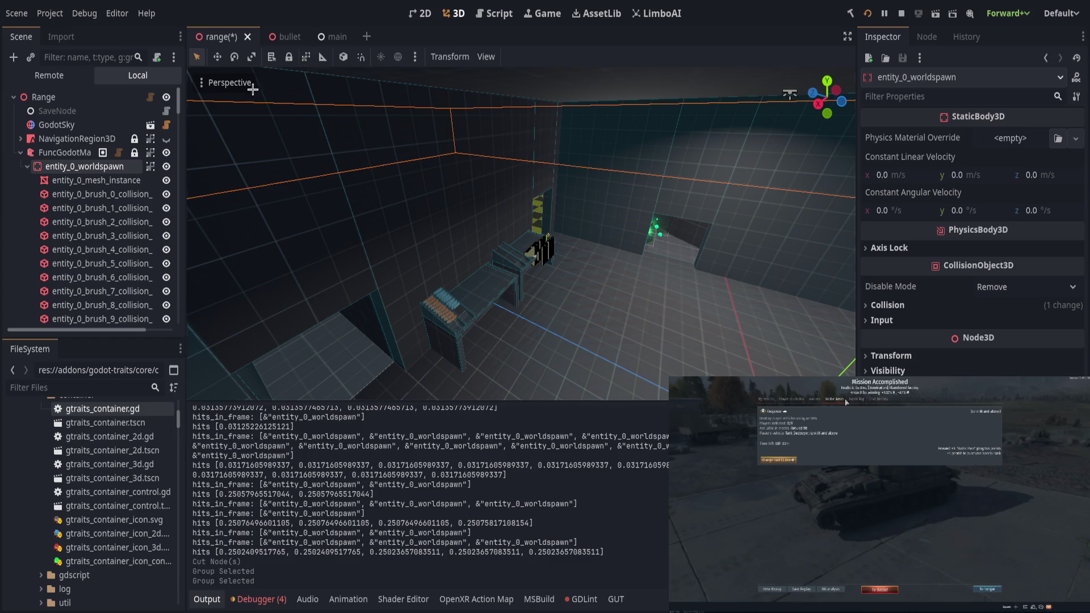
click(27, 166)
Paste GTraitsContainer as a child of entity_0_worldspawn and save the range scene
click(64, 152)
click(85, 166)
key(ctrl+v)
scroll(487, 236, up, 5)
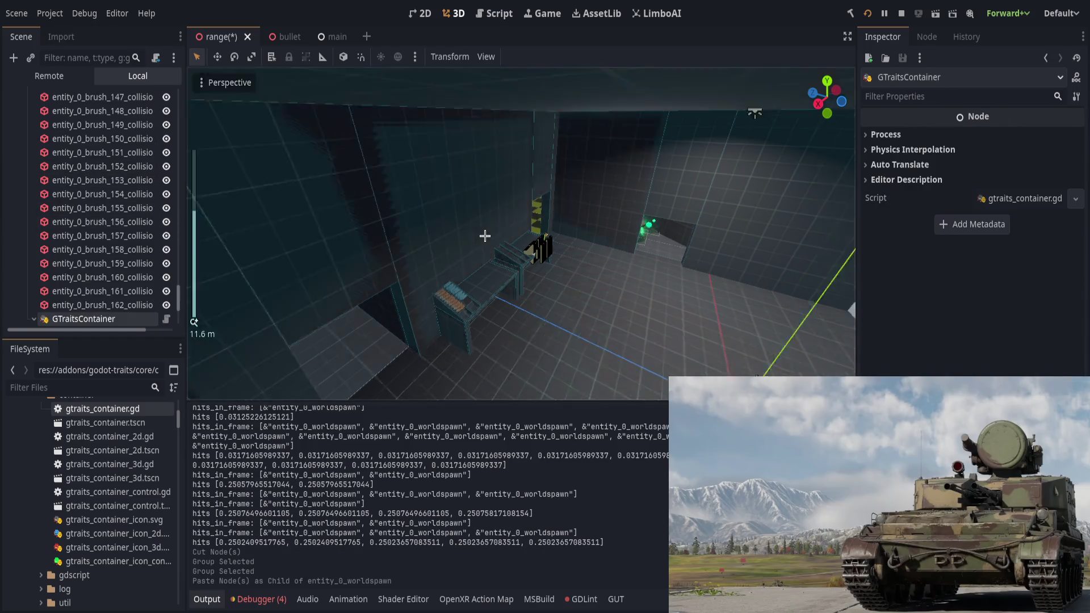
scroll(486, 236, down, 3)
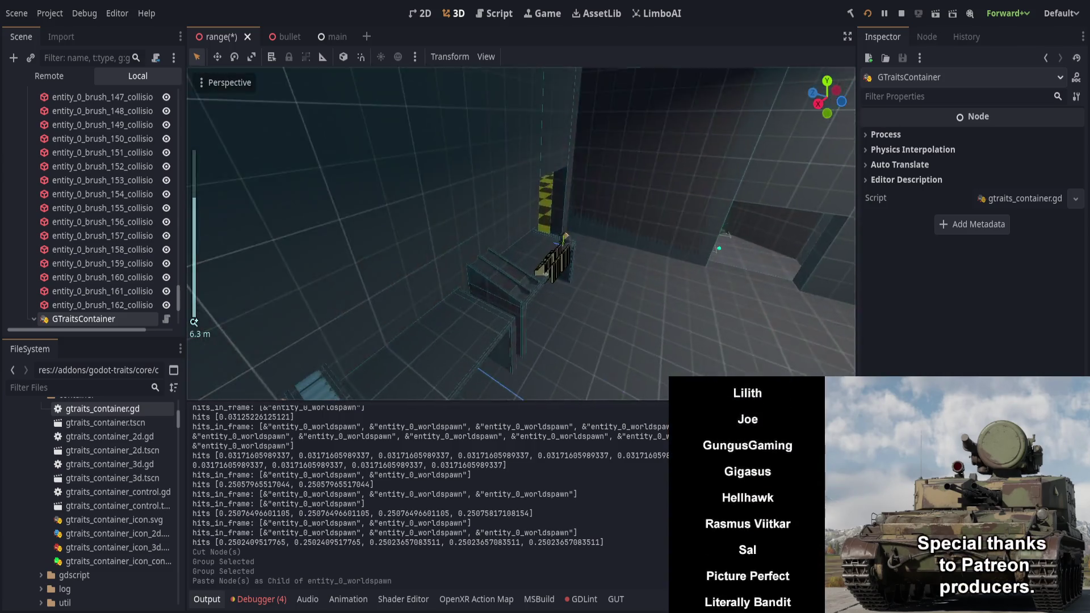
drag(487, 236, 829, 149)
click(868, 17)
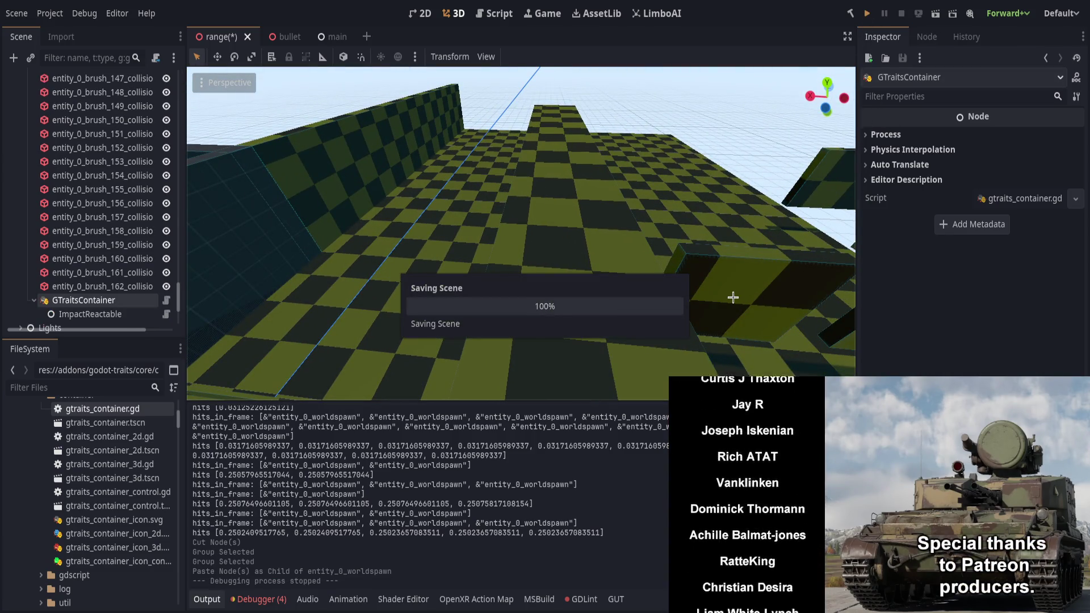
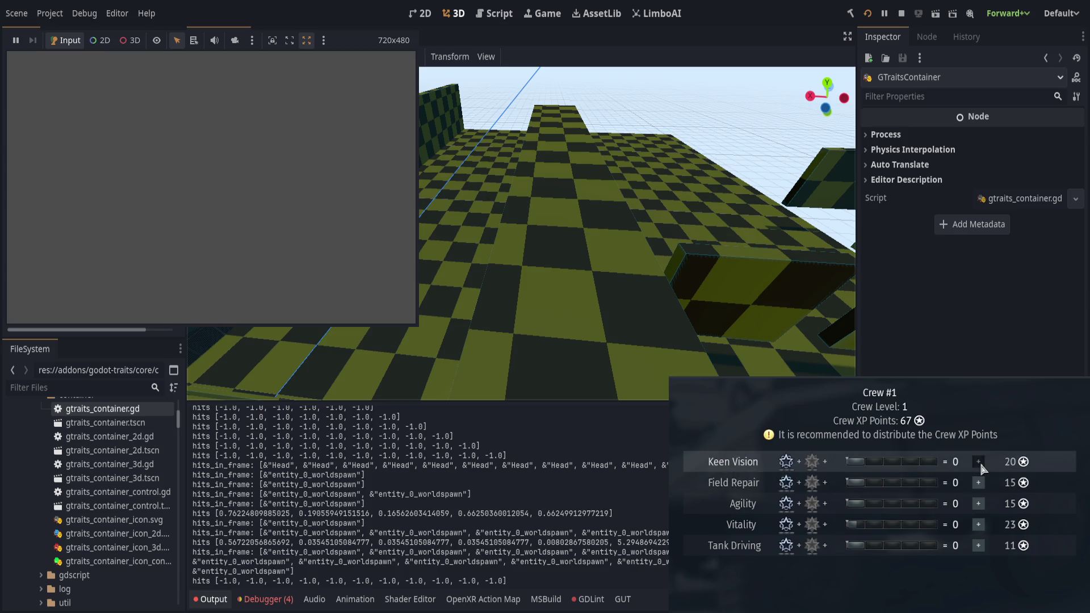
Alternate the running game between editor camera and game input while firing shots, then select the printed hits lines
click(130, 39)
click(234, 40)
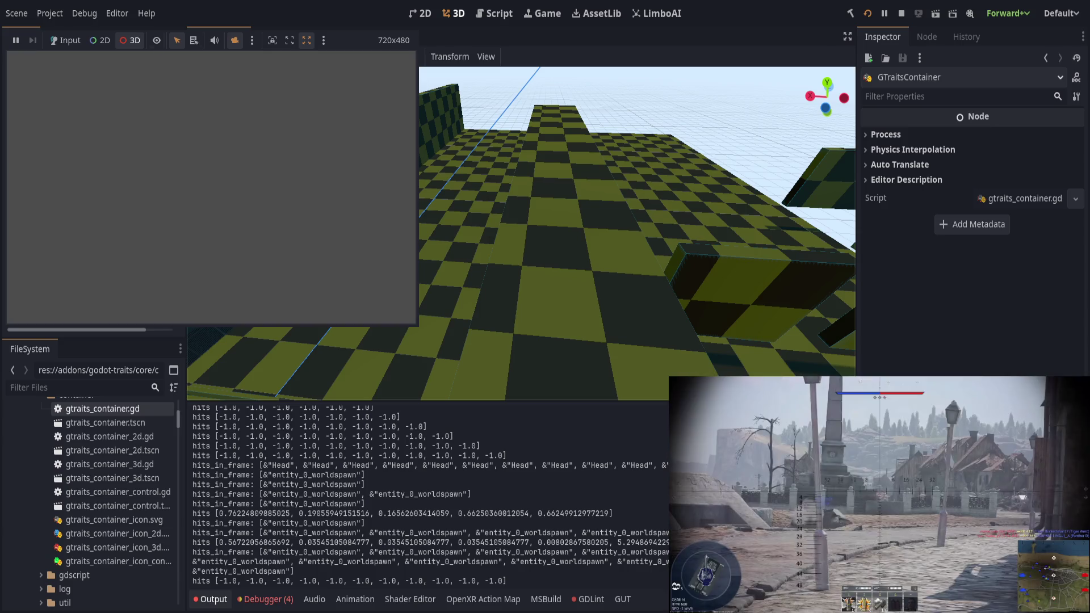
click(66, 40)
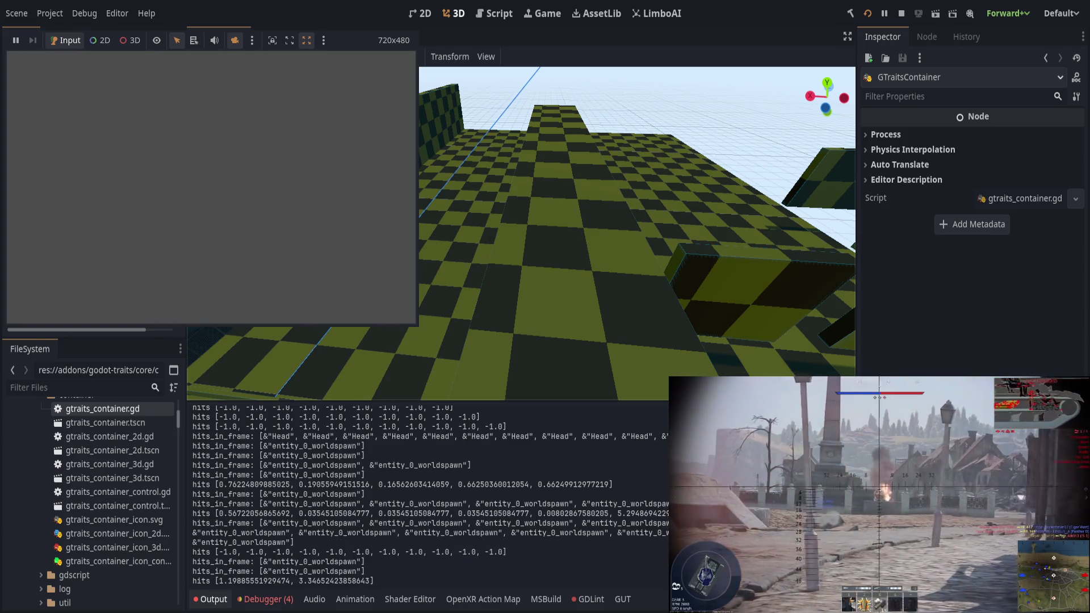
click(130, 39)
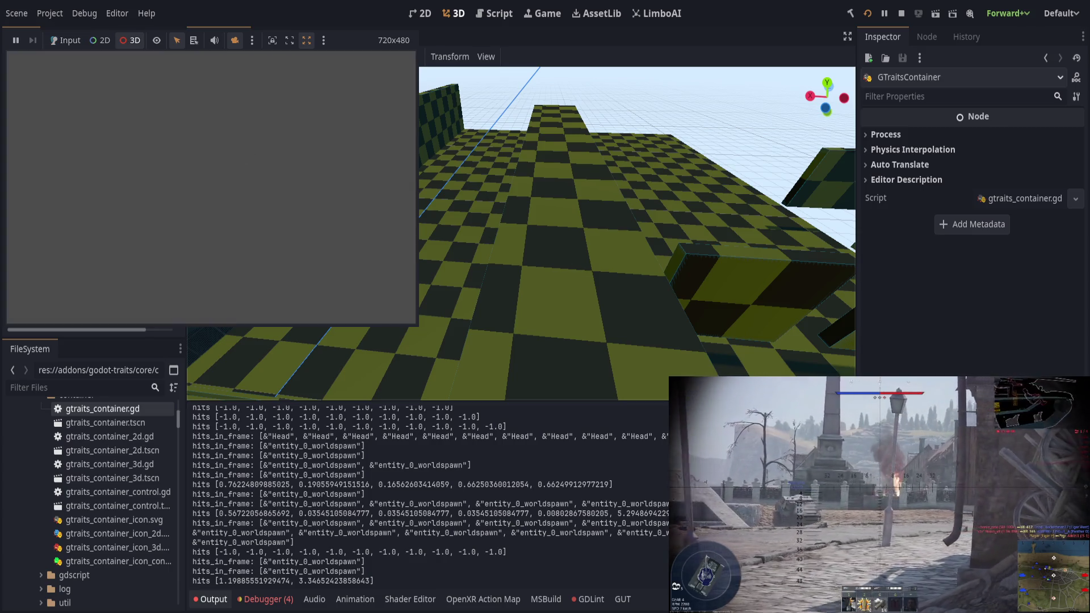
click(65, 40)
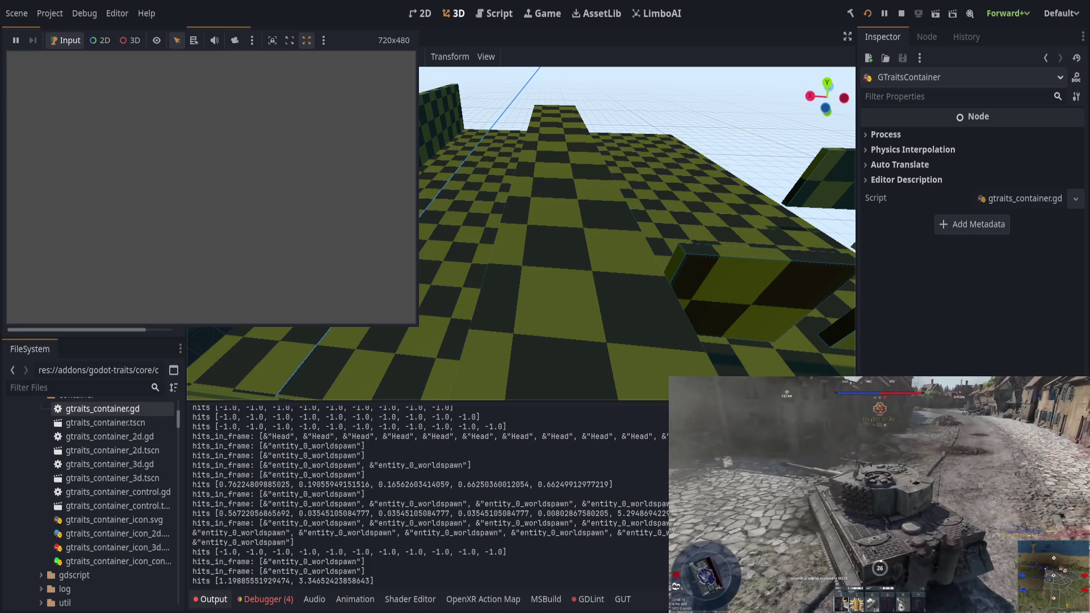
click(126, 41)
click(234, 40)
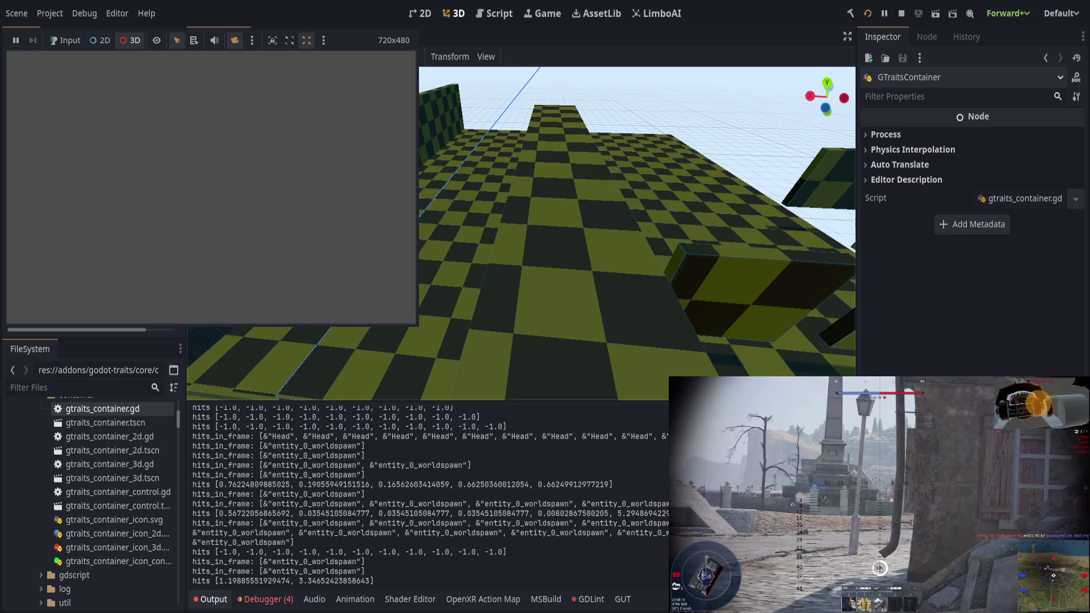
click(53, 39)
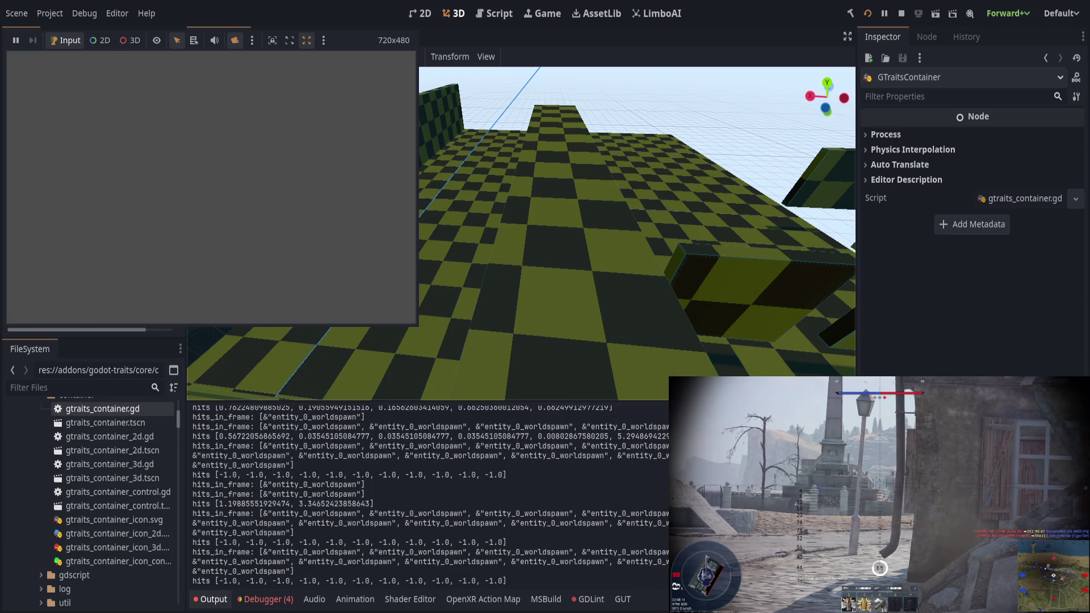
click(130, 39)
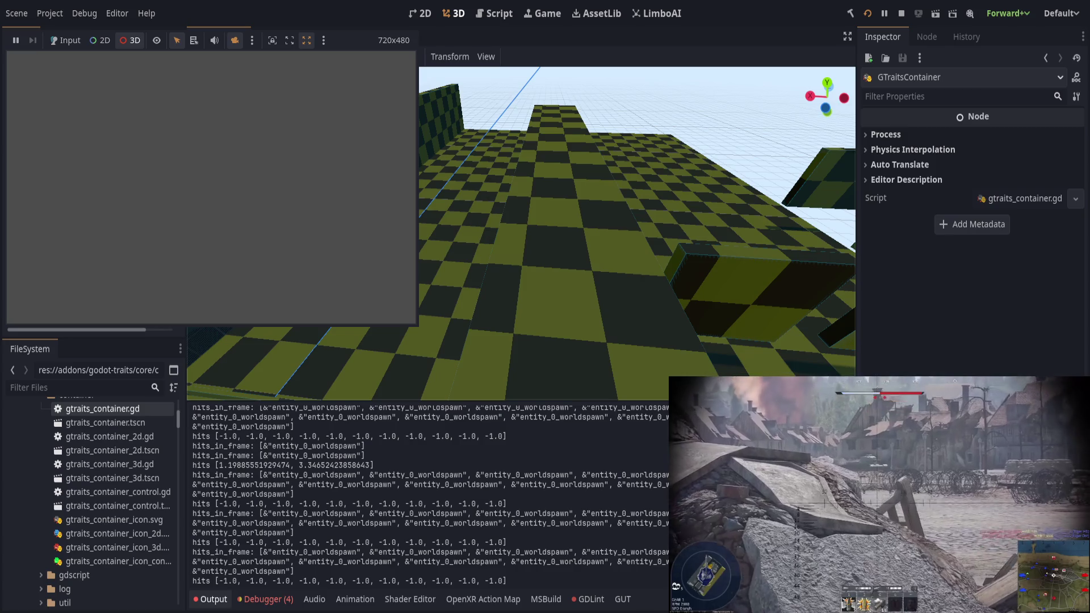
click(66, 39)
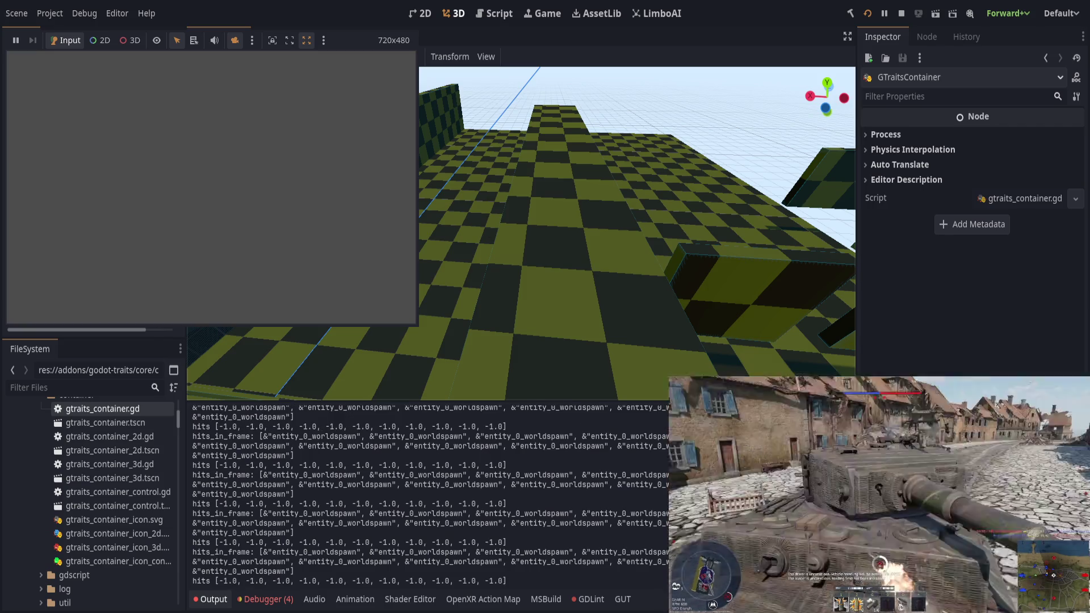
drag(322, 552, 417, 552)
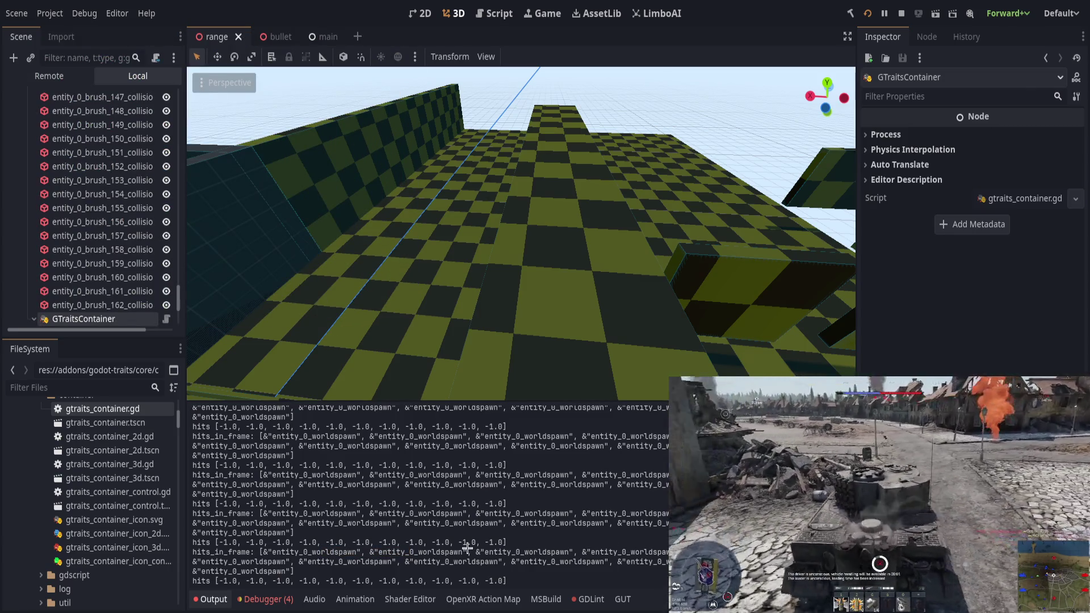
Select and clear the hits_in_frame output text, then switch to the Script workspace showing gtraits_container.gd
mouse_move(234, 552)
mouse_down()
mouse_move(482, 553)
mouse_move(497, 568)
mouse_up()
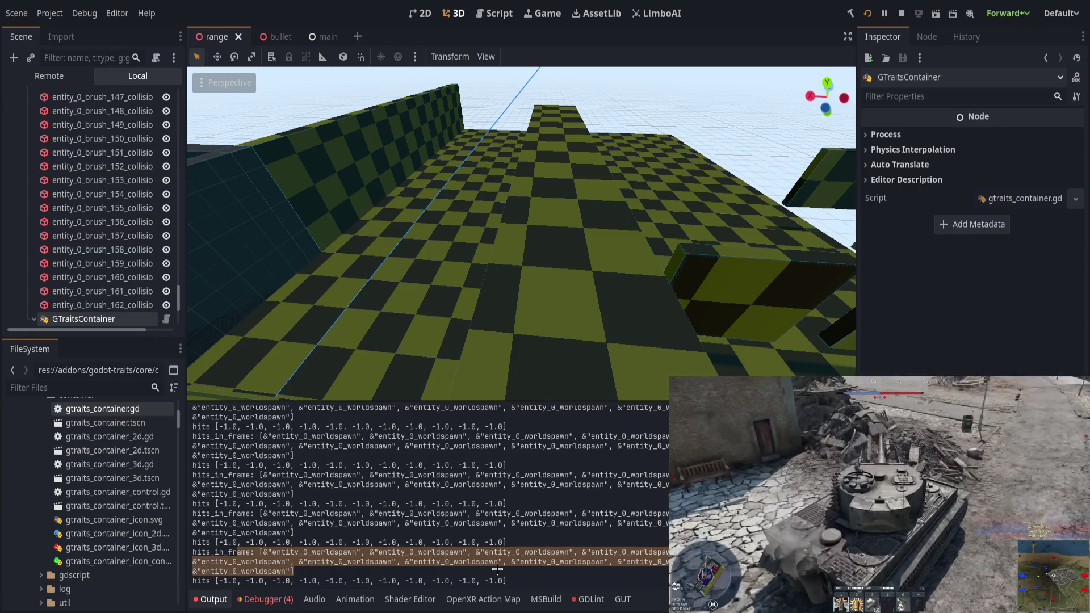
click(498, 569)
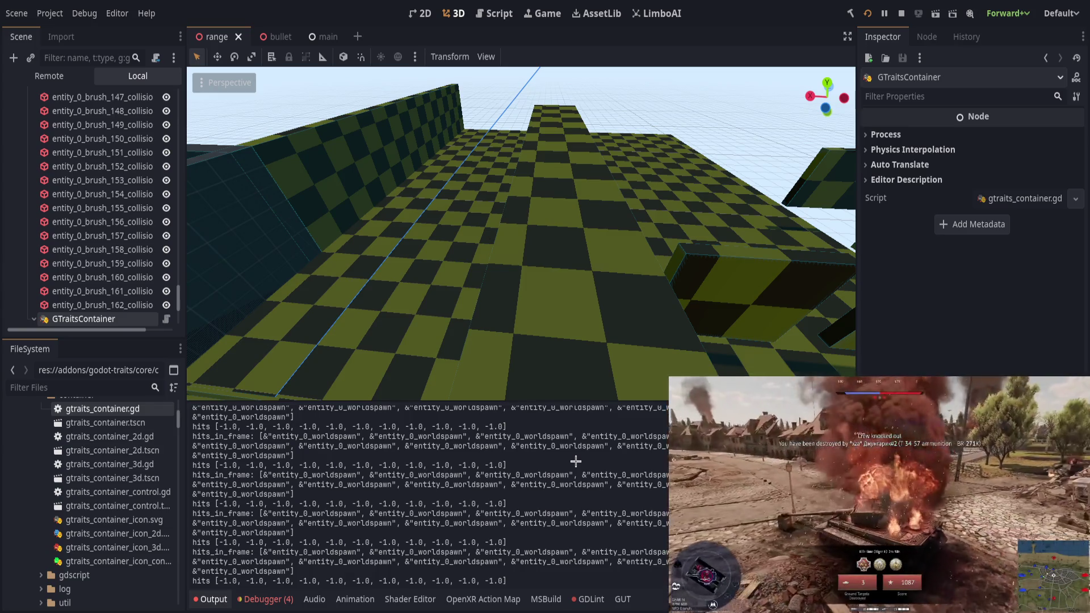
click(487, 15)
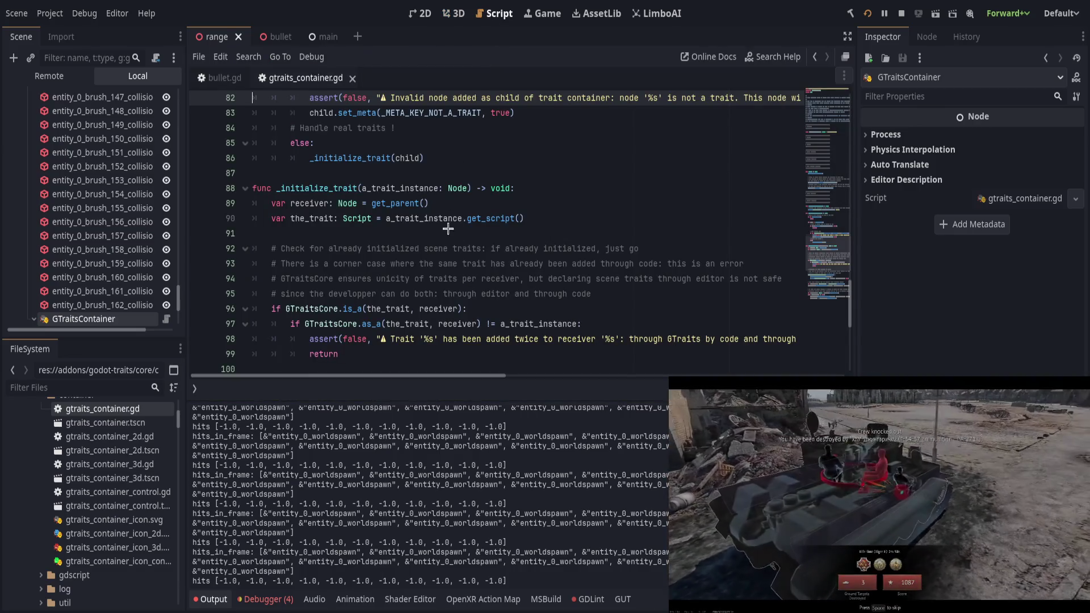
Close gtraits_container.gd so bullet.gd remains, and collapse the Output panel
key(ctrl+w)
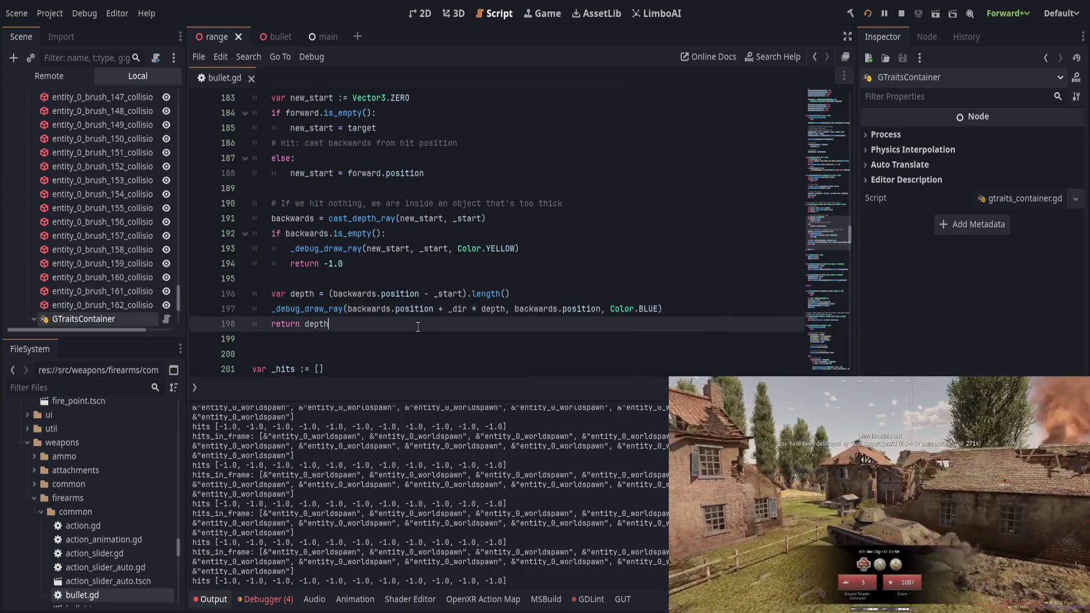
scroll(454, 227, up, 5)
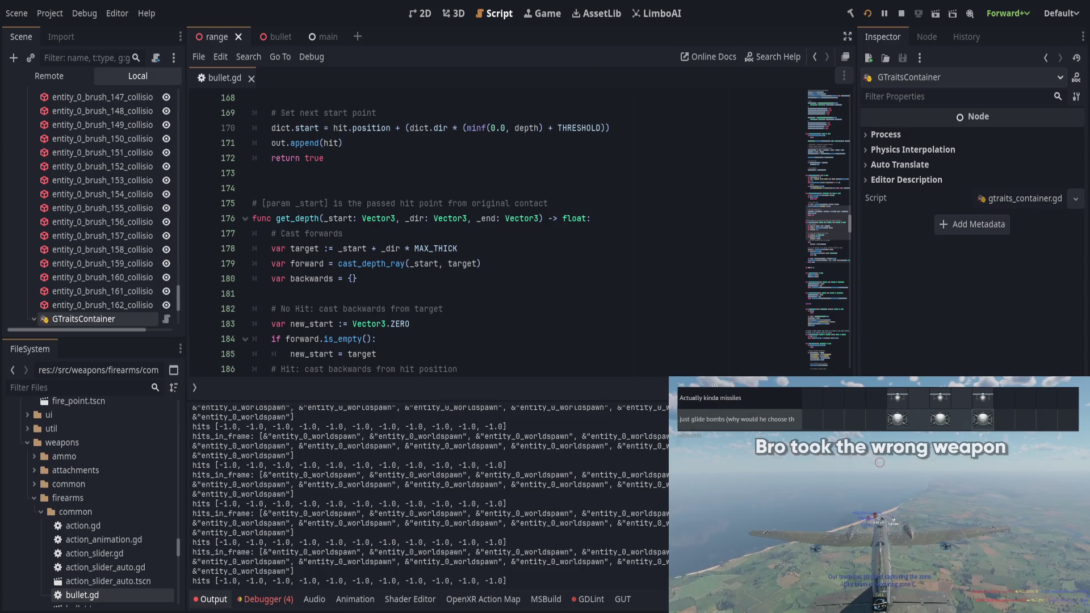
click(423, 101)
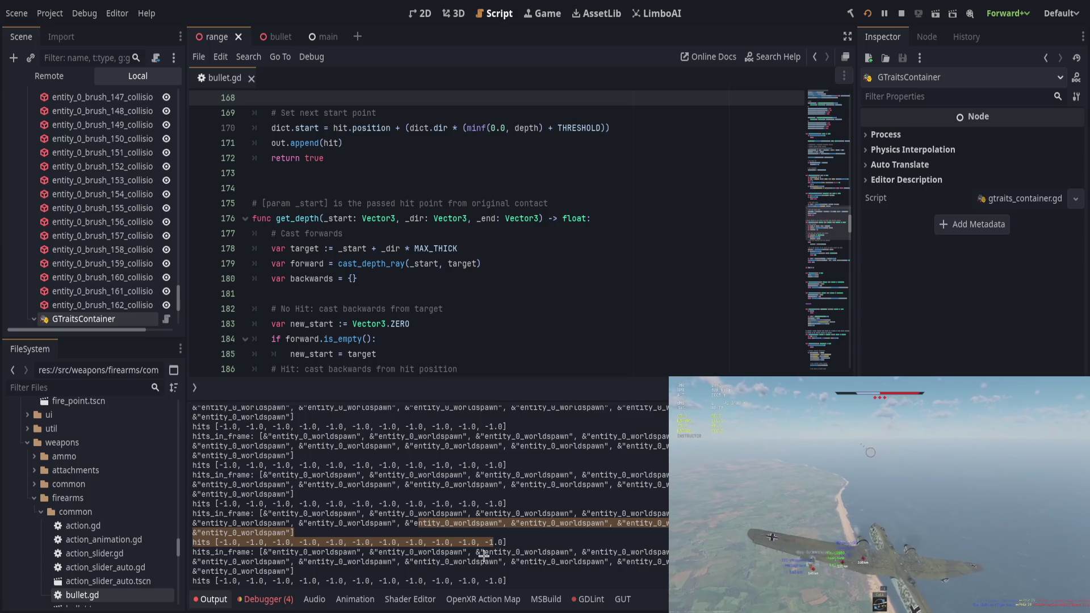
click(210, 599)
scroll(310, 511, up, 8)
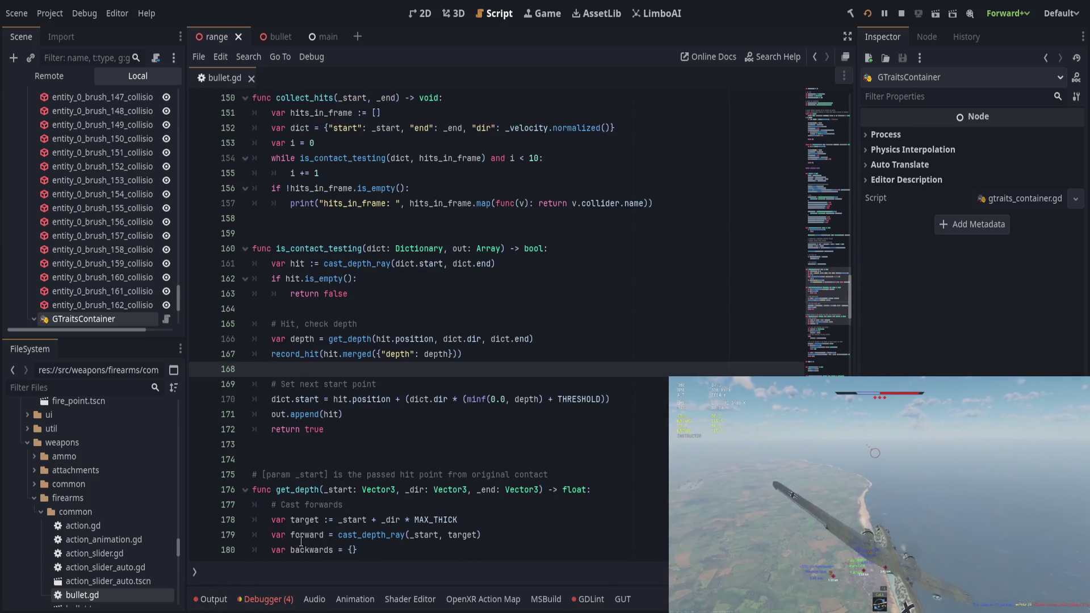
scroll(310, 540, down, 4)
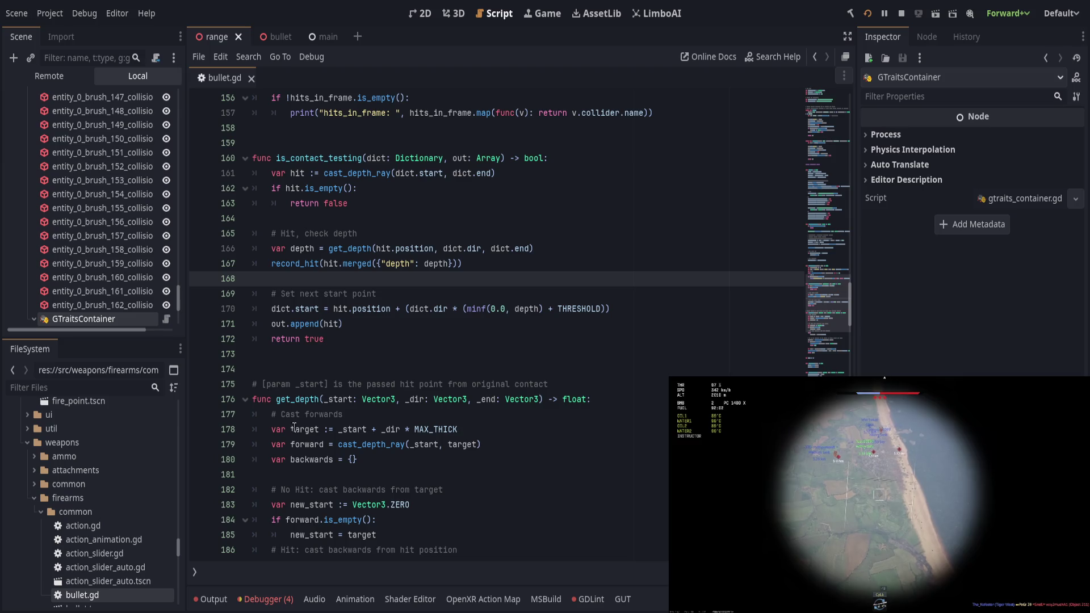
Read through get_depth, the too-thick comment and the backwards empty check in bullet.gd
click(303, 414)
drag(303, 414, 363, 446)
click(378, 459)
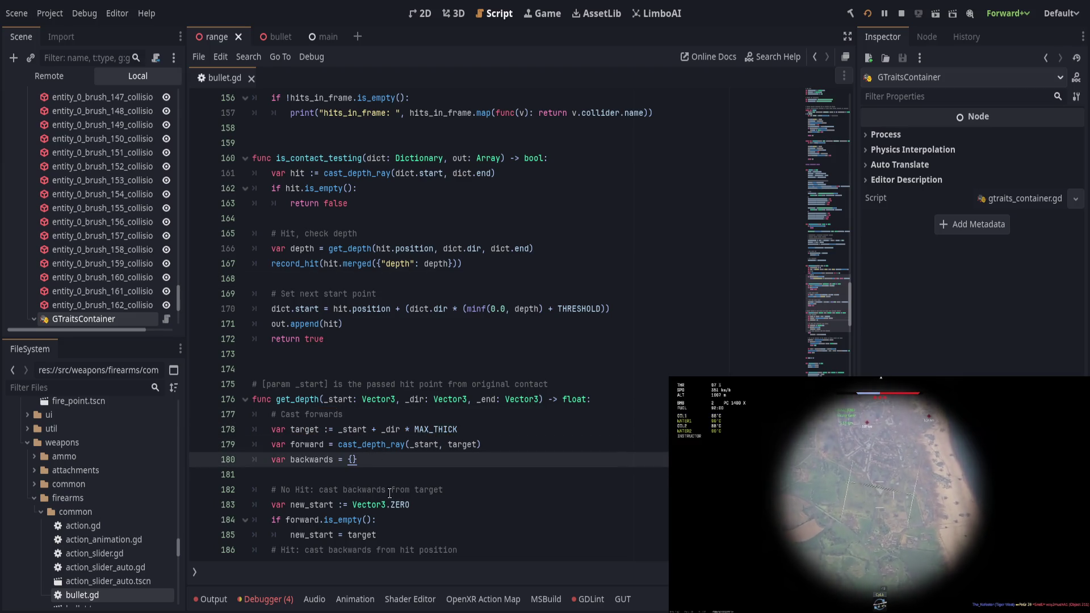
scroll(389, 493, down, 1)
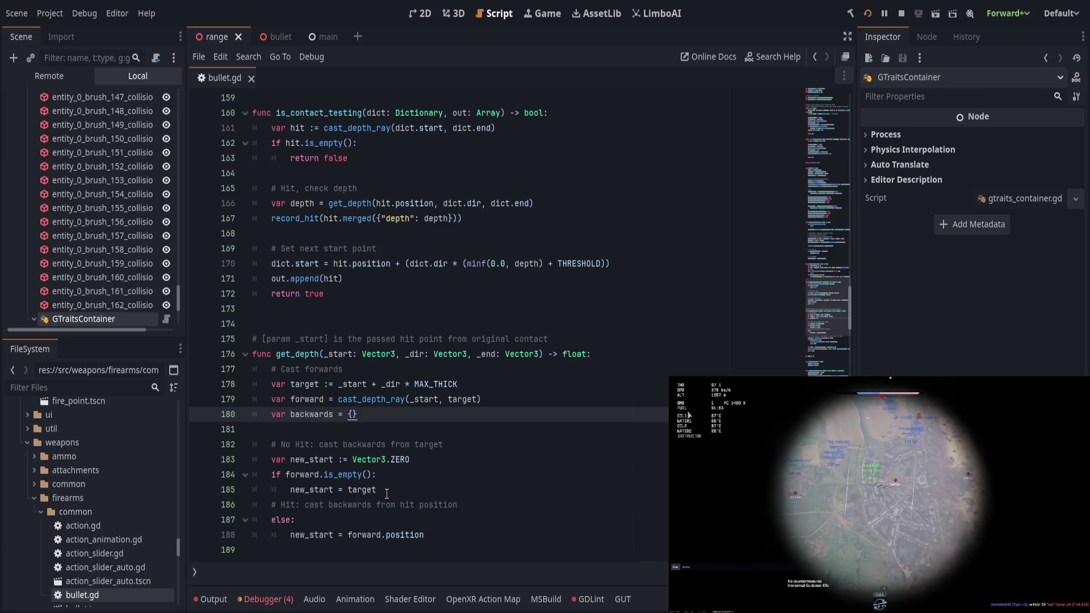
scroll(386, 494, down, 3)
drag(324, 430, 562, 430)
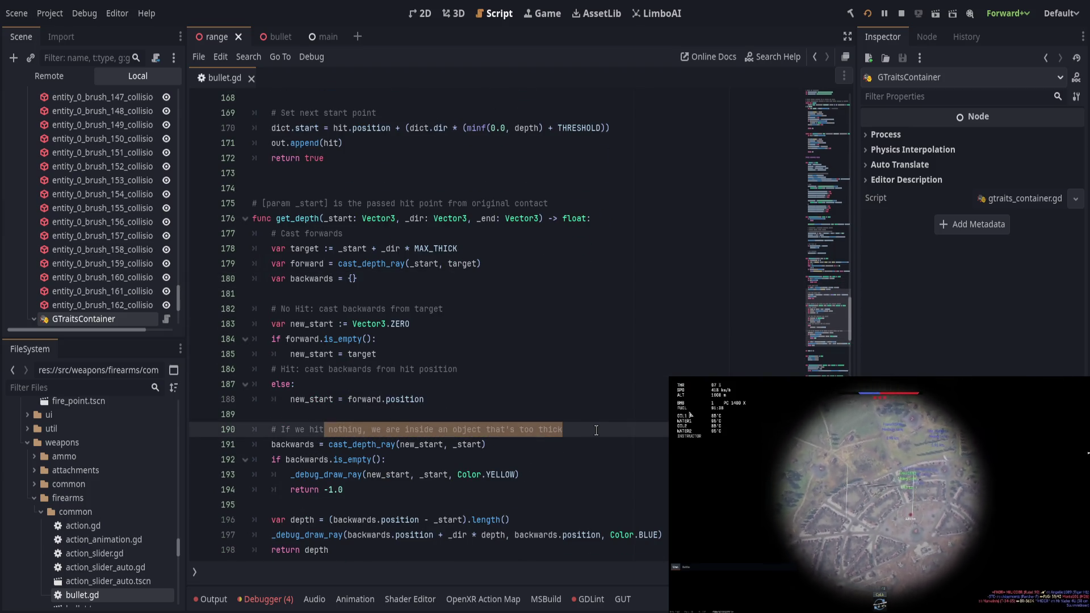
click(435, 460)
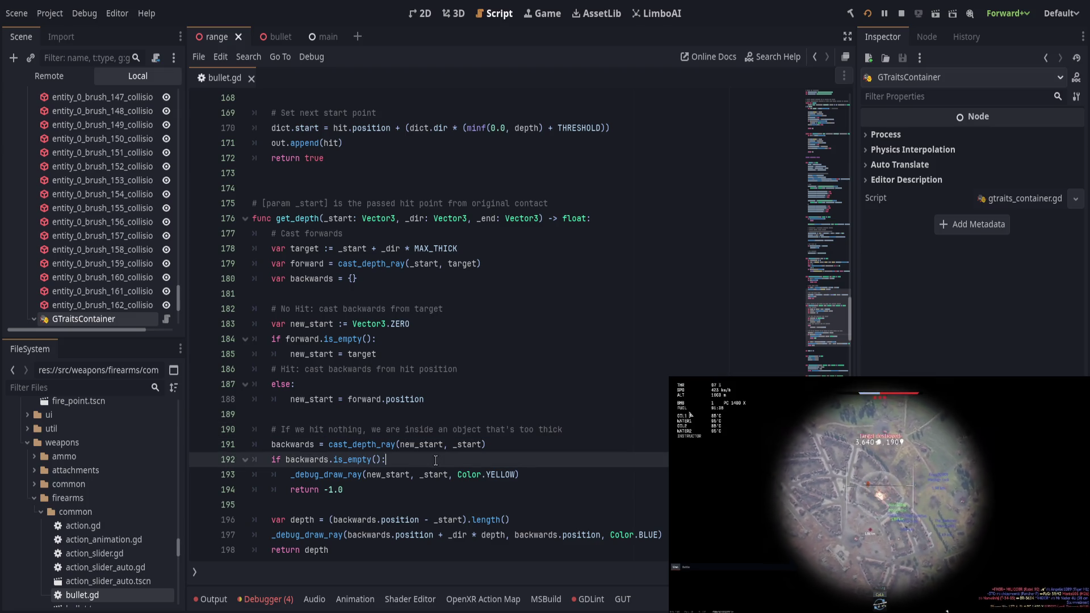
scroll(377, 465, up, 6)
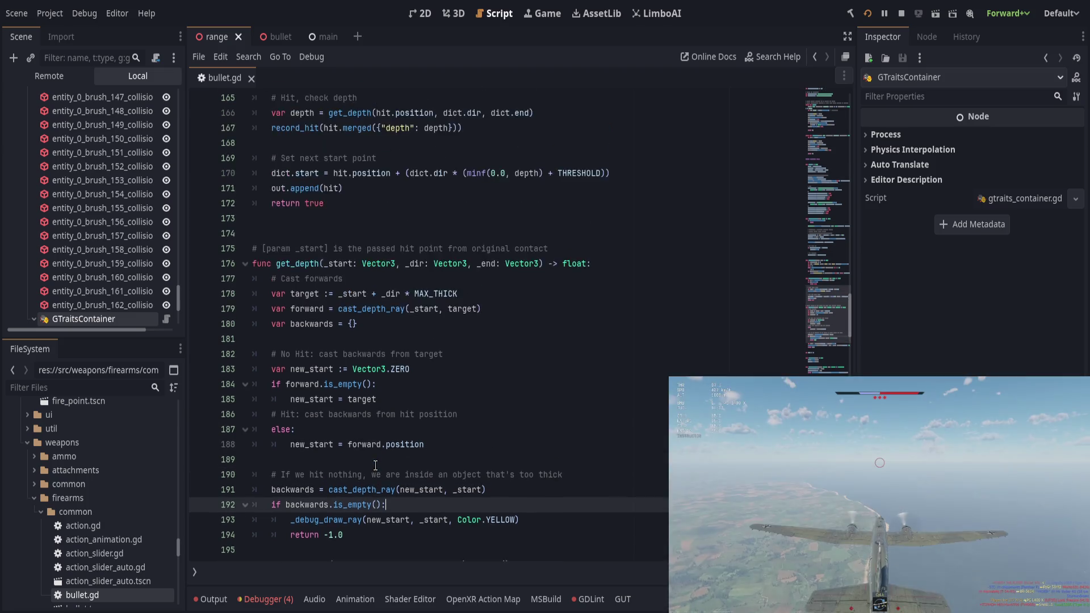
scroll(376, 465, up, 6)
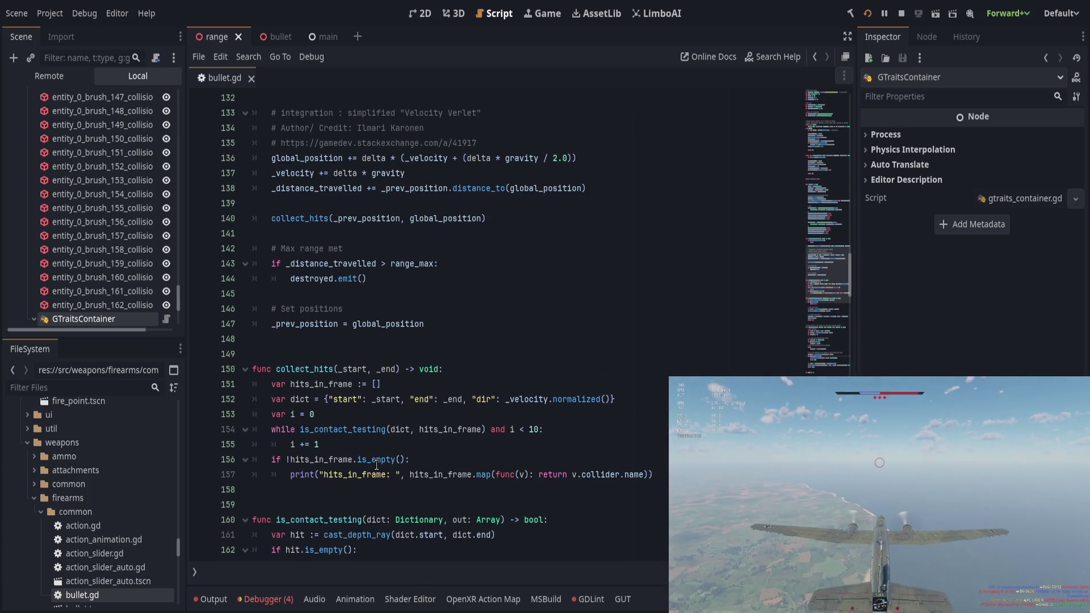
scroll(376, 465, down, 3)
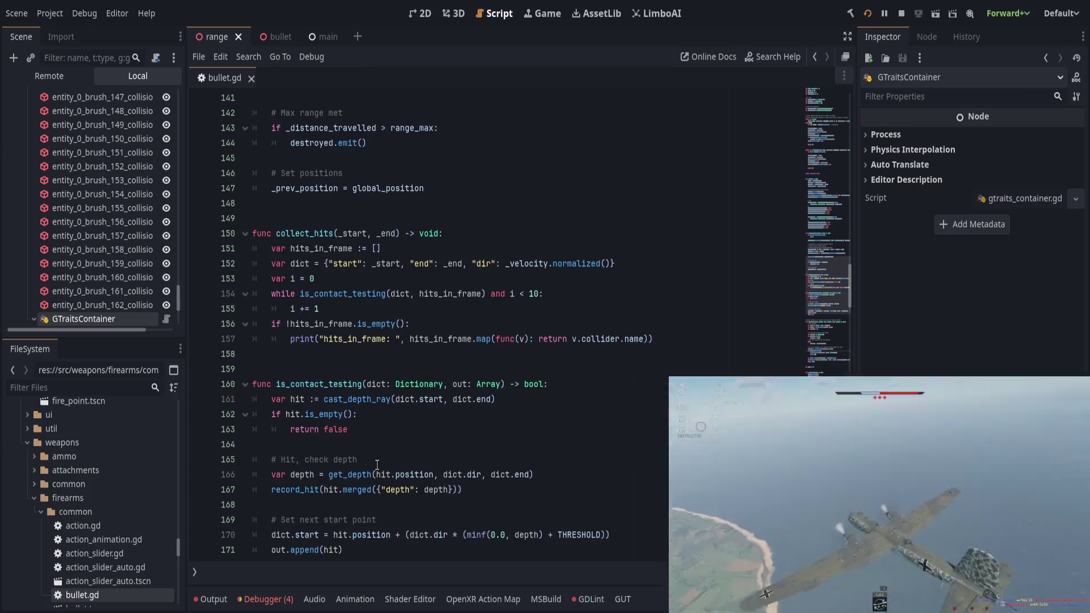
scroll(371, 466, down, 2)
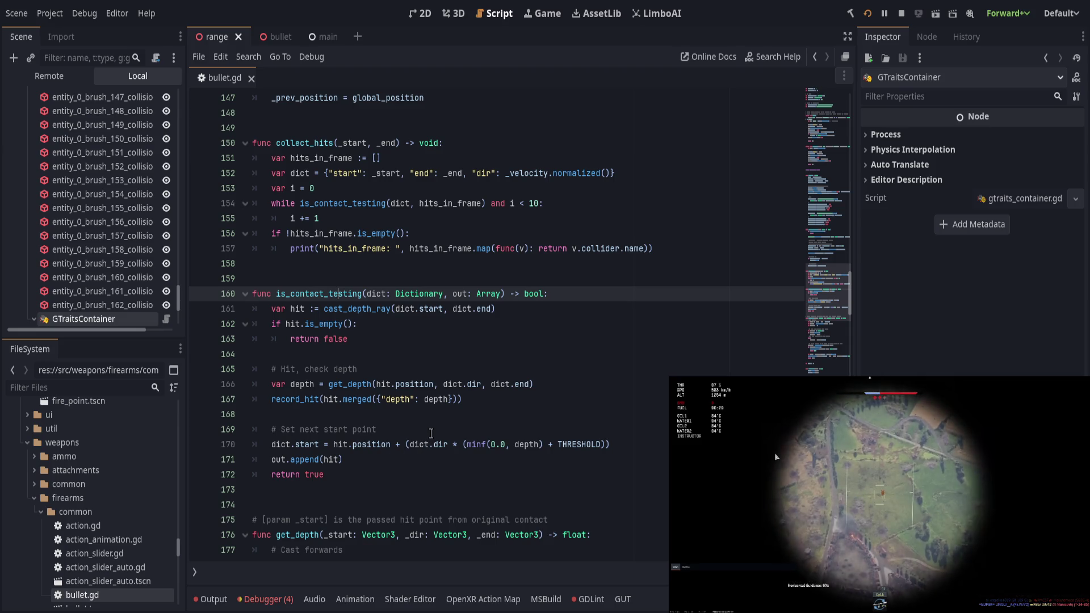
Add an 'if depth > 0.0:' check after the record_hit line
click(539, 398)
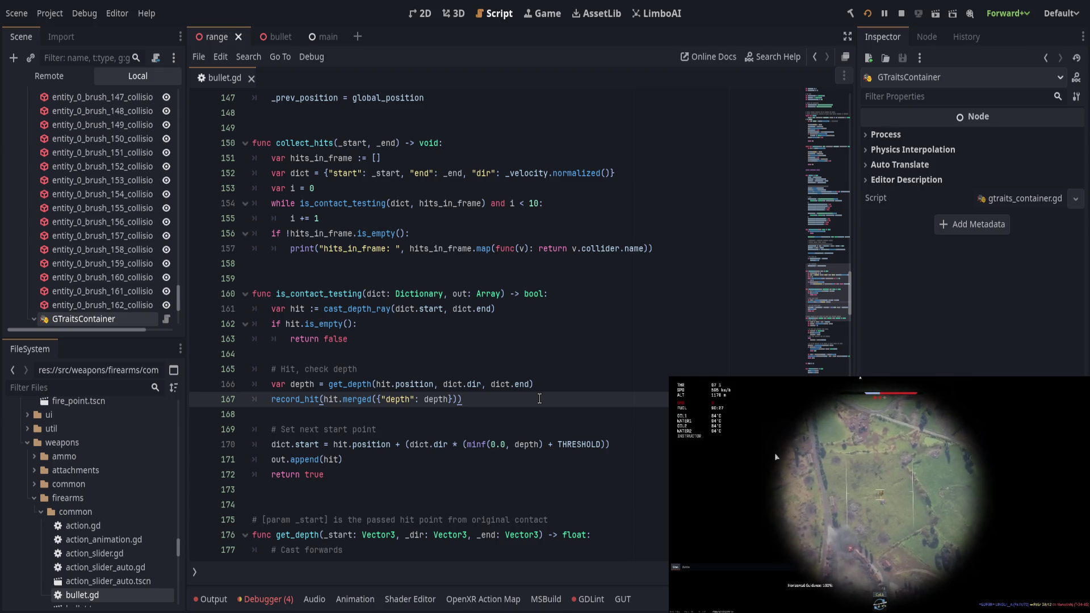
key(Return)
key(Return)
text(if depth)
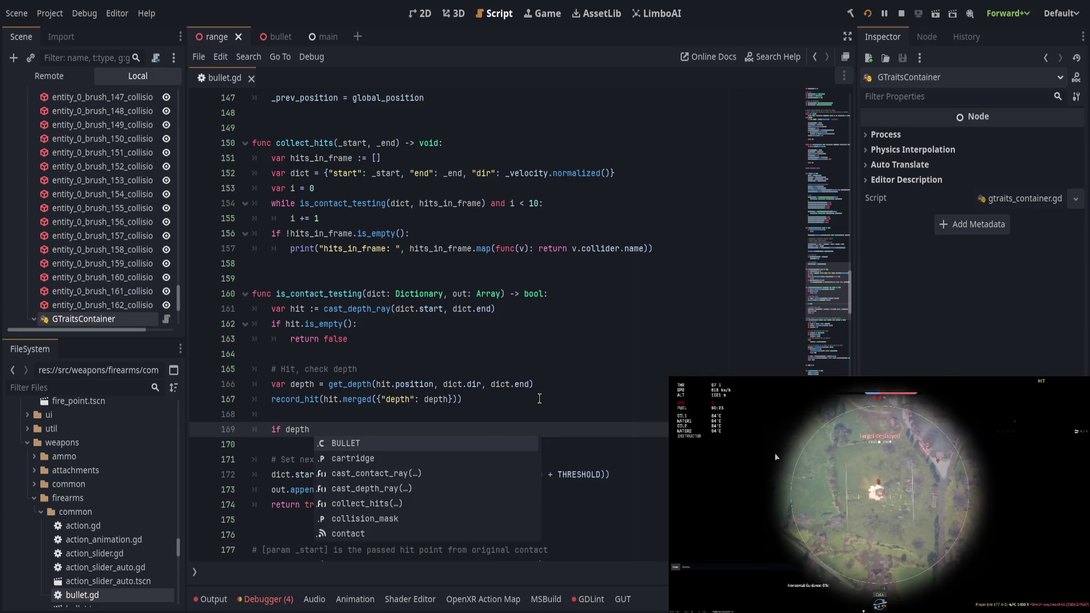
key(Escape)
text(>)
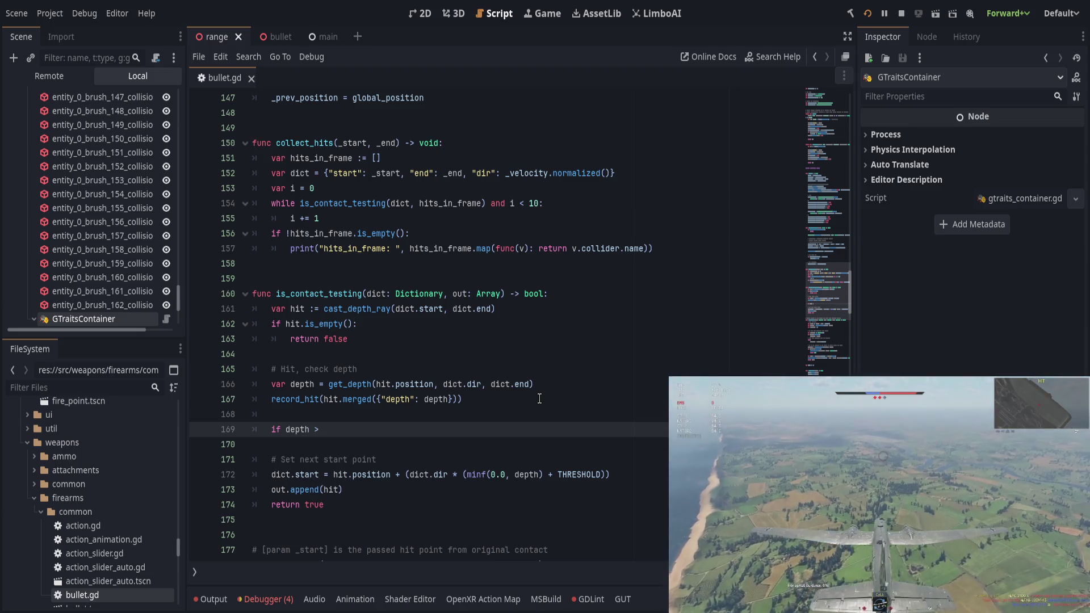
text( 0.0:)
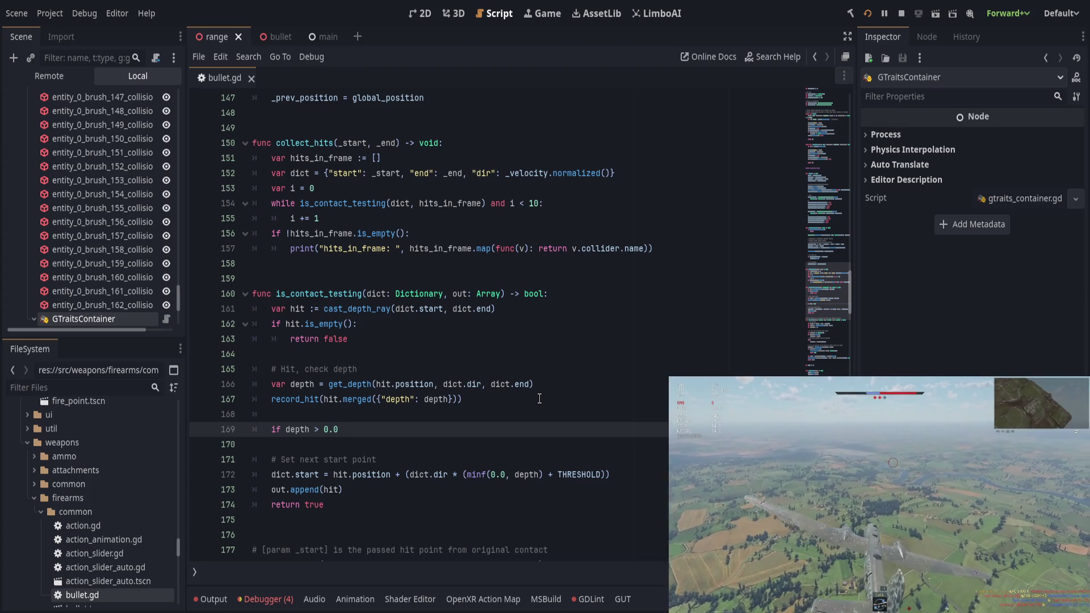
key(Return)
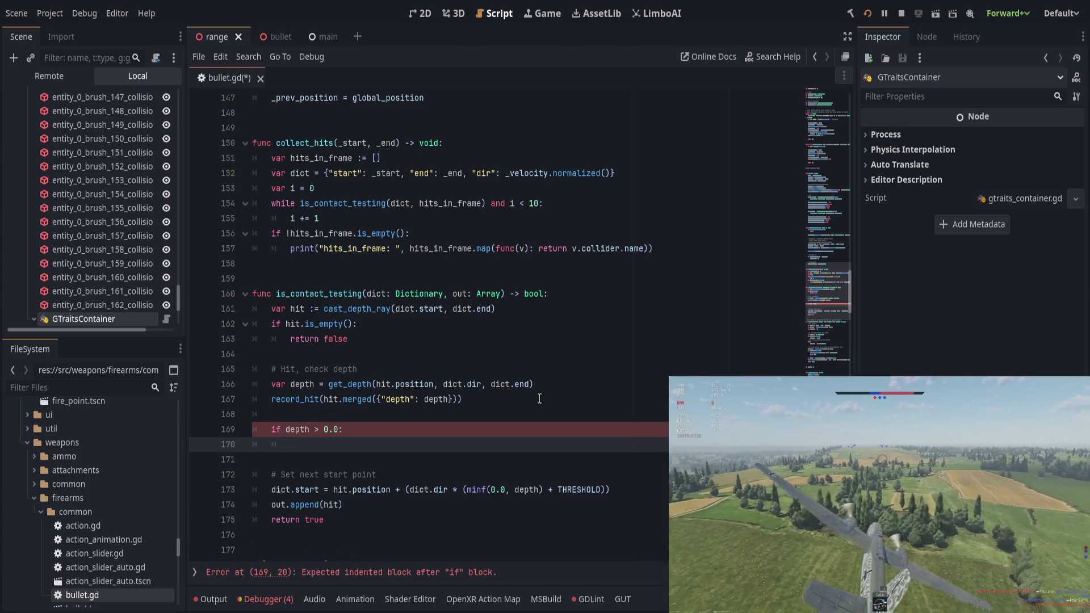
Under it, type dict.start = hit.position + dict.dir * (depth + THRESHOLD)
text(dict)
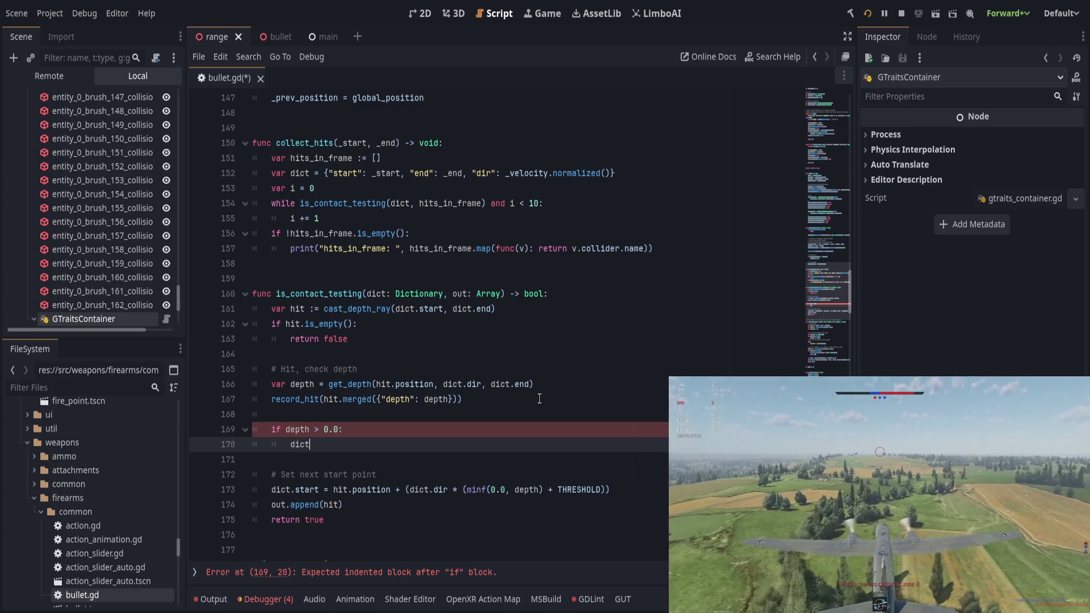
text(.start =)
key(BackSpace)
key(BackSpace)
key(BackSpace)
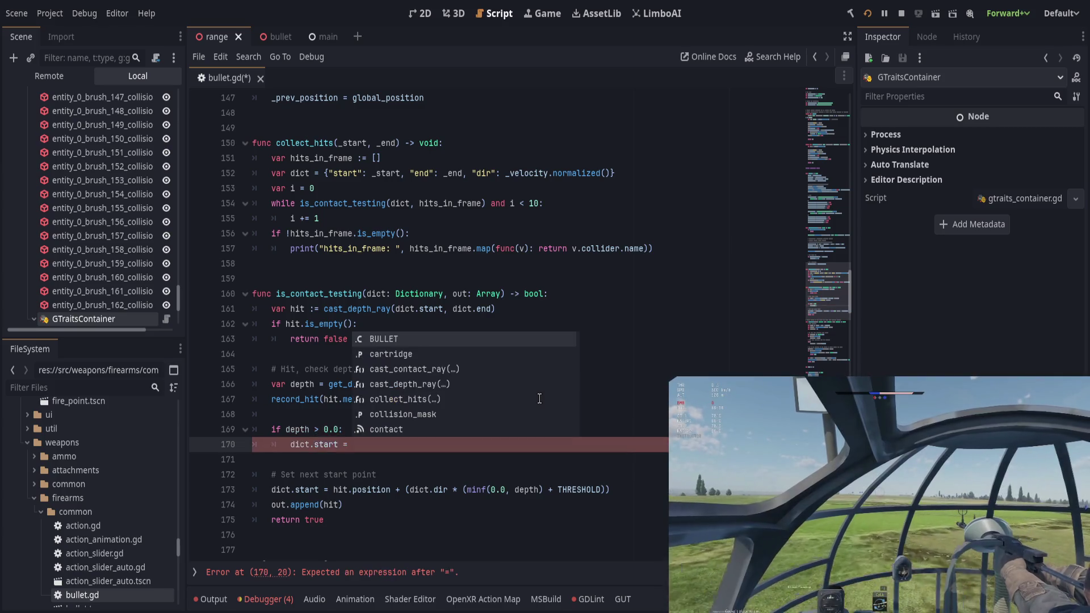
text(start = )
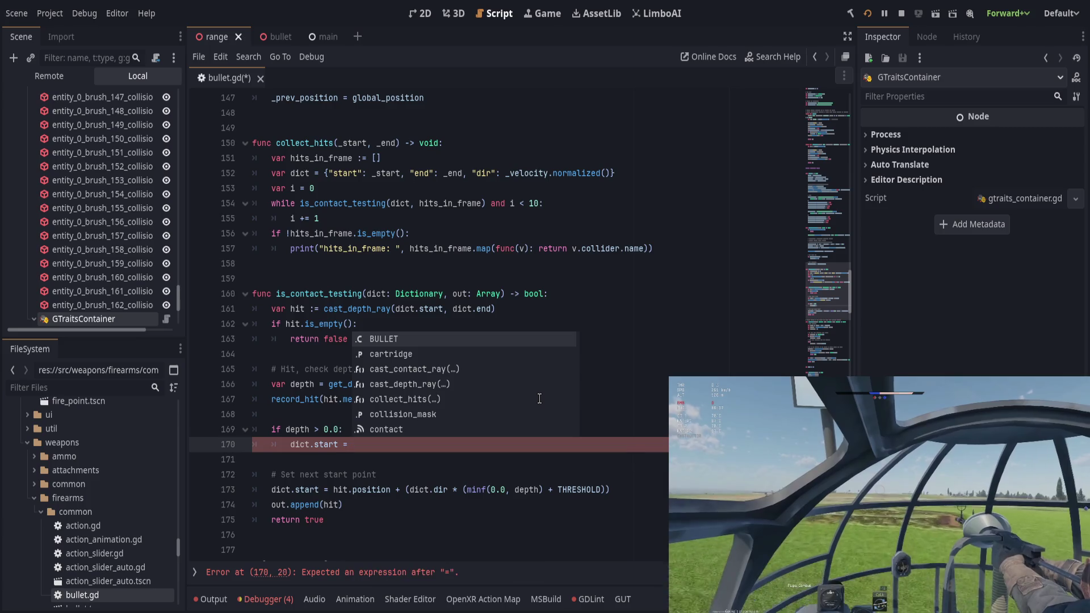
text(hit.position)
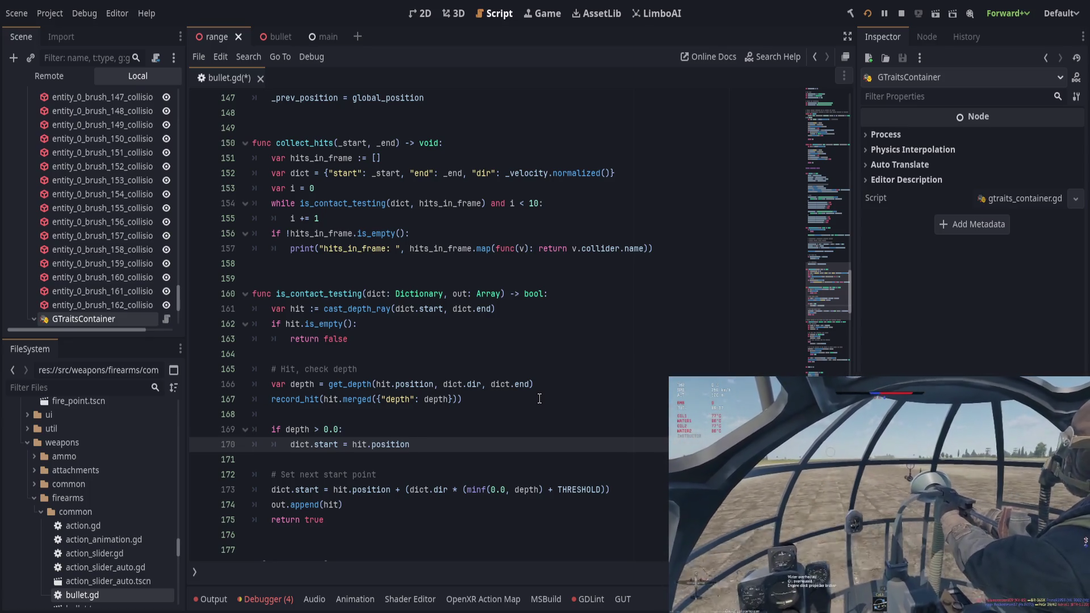
text((dict.dir)
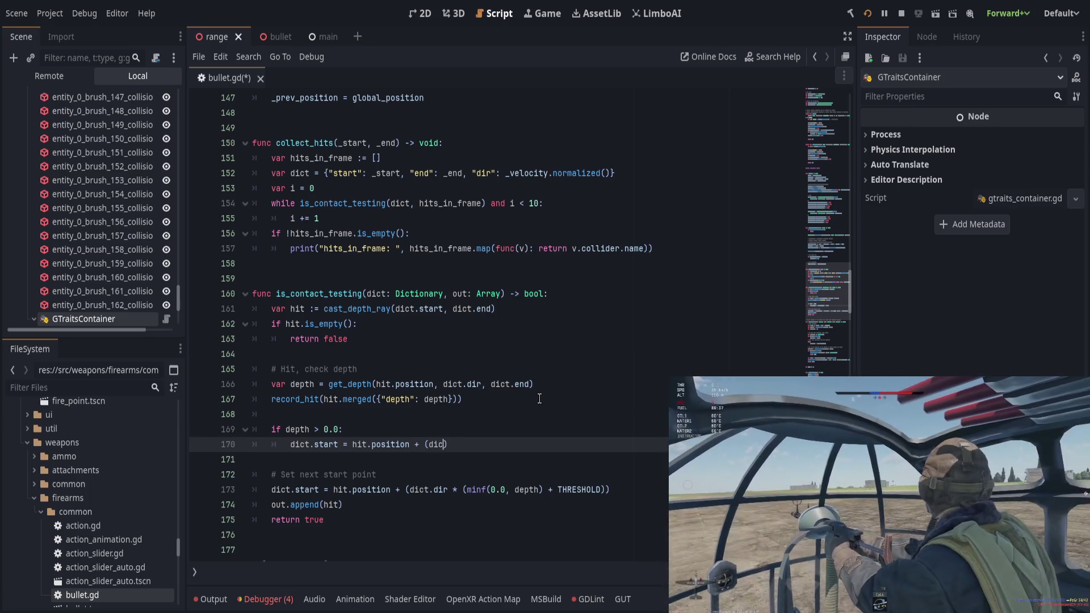
text( *)
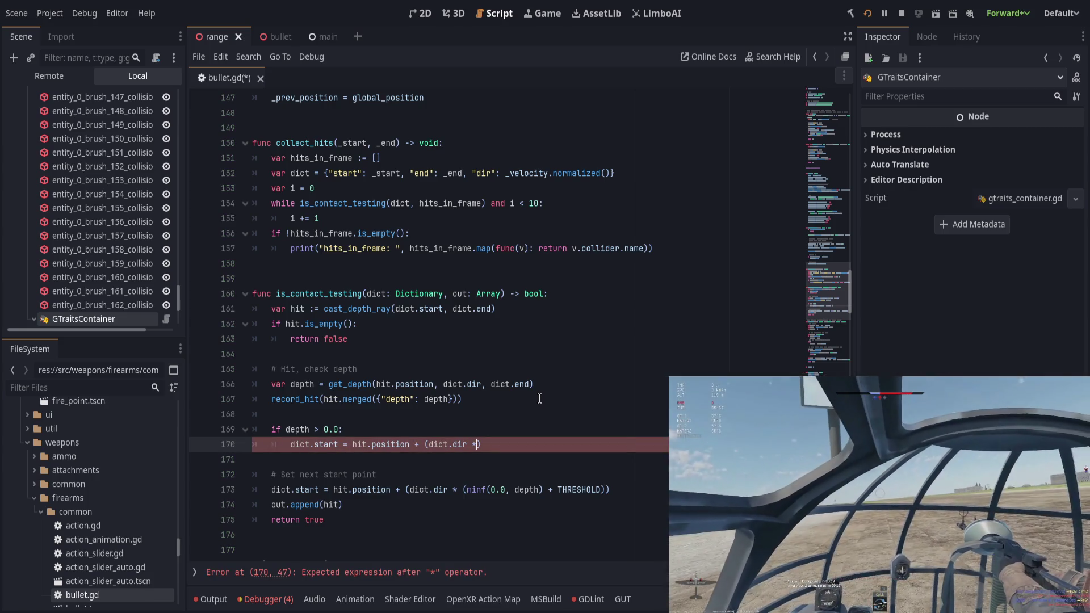
text( depth)
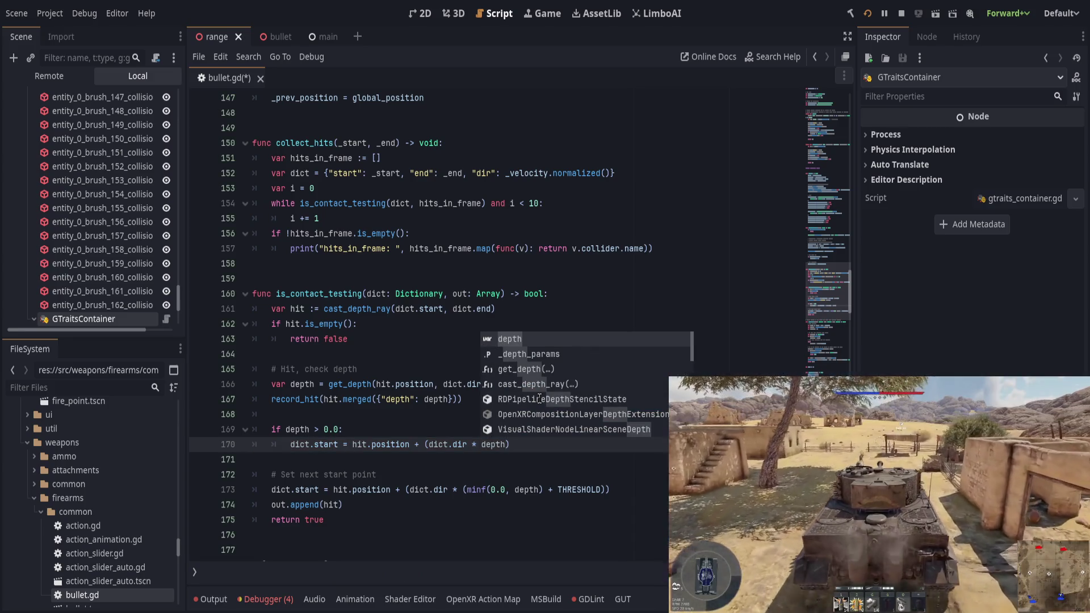
text( + THRES)
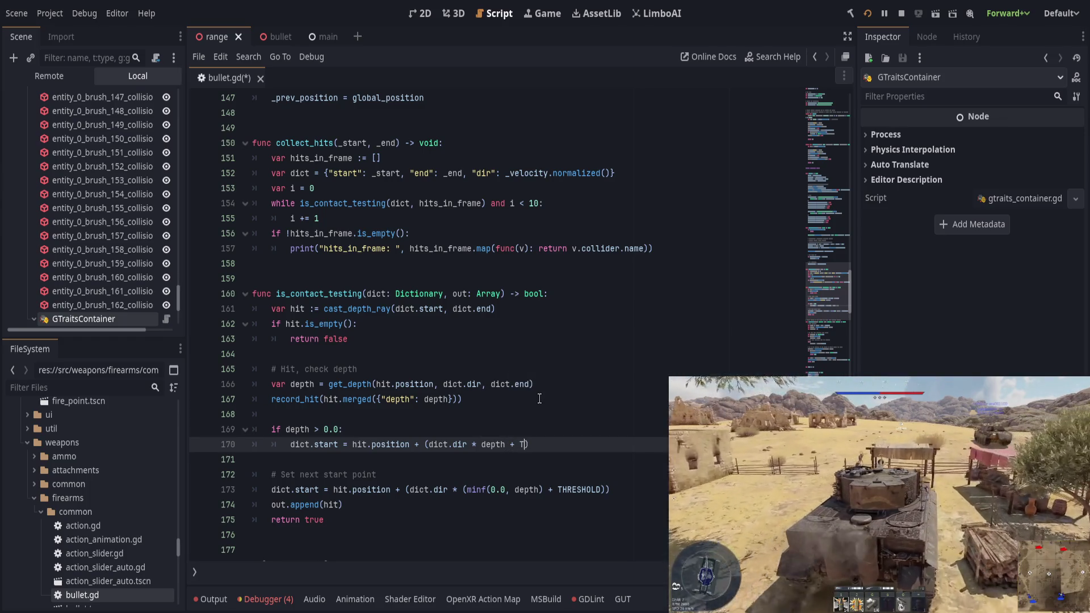
key(Return)
key(ctrl+shift+Left)
key(ctrl+shift+Left)
key(ctrl+shift+Left)
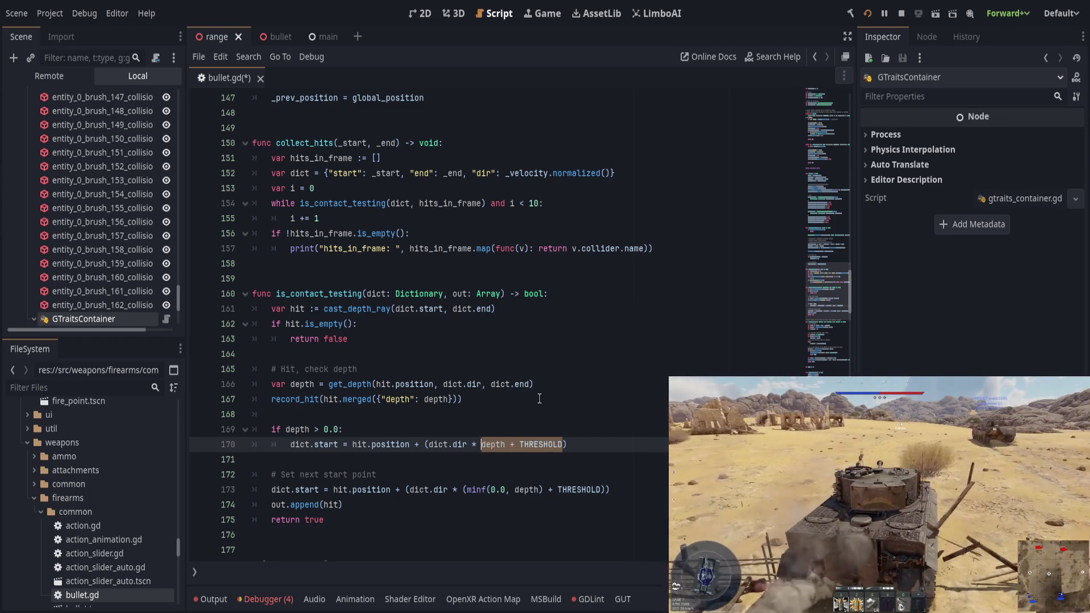
text(()
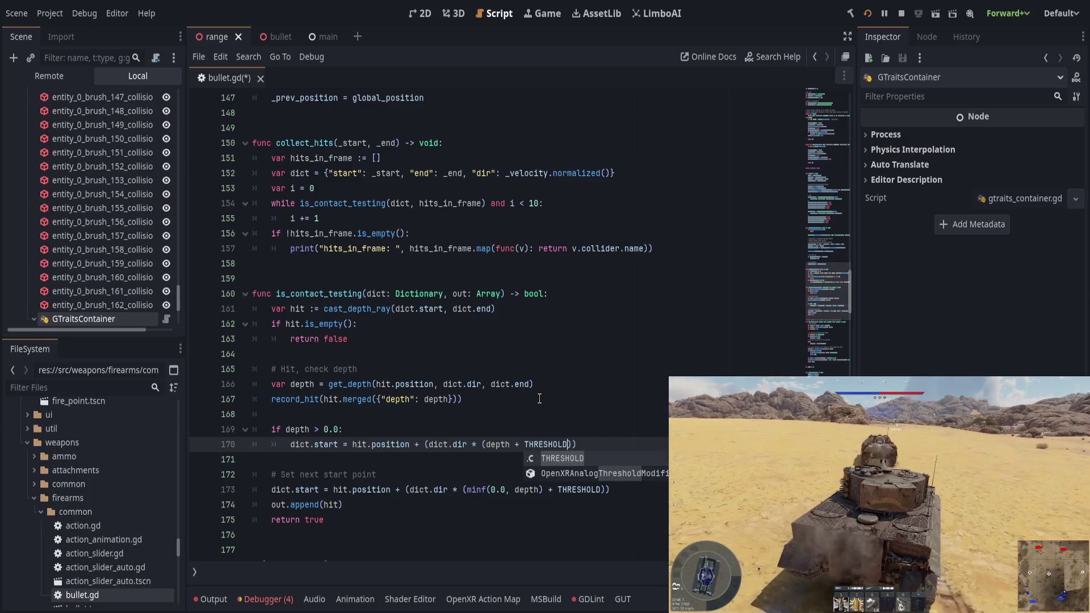
Remove the stray parentheses on line 170 and check the uses of hit and position
click(428, 443)
key(BackSpace)
click(611, 446)
key(BackSpace)
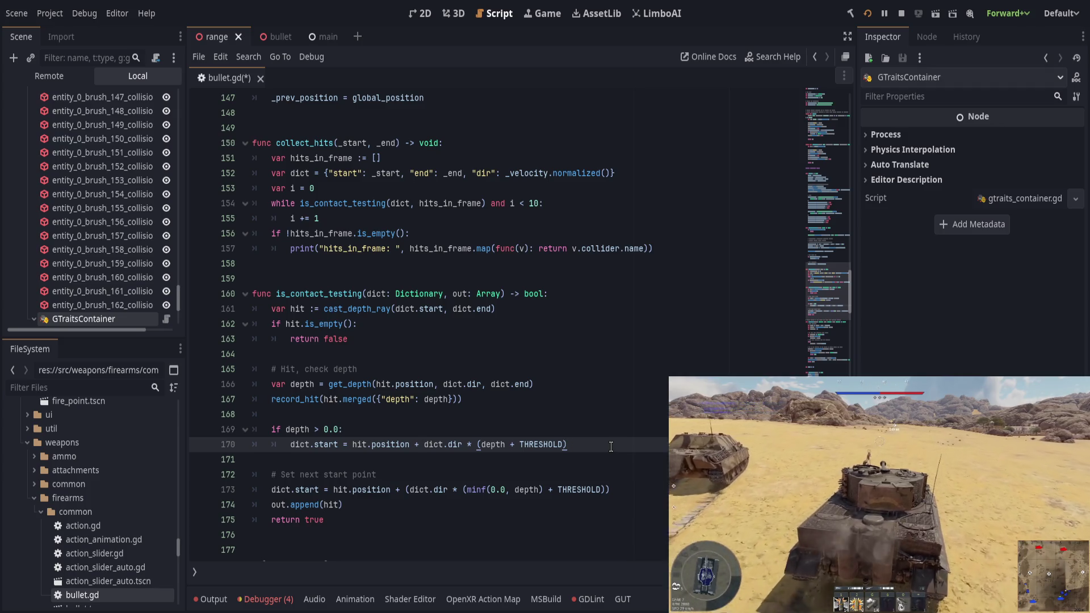
drag(424, 445, 568, 446)
click(567, 446)
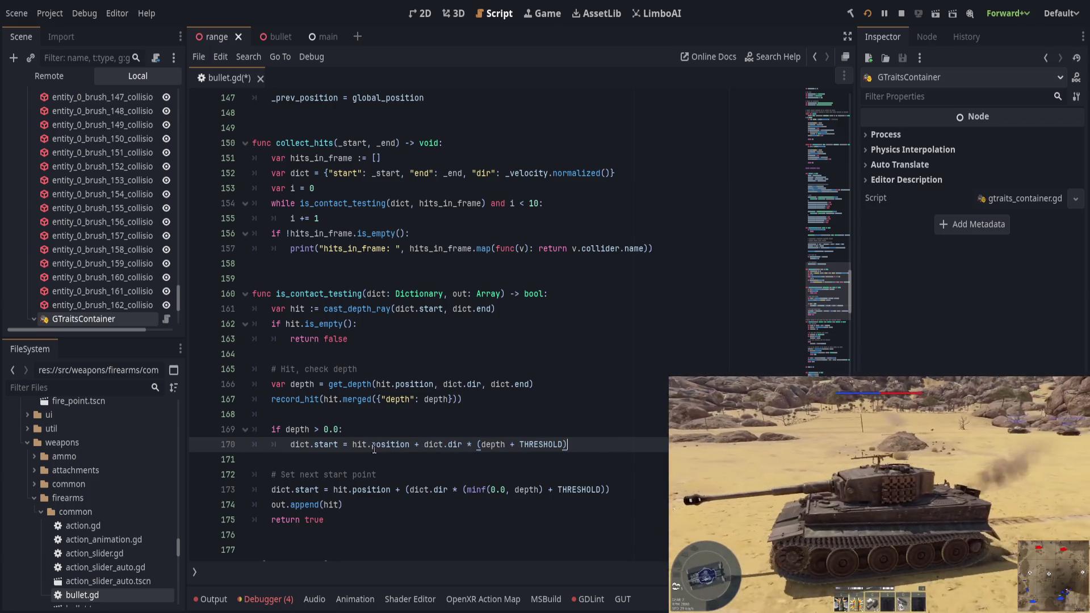
double_click(358, 444)
double_click(389, 444)
click(469, 433)
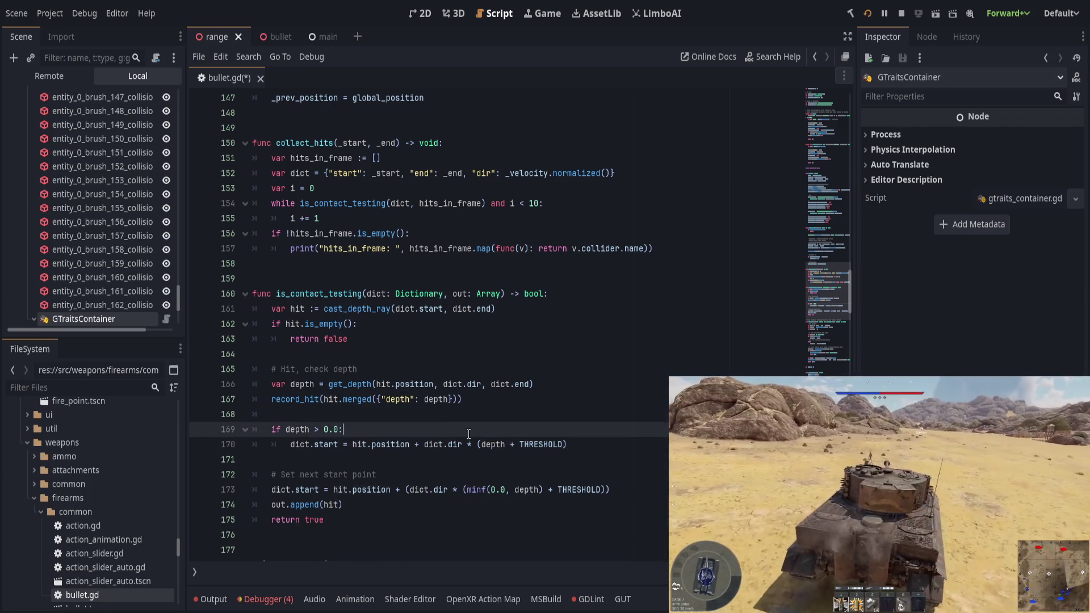
click(610, 447)
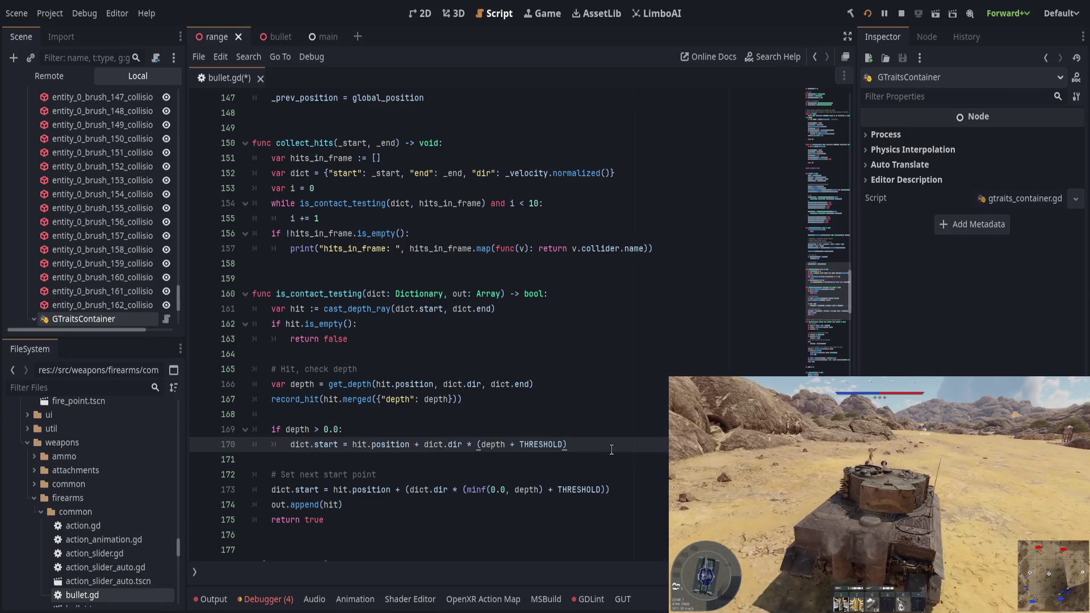
Add an else: branch with a 'too thick' comment line above it
key(Return)
key(BackSpace)
text(else:)
key(Up)
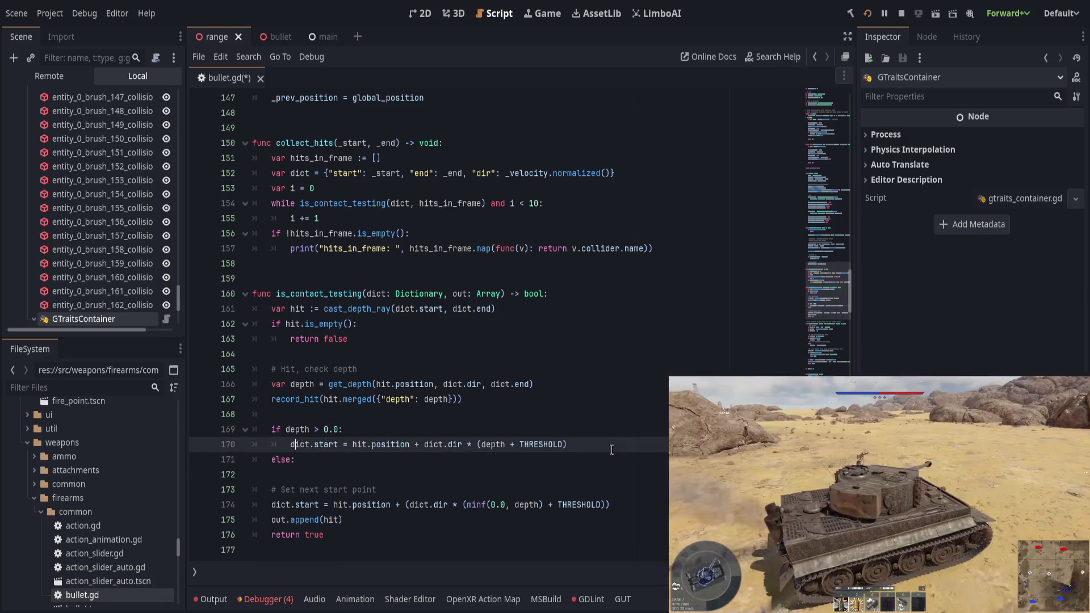
key(Return)
key(BackSpace)
text(too thick)
Set dict.start = dict.end under else and select the old next-start-point code
key(Down)
key(Down)
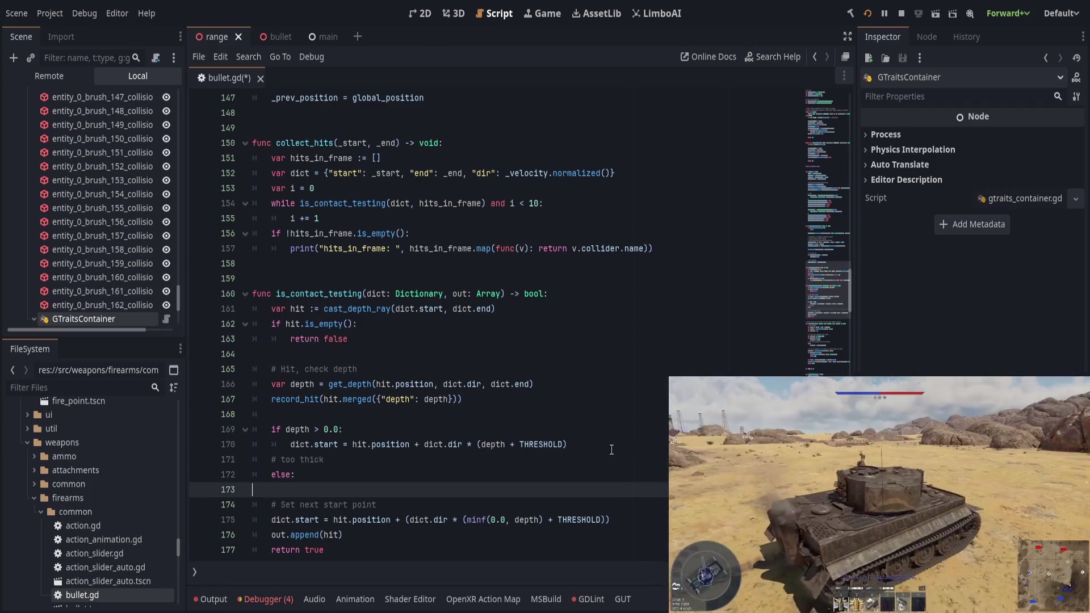
key(Tab)
key(Tab)
text(dict)
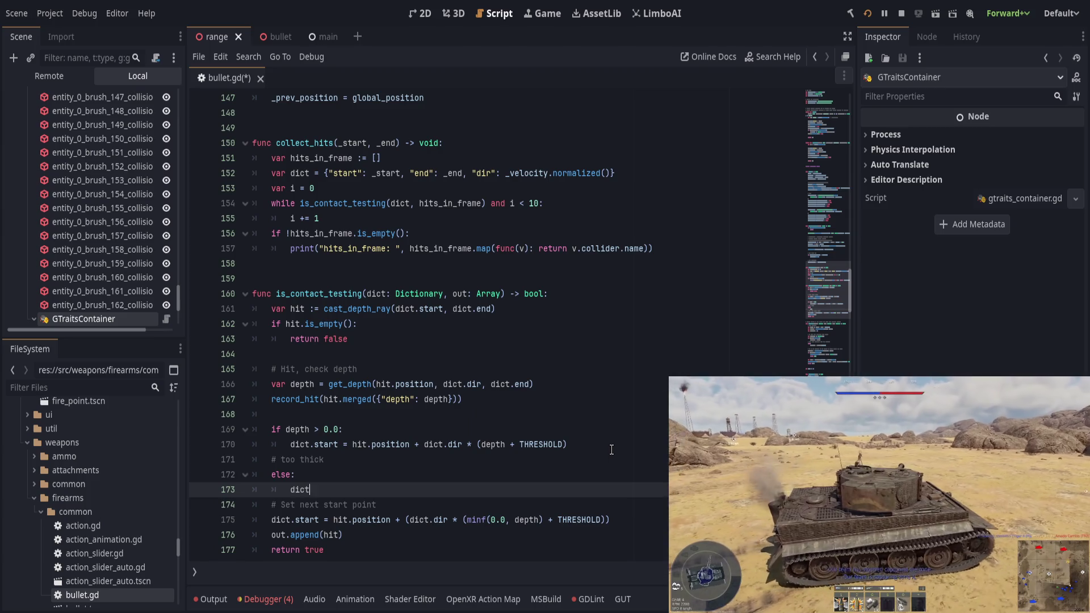
text(.start = d)
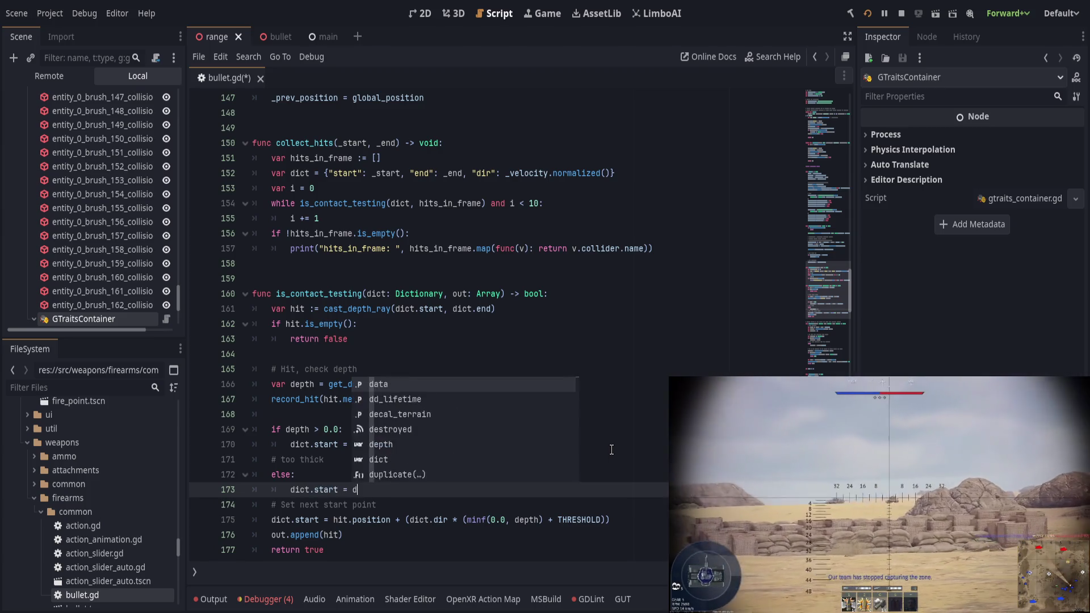
text(ict.end)
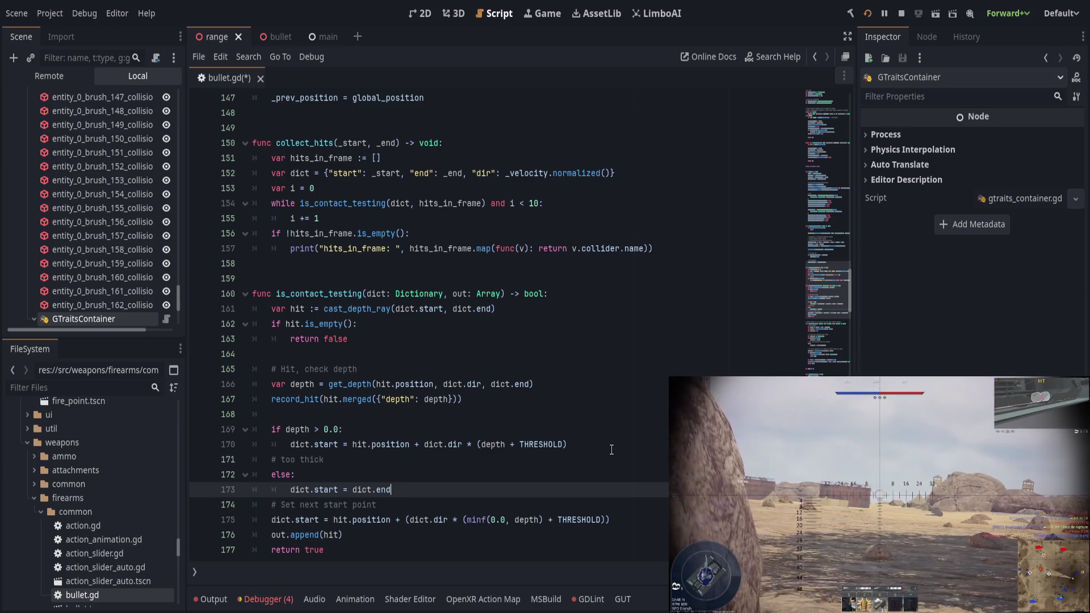
key(shift+Home)
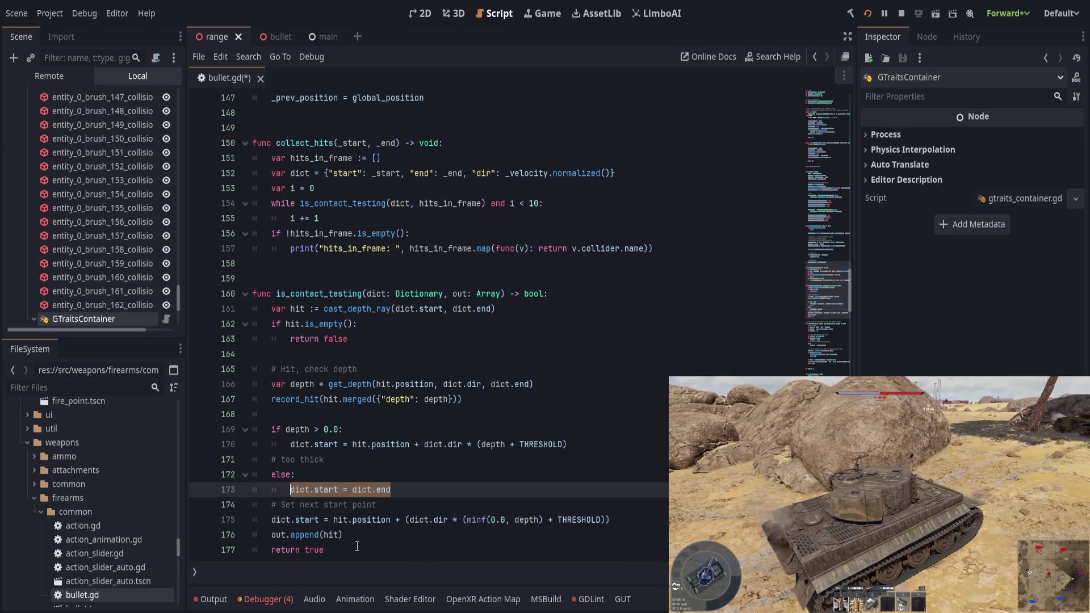
drag(357, 546, 321, 518)
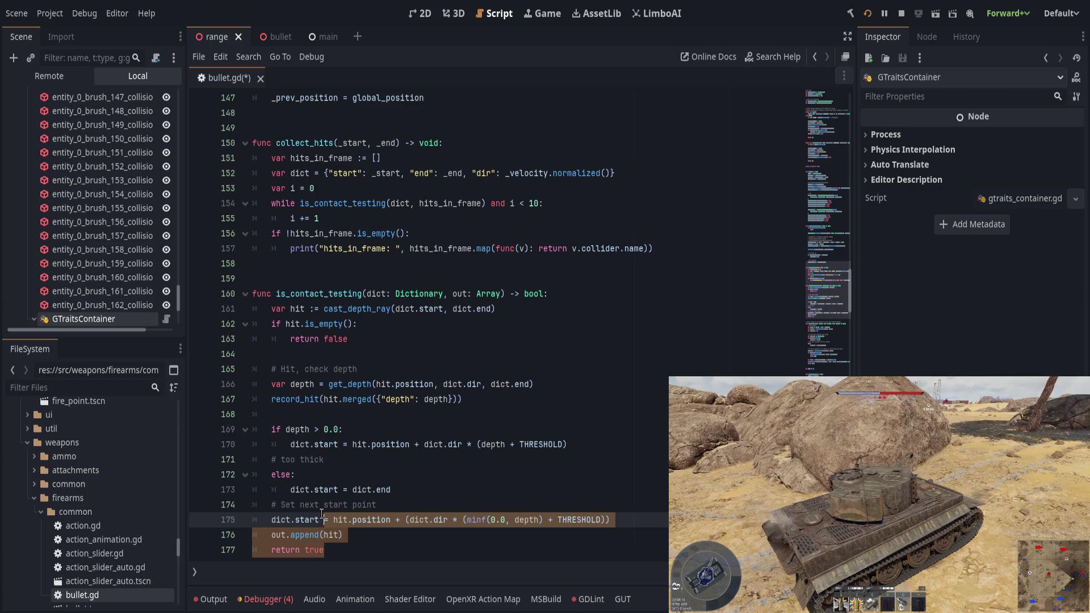
Delete the old dict.start line, move the append and return lines into the depth branch, and add '# Good pen'
click(322, 518)
key(ctrl+shift+k)
drag(334, 535, 330, 505)
key(alt+Up)
key(alt+Up)
key(alt+Up)
key(Tab)
key(Up)
key(Up)
key(Up)
key(ctrl+shift+Return)
text(#)
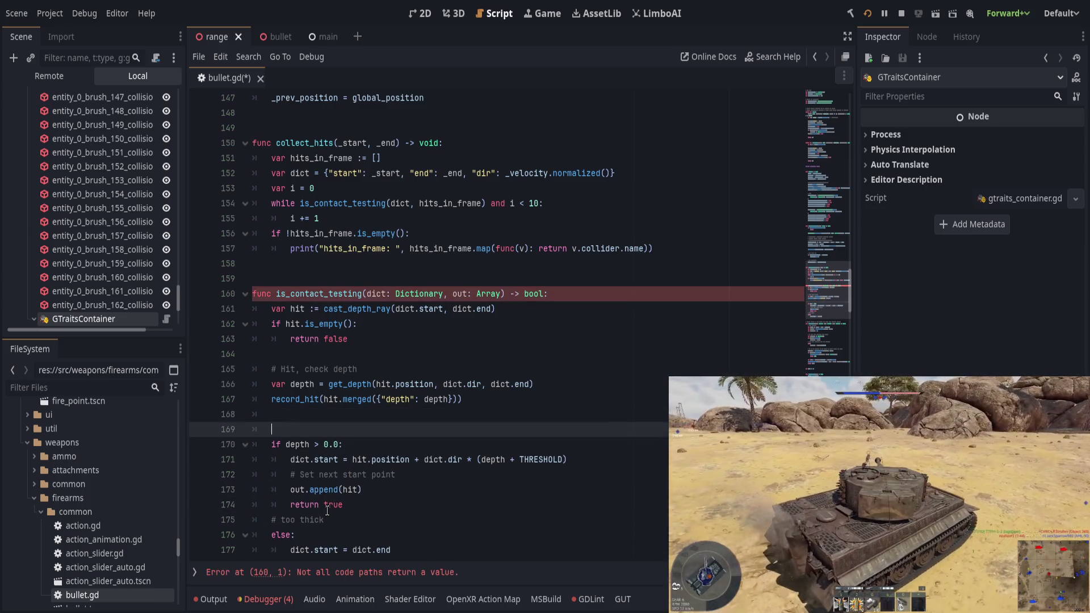
text( Good pen)
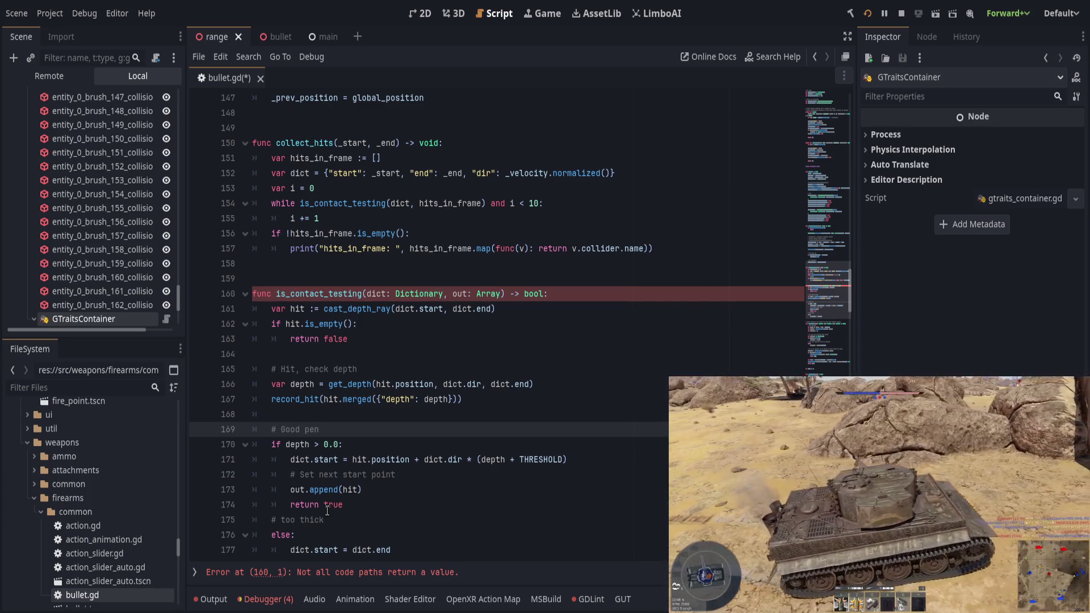
Rewrite the comment as '# Otherwise: too thick', drop the else, and replace dict.end with return false
click(333, 519)
key(shift+Home)
text(# Otherwise: too thick)
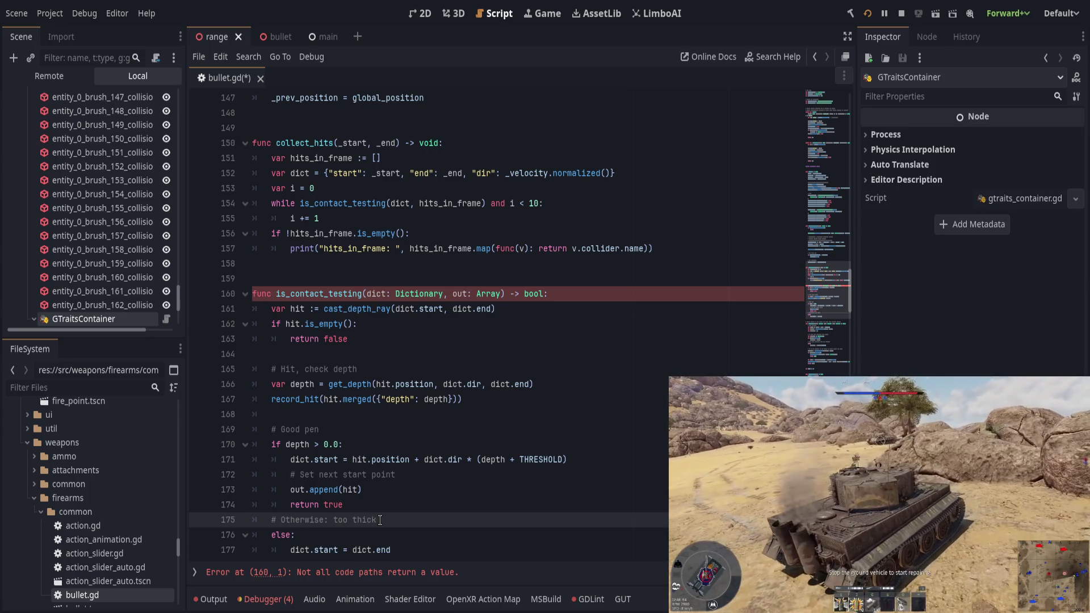
key(Home)
key(Return)
key(Down)
key(ctrl+shift+k)
key(shift+Tab)
scroll(402, 495, down, 1)
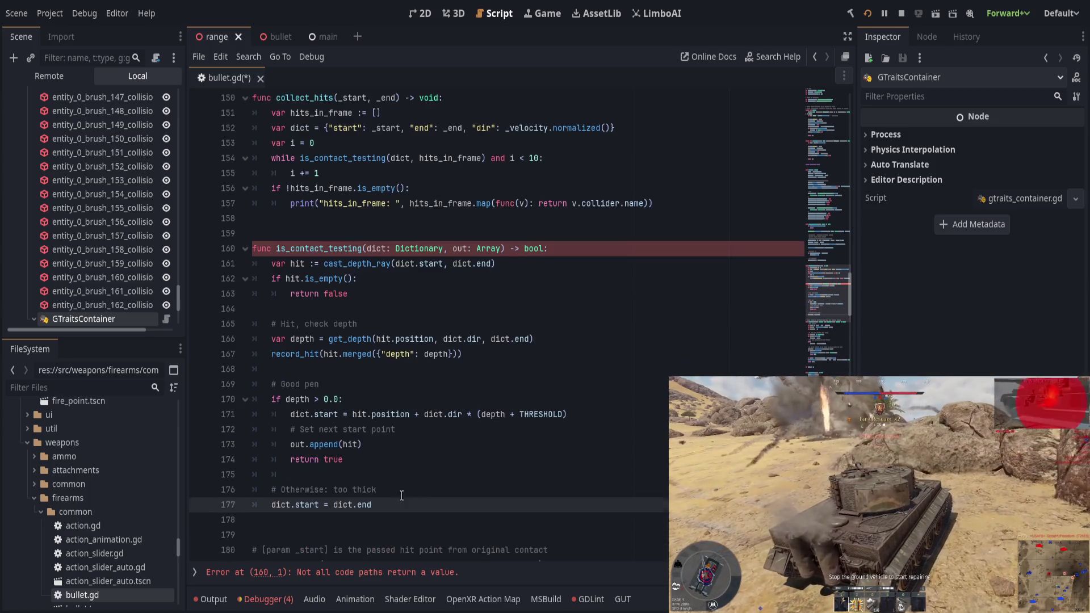
key(shift+Home)
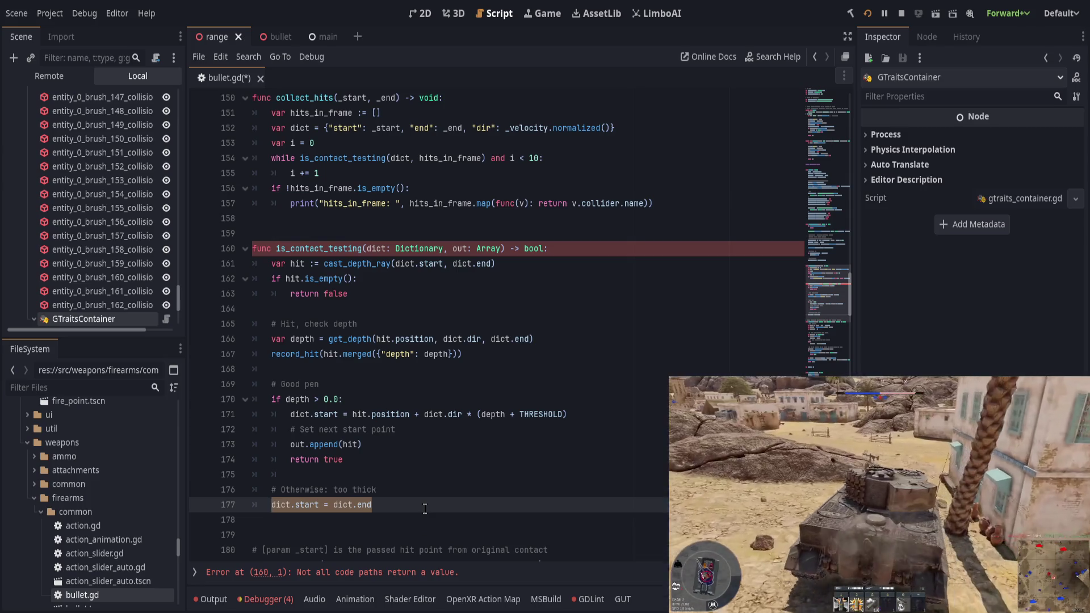
text(return false)
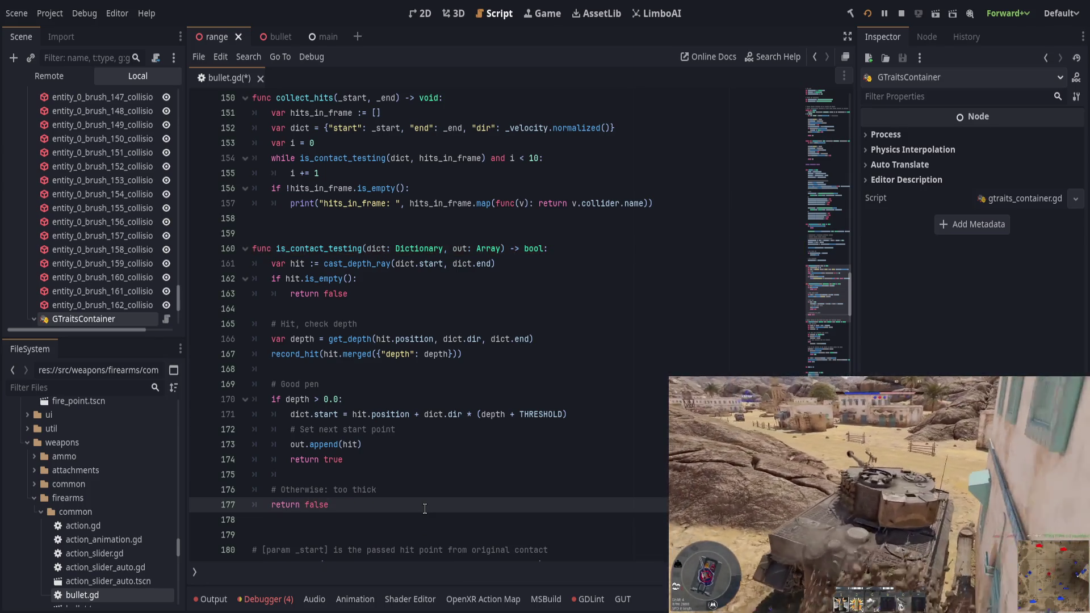
Add out.append(hit) under the Otherwise comment and save bullet.gd
key(Up)
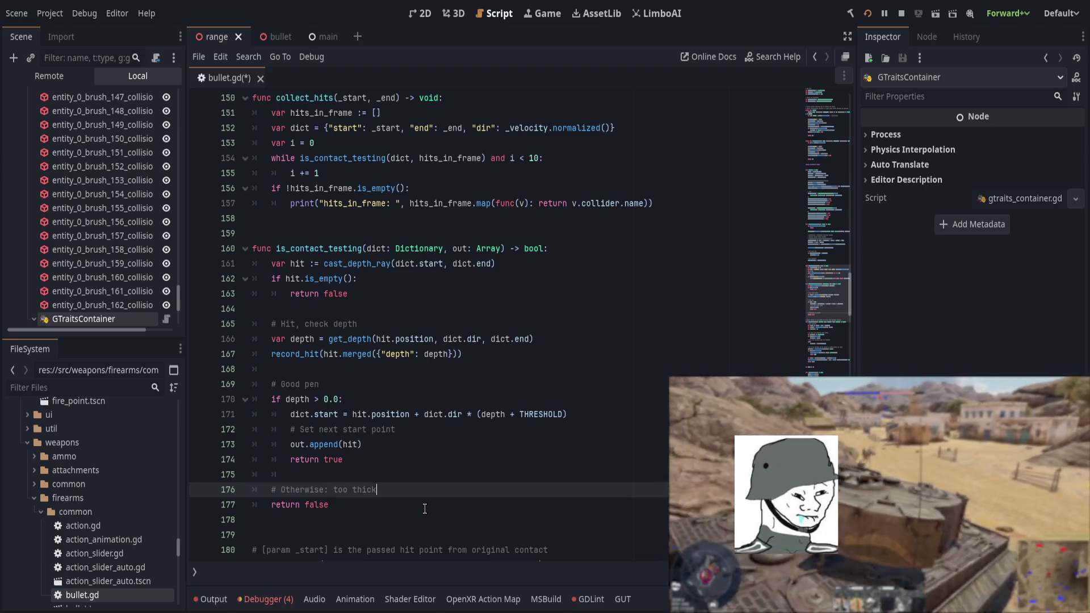
key(Return)
text(out.append(hit))
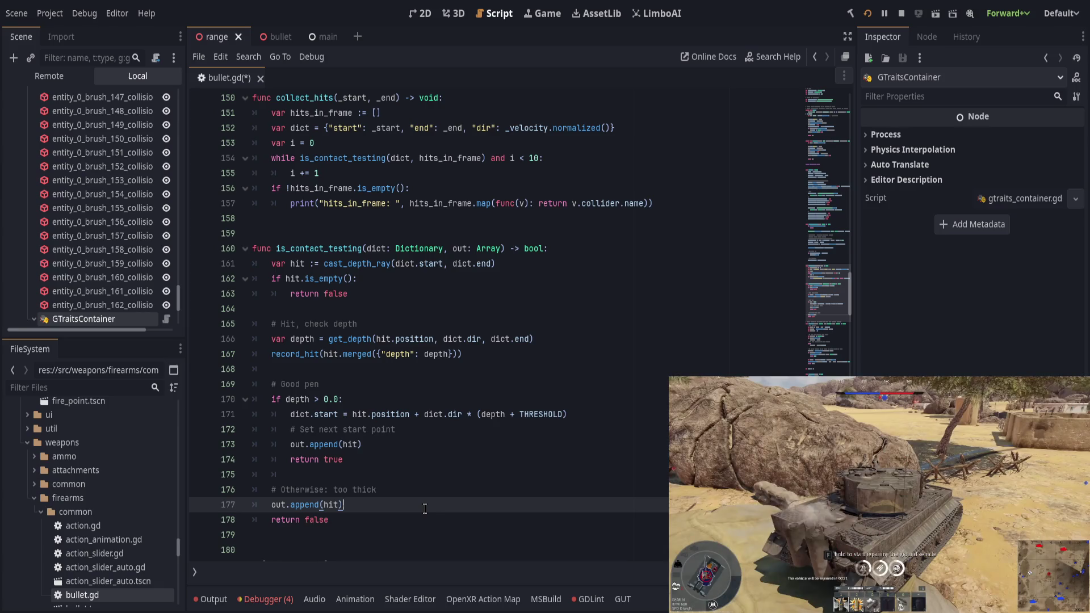
double_click(350, 445)
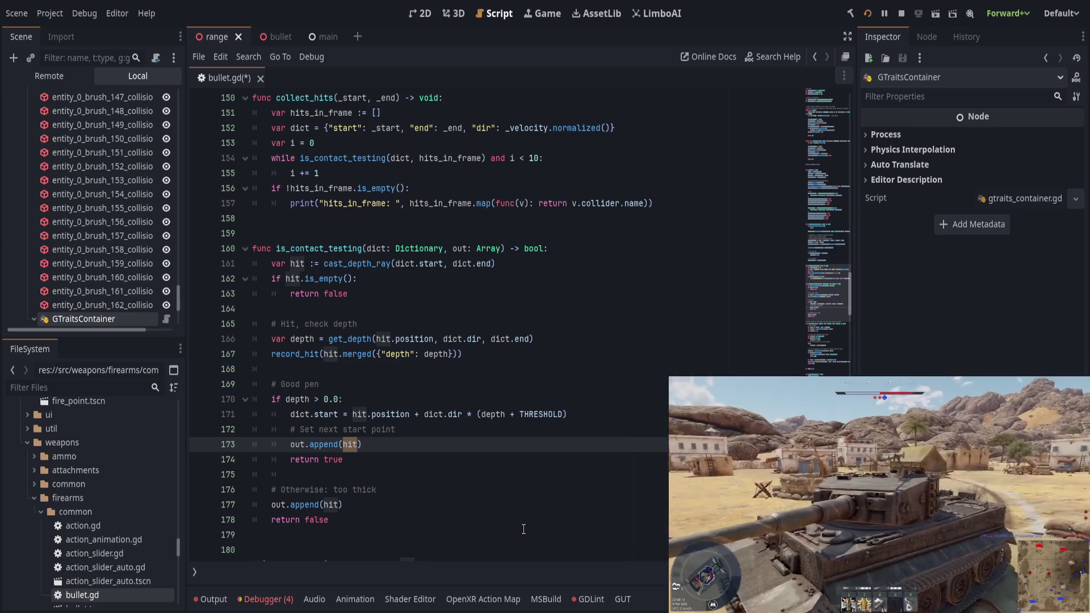
click(470, 483)
click(481, 472)
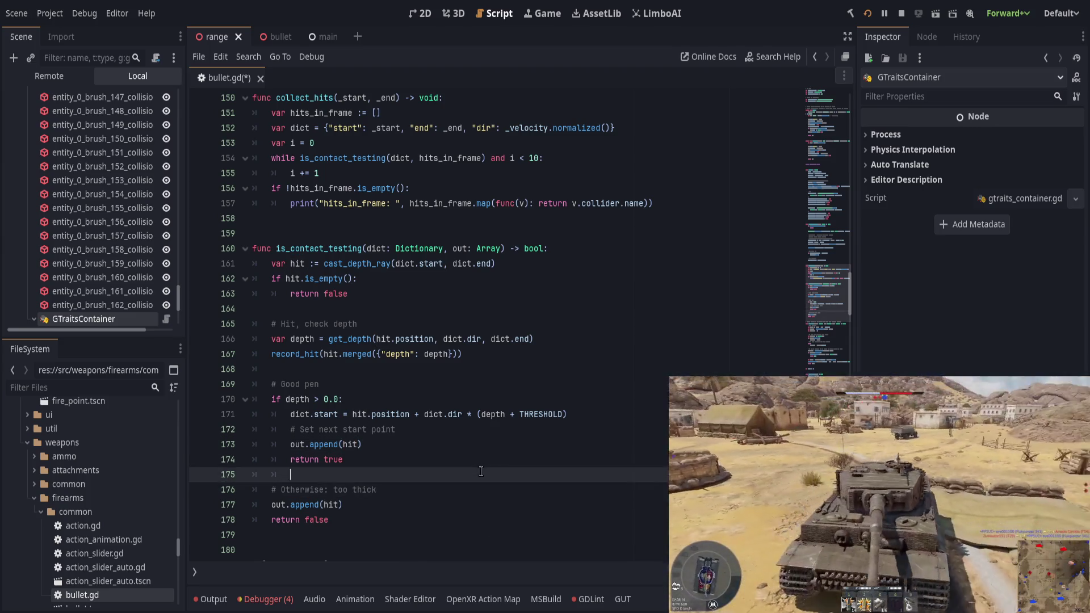
key(ctrl+s)
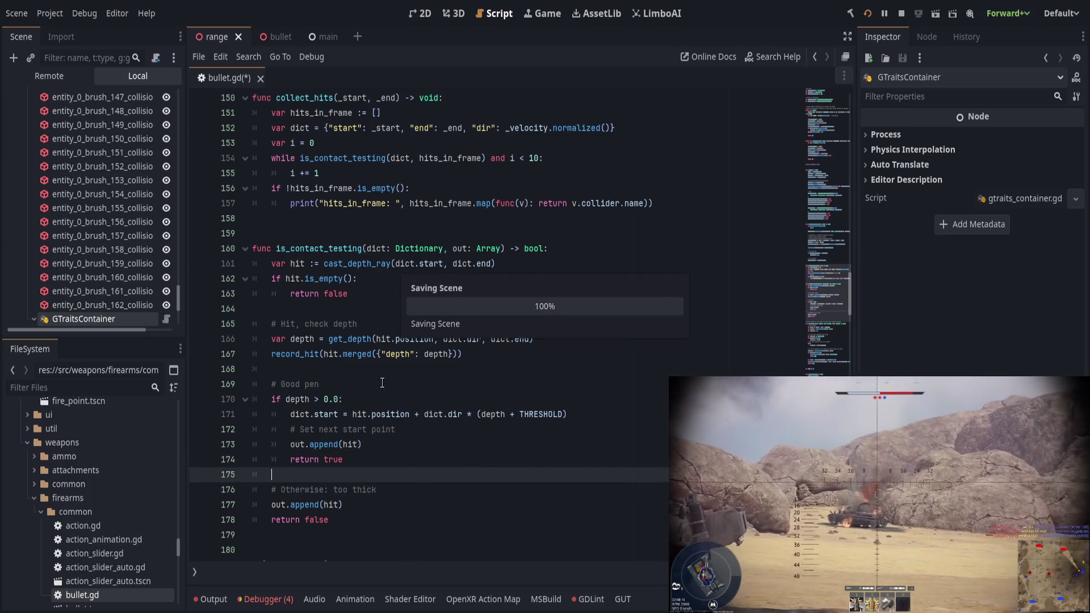
Append 'continue' to the Good pen comment and ', quit' to the too-thick comment, then save
click(382, 383)
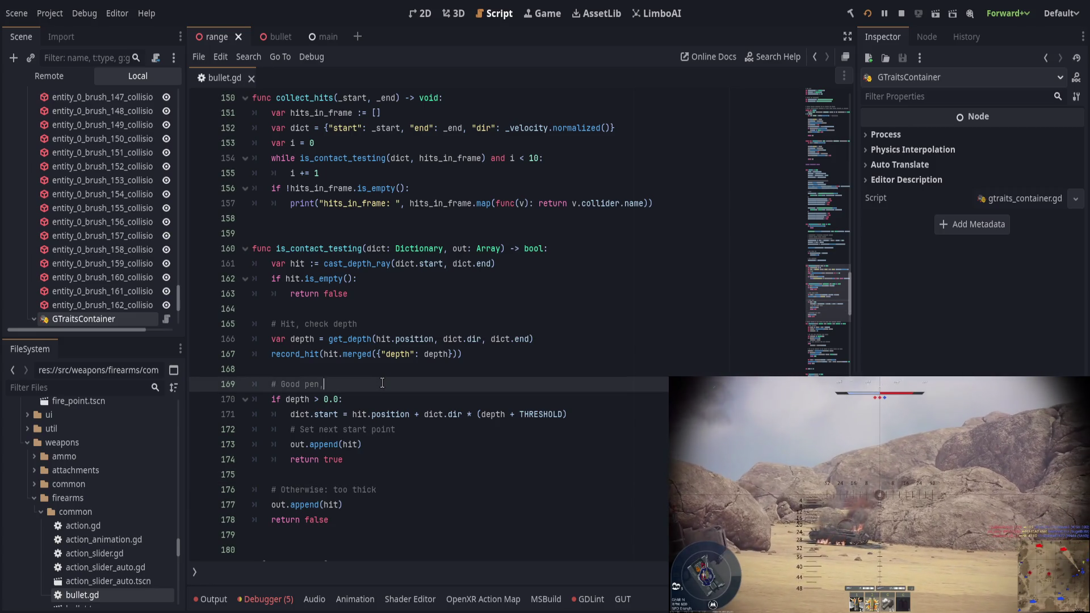
text(continue)
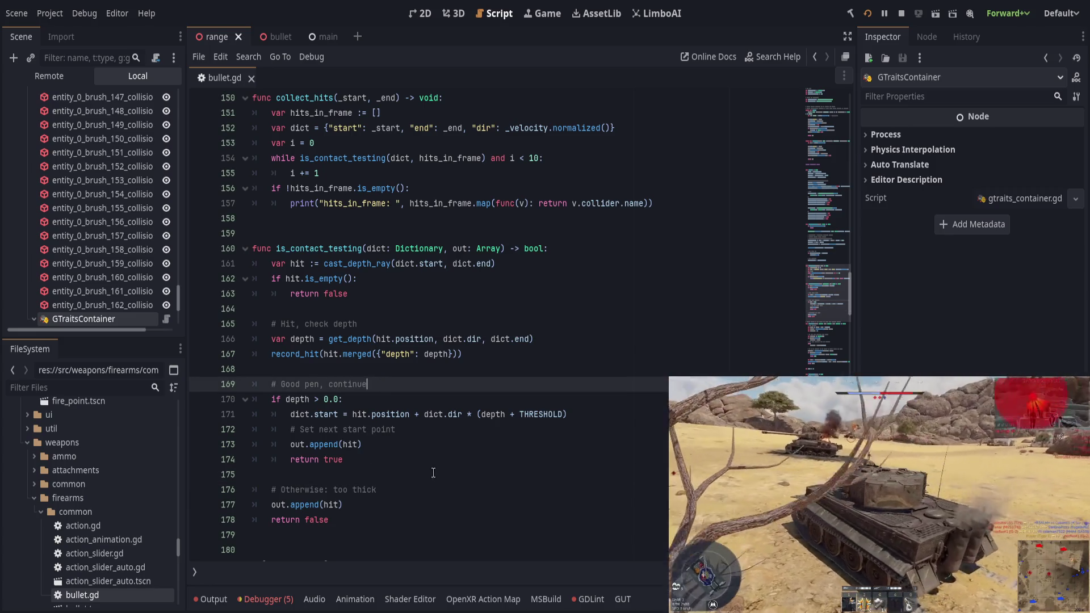
click(433, 489)
text(, quit)
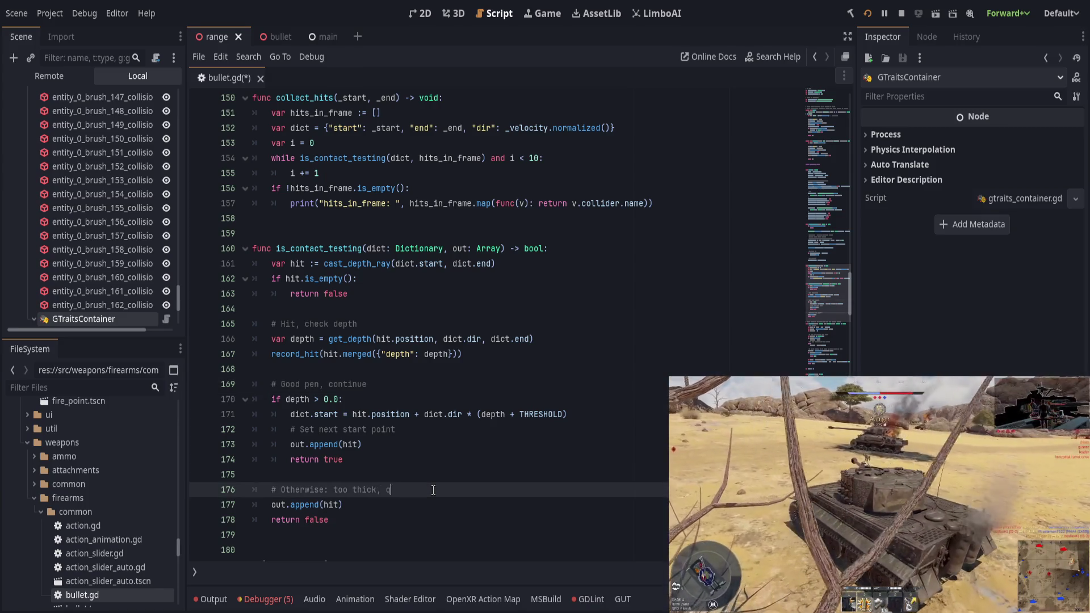
key(ctrl+s)
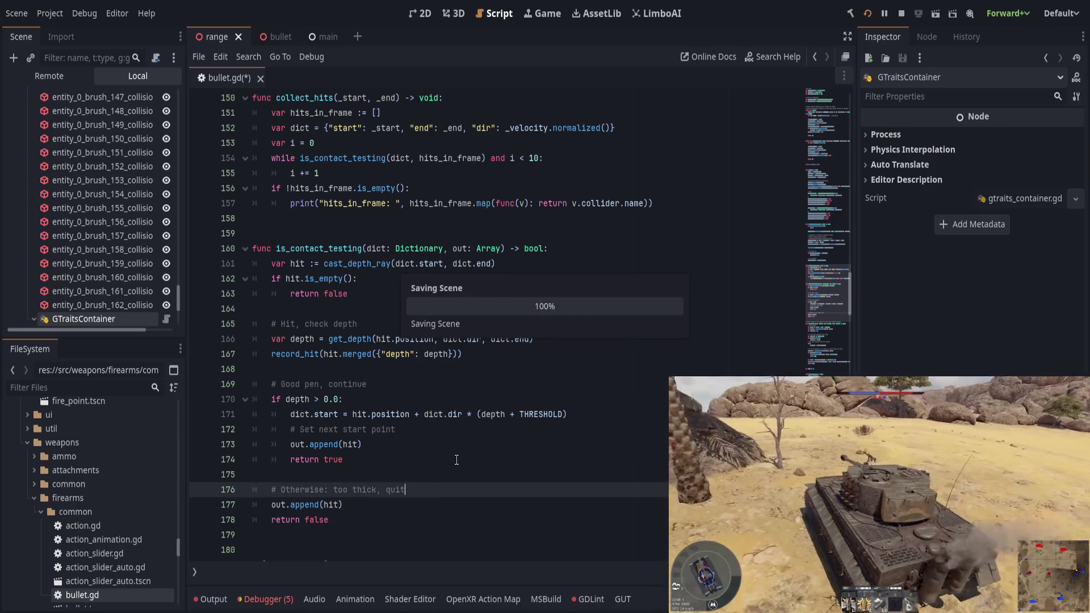
click(456, 457)
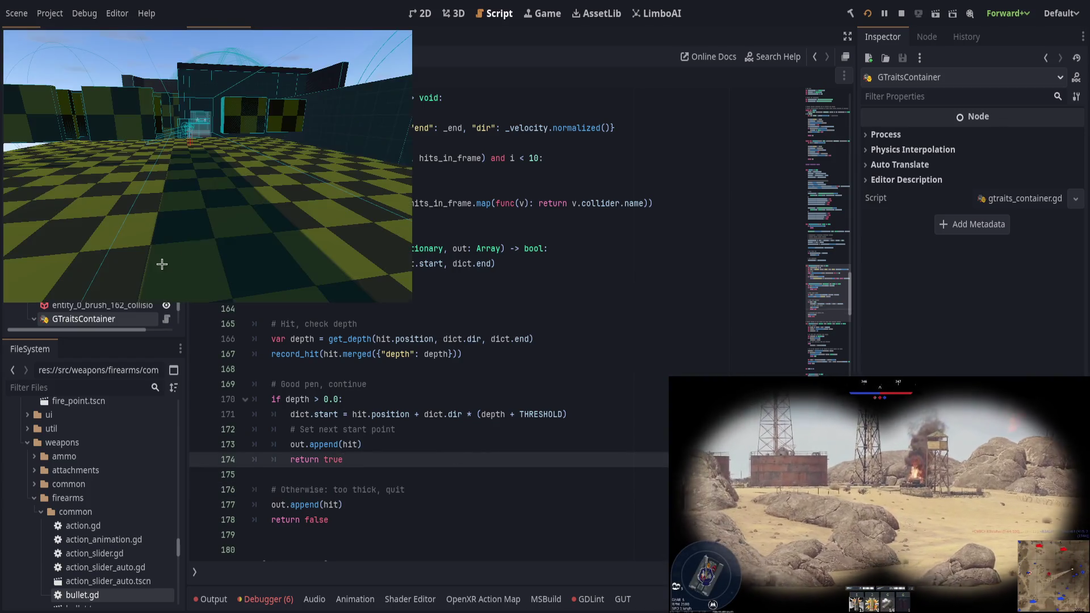
Fire shots in the game, restarting it with F8/F6, then return to the editor to read the hits output
click(208, 166)
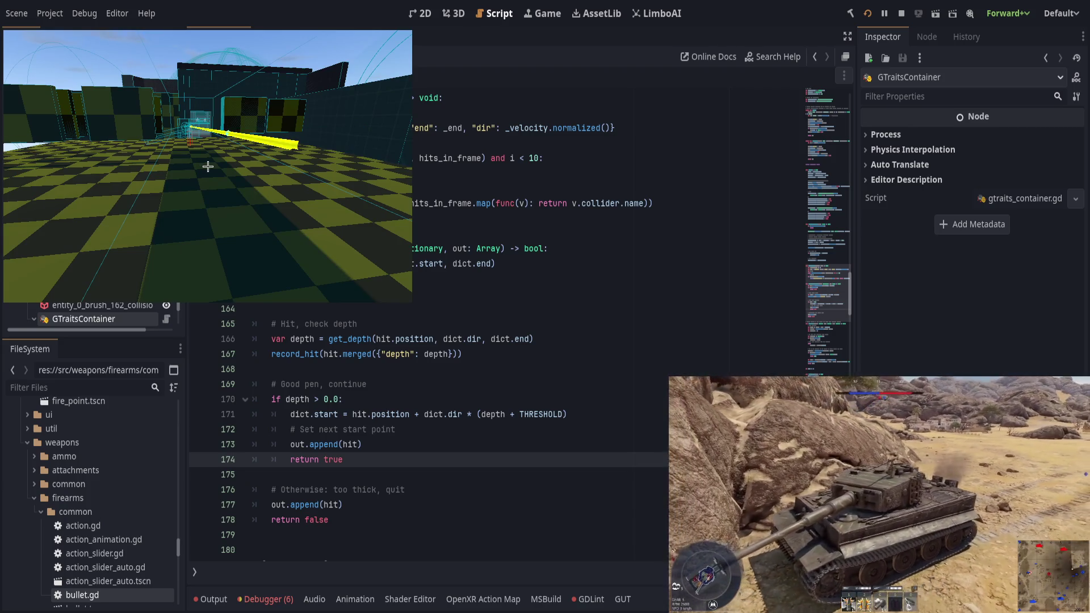
key(F8)
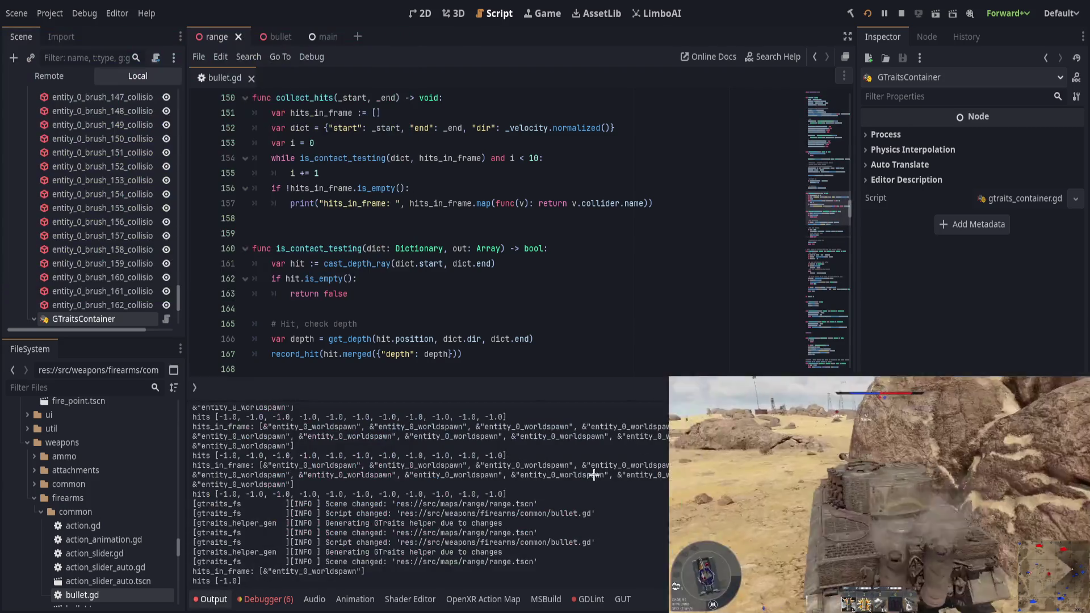
key(F6)
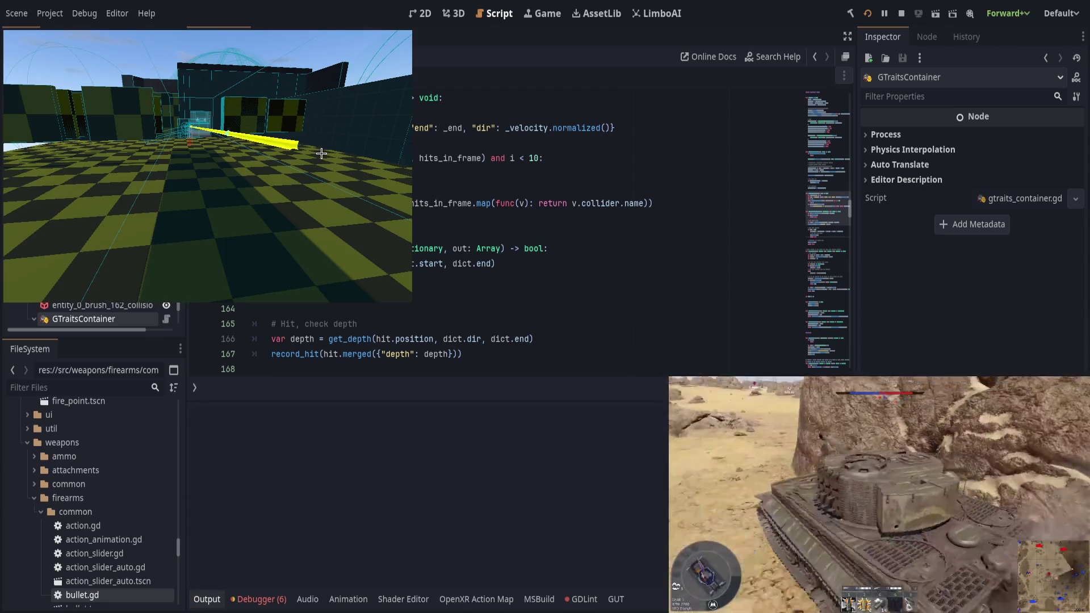
key(F8)
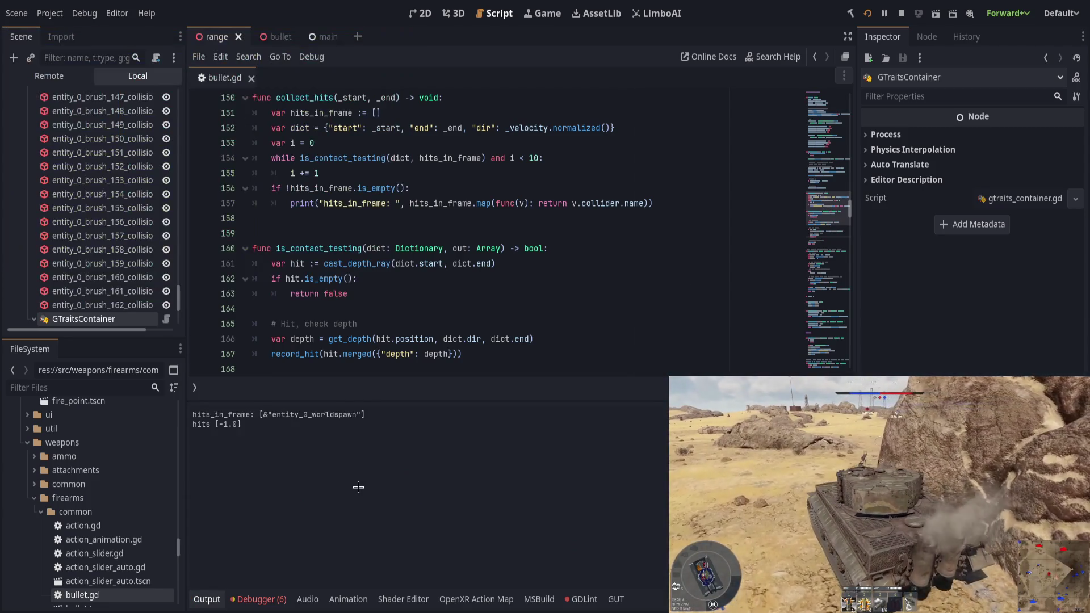
key(F6)
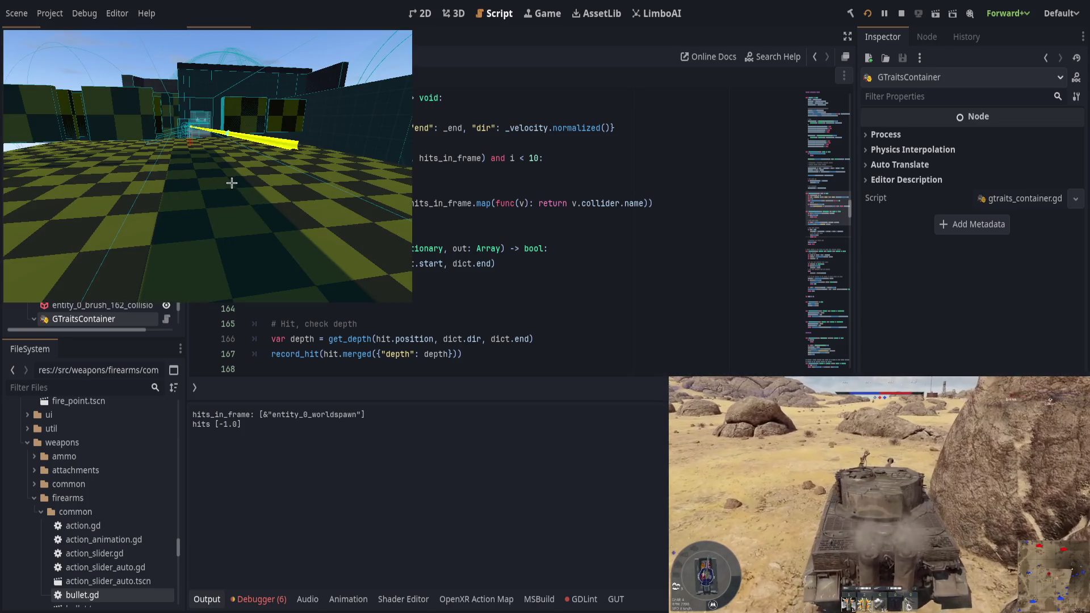
click(274, 169)
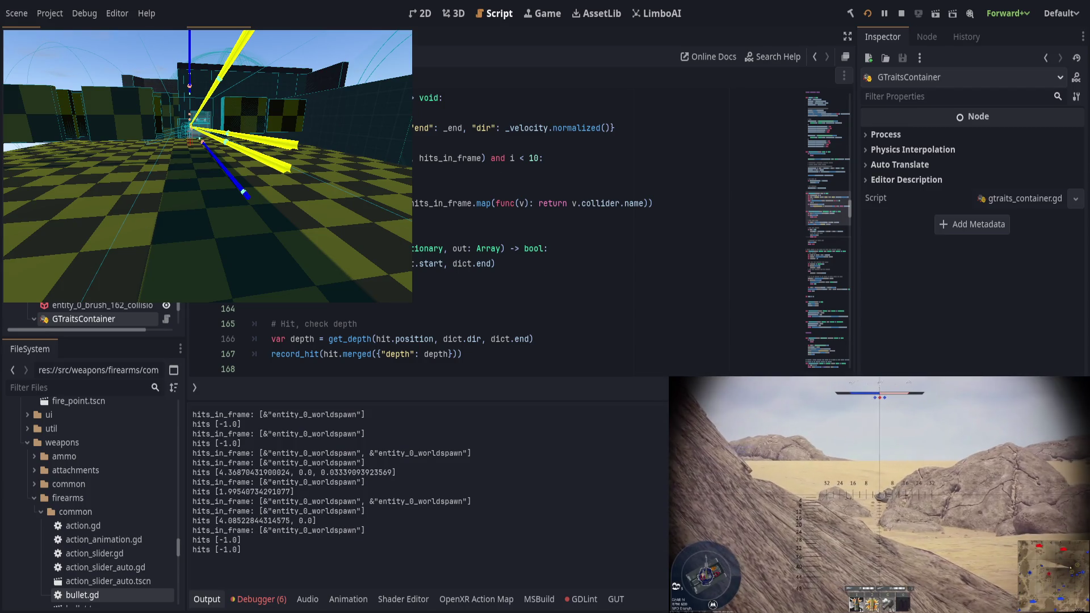
click(357, 516)
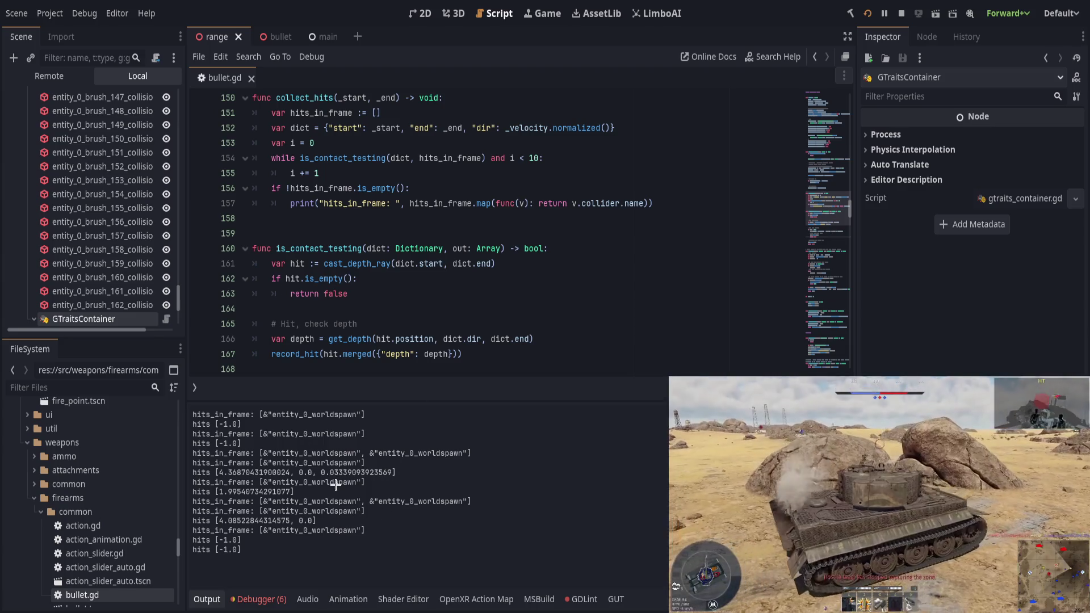
scroll(390, 333, down, 6)
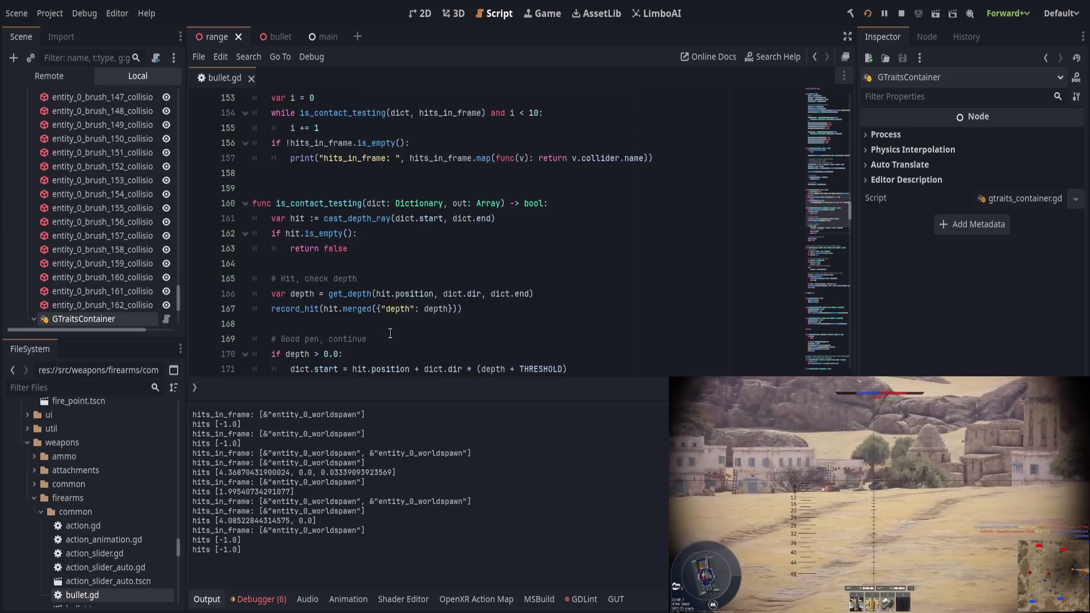
Look over get_depth, fire another shot, and return to the code with 0.00000002980232 depths logged
scroll(390, 333, down, 1)
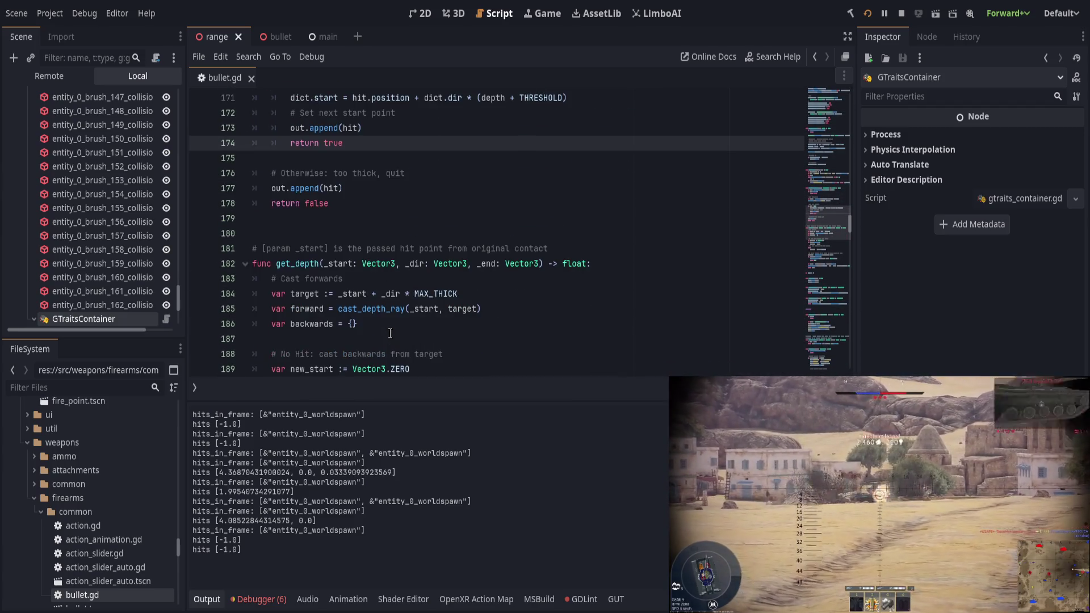
click(311, 263)
click(471, 339)
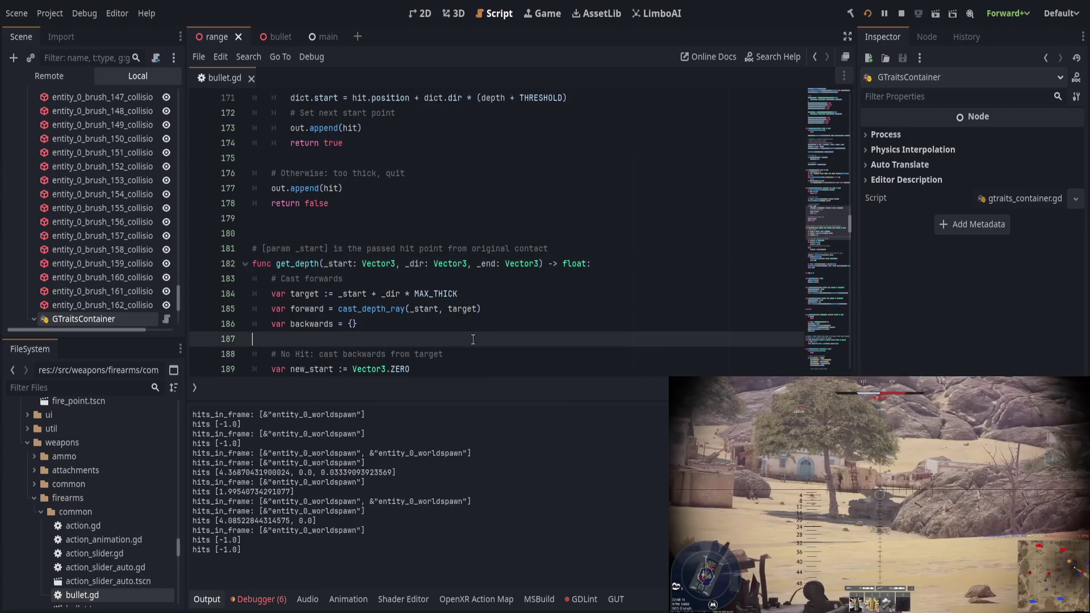
scroll(470, 339, down, 4)
scroll(467, 341, down, 2)
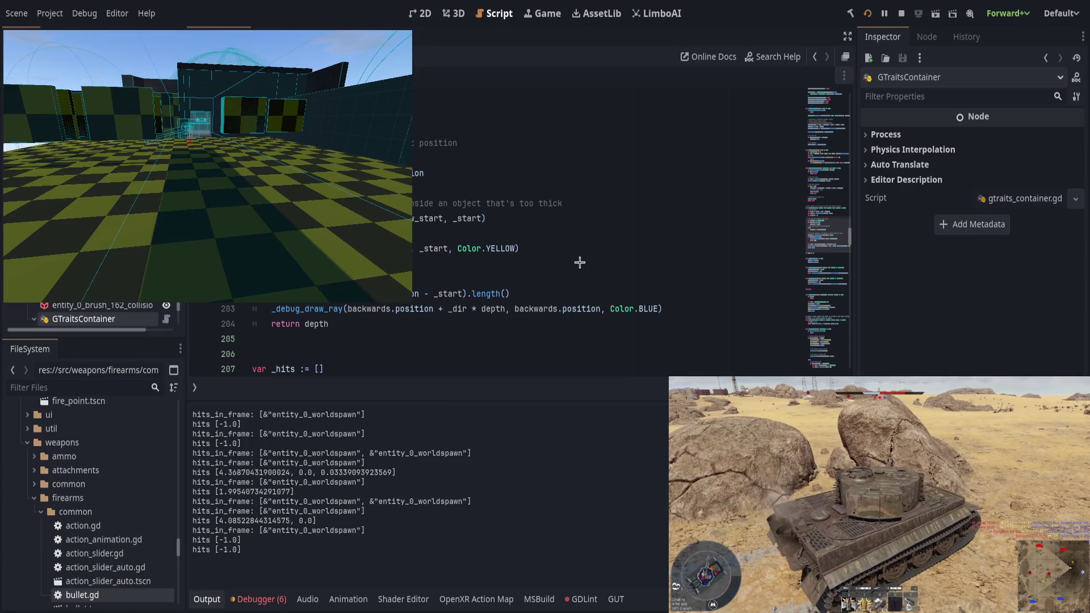
click(244, 116)
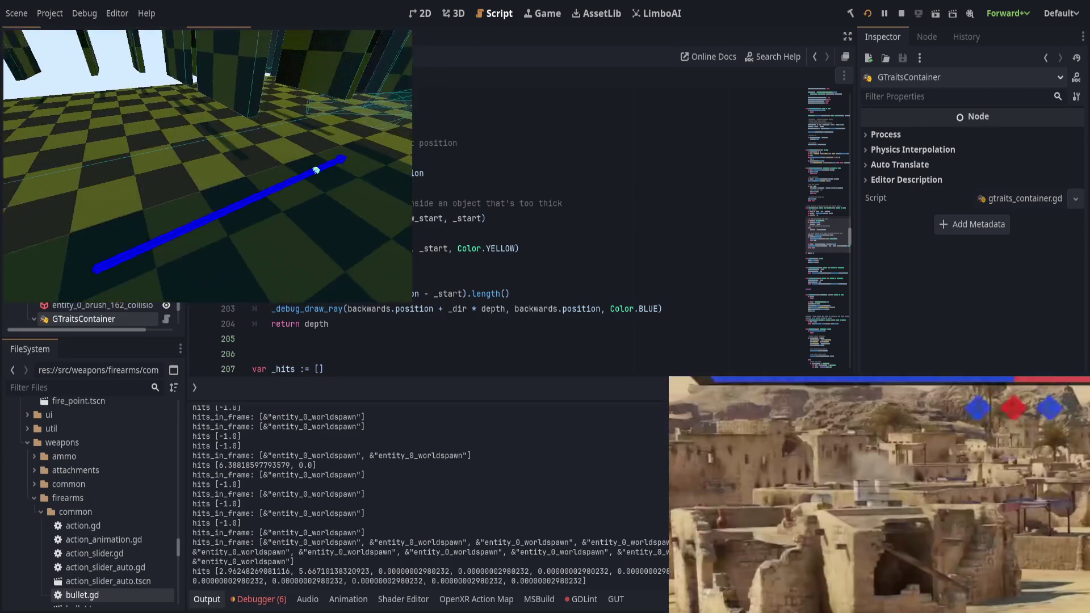
key(alt+Tab)
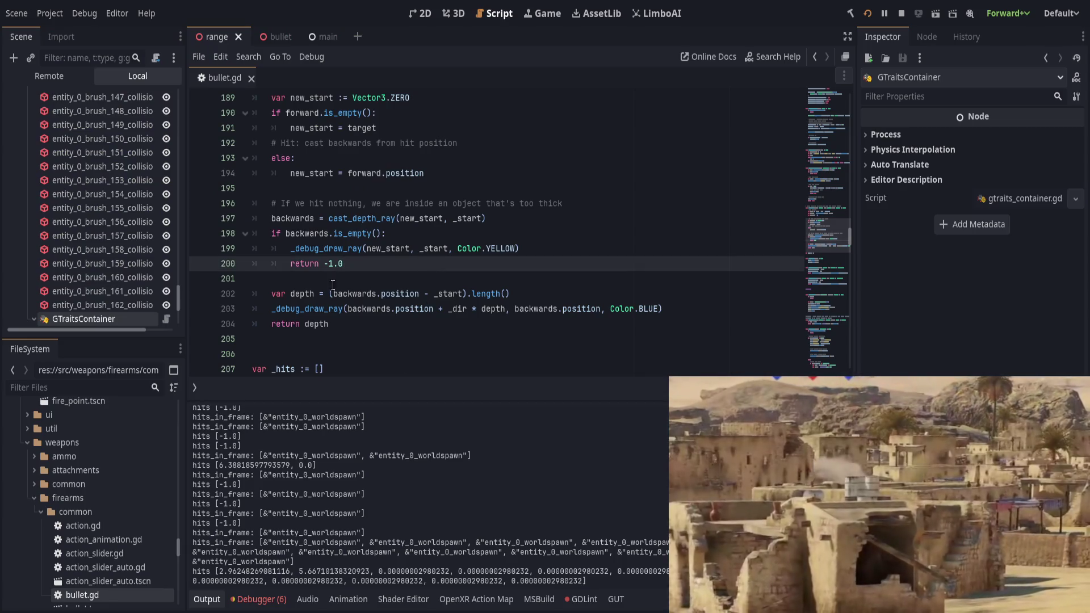
Replace 0.0 with -0.1 in the line 170 depth check and save bullet.gd
scroll(435, 329, down, 4)
scroll(436, 329, up, 8)
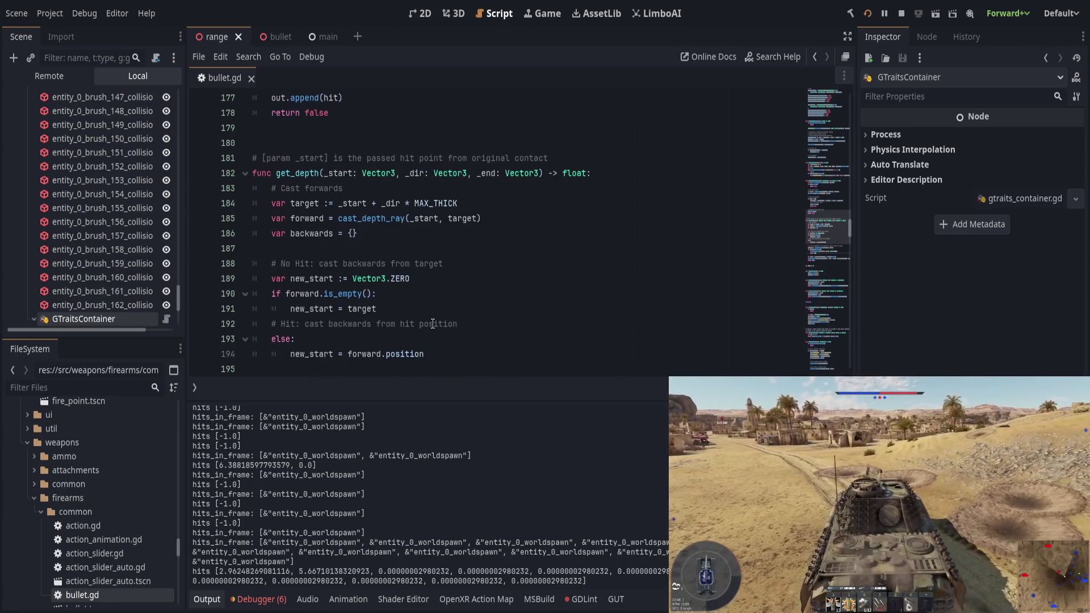
double_click(297, 173)
scroll(435, 317, up, 4)
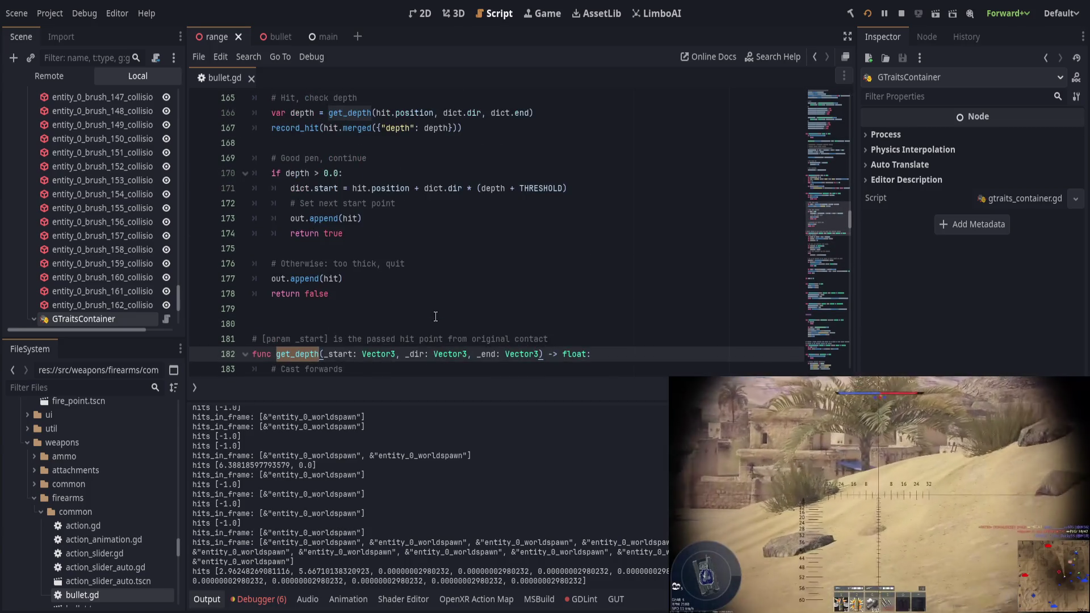
scroll(435, 316, up, 1)
double_click(334, 218)
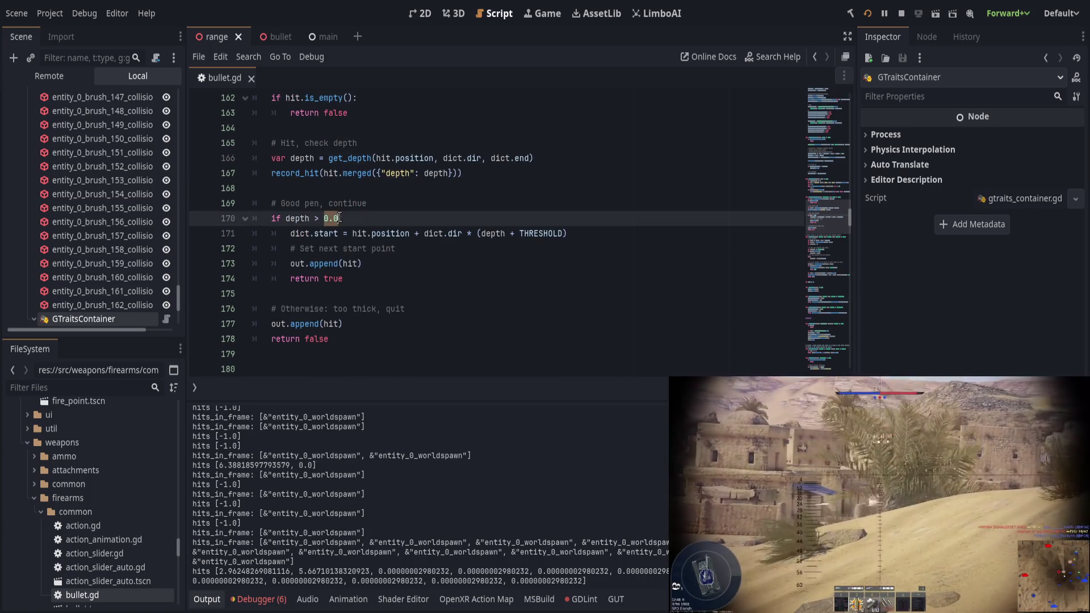
text(-0.1)
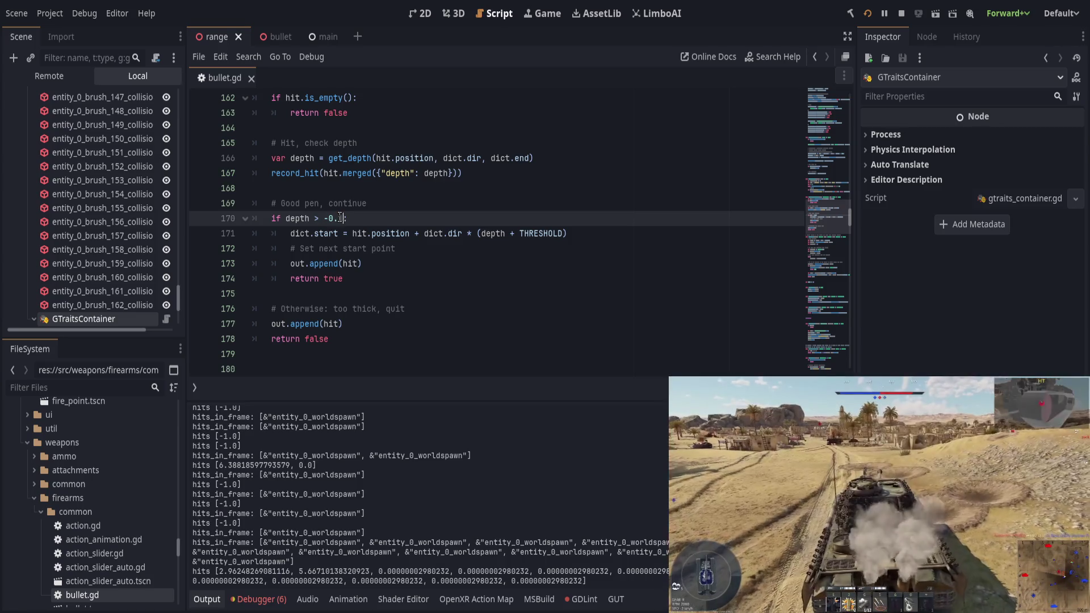
key(ctrl+s)
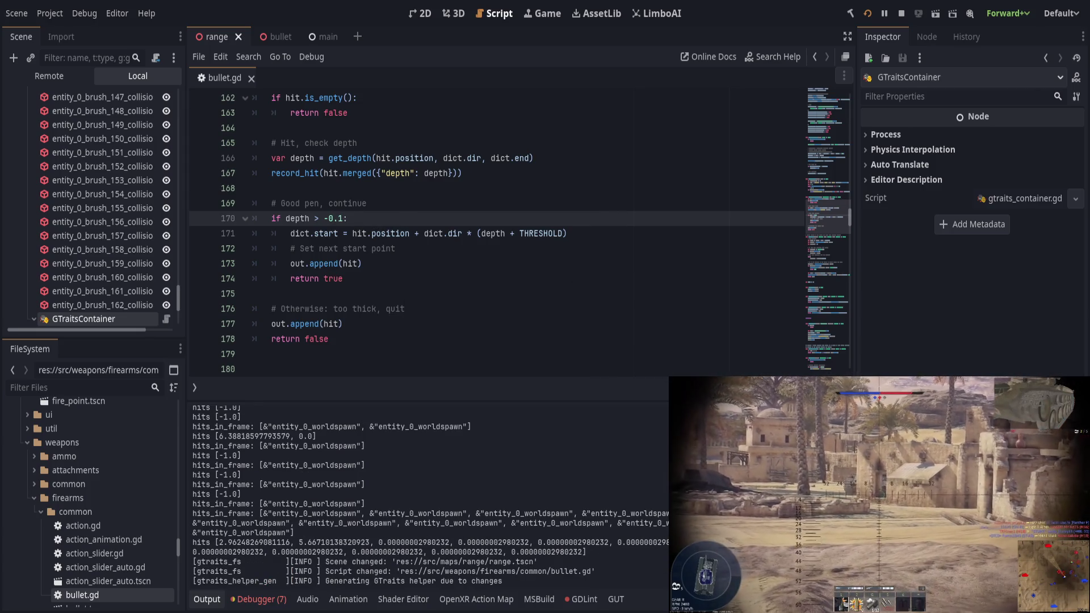
Fire a test shot with the -0.1 threshold, return to the script, then stop and relaunch the game
key(alt+Tab)
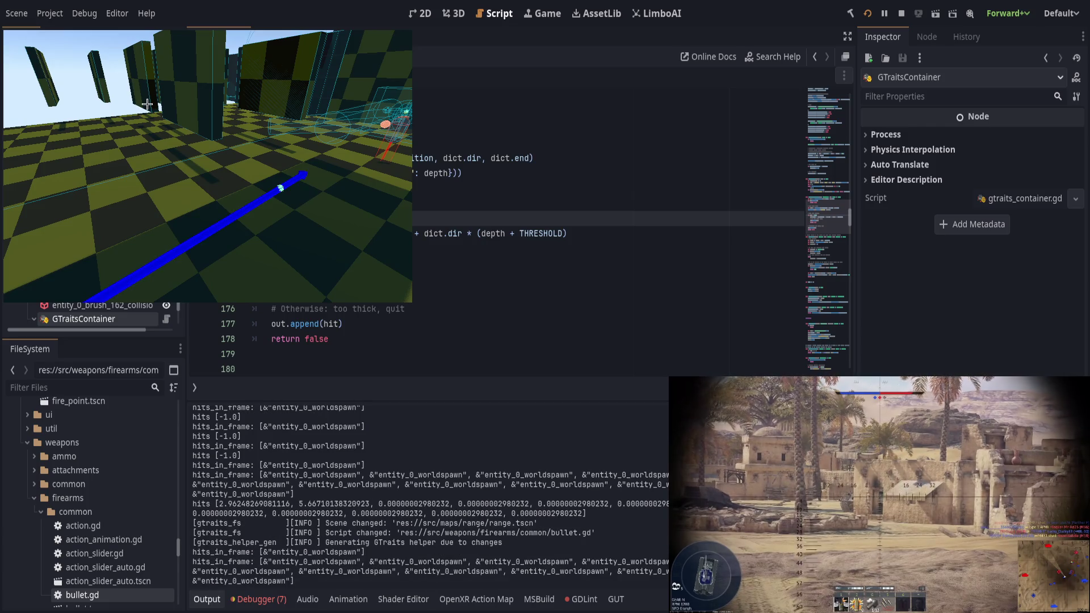
click(147, 105)
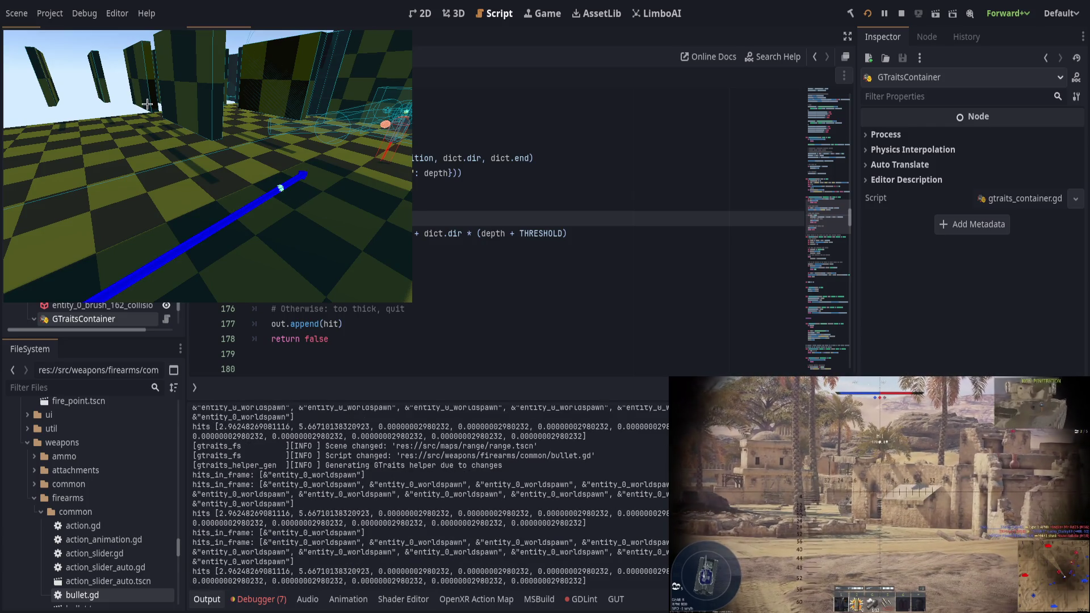
key(alt+Tab)
click(461, 279)
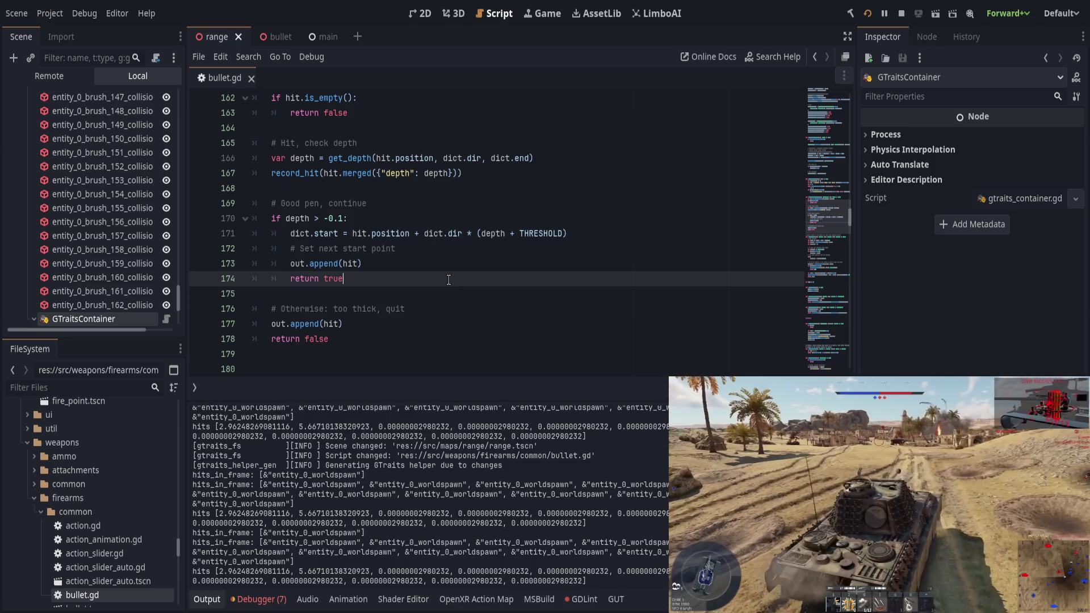
click(867, 13)
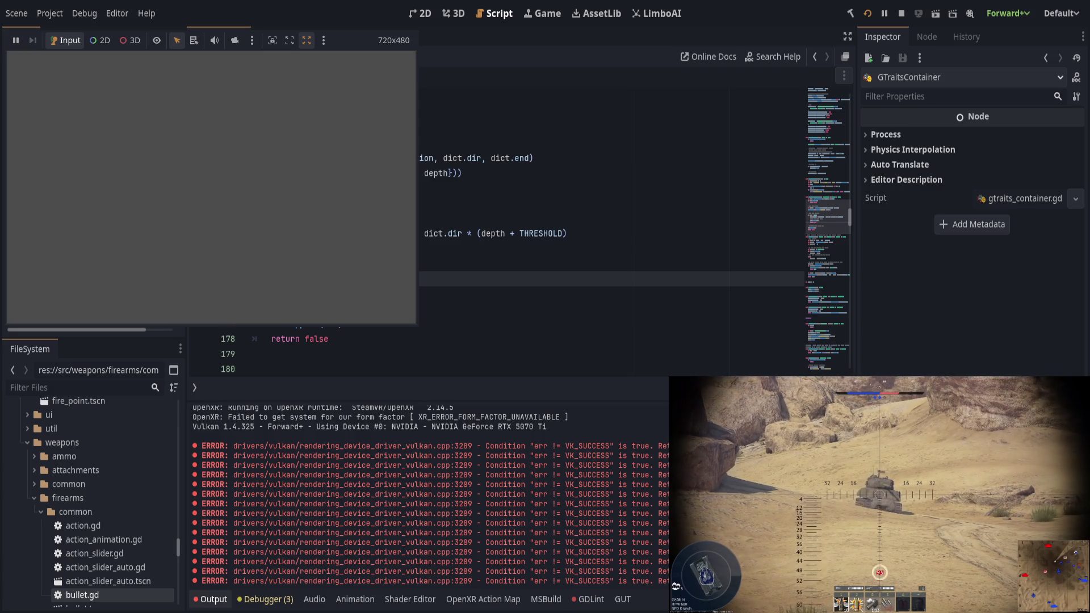
Host a game session, then select and deselect the roughly 0.25 hit depths printed in Output
click(195, 52)
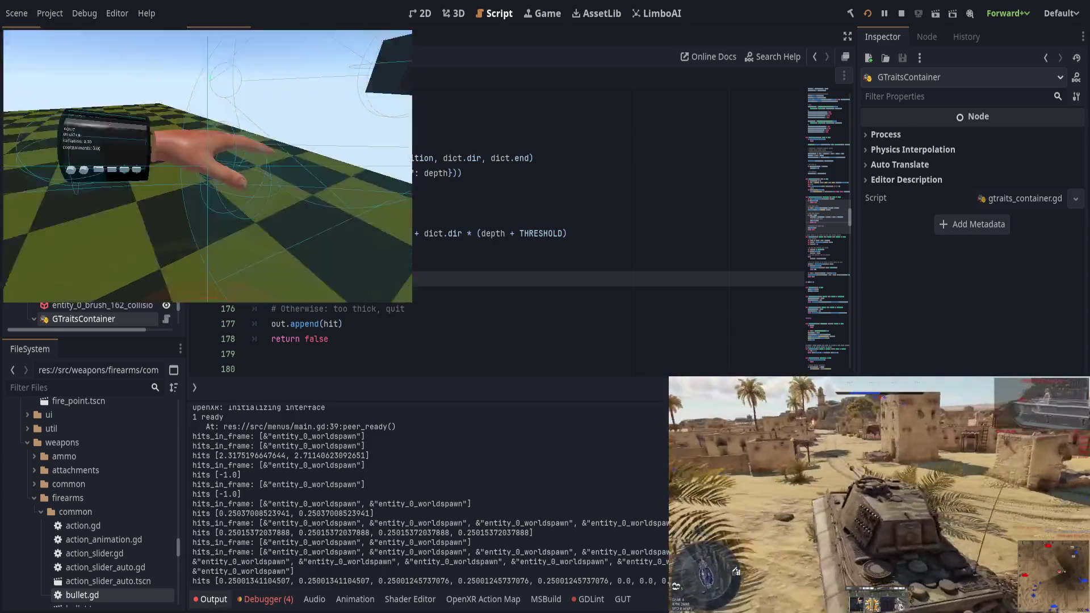
drag(250, 580, 575, 579)
click(619, 572)
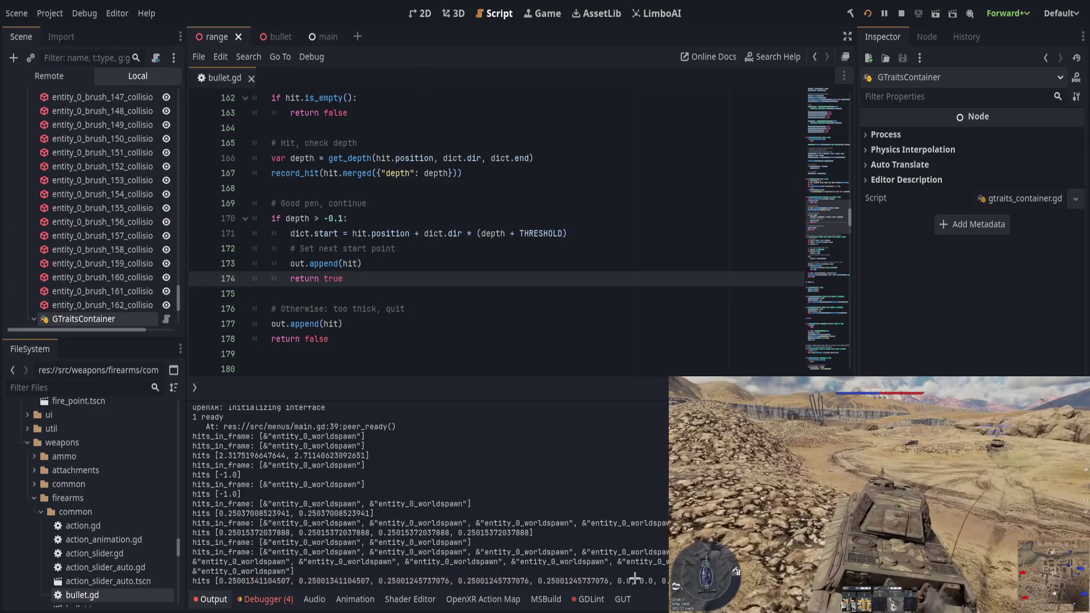
Review how depth is used across is_contact_testing's append and too-thick branches
click(450, 262)
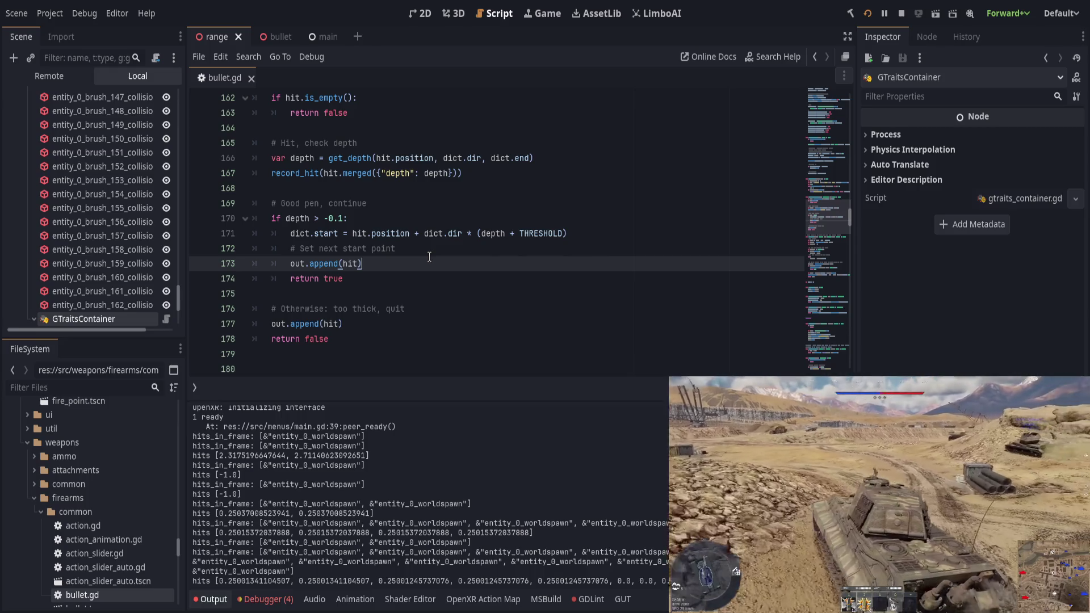
double_click(493, 235)
click(466, 333)
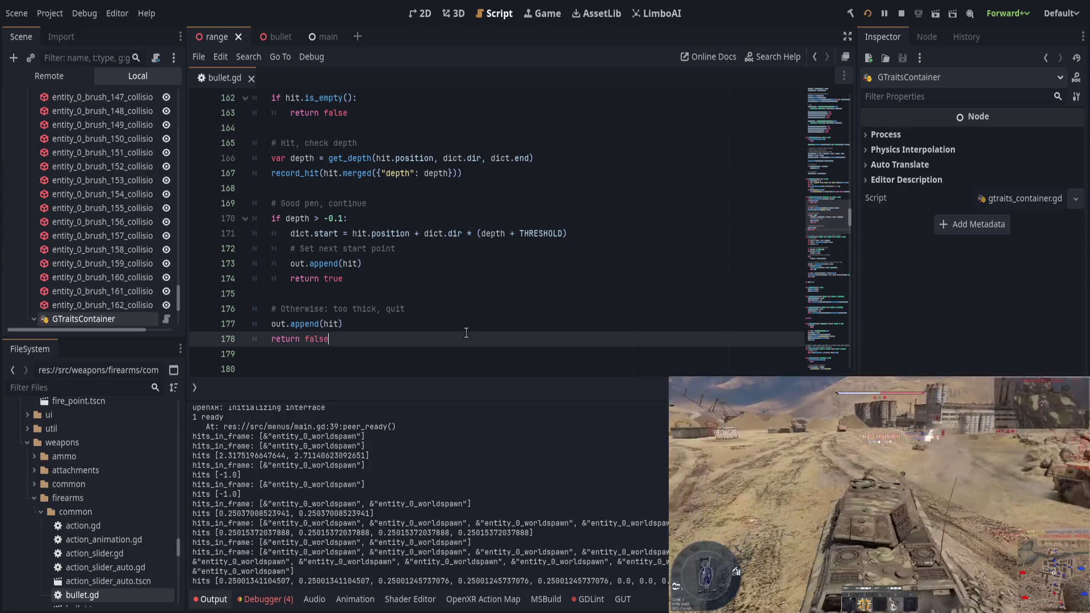
click(481, 323)
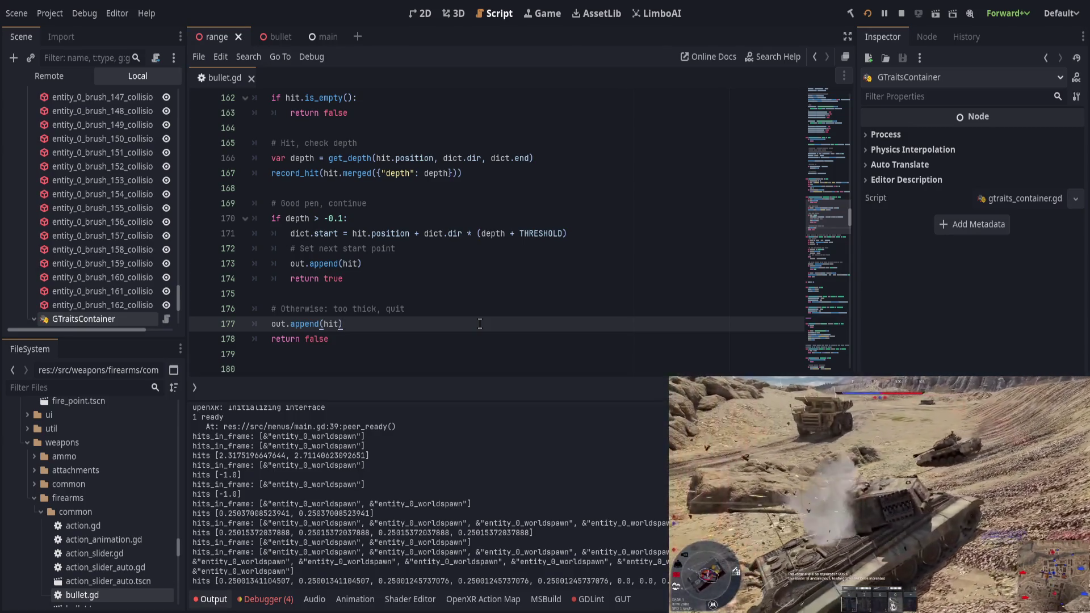
scroll(480, 324, up, 1)
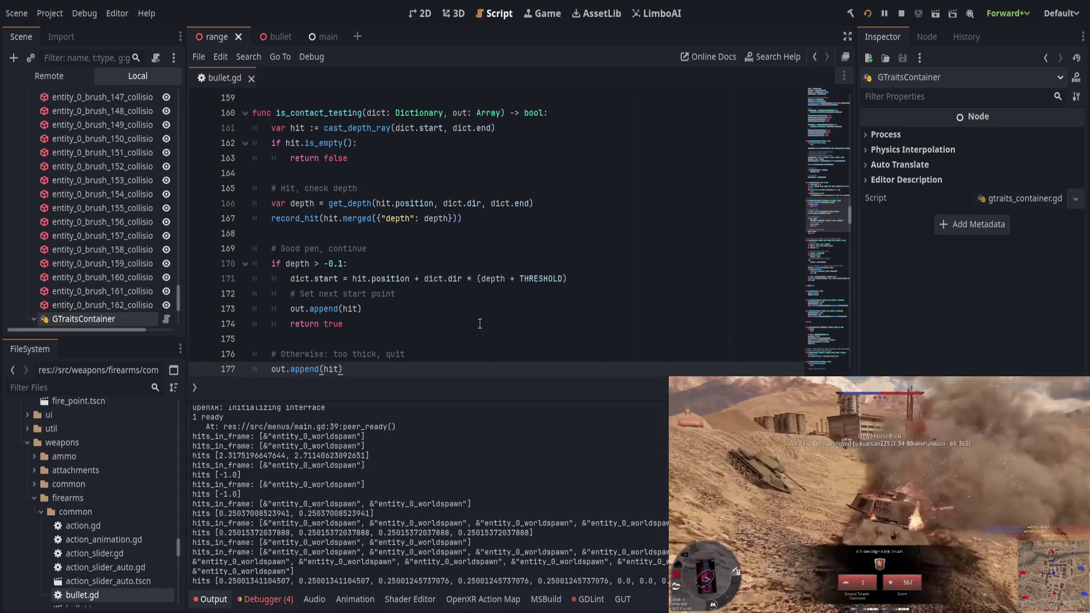
scroll(480, 323, up, 1)
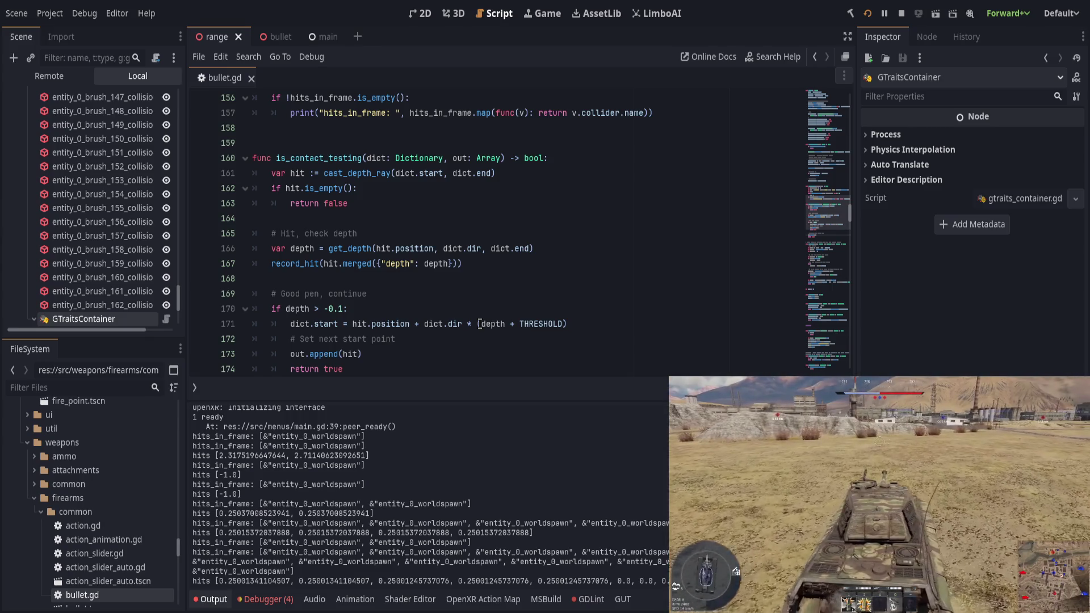
scroll(480, 323, down, 2)
scroll(480, 324, up, 1)
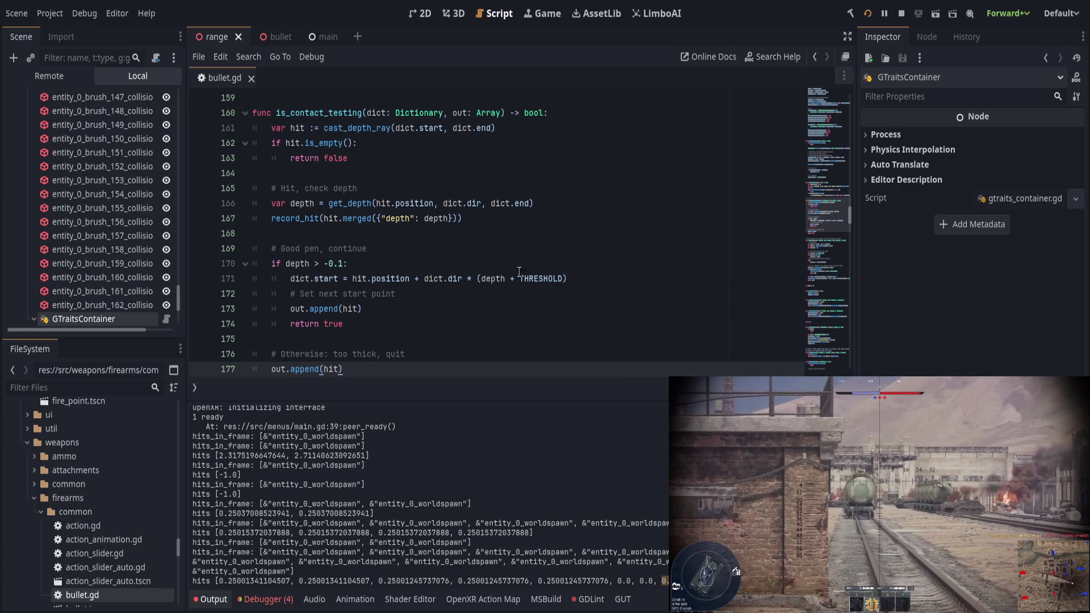
Inspect a recorded depth value in the Output log, then collapse the bottom panel
click(523, 324)
scroll(538, 340, down, 2)
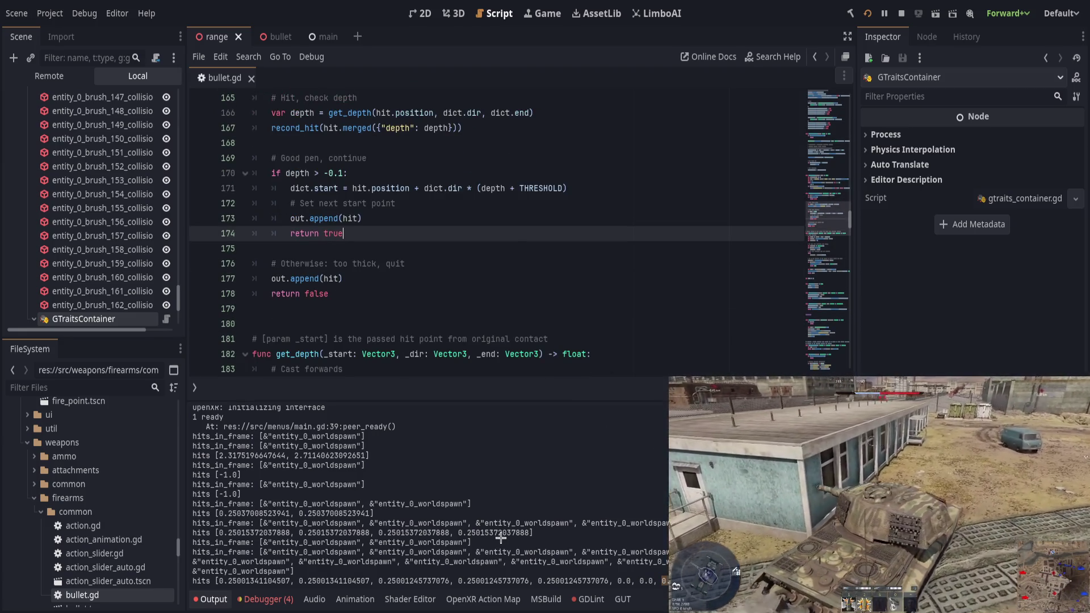
drag(228, 581, 634, 584)
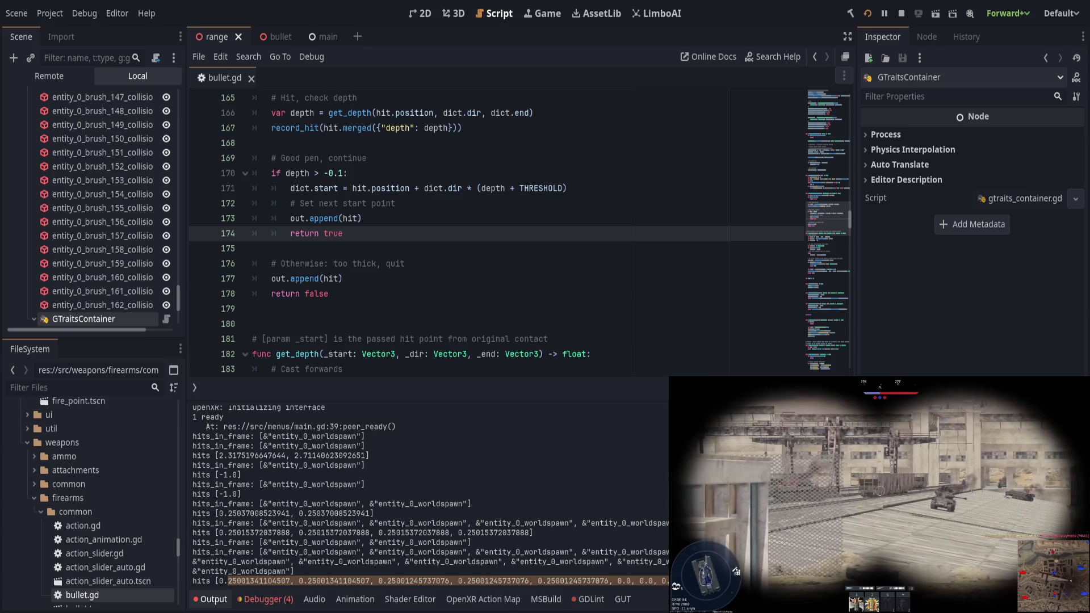
click(506, 287)
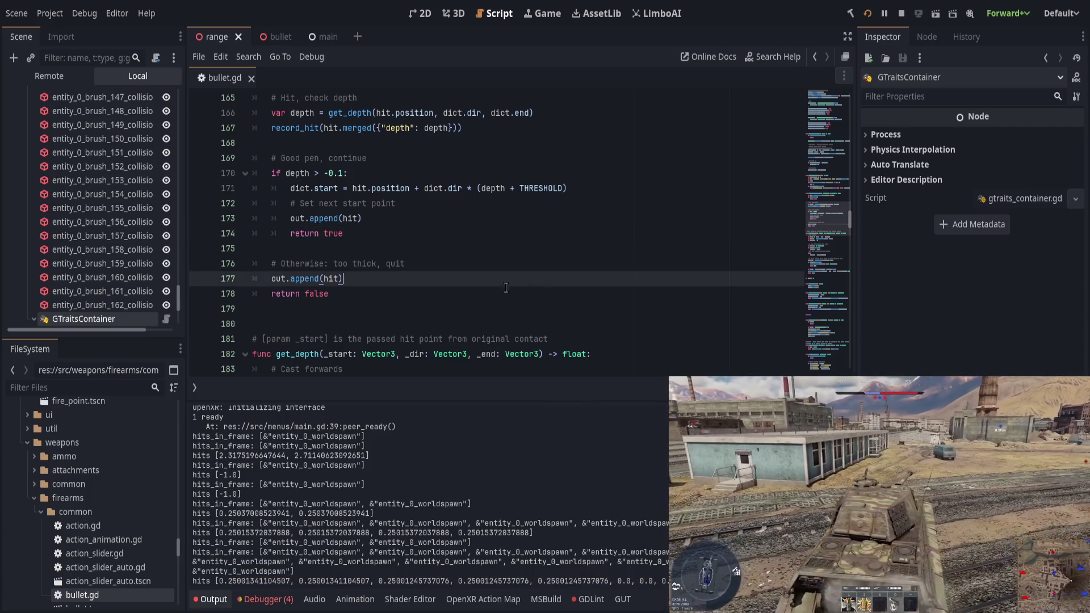
click(210, 599)
Re-read get_depth and the too-thick branch in the enlarged code view, ending after out.append(hit) on line 173
click(455, 382)
scroll(418, 389, up, 2)
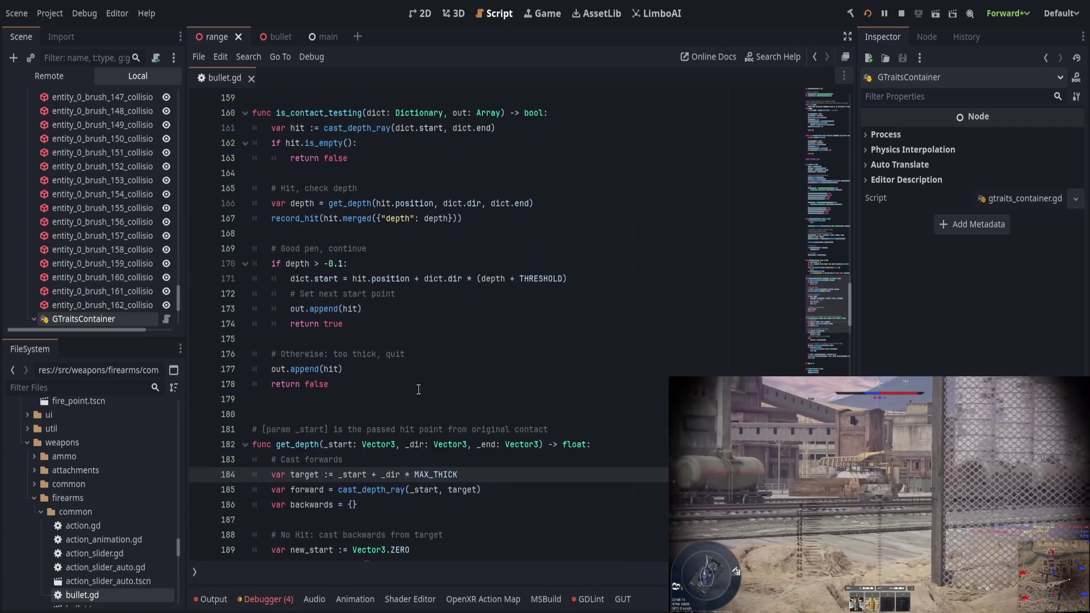
click(377, 376)
scroll(441, 410, up, 1)
click(442, 403)
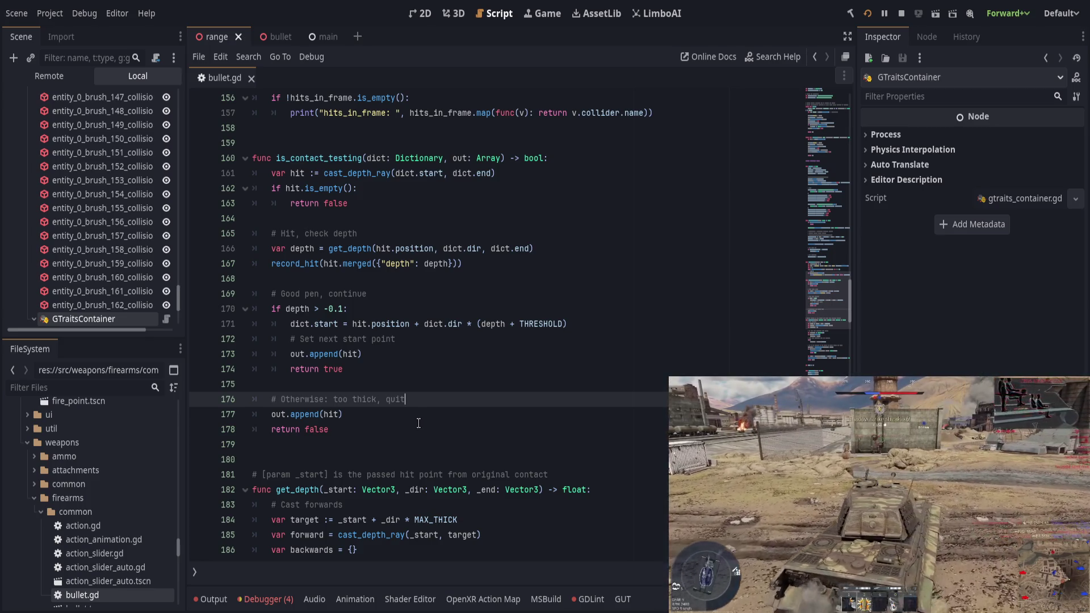
click(397, 359)
click(396, 366)
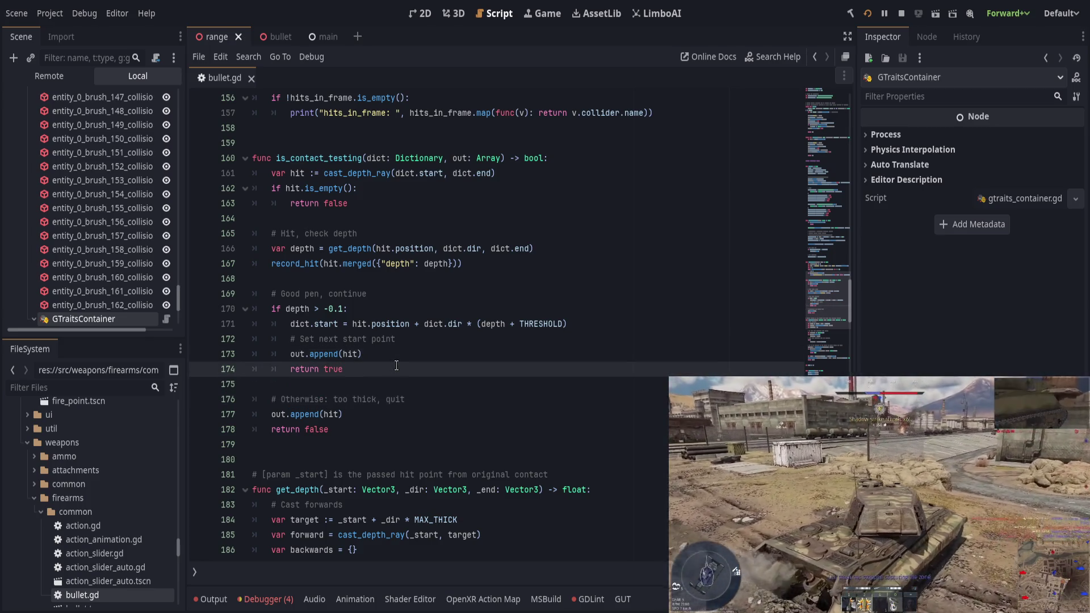
click(410, 356)
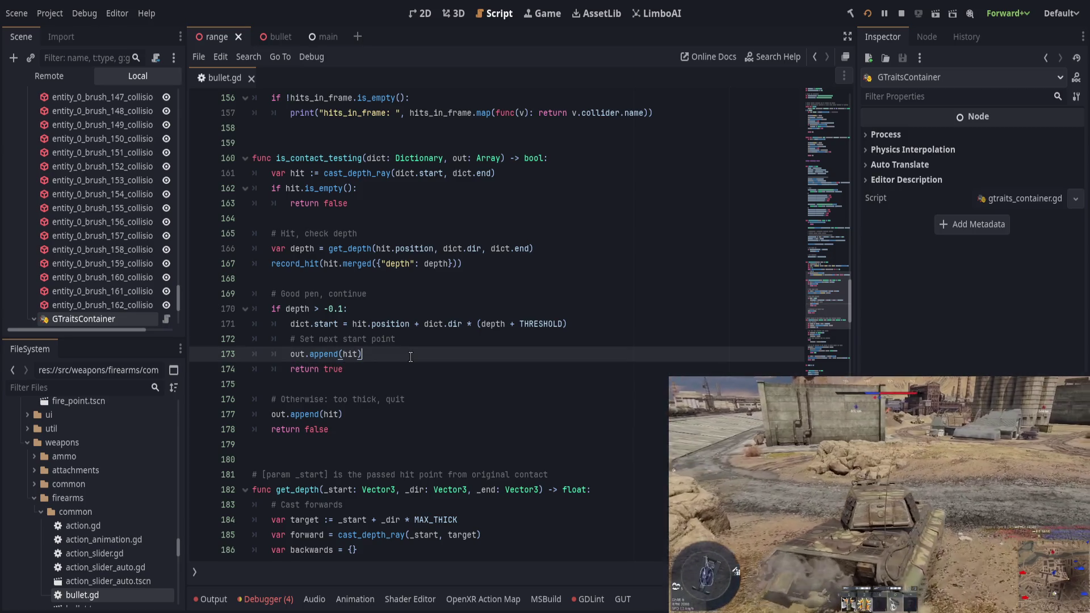
Add print("dep: ", depth) below out.append(hit) on line 173, save, and run the game
key(Return)
text(print("fre)
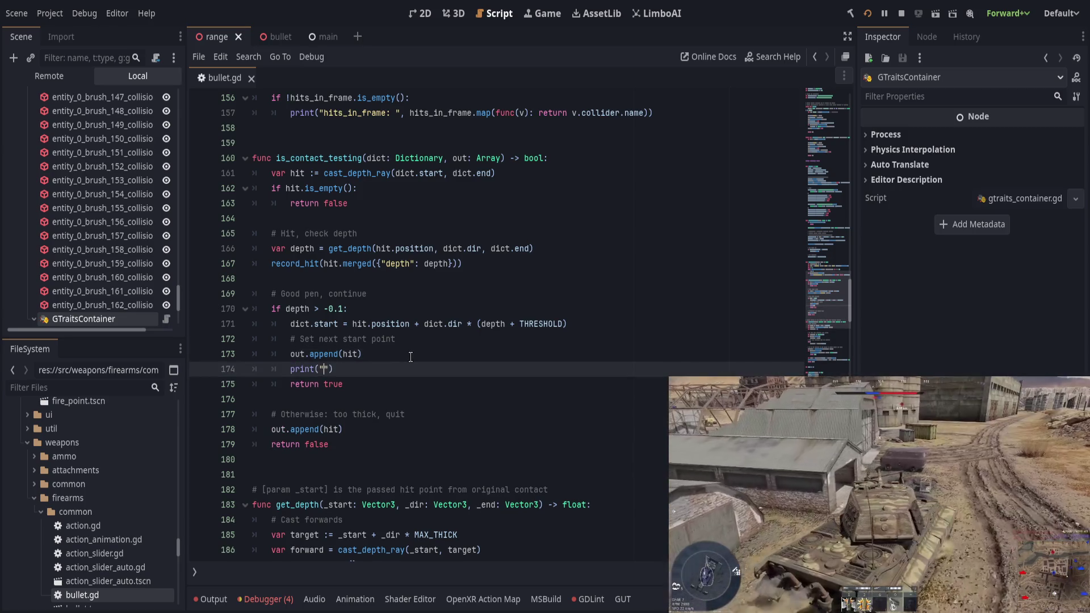
key(BackSpace)
key(BackSpace)
key(BackSpace)
text(dep: )
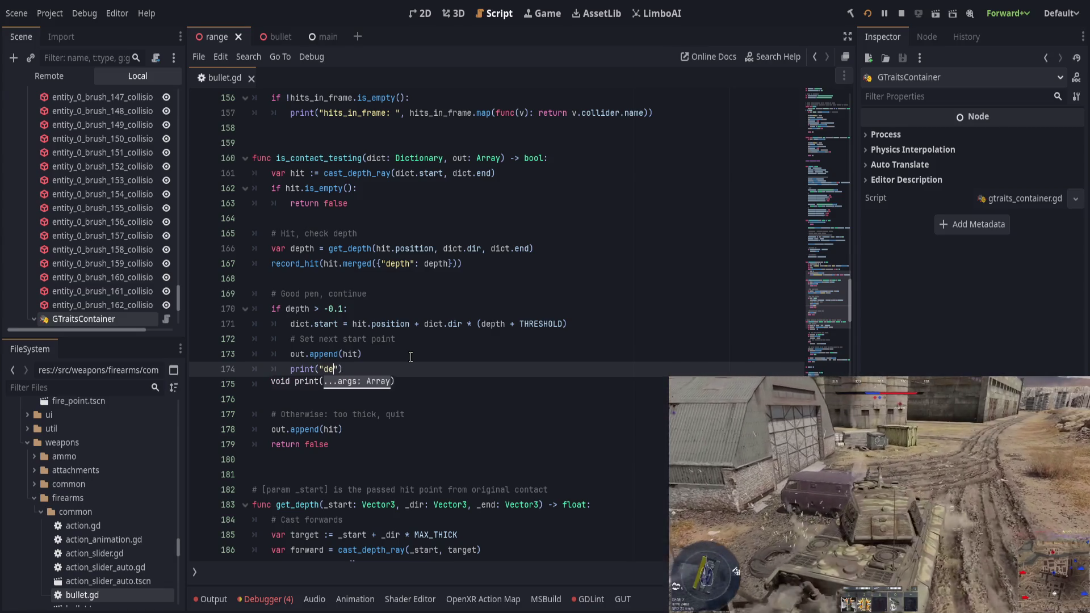
text(, )
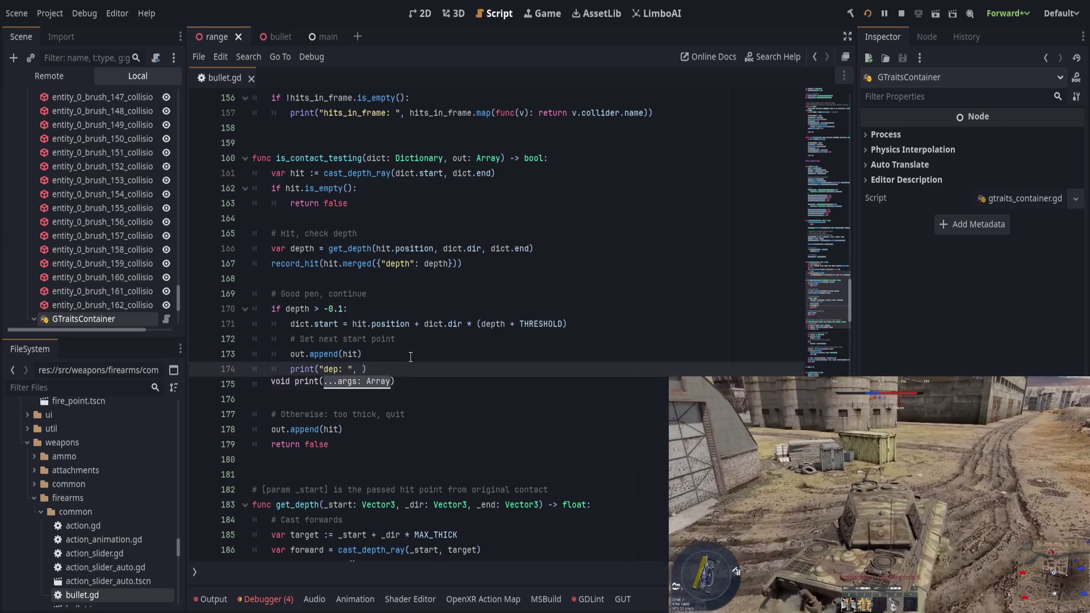
text(%)
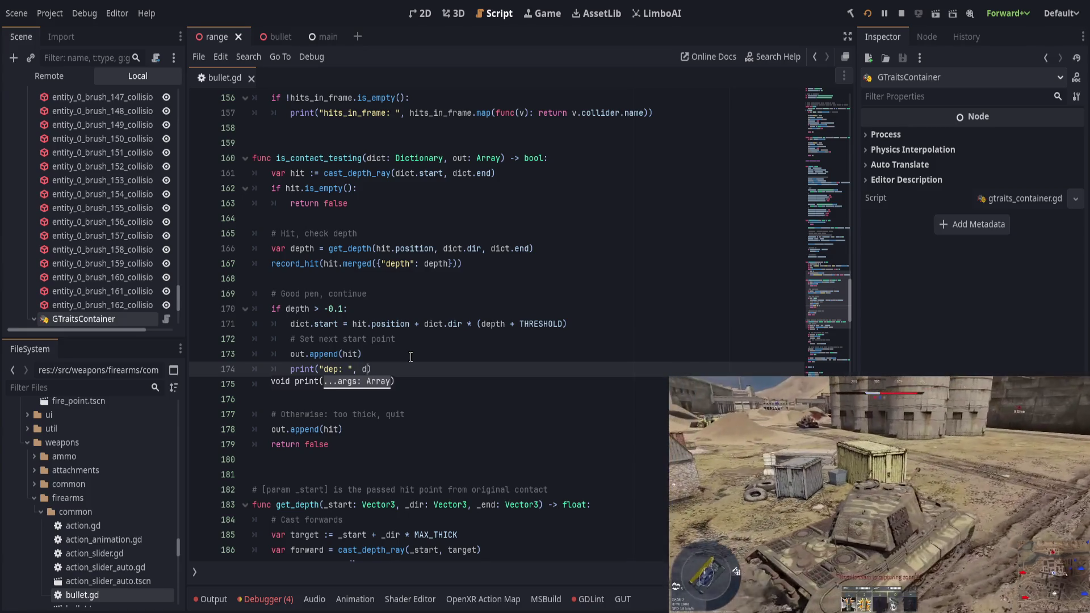
text(epth)
key(ctrl+s)
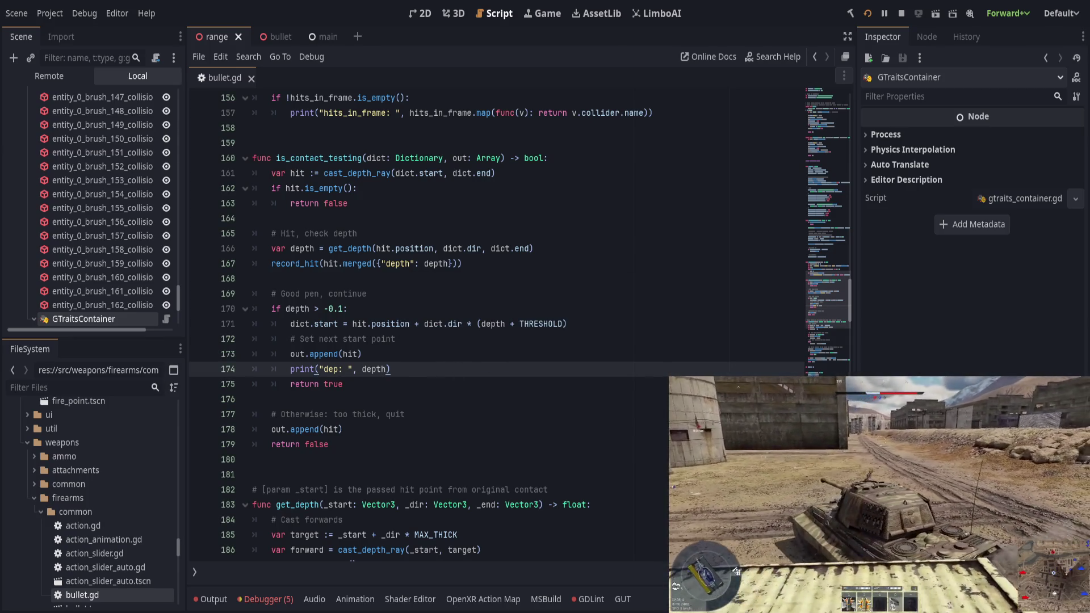
key(ctrl+v)
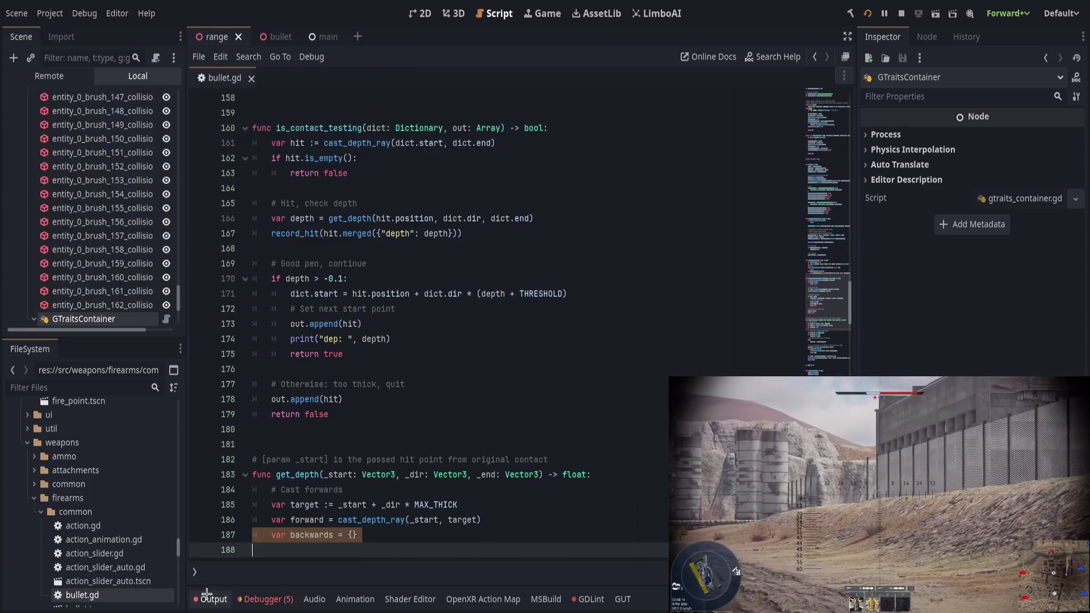
click(209, 599)
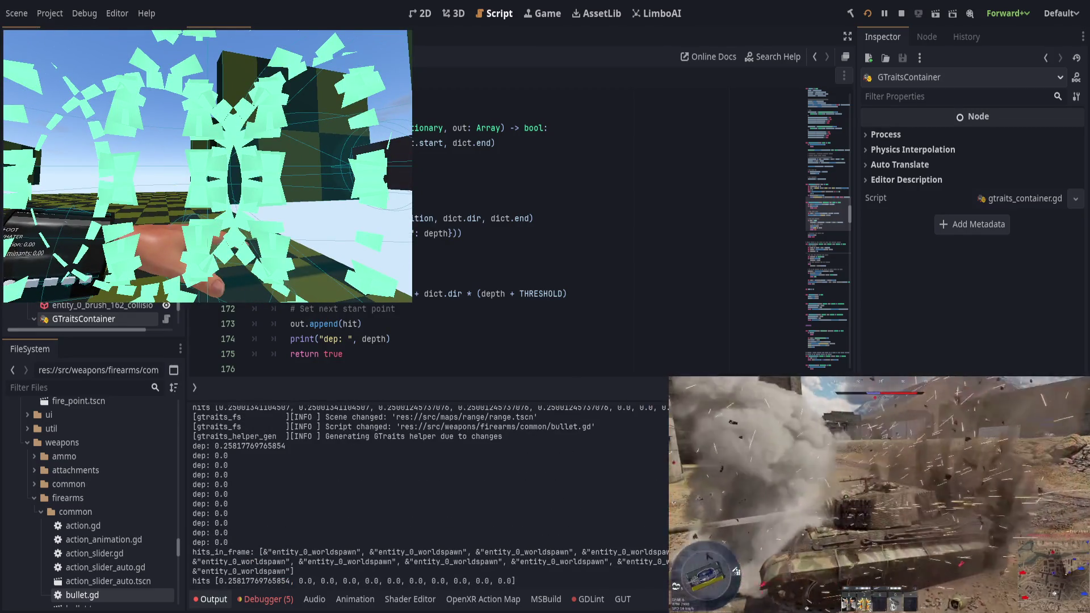
drag(219, 456, 295, 492)
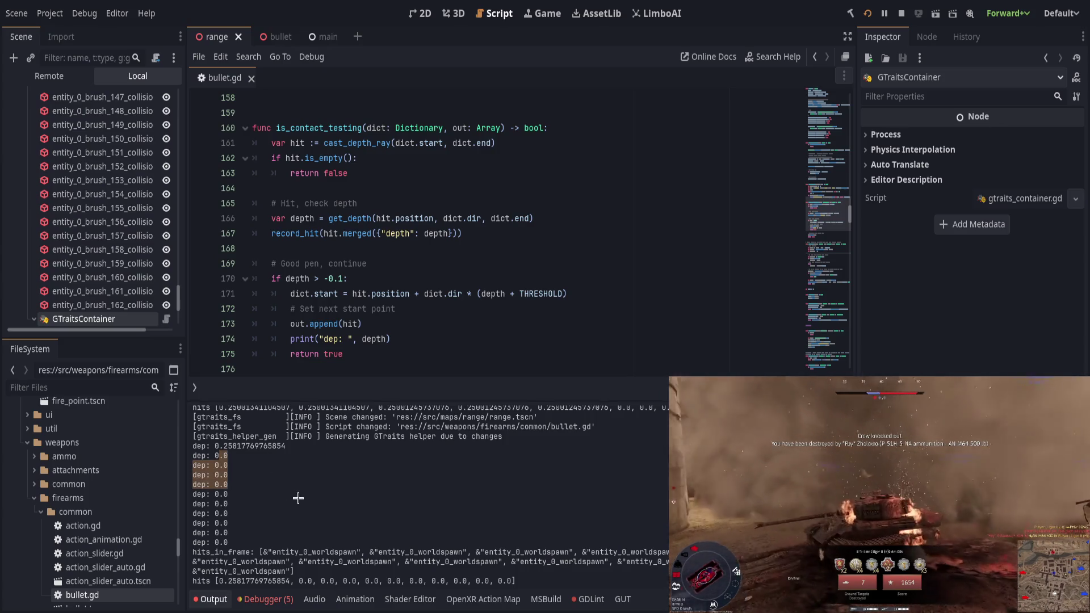
double_click(309, 279)
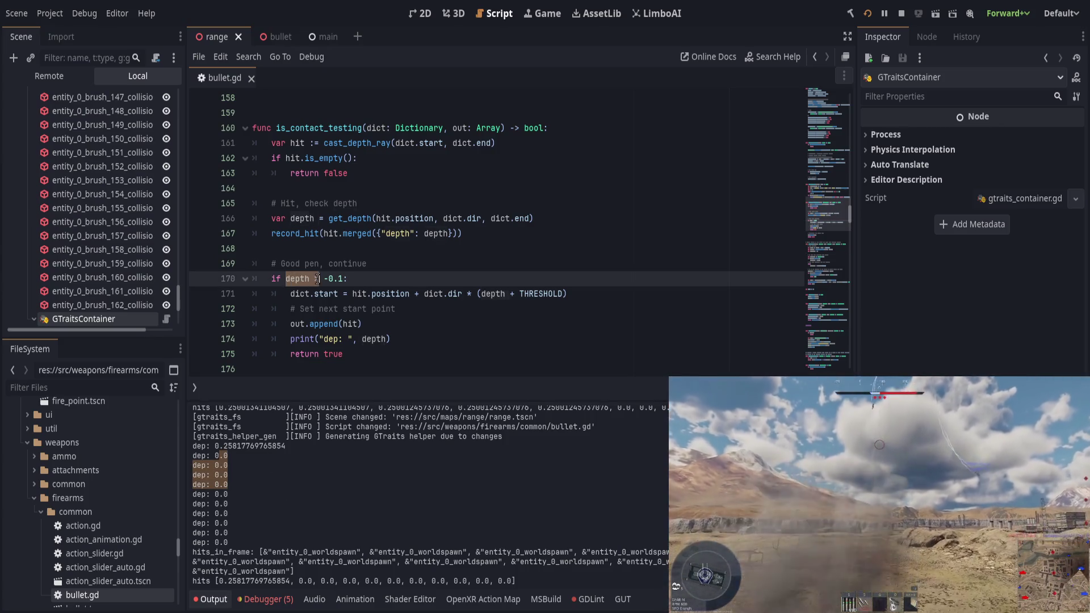
drag(317, 279, 391, 294)
scroll(342, 278, down, 1)
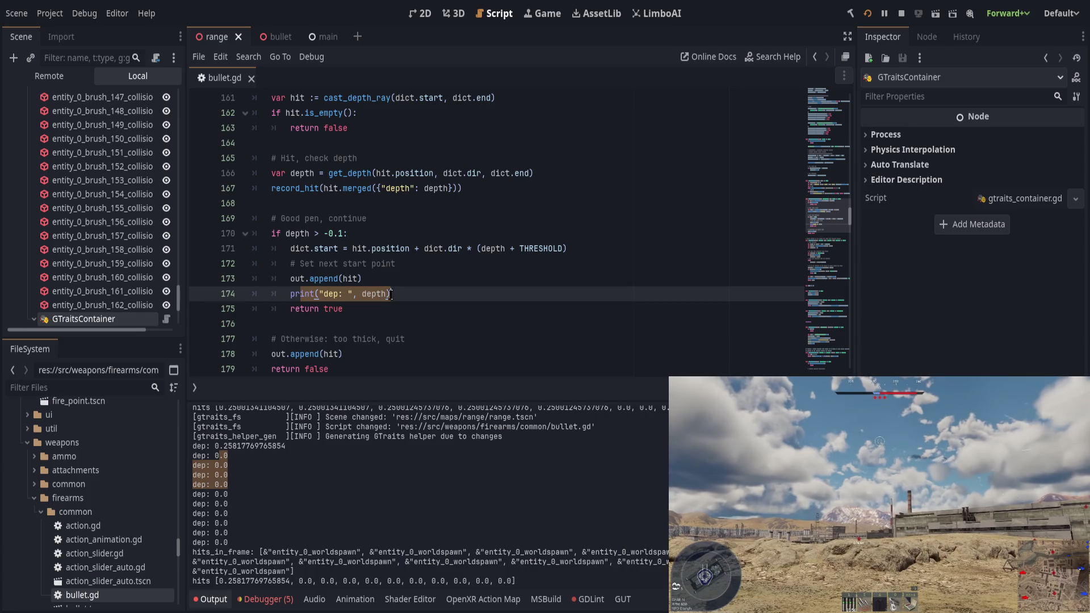
double_click(374, 294)
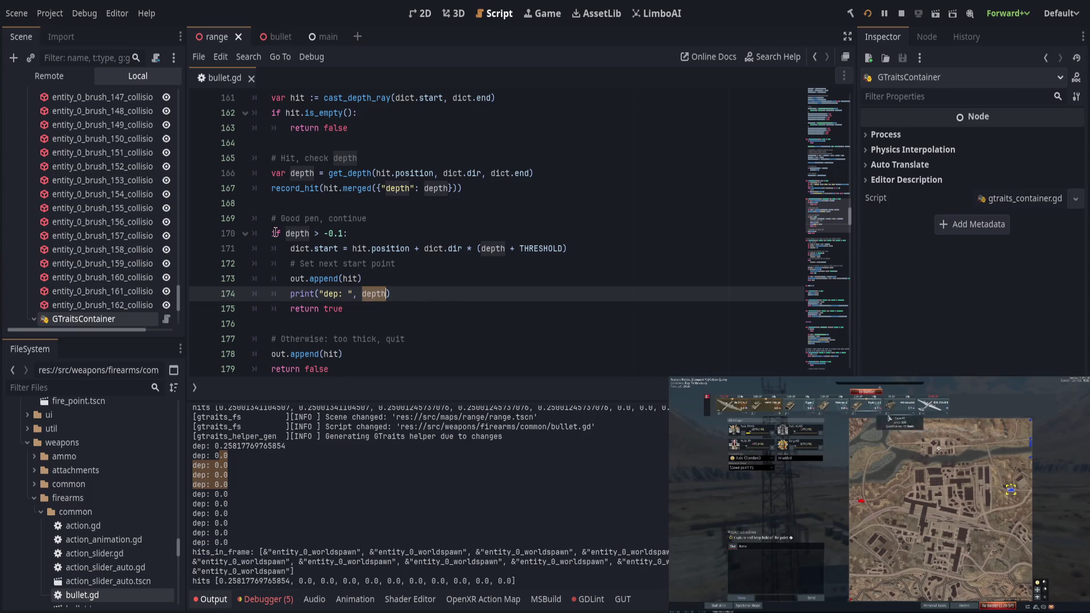
drag(272, 234, 366, 234)
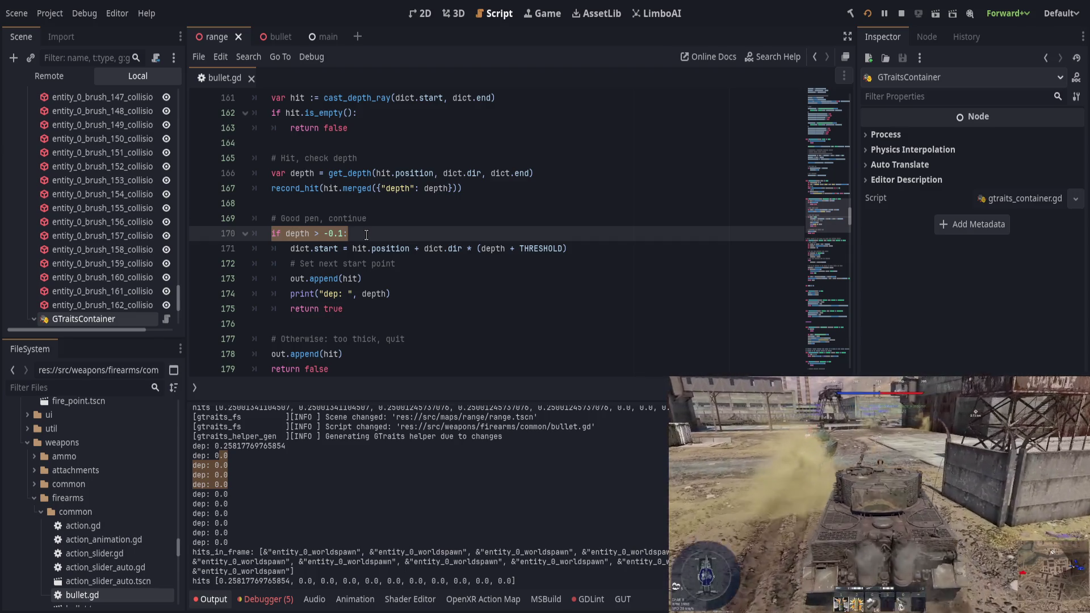
double_click(301, 233)
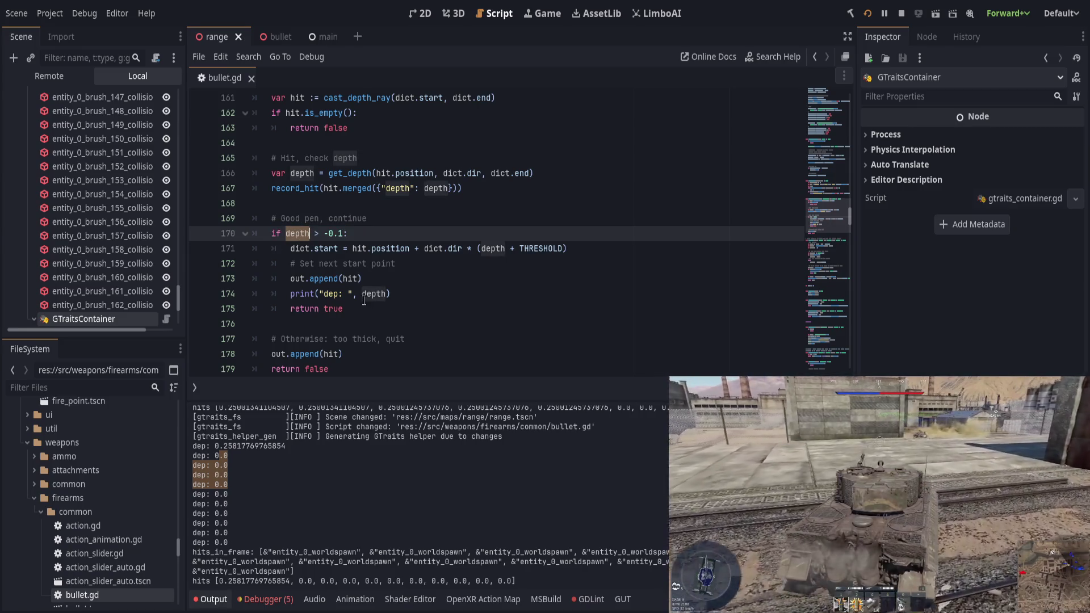
double_click(372, 293)
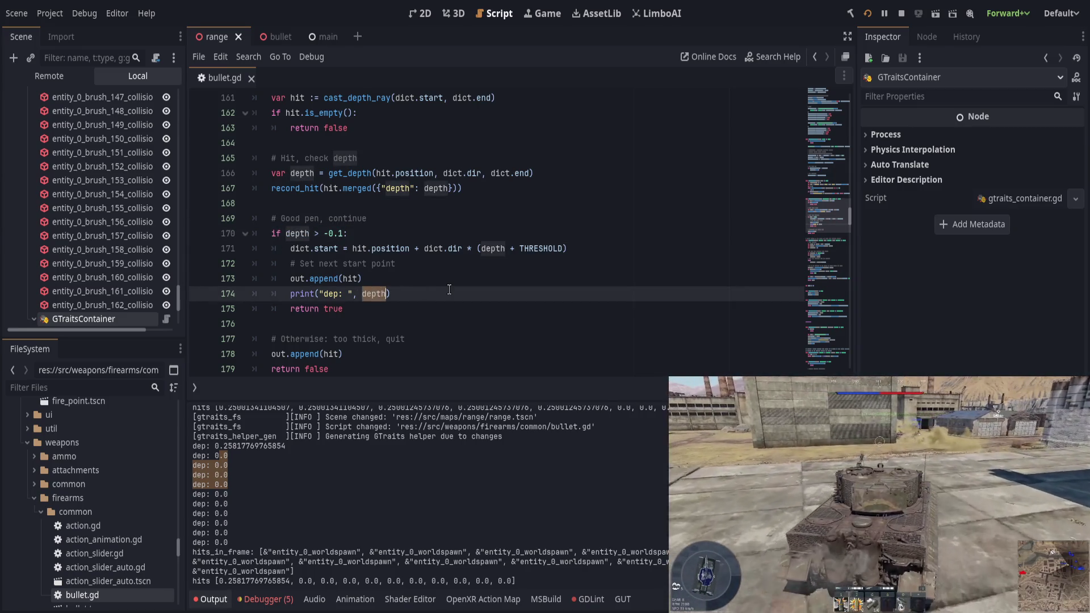
scroll(449, 289, down, 1)
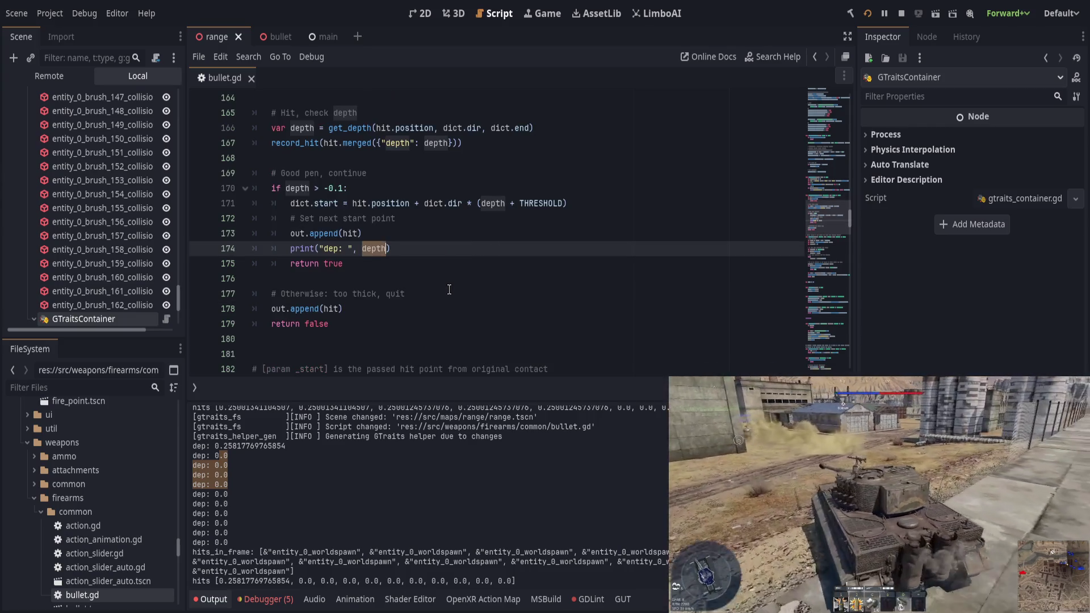
click(475, 277)
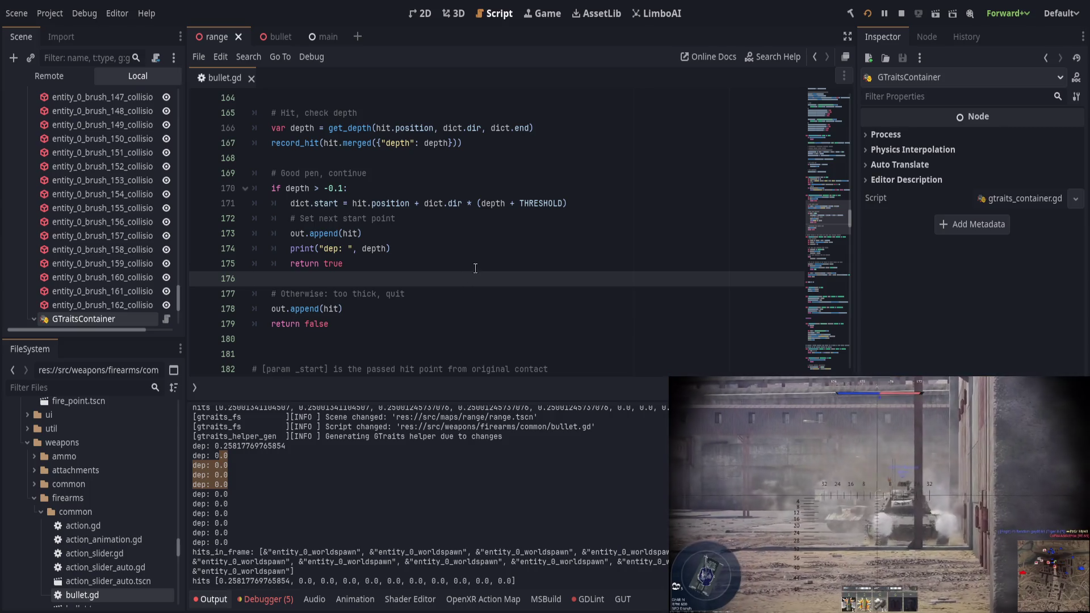
click(483, 260)
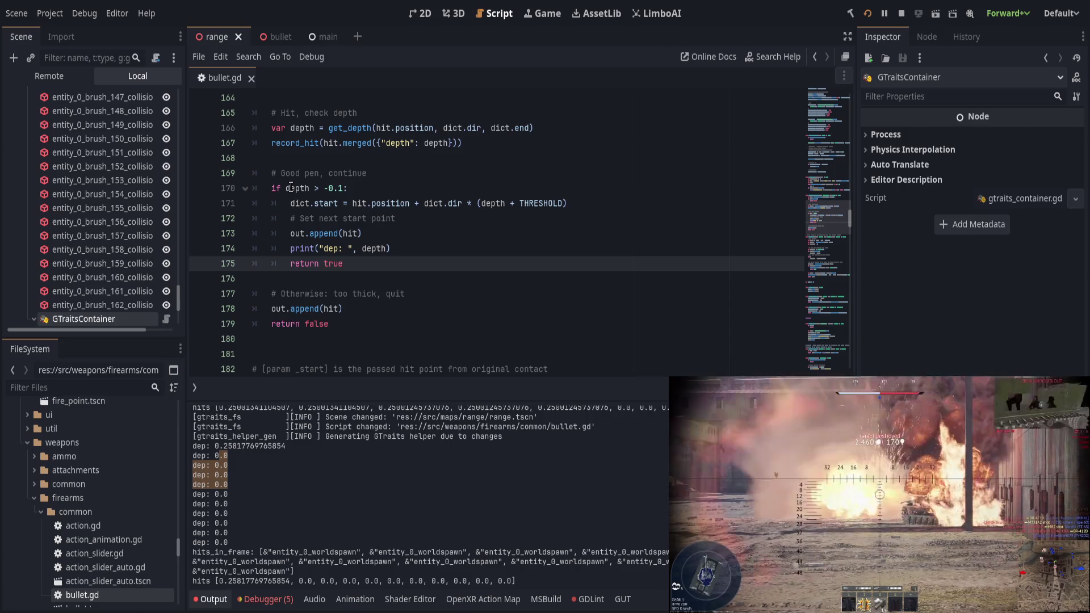
Replace '> -0.1' with '>= 0.0' in the line 170 depth check and save bullet.gd
drag(324, 189, 344, 189)
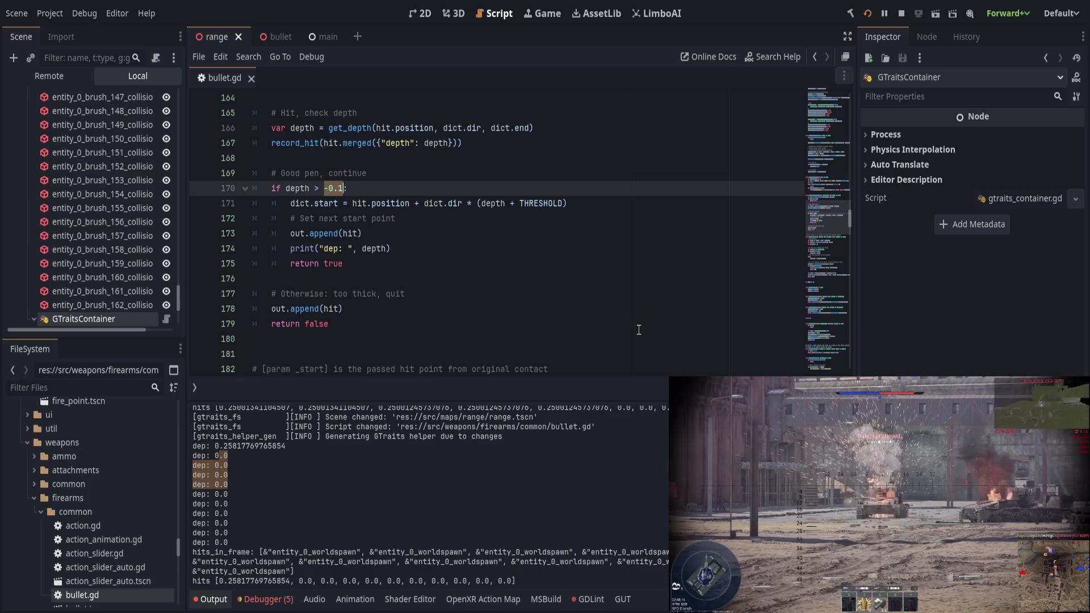
key(BackSpace)
key(BackSpace)
key(BackSpace)
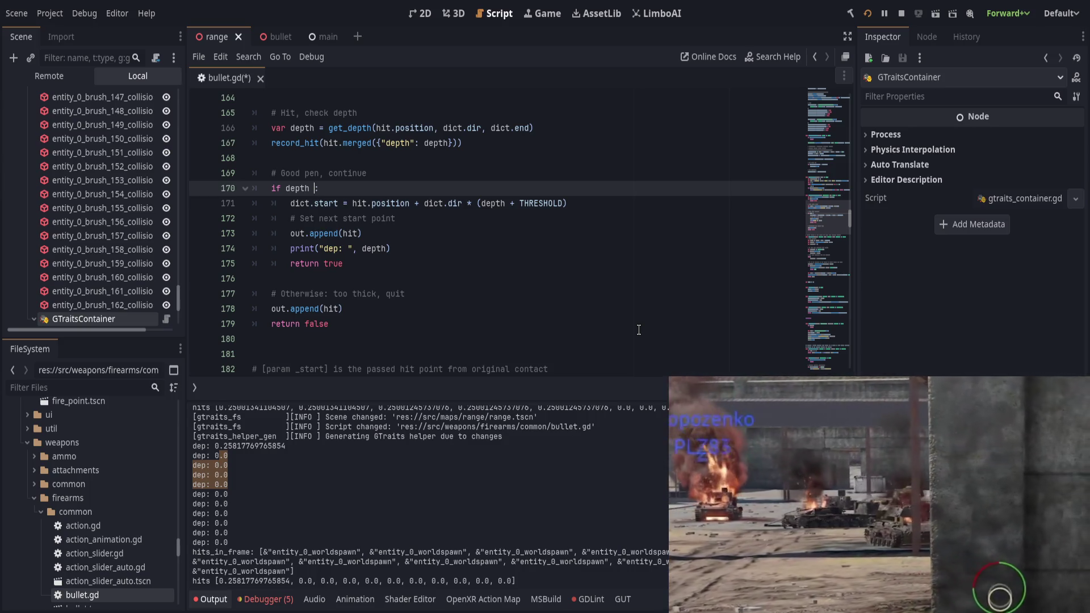
text(>= 0)
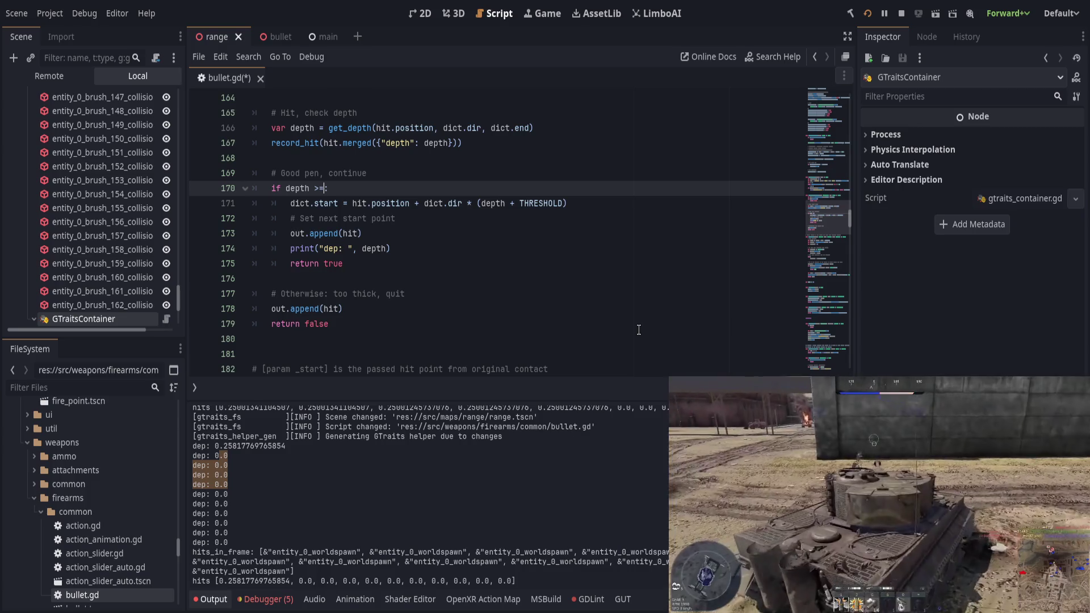
text(.0)
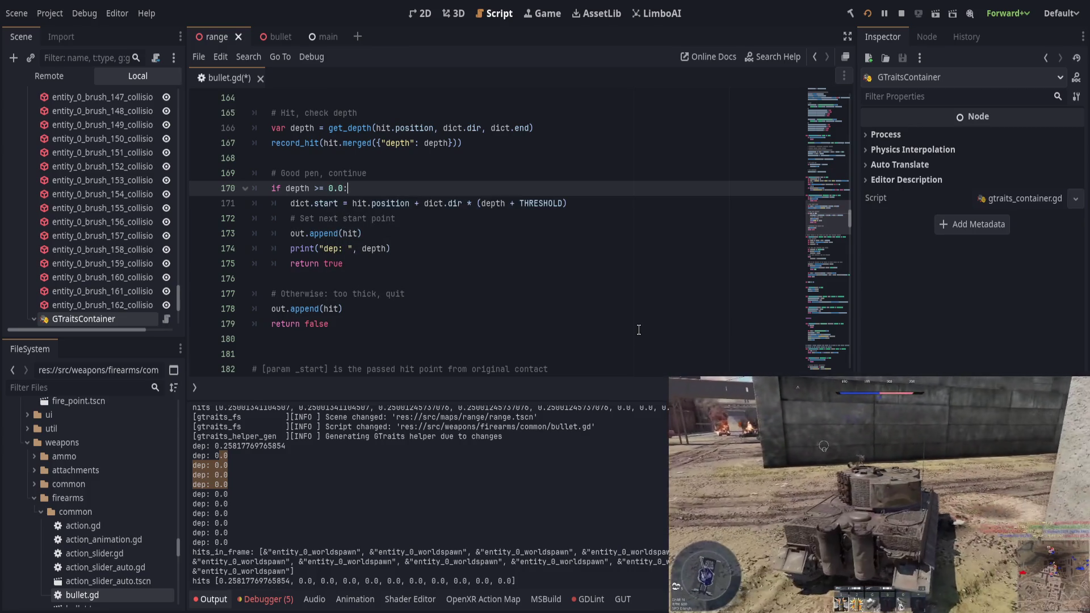
key(ctrl+s)
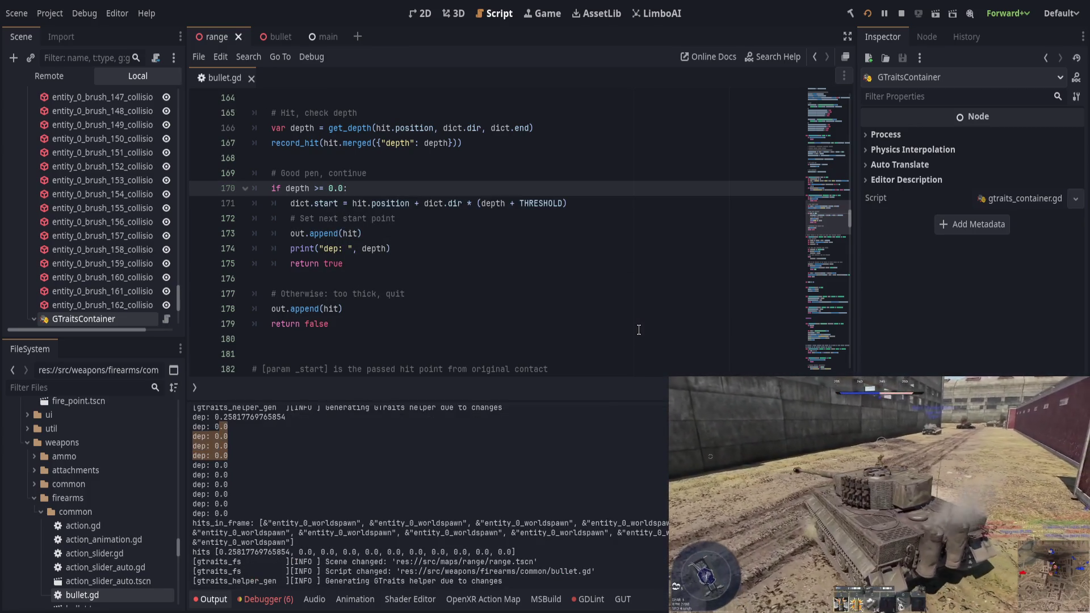
key(ctrl+s)
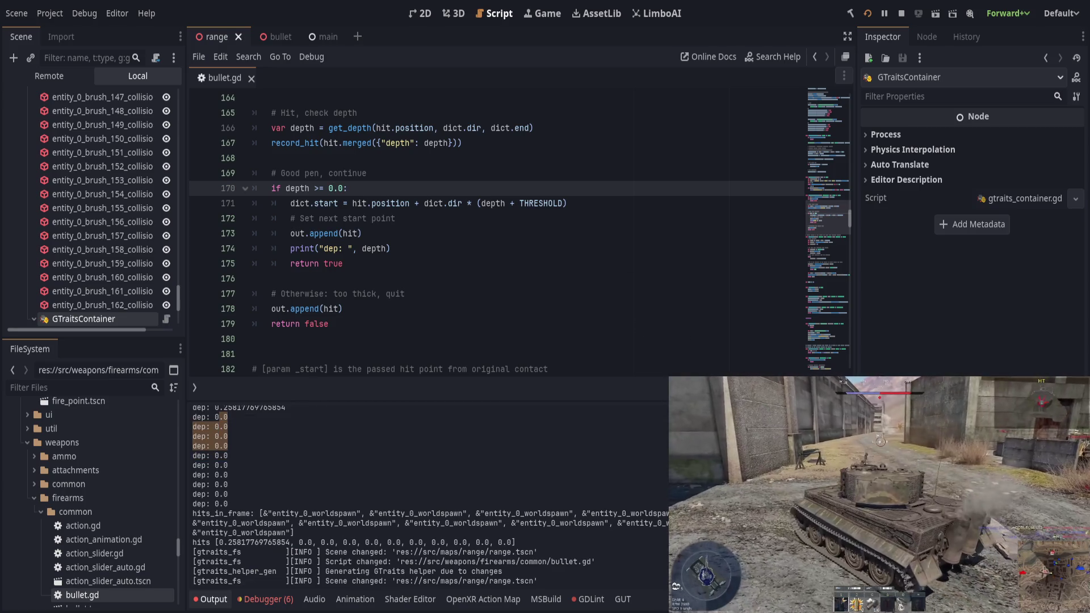
Test-run the game, then return to the script and review the is_contact_testing call
key(alt+Tab)
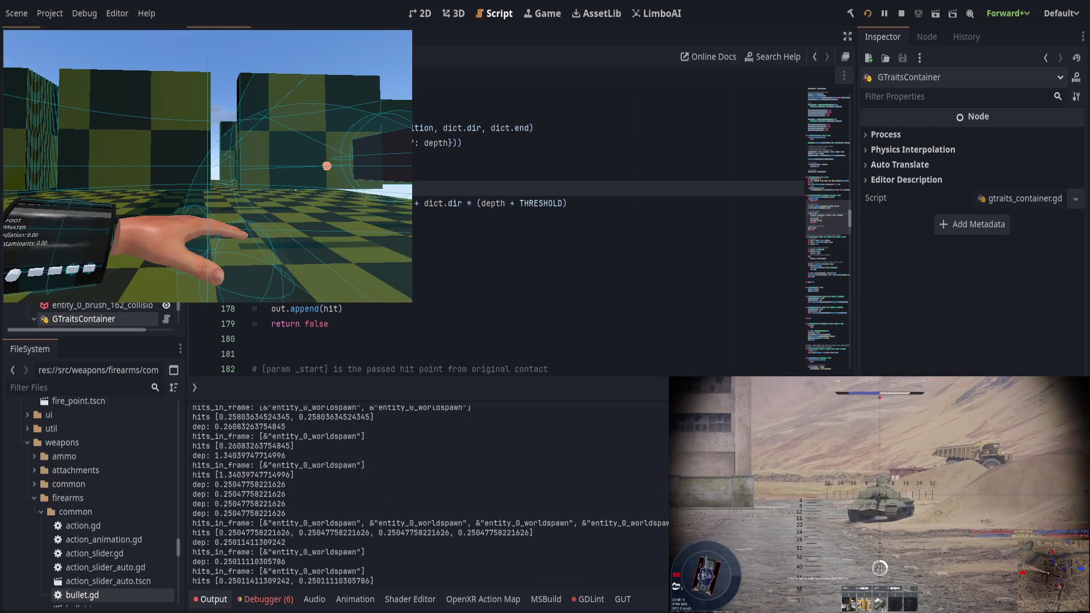
scroll(379, 262, down, 1)
click(380, 262)
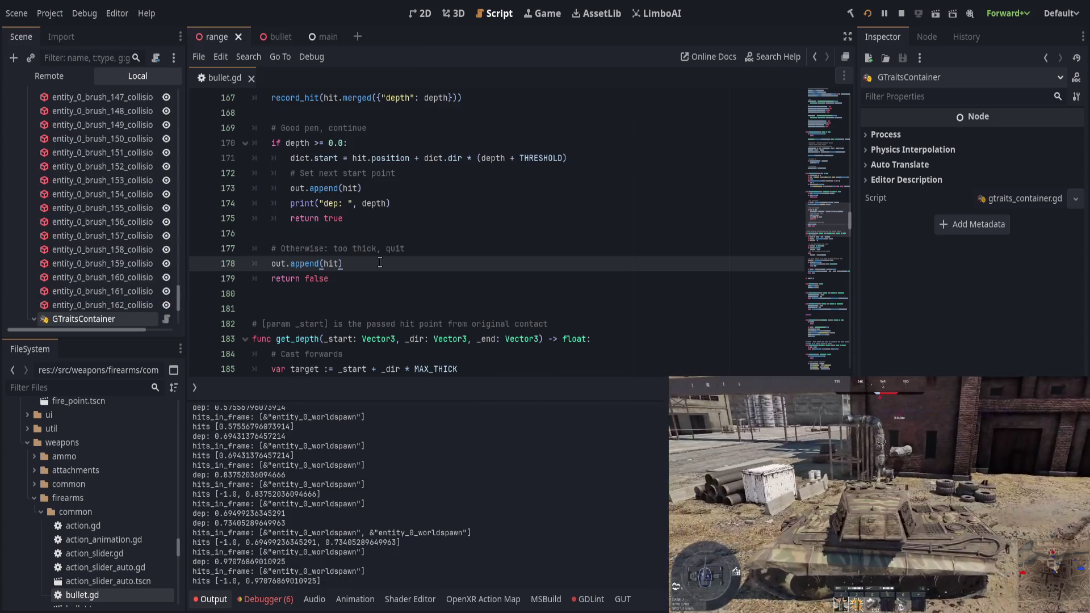
click(382, 273)
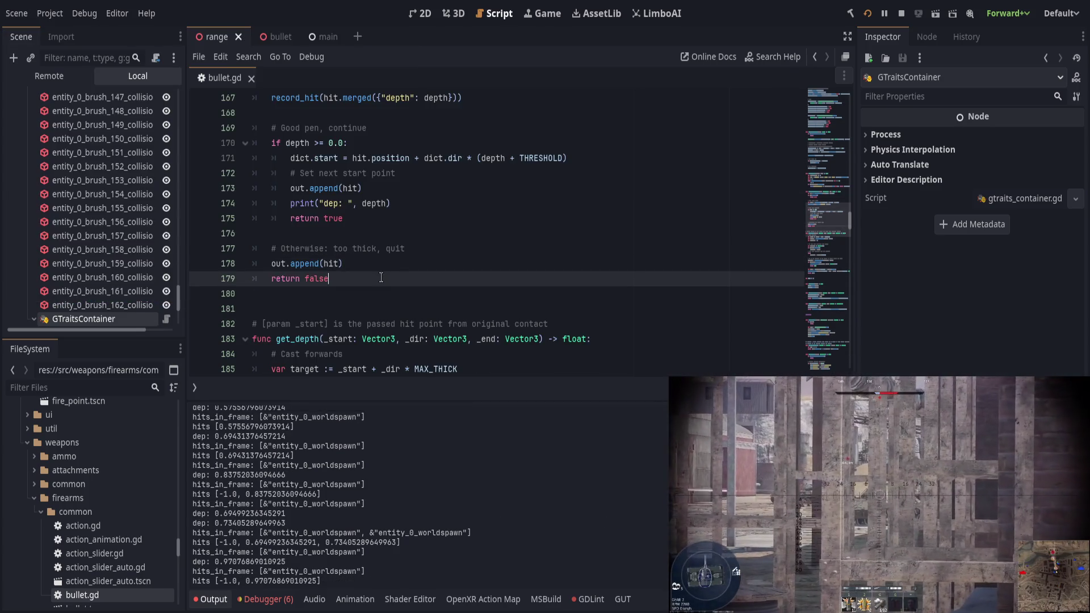
scroll(353, 334, up, 6)
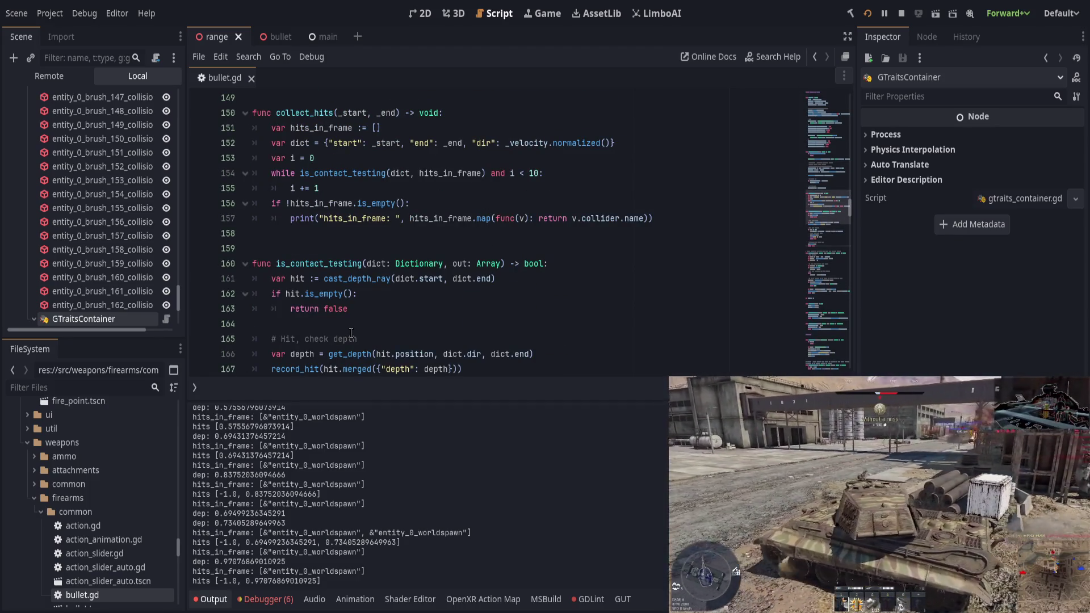
scroll(352, 335, up, 1)
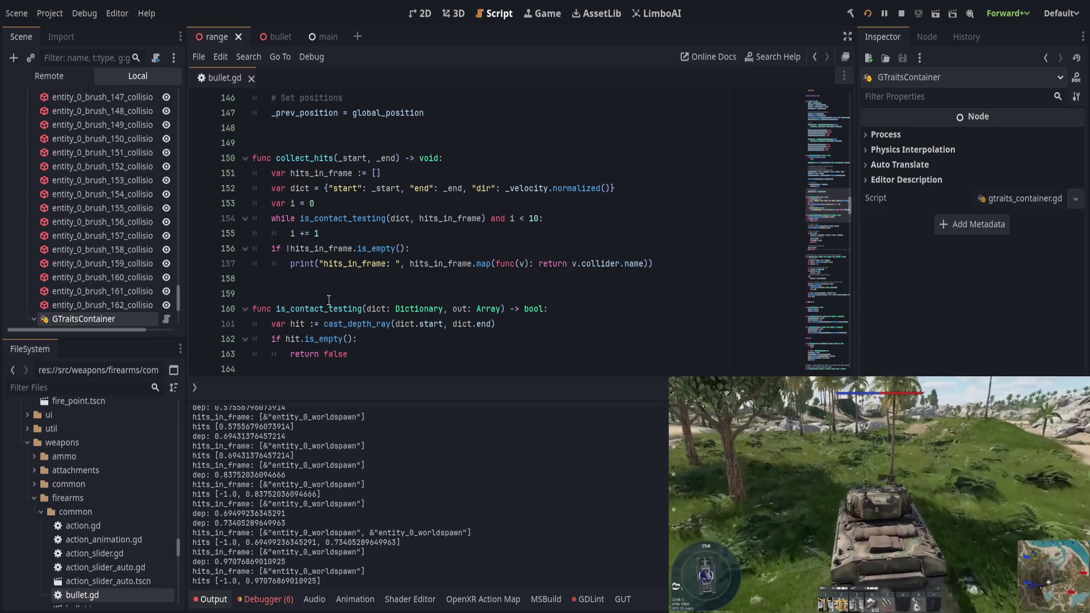
double_click(335, 218)
scroll(344, 301, down, 1)
scroll(344, 301, down, 7)
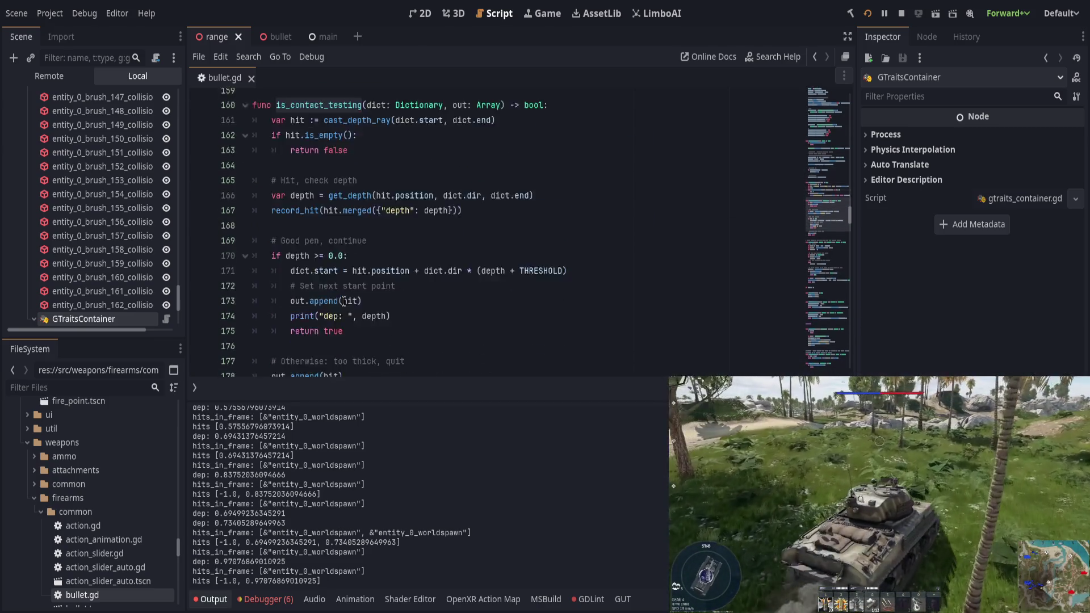
Add print("here, depth: ", depth) after the too-thick branch's out.append(hit), save, and rerun the game
click(355, 265)
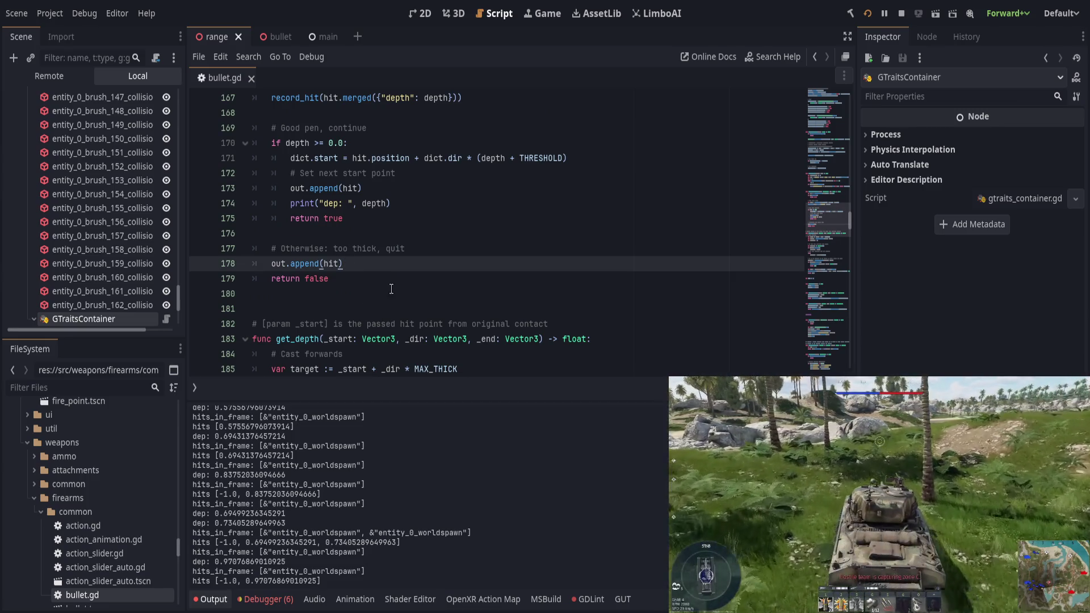
key(Return)
text(print("here, depth: ", depth)
key(ctrl+s)
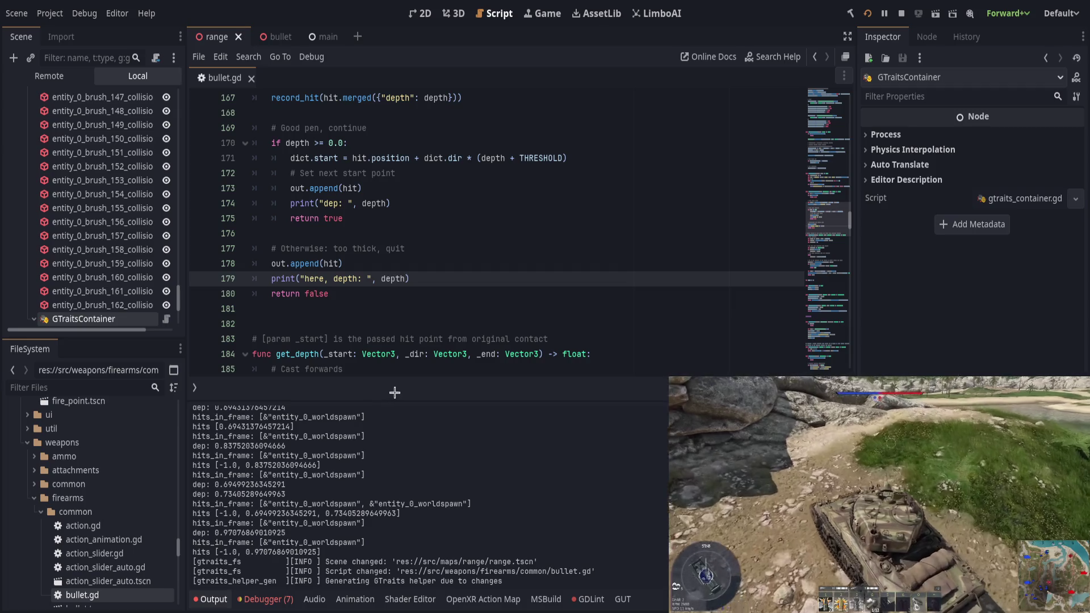
key(alt+Tab)
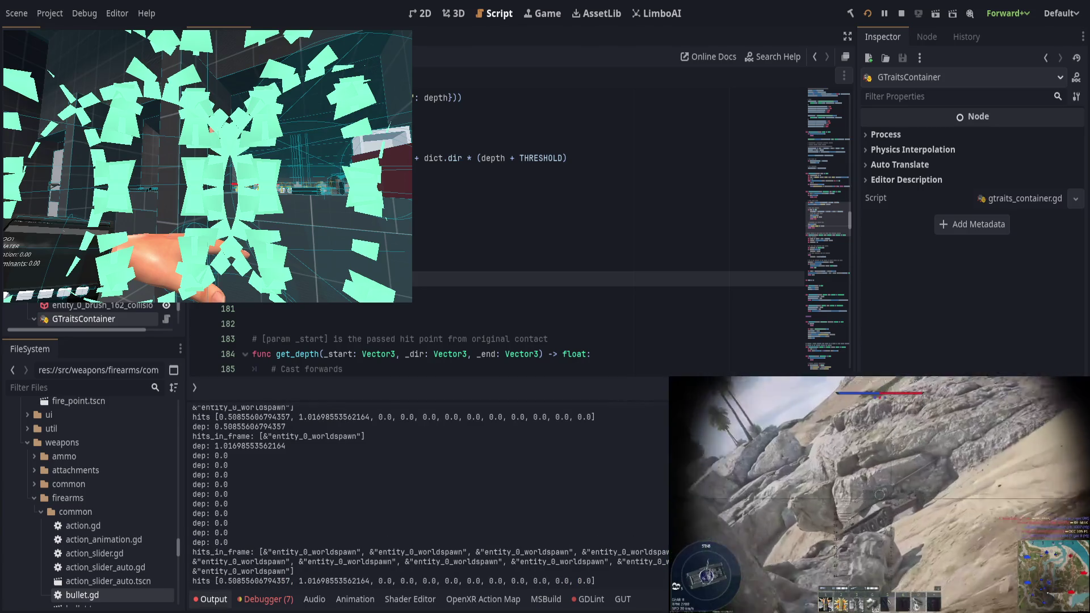
click(483, 284)
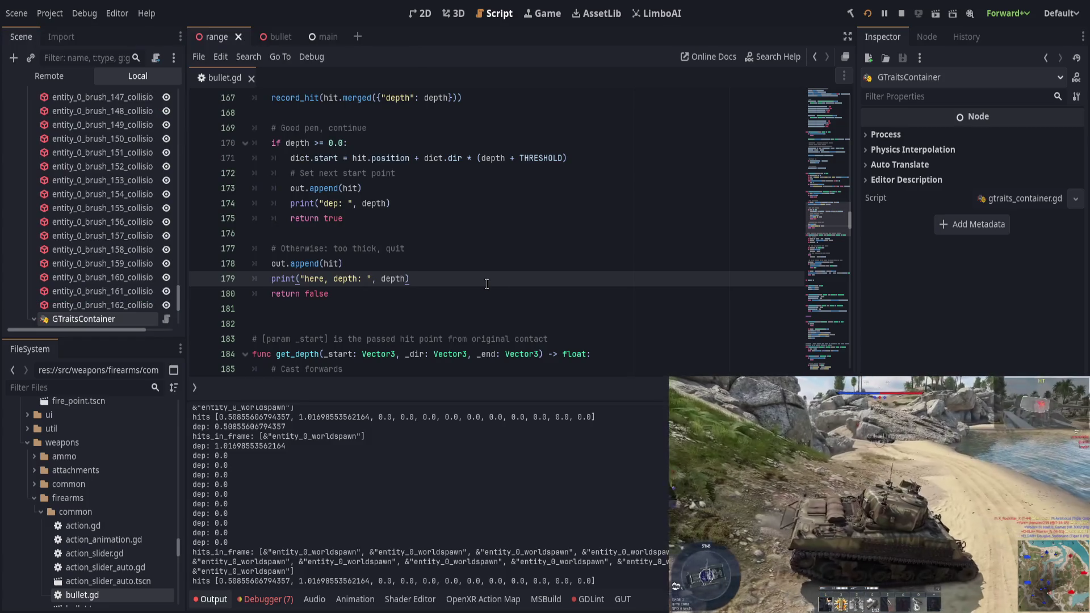
scroll(487, 284, up, 4)
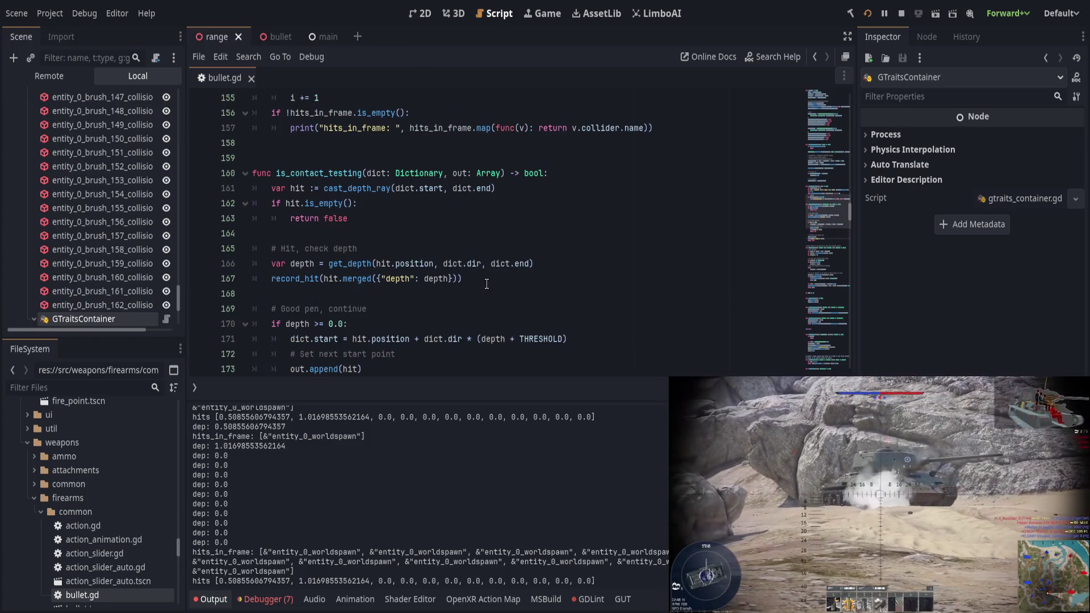
Change the line 170 check from '>= 0.0' to '> 0.0', save, and test-run the game
click(326, 323)
key(BackSpace)
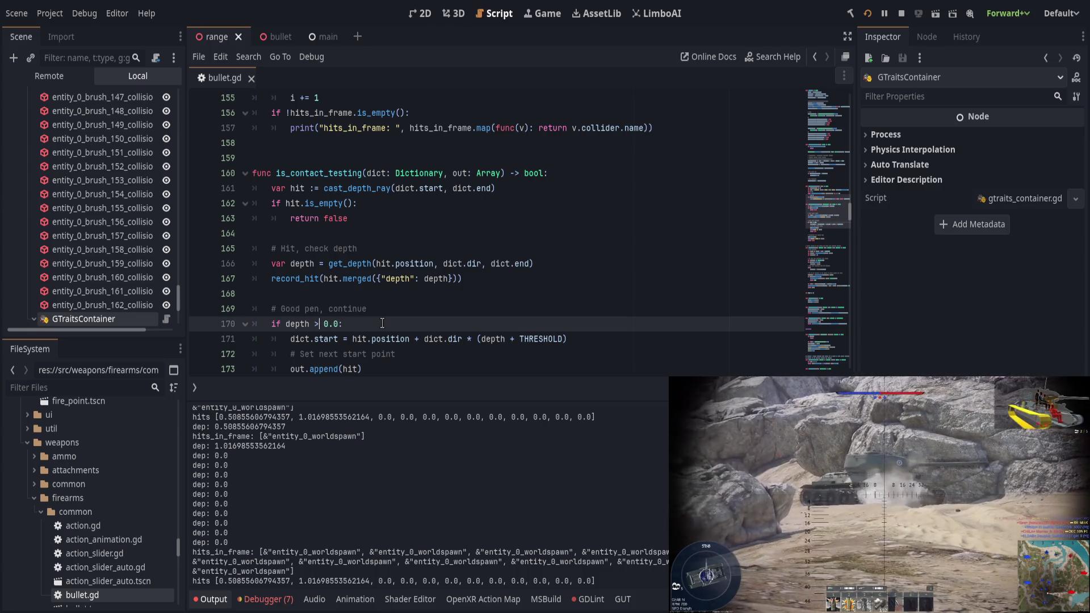
key(ctrl+s)
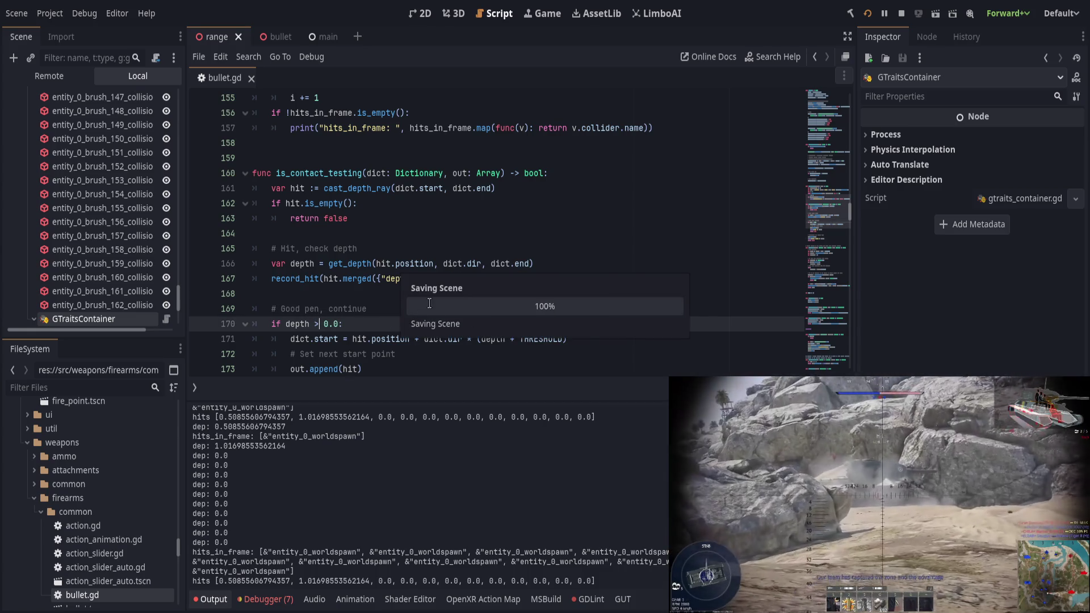
key(Left)
key(Left)
key(Left)
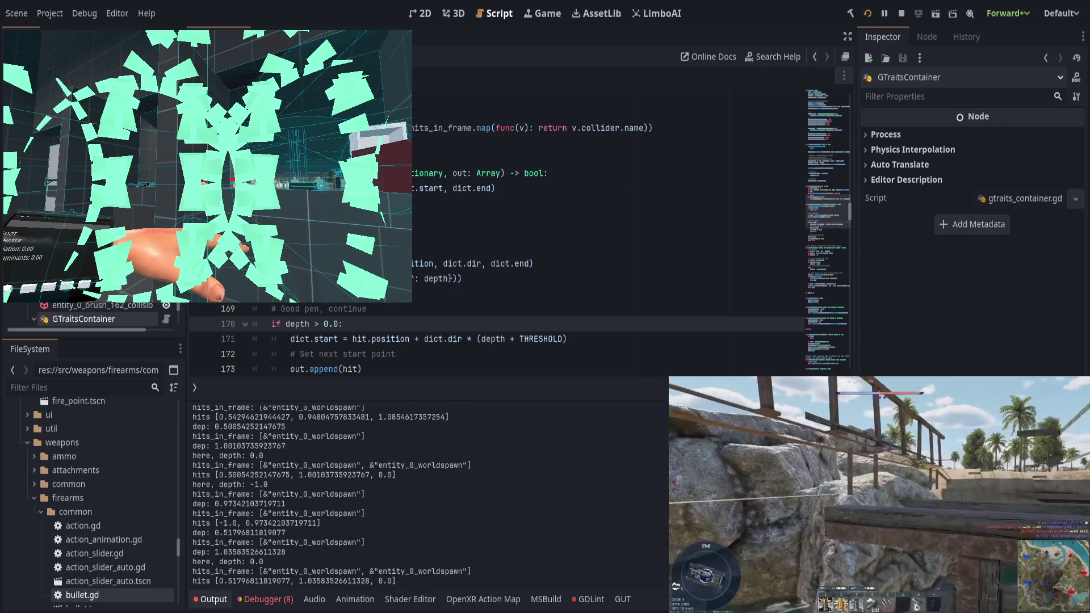
click(377, 323)
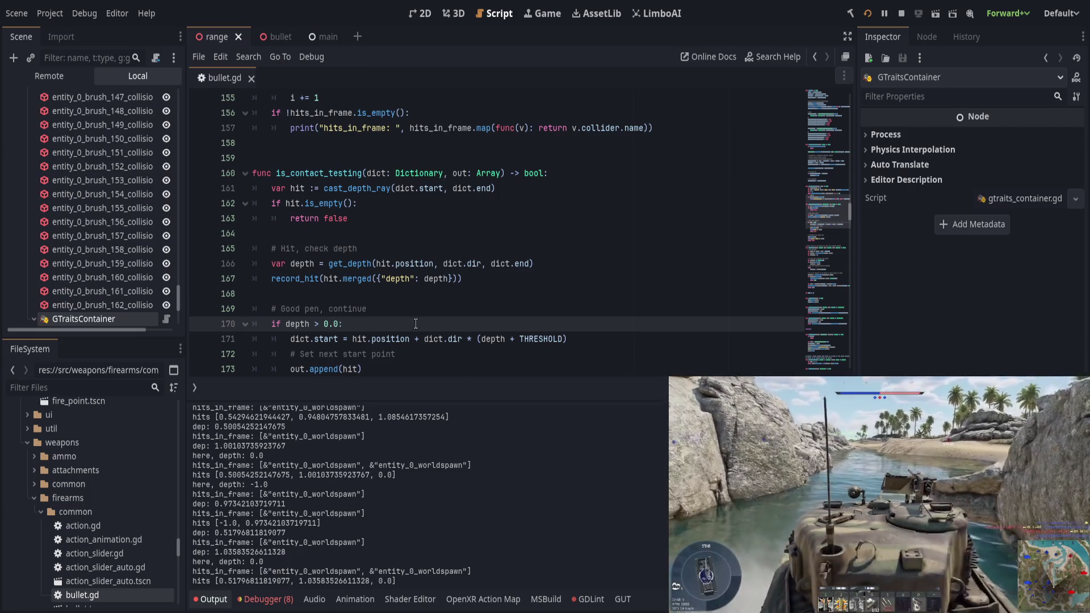
Append '+ THRESHOLD' to the depth check, save, and test-run the game
text(+ THRESHOLD)
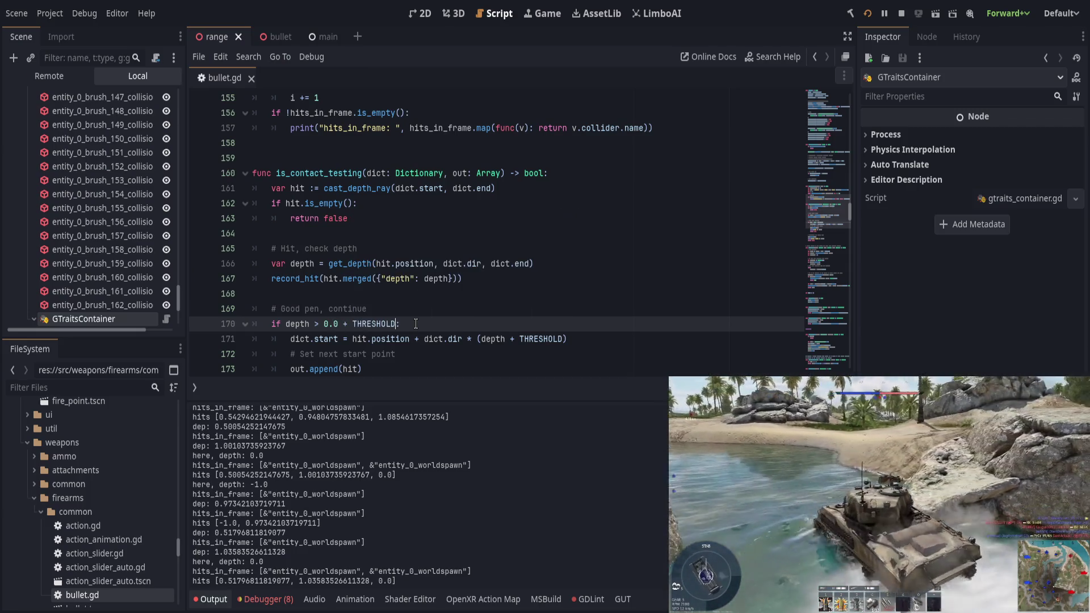
key(ctrl+s)
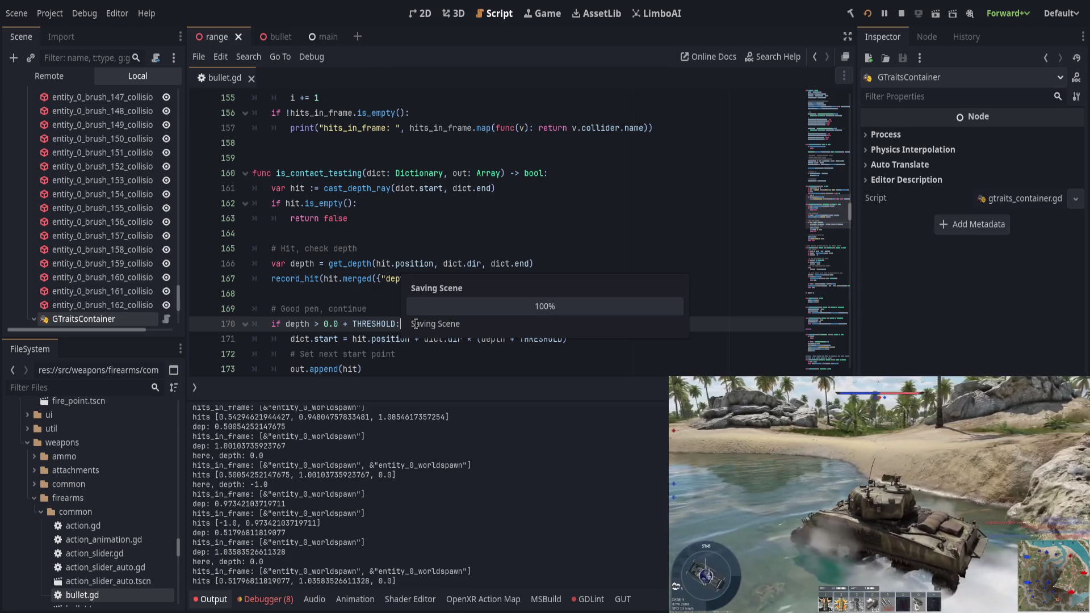
key(alt+Tab)
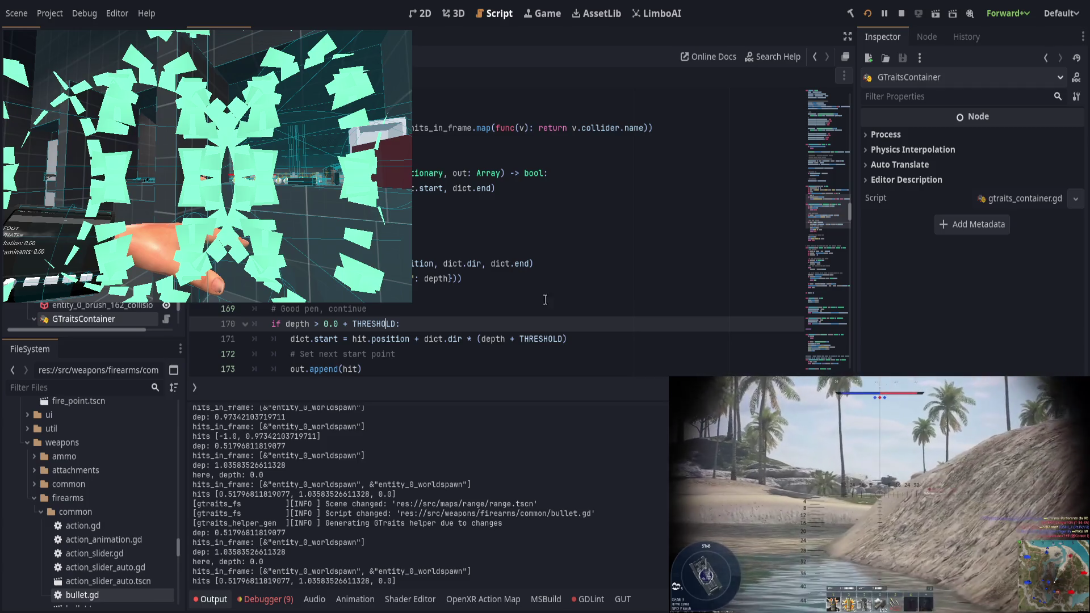
key(alt+Tab)
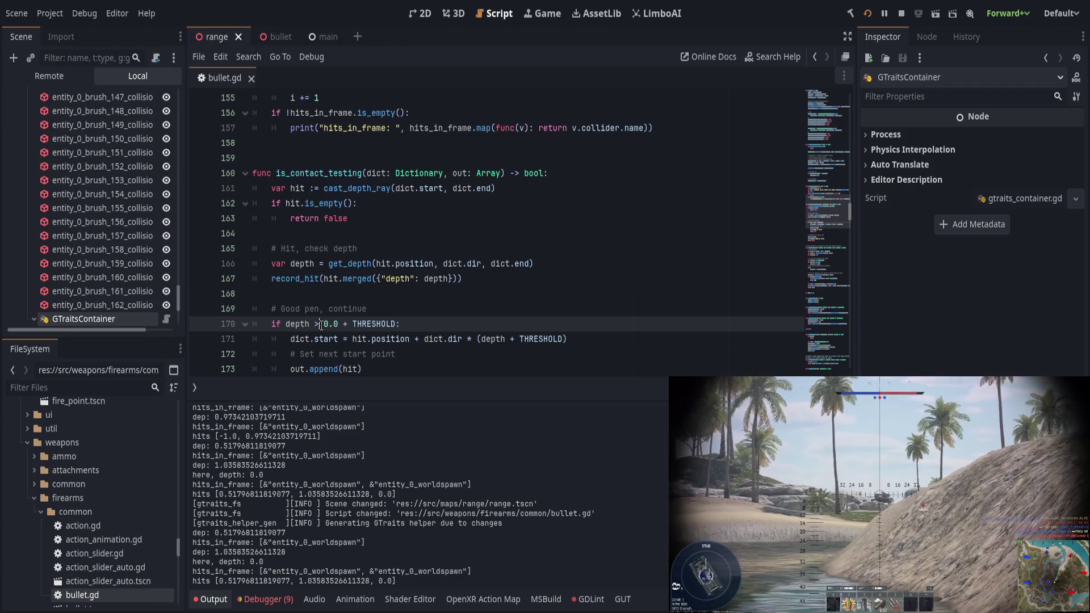
Replace '0 + THRESHOLD' with '0.1' so the check reads depth > 0.1, save, and rerun
double_click(296, 324)
click(461, 324)
key(ctrl+s)
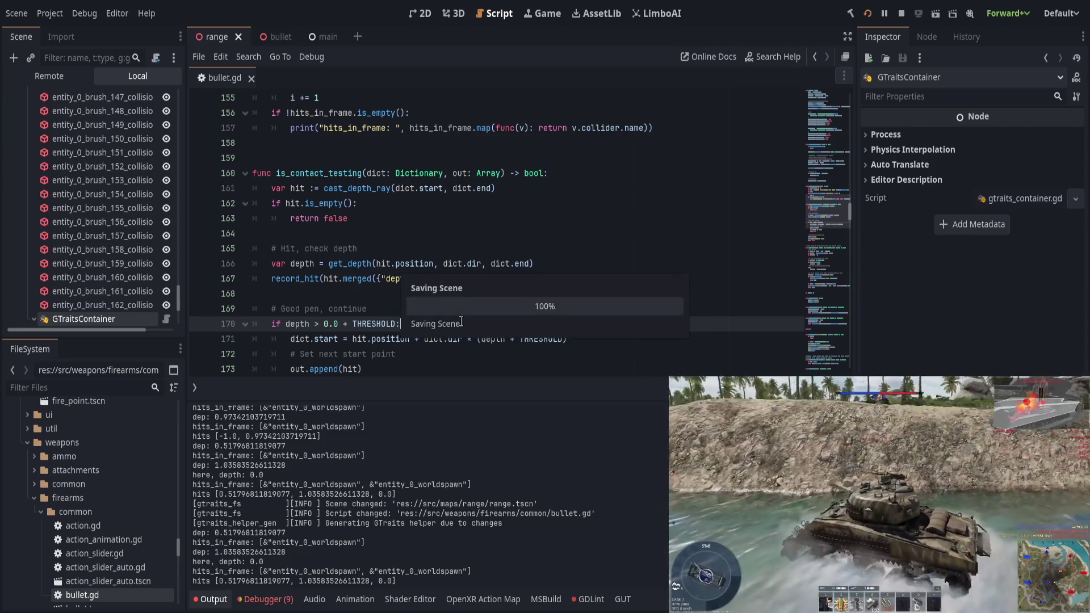
click(424, 311)
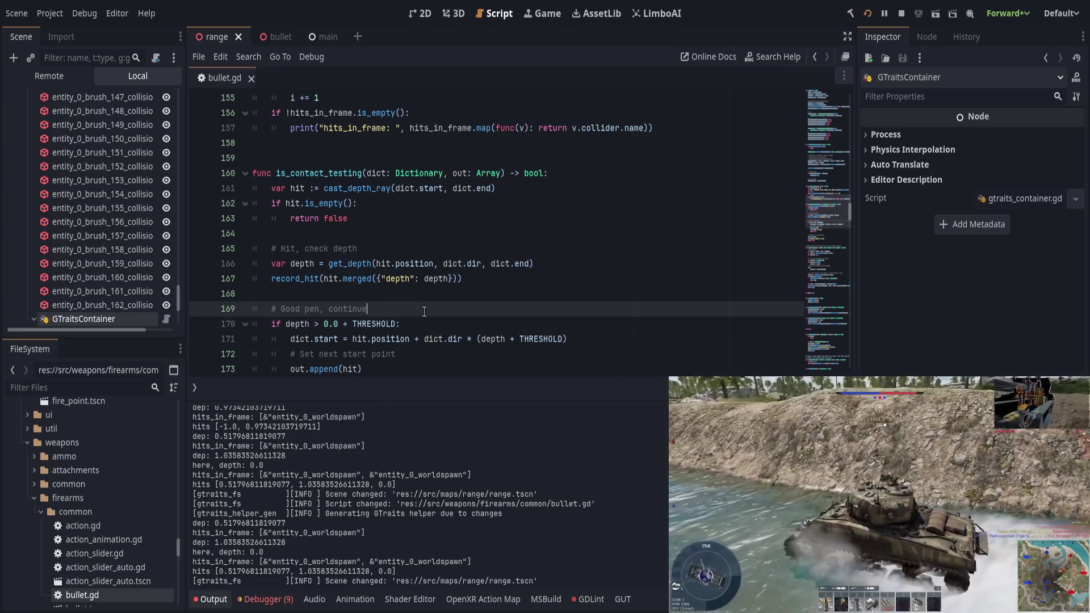
key(ctrl+s)
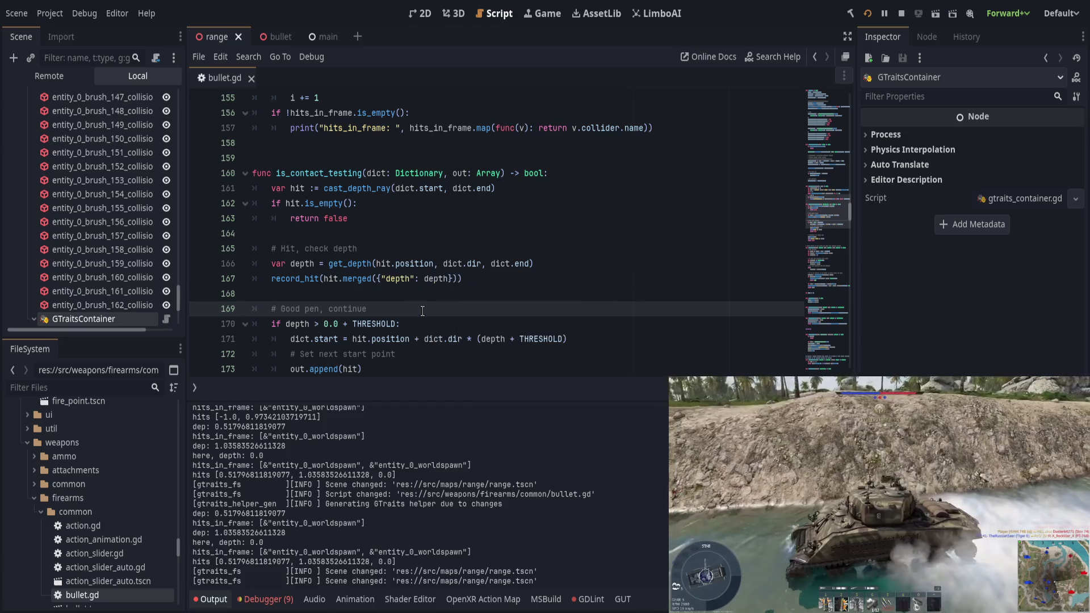
click(295, 328)
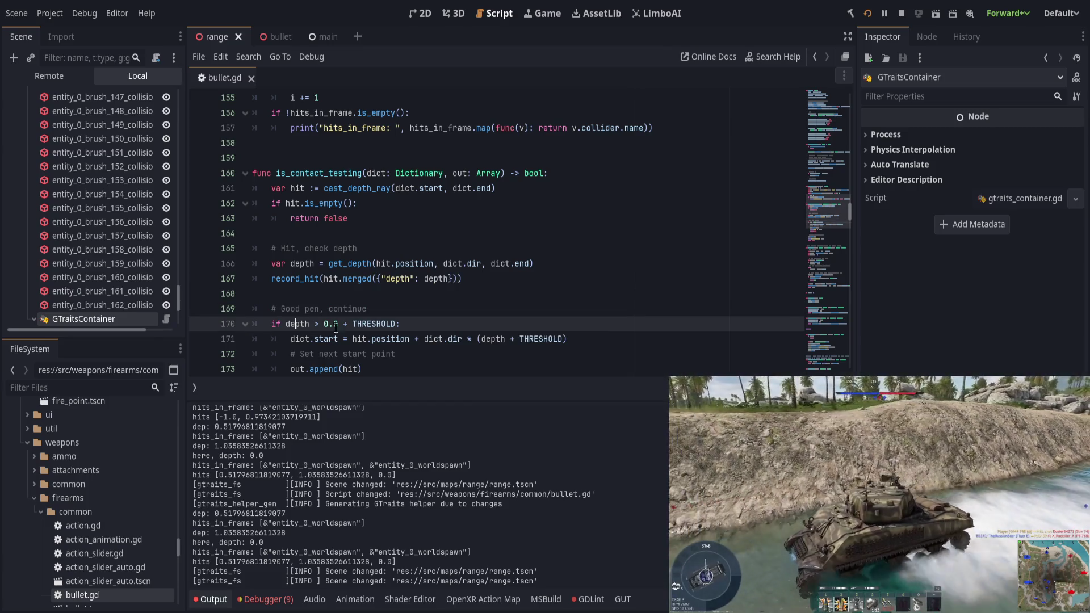
drag(334, 324, 399, 324)
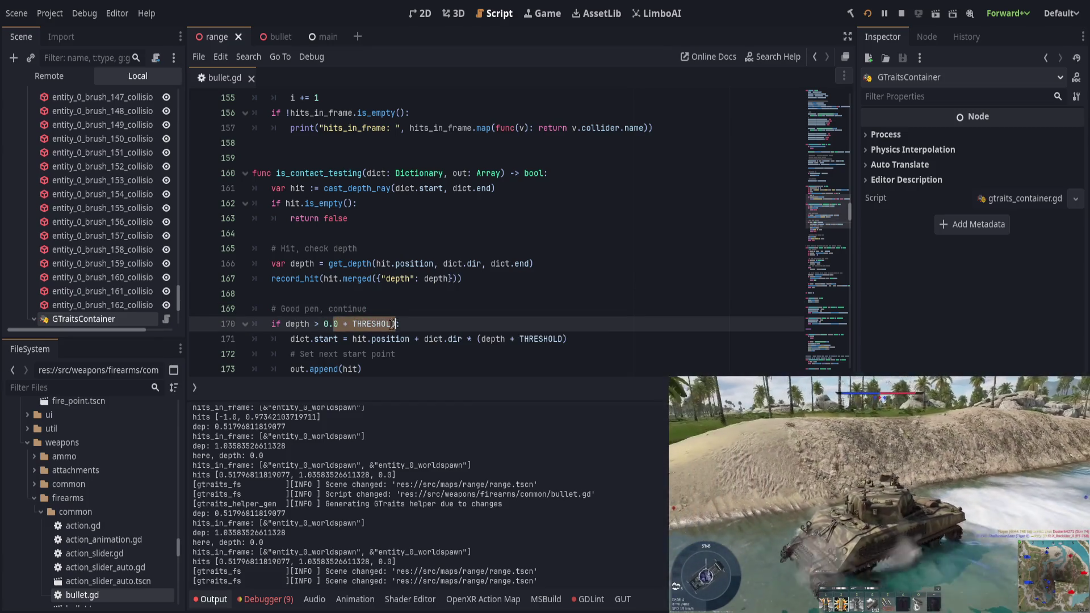
text(1)
key(ctrl+s)
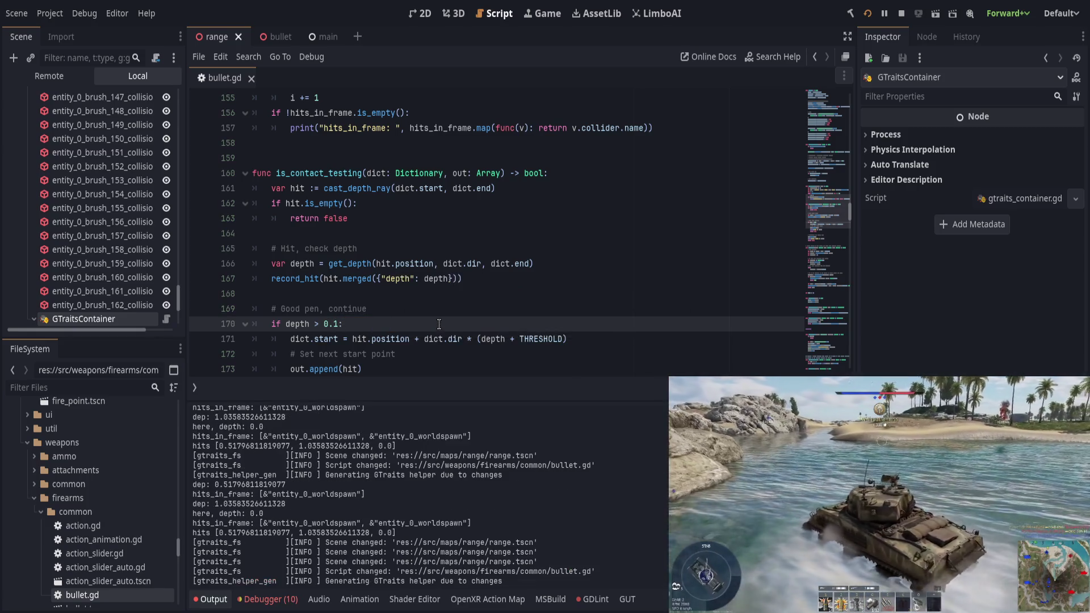
scroll(439, 367, down, 2)
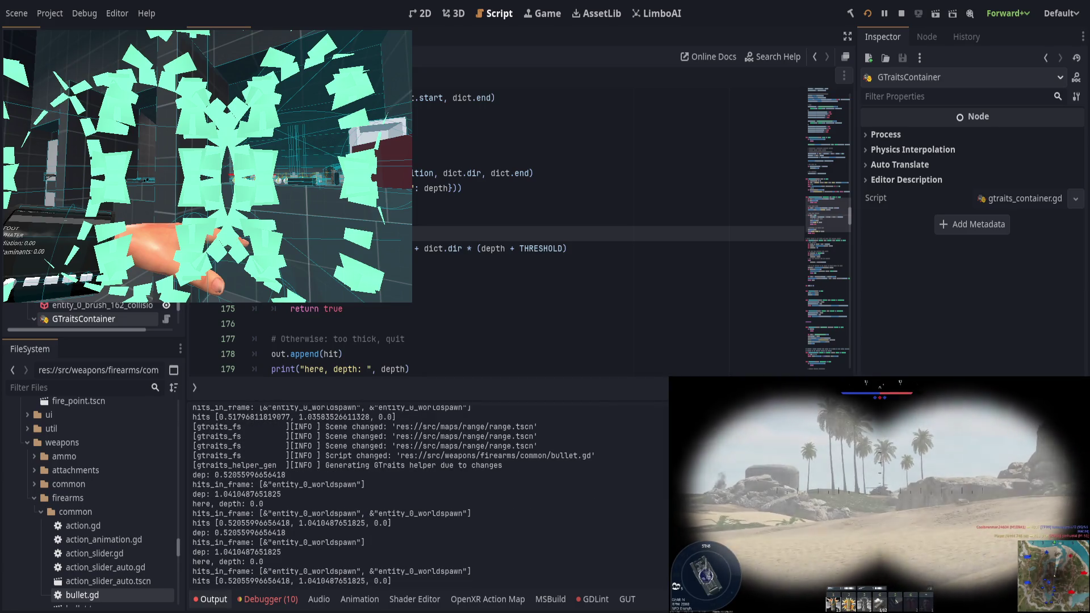
click(441, 292)
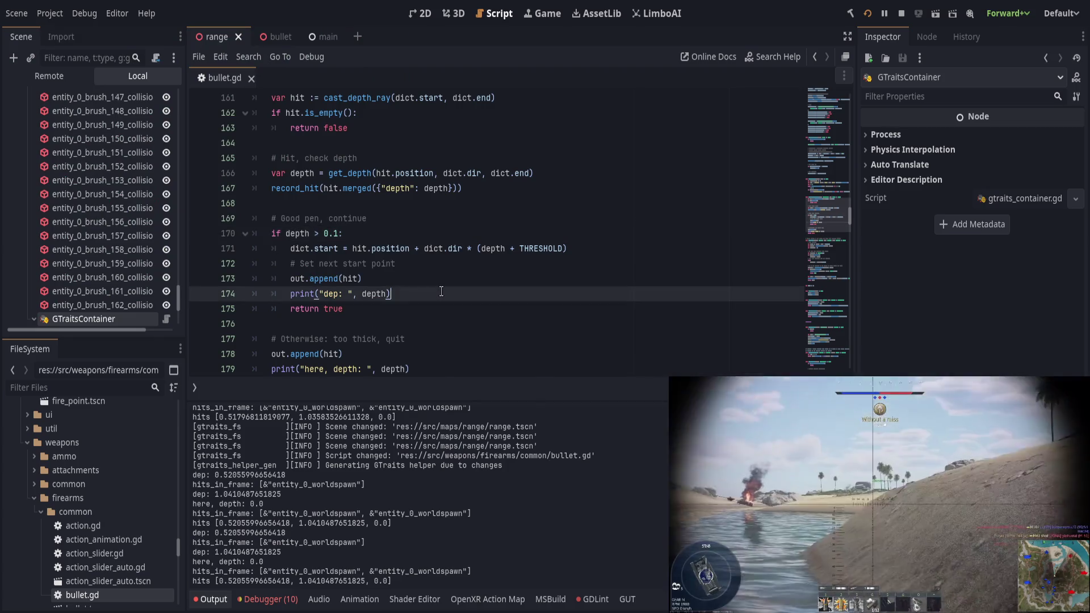
Move the depth print above out.append(hit), reposition the dict.start line, and test-run
key(alt+Up)
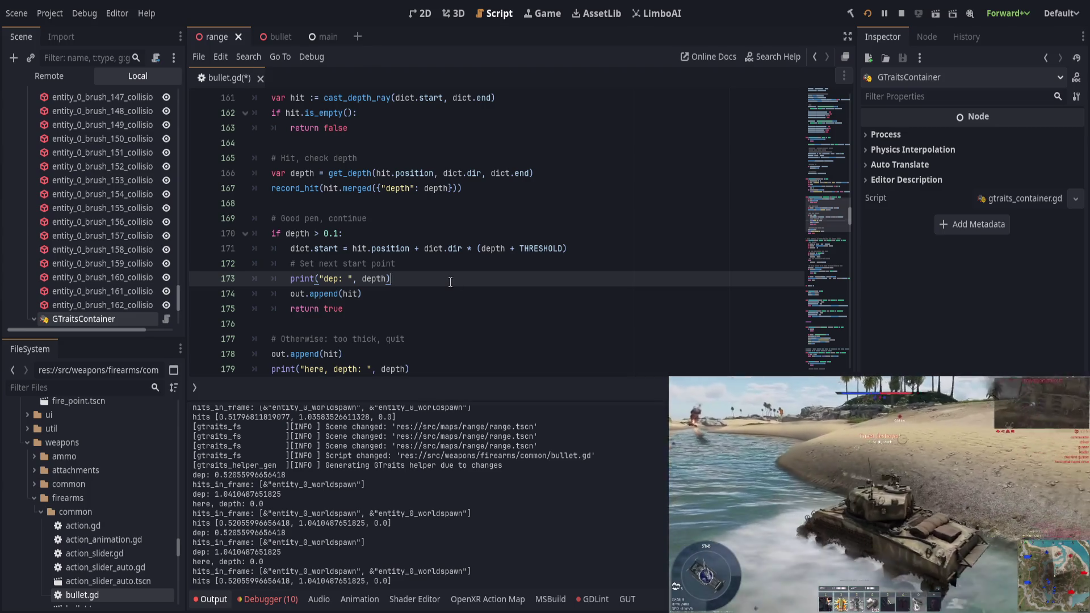
key(Up)
key(Up)
key(alt+Down)
key(ctrl+s)
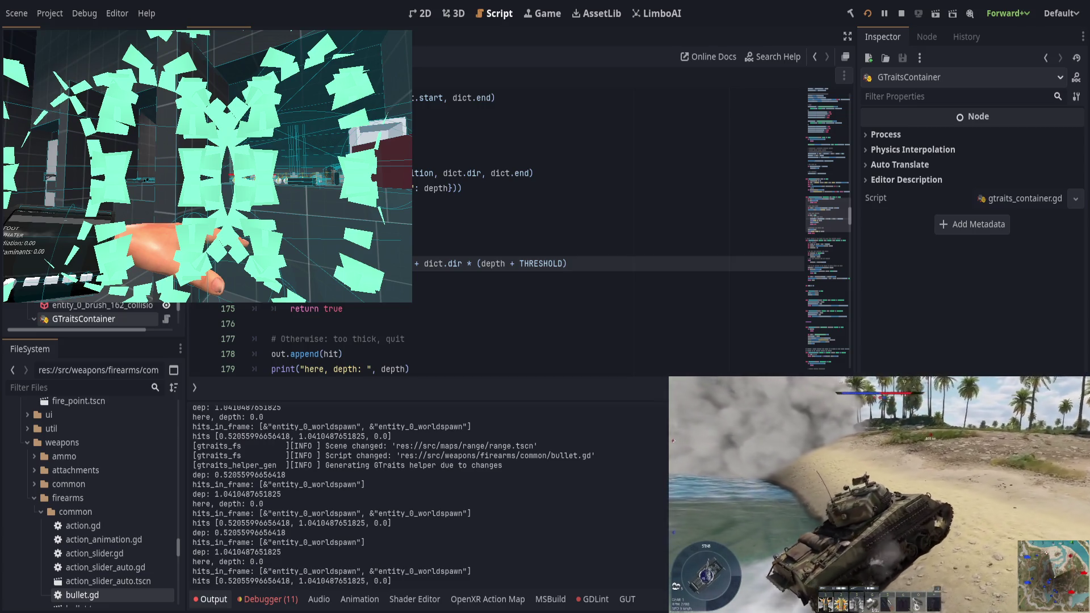
key(F8)
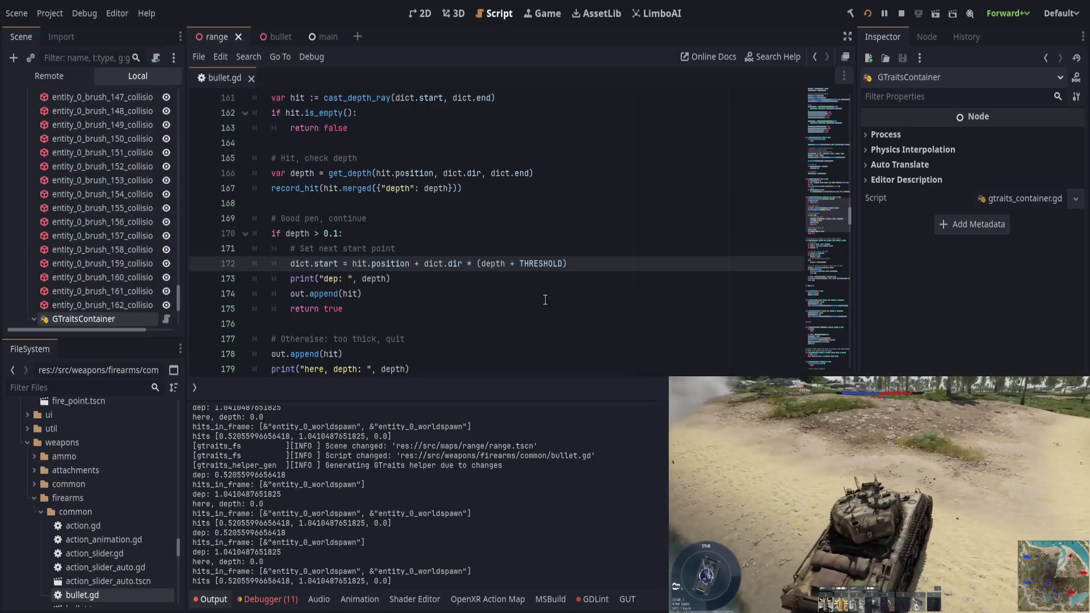
Delete the too-thick branch's extra out.append(hit), relabel its print 'quit depth', save, and retest
click(460, 340)
key(Down)
key(ctrl+shift+k)
scroll(469, 346, down, 1)
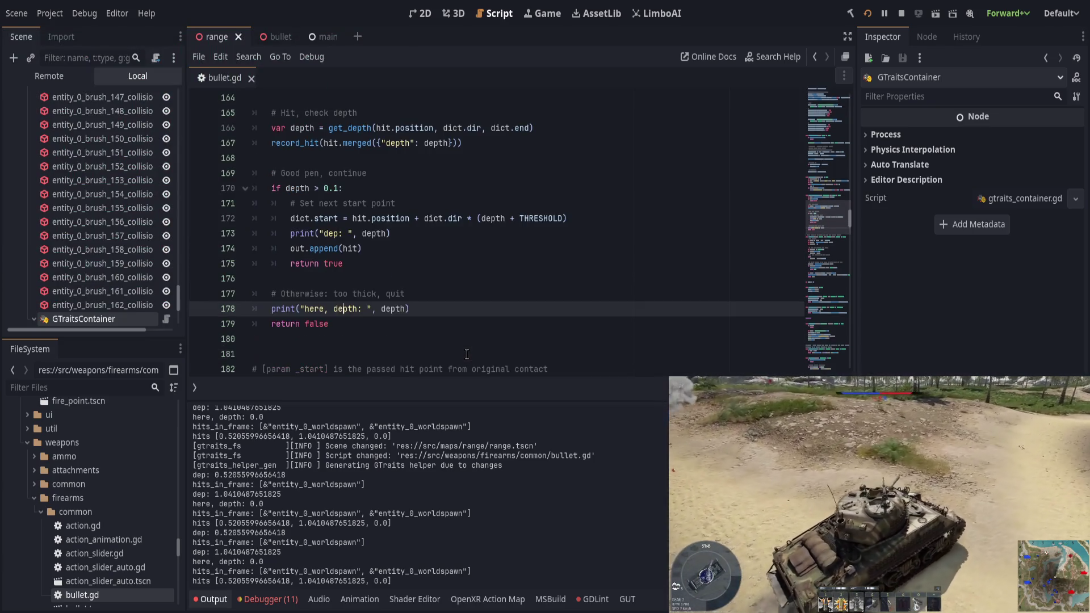
scroll(476, 342, up, 1)
drag(305, 354, 357, 354)
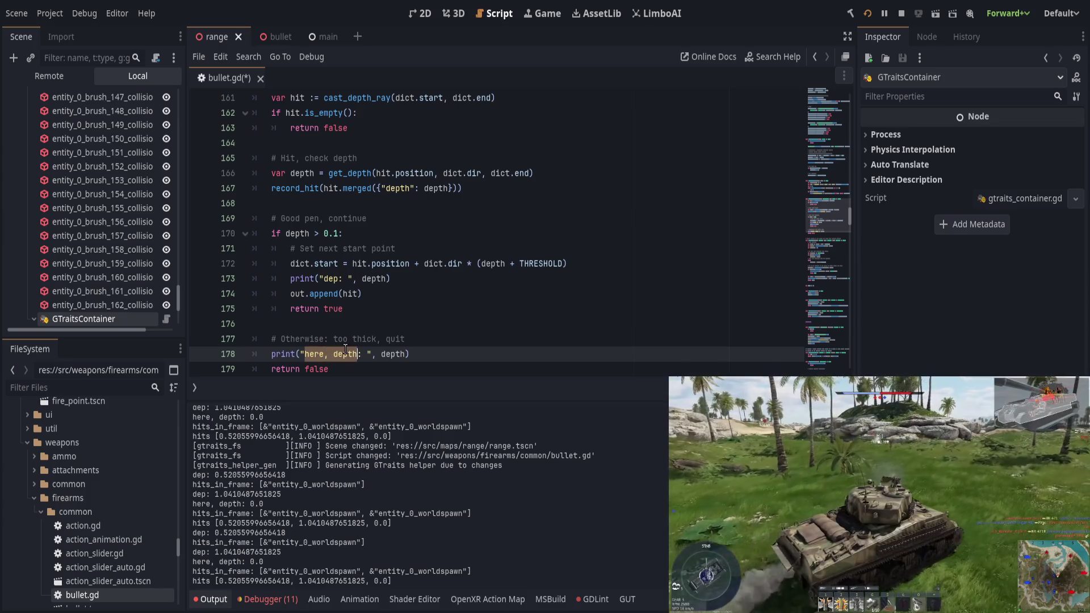
text(quit depth)
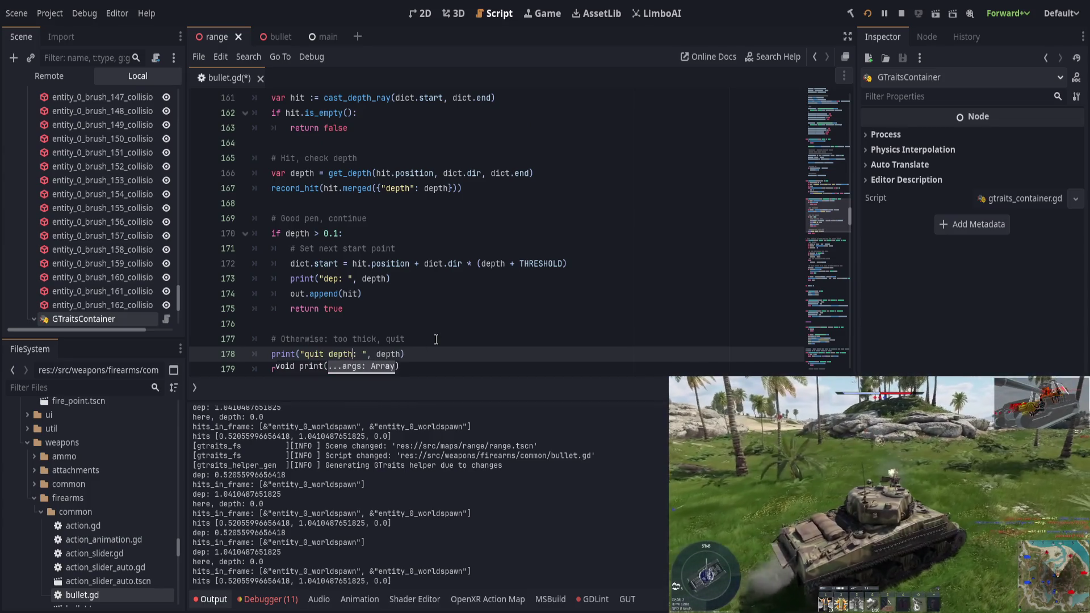
key(ctrl+s)
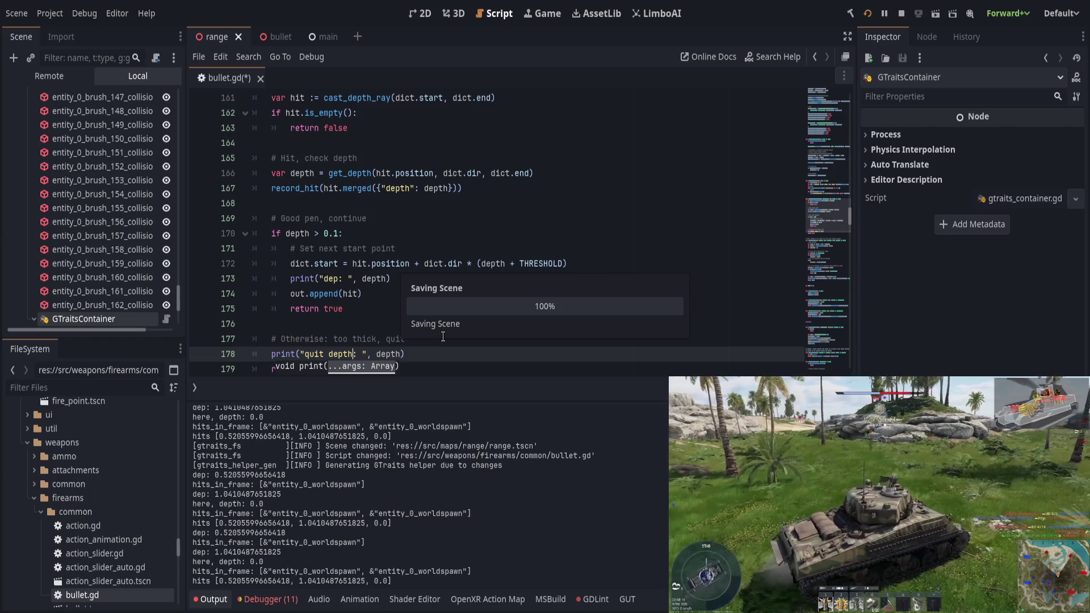
key(alt+Tab)
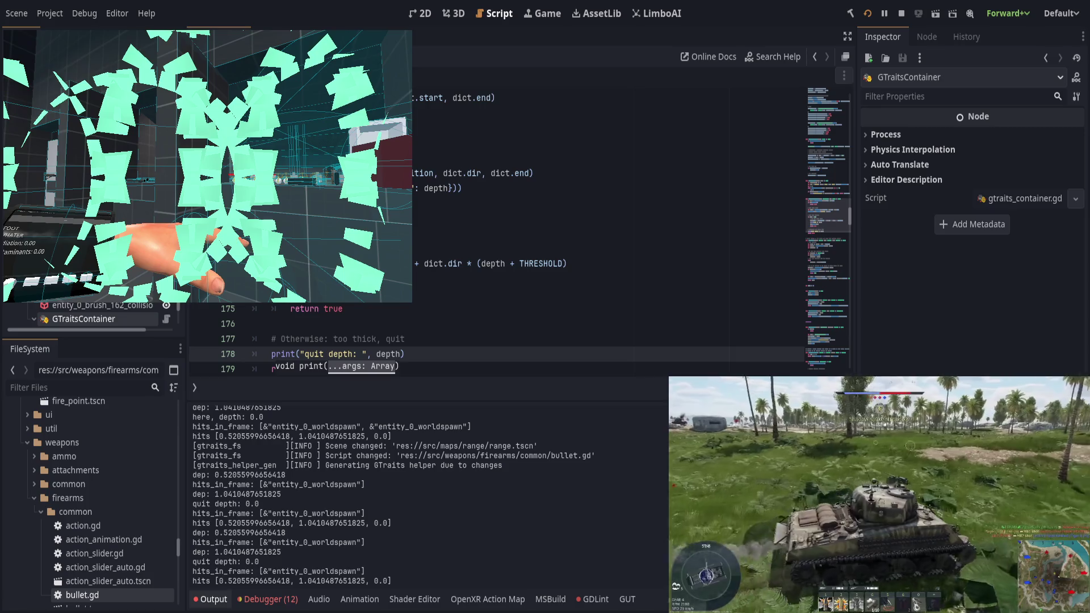
key(alt+Tab)
click(408, 293)
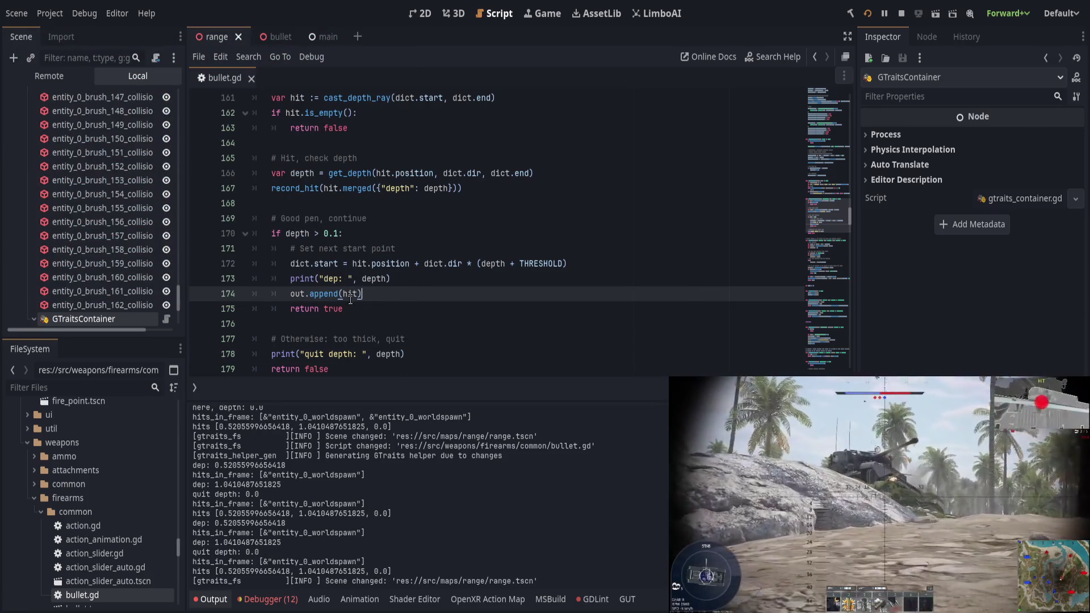
Delete the record_hit line from is_contact_testing, save, and play the game to log depths
double_click(319, 294)
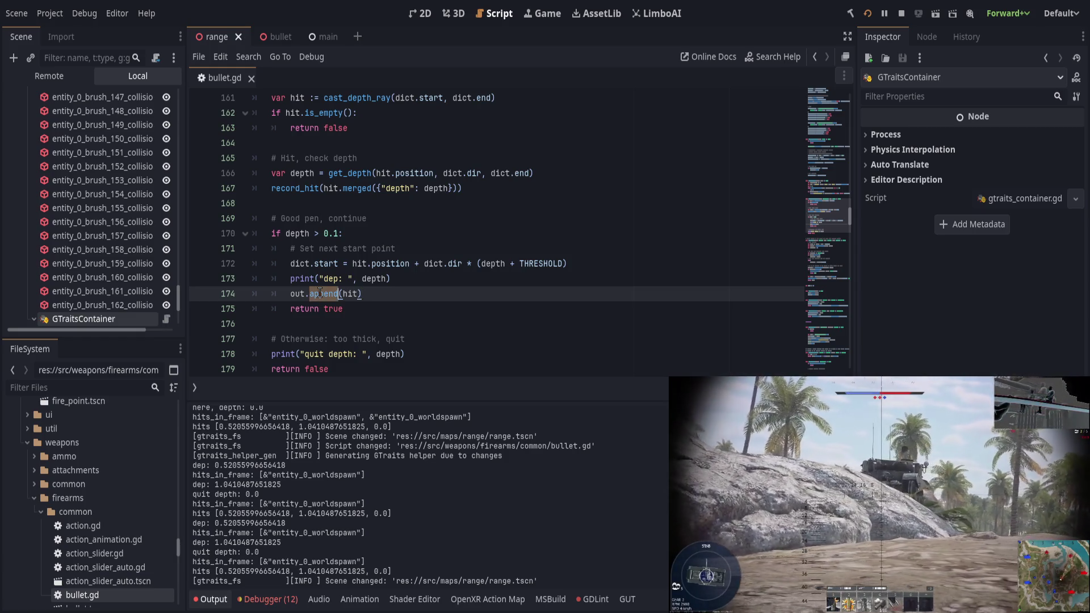
click(487, 188)
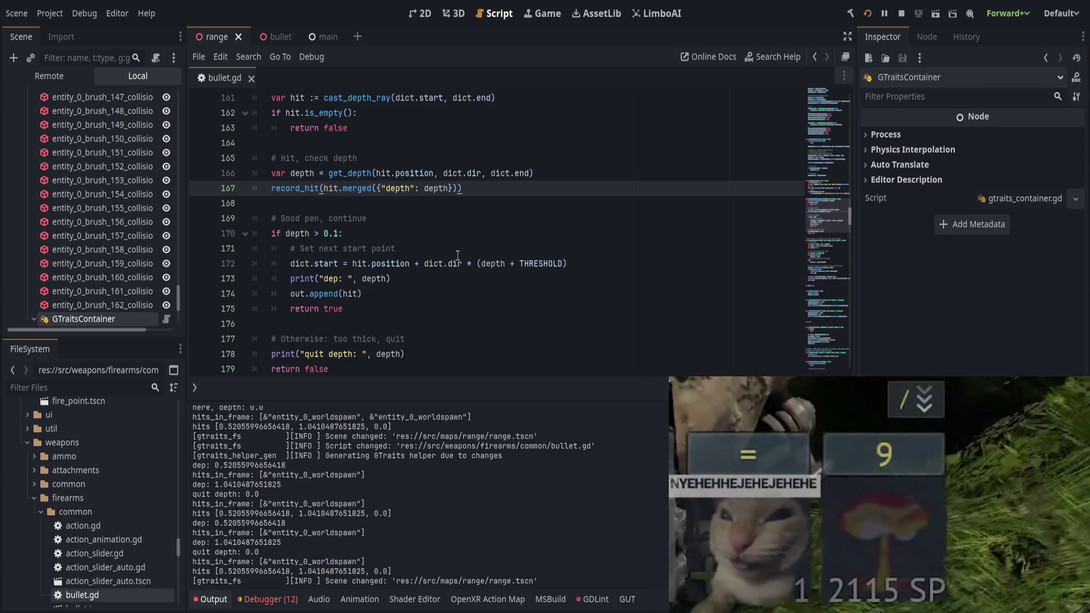
key(ctrl+shift+k)
key(ctrl+s)
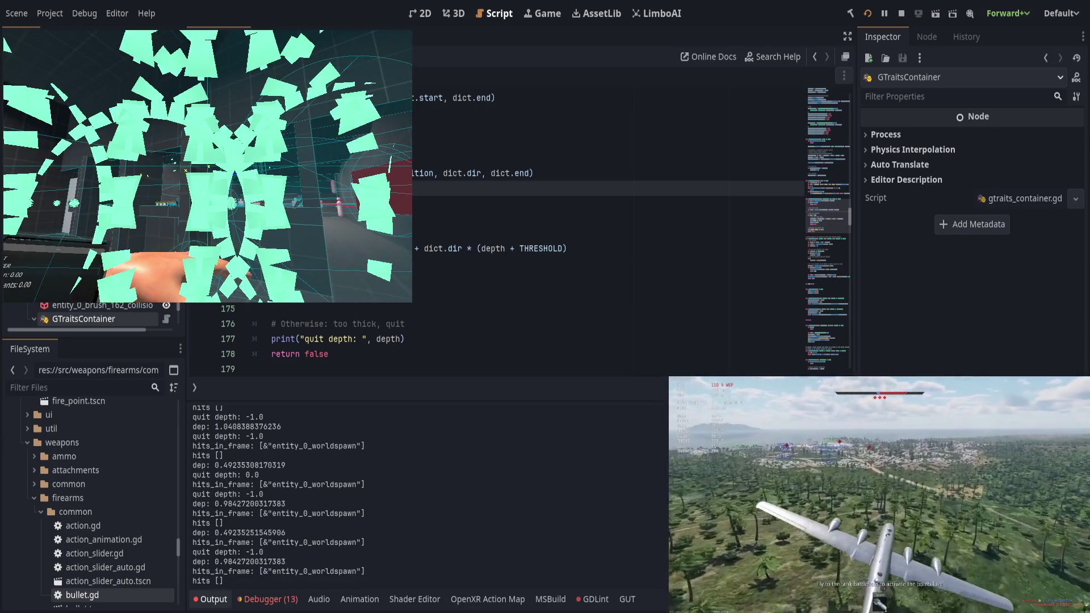
key(alt+Tab)
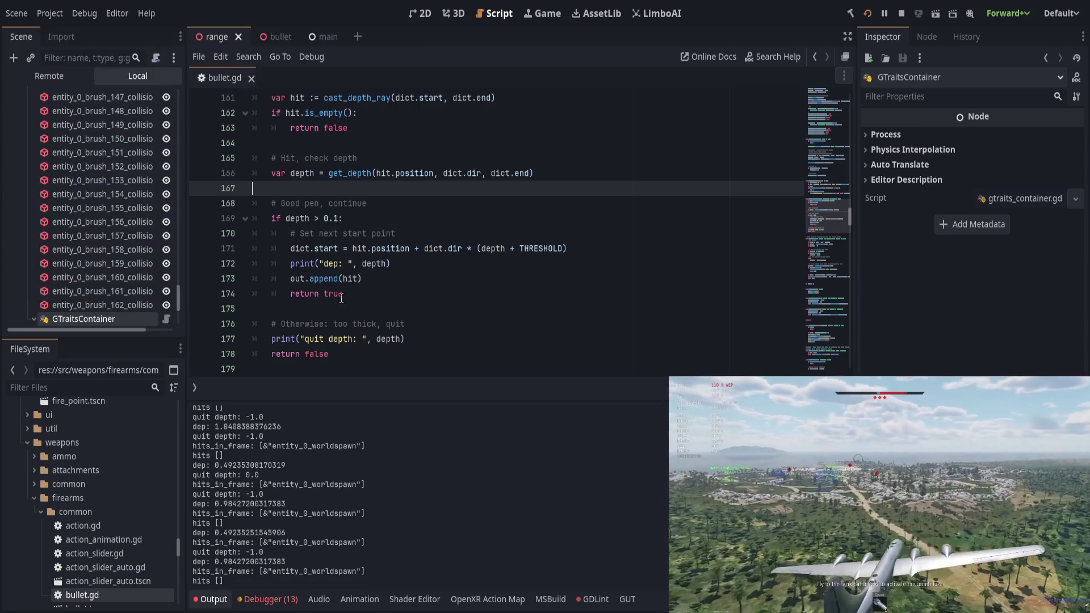
Inspect the logged dep and quit depth values in the Output, then locate the dep print line
click(505, 281)
click(506, 319)
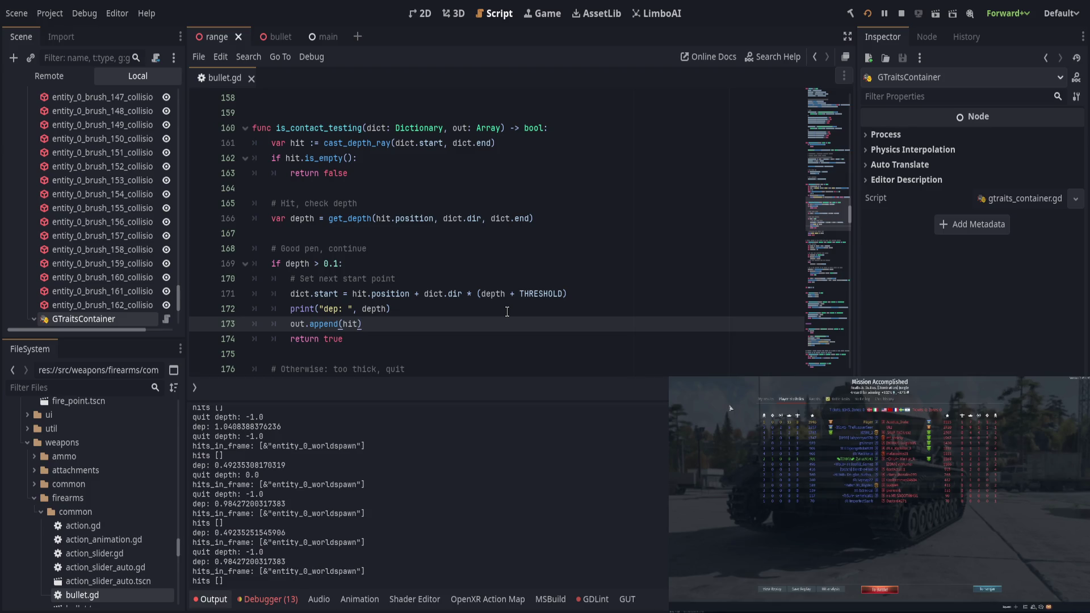
drag(193, 462, 360, 560)
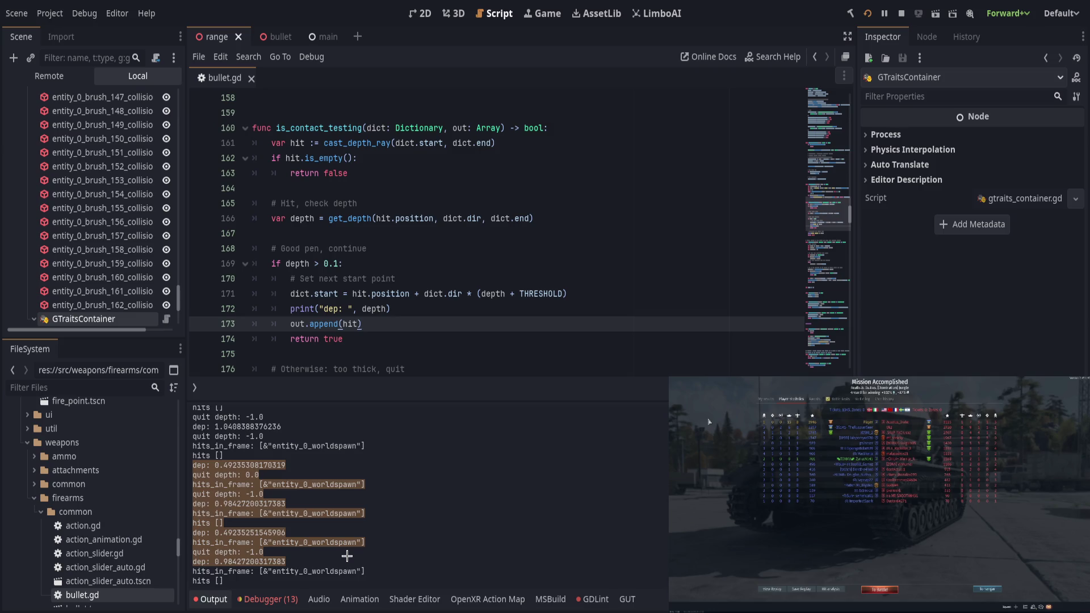
click(346, 556)
scroll(409, 332, down, 1)
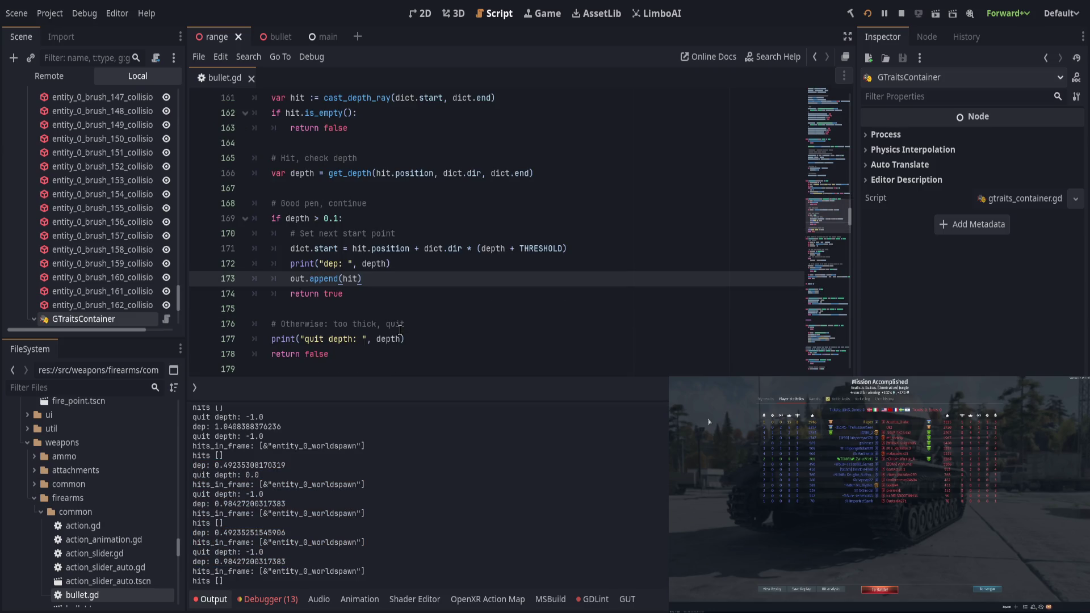
click(423, 260)
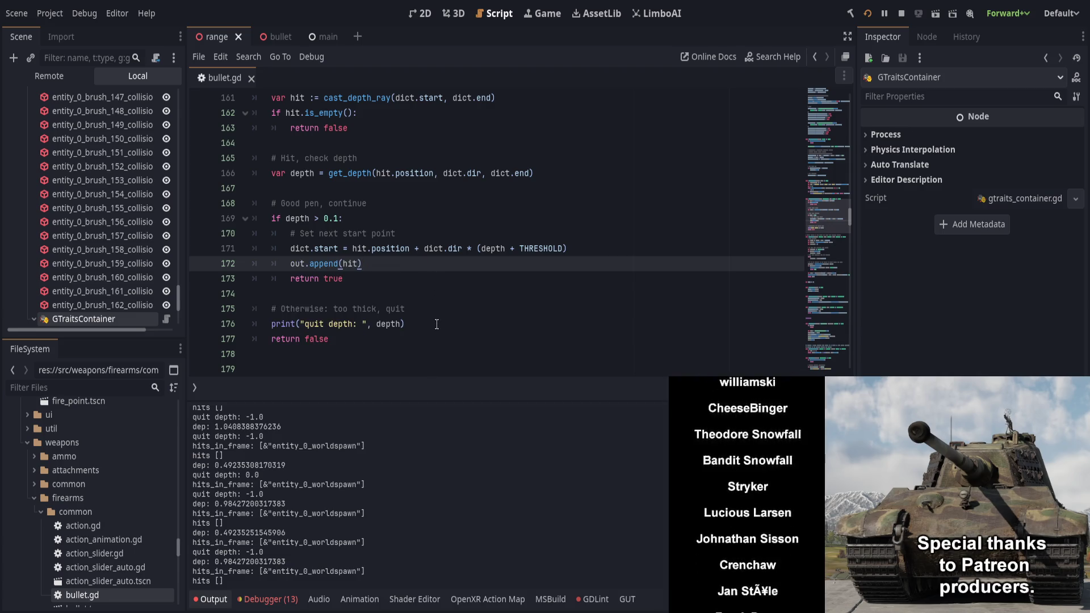
Delete the remaining depth print lines from is_contact_testing and save bullet.gd
key(ctrl+shift+k)
click(437, 324)
key(ctrl+shift+k)
key(ctrl+s)
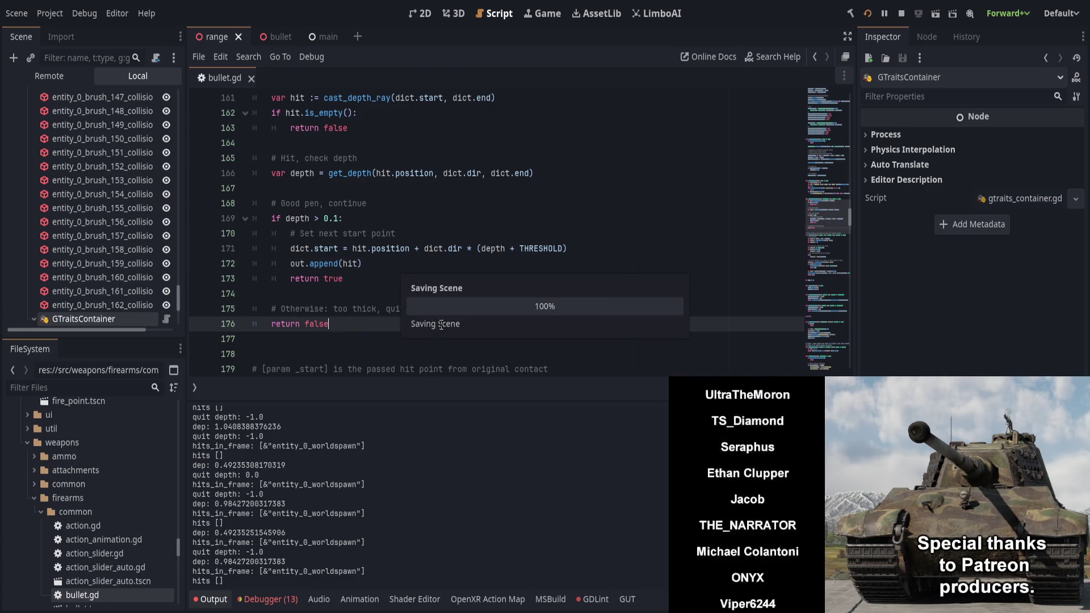
key(Left)
key(Left)
key(Left)
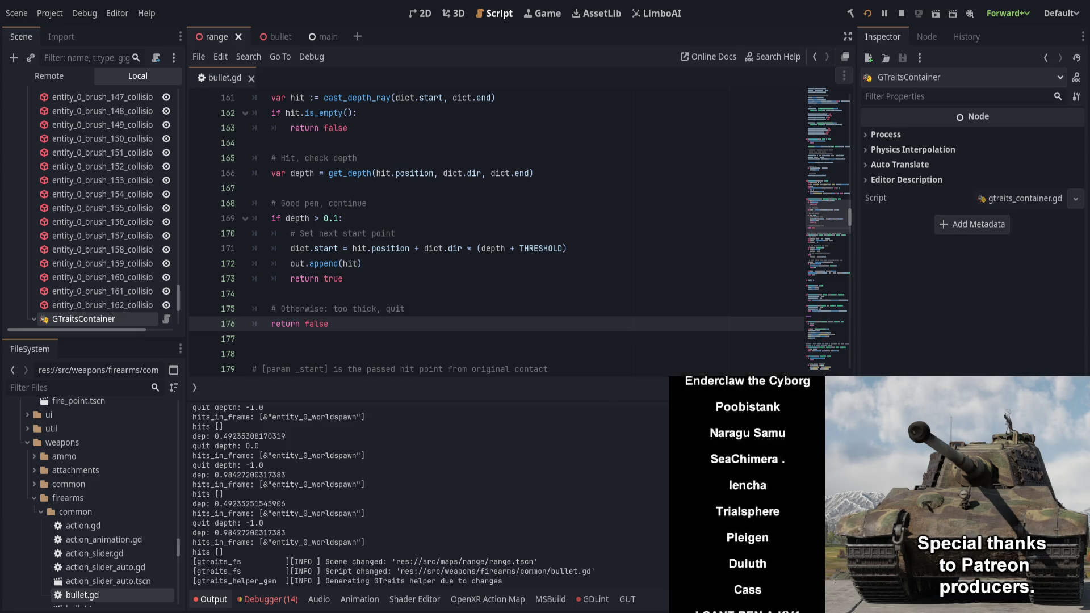
Rerun the game without depth prints, then close it and return to the script
click(496, 316)
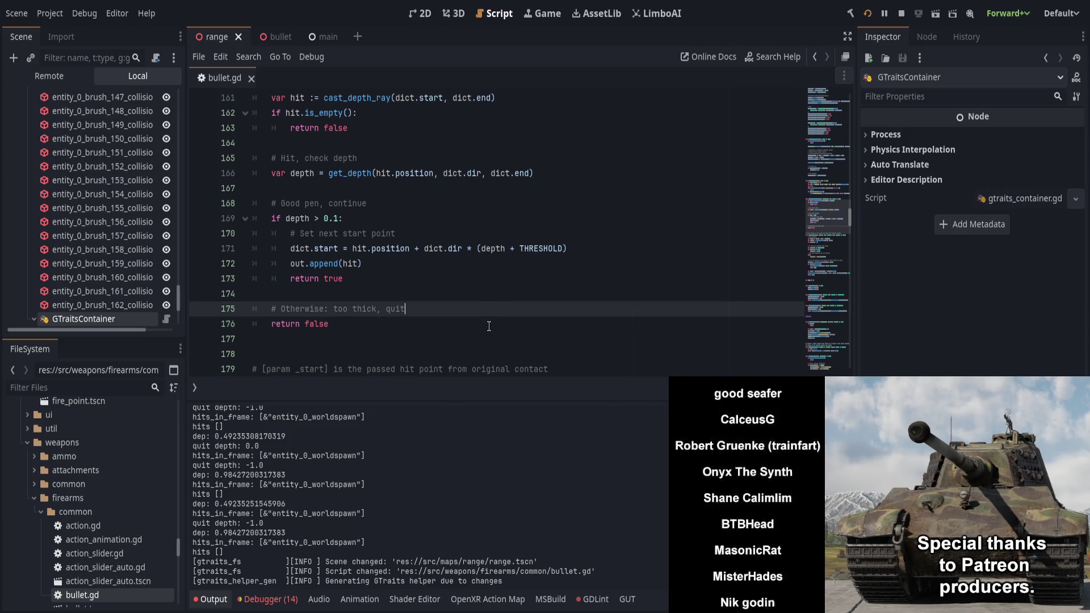
click(488, 326)
scroll(488, 325, up, 2)
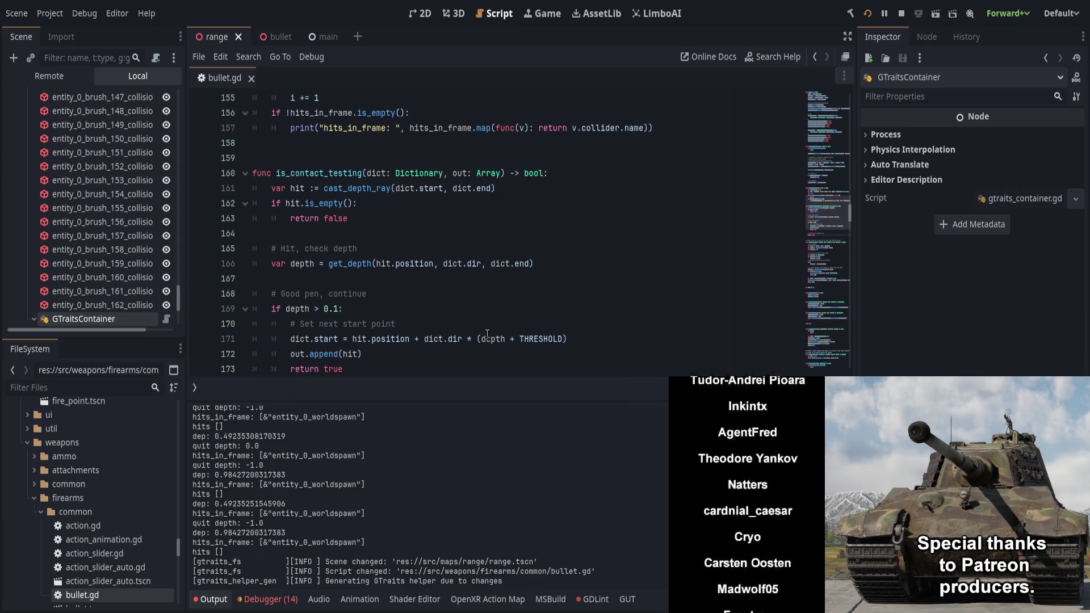
scroll(487, 334, up, 4)
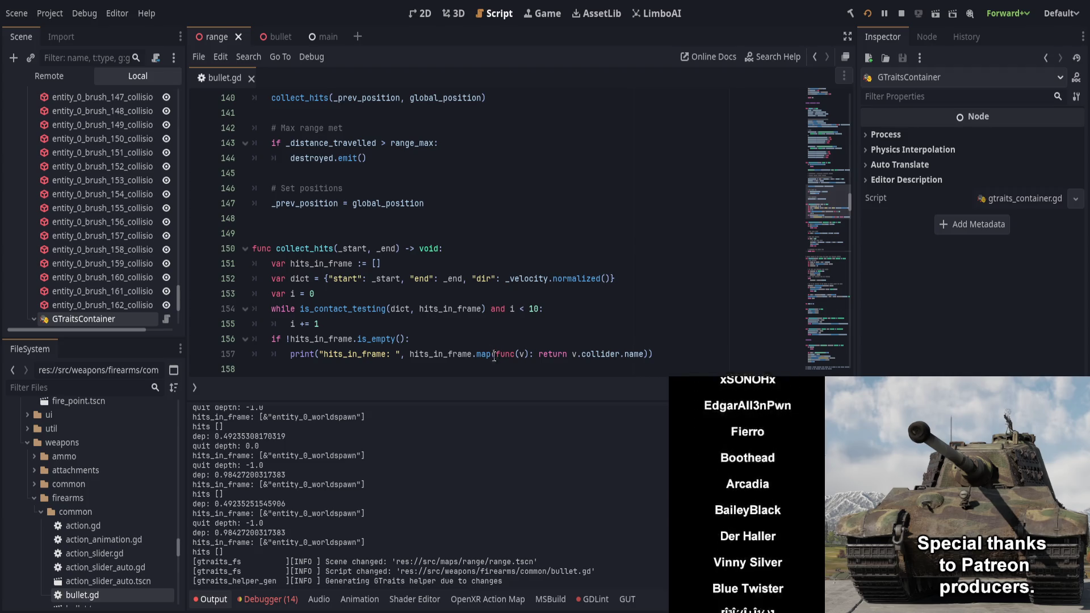
key(F5)
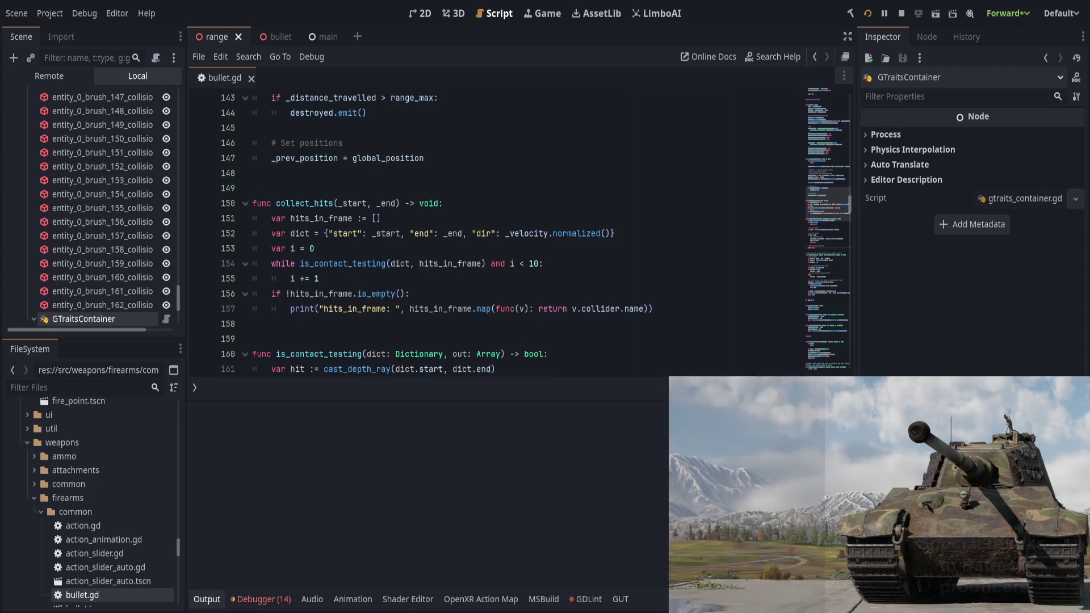
click(545, 300)
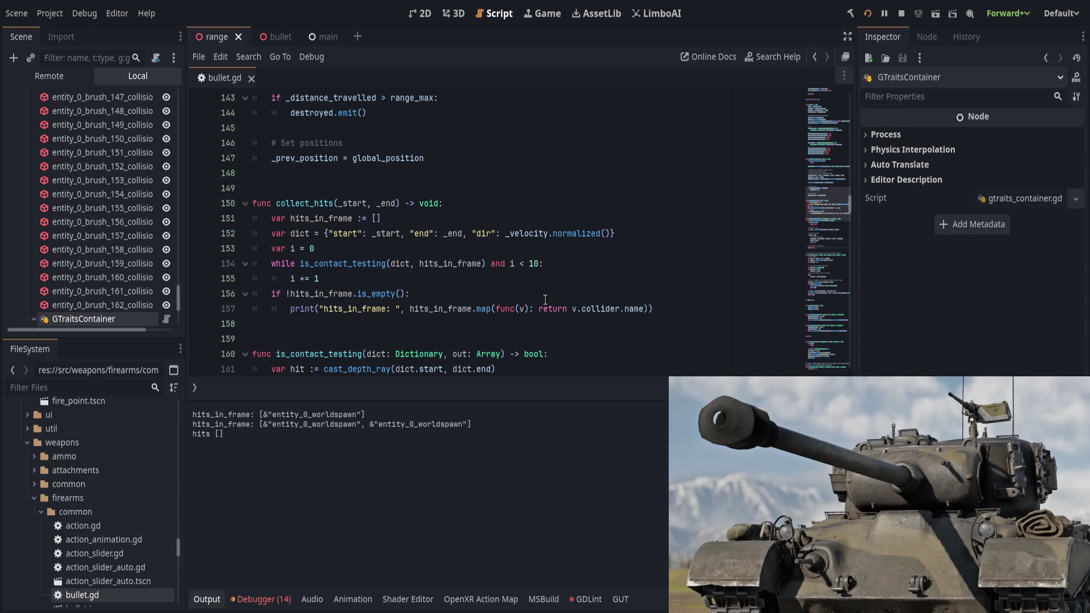
click(545, 300)
scroll(534, 312, down, 4)
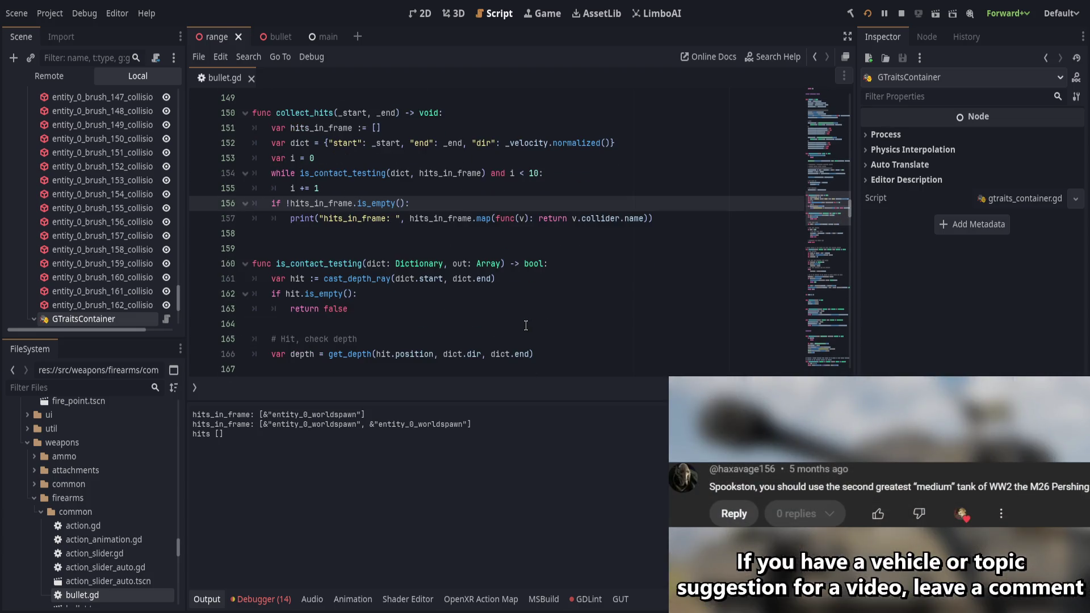
scroll(525, 325, up, 4)
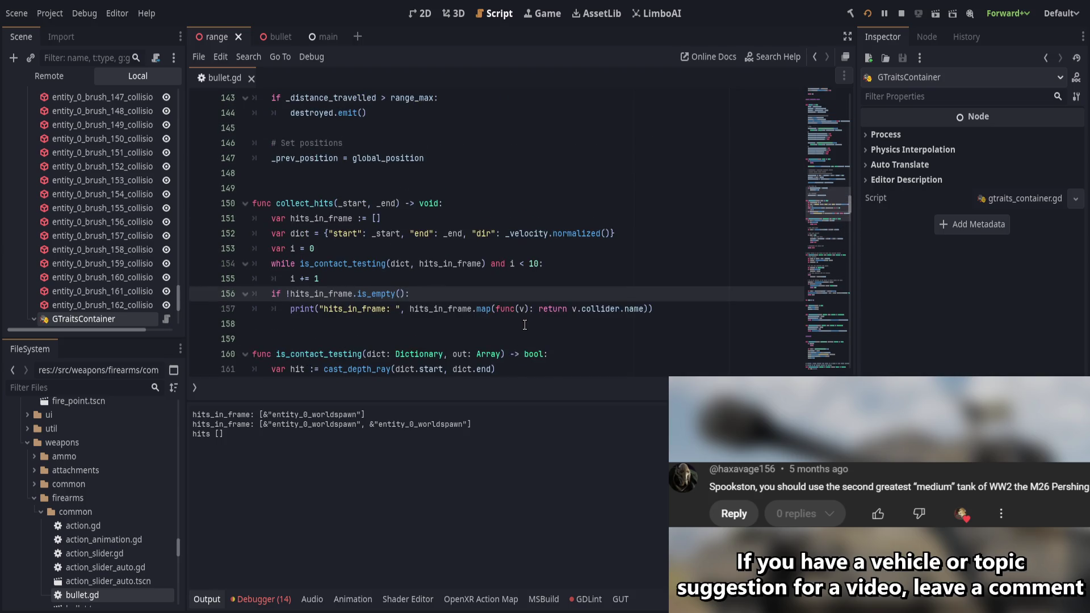
Rename is_contact_testing's 'out' parameter on line 160 to 'entries_out'
scroll(524, 325, down, 2)
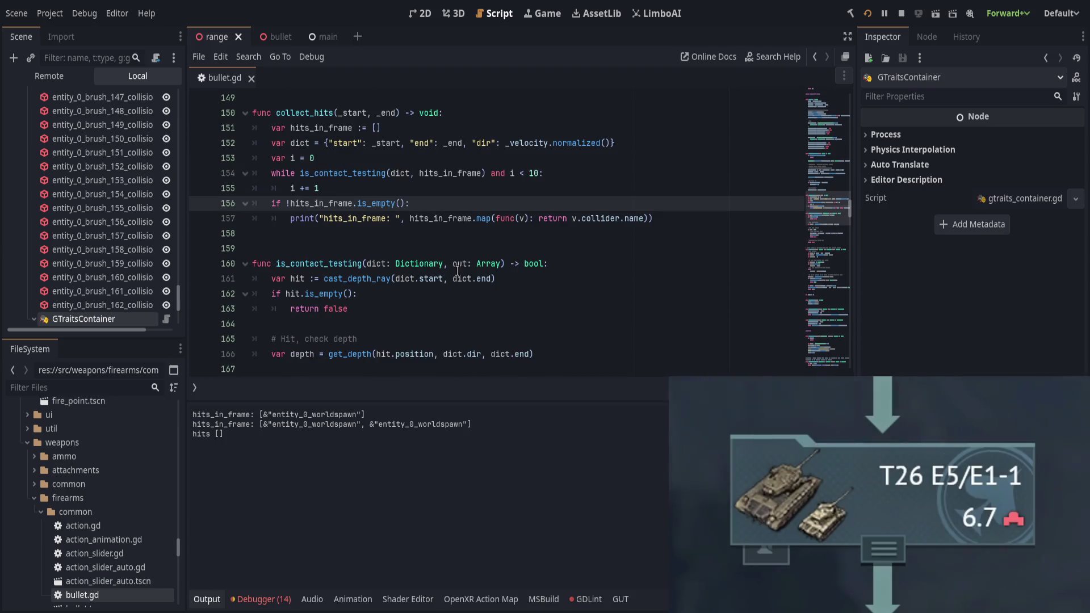
click(456, 265)
text(pen)
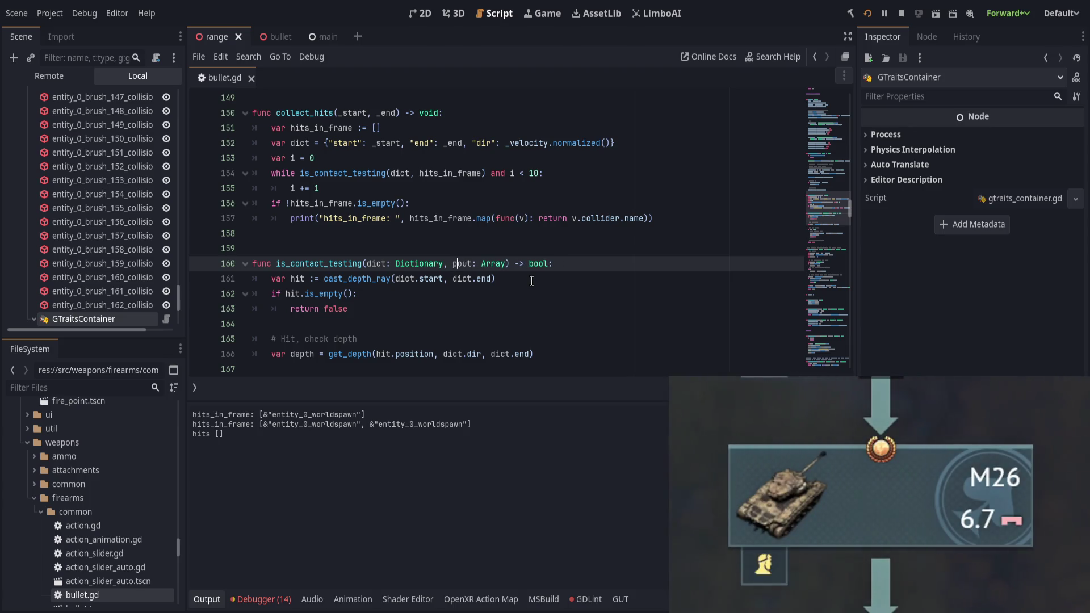
key(BackSpace)
key(BackSpace)
key(BackSpace)
text(entries_)
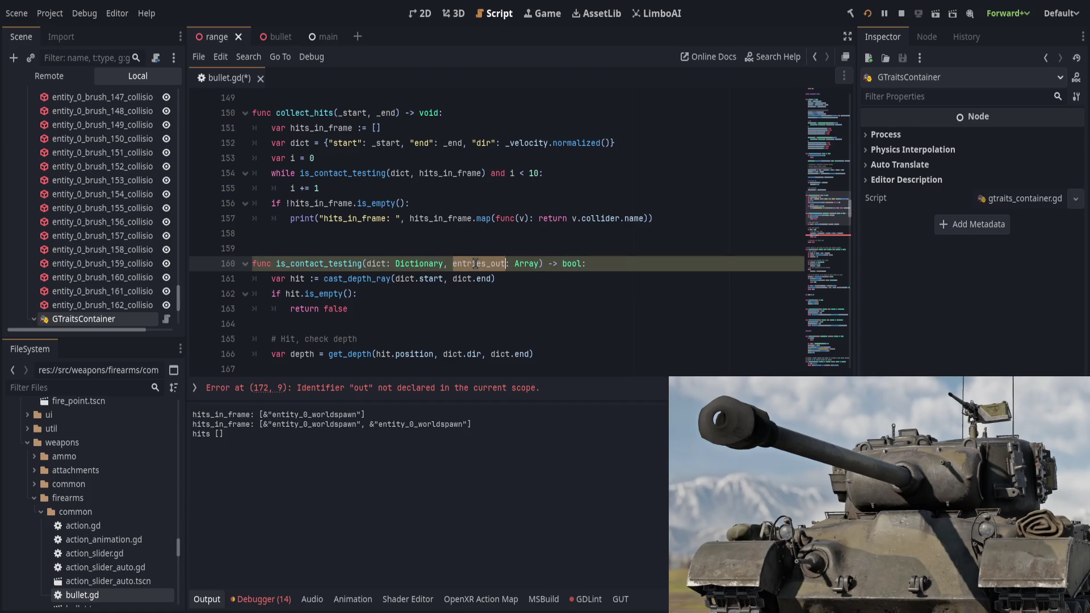
Jump to the undeclared 'out' error and change line 172 to entries_out.append(hit)
click(467, 388)
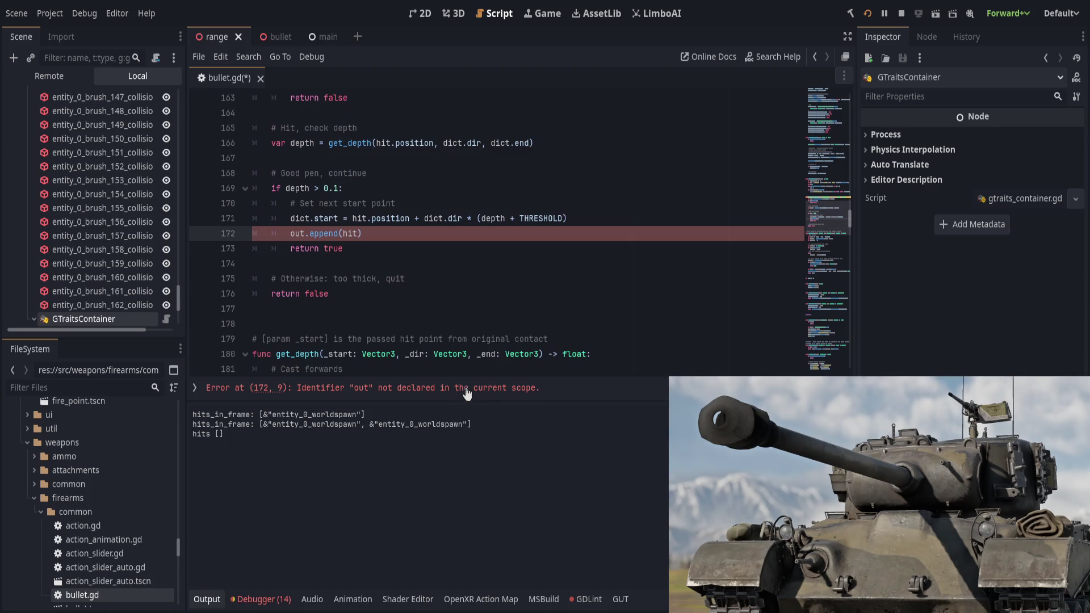
scroll(291, 278, up, 1)
text(entries_)
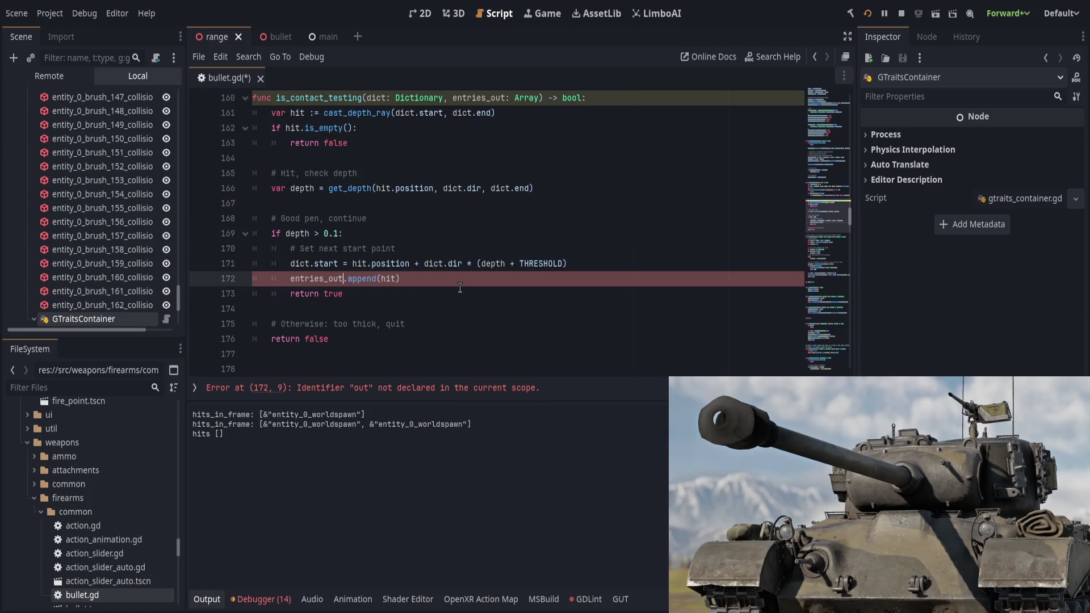
key(Down)
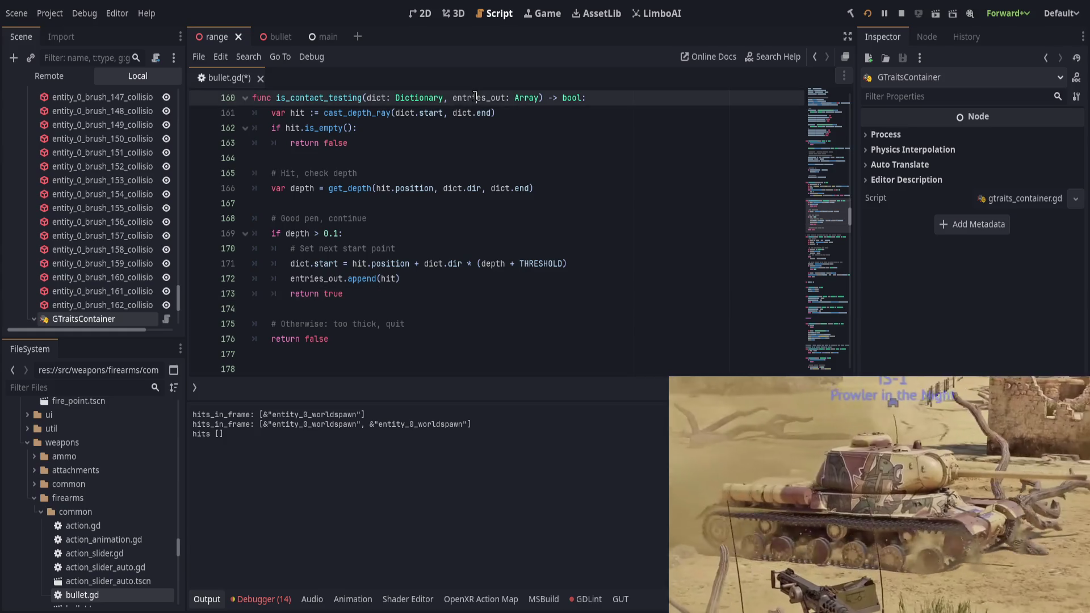
scroll(451, 307, down, 2)
scroll(454, 304, up, 8)
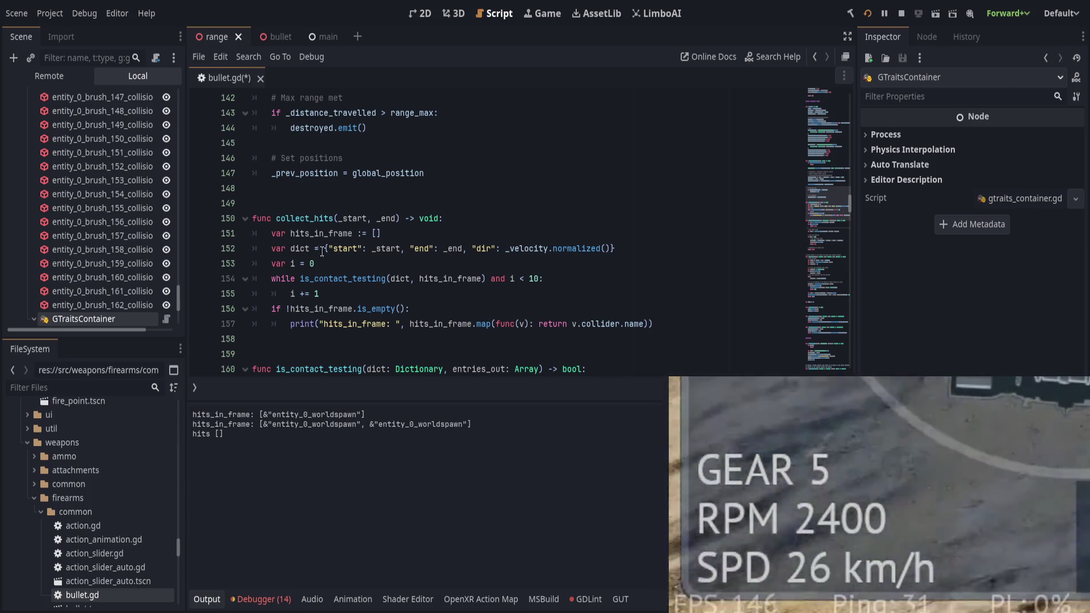
click(315, 233)
double_click(316, 233)
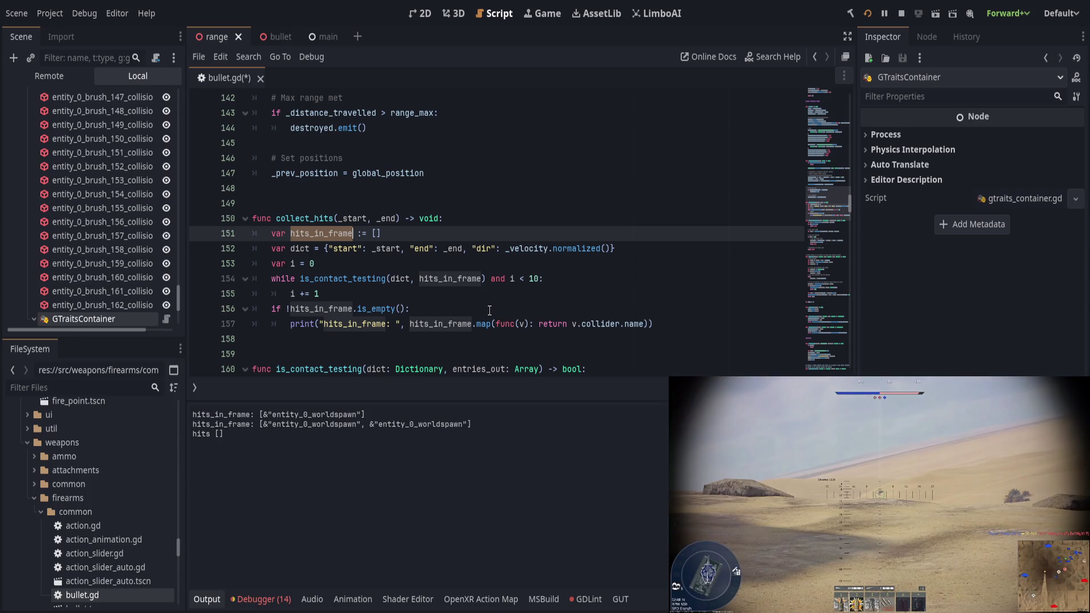
click(458, 280)
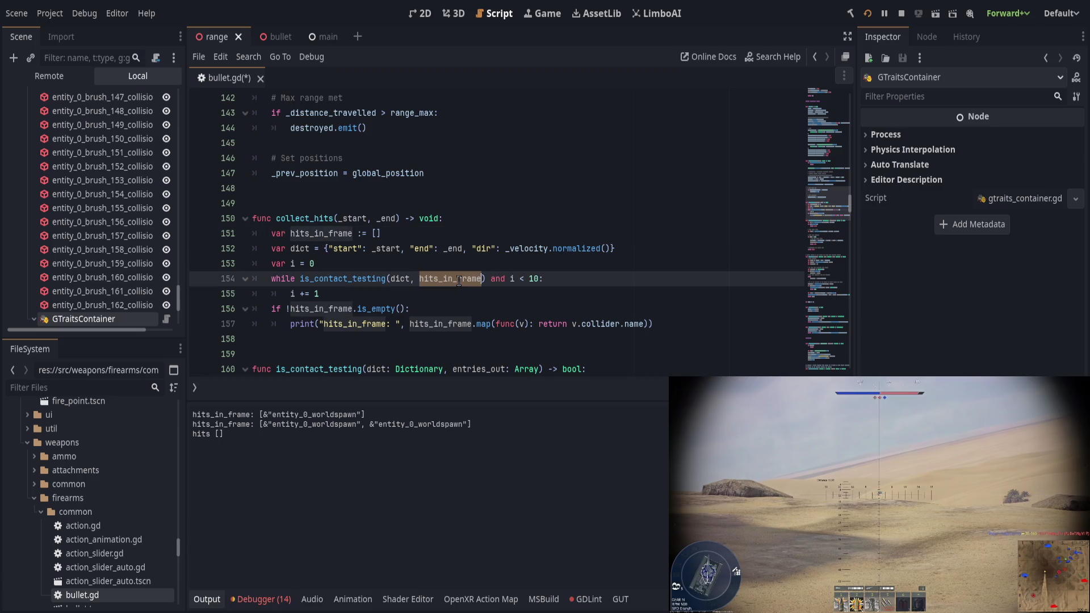
click(565, 279)
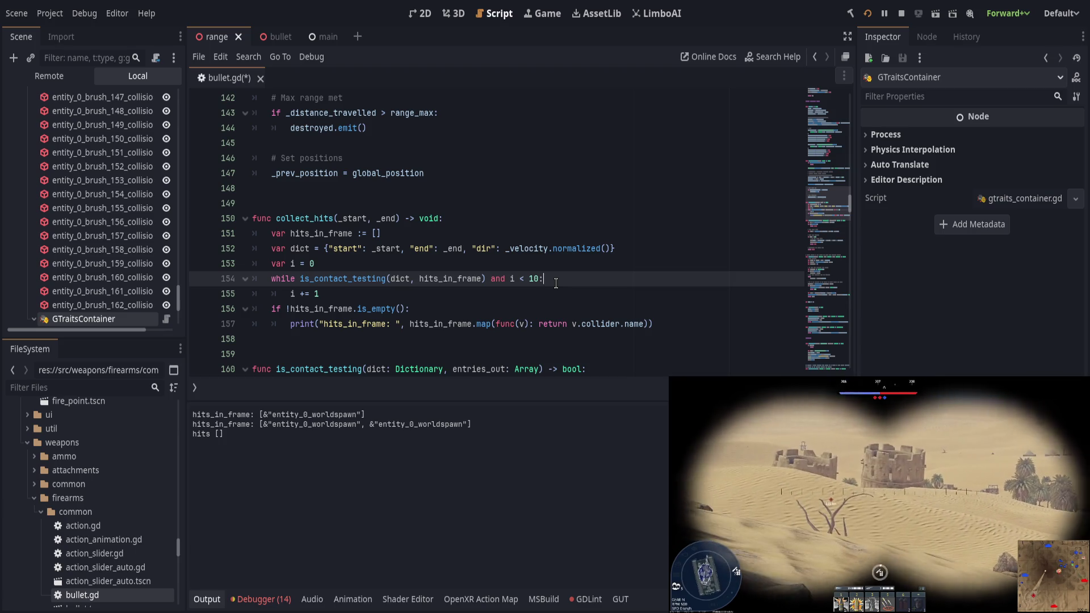
scroll(426, 329, up, 2)
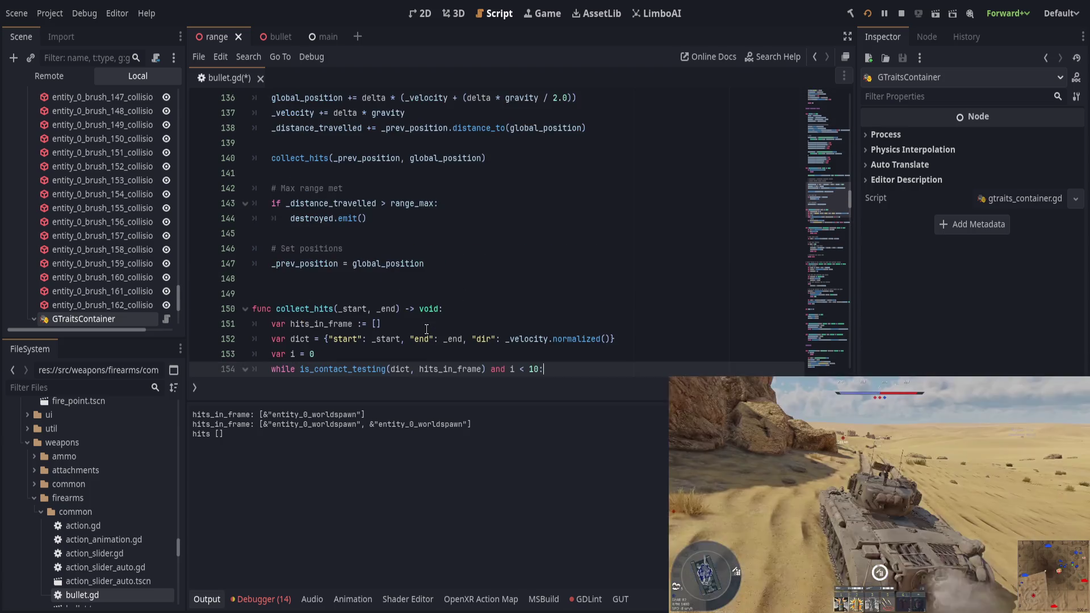
click(445, 263)
click(455, 252)
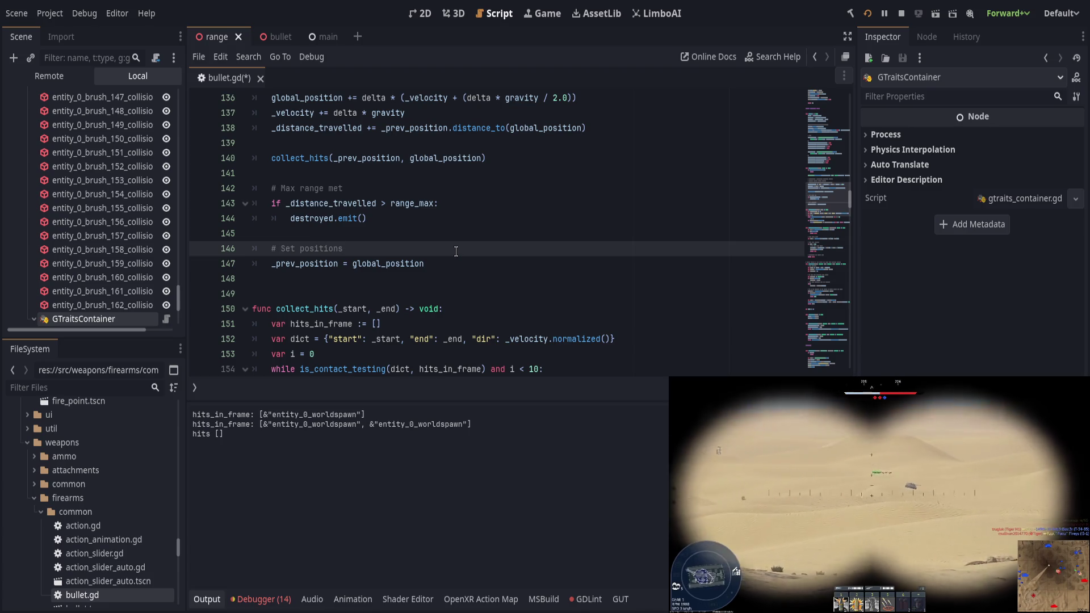
scroll(455, 251, up, 8)
scroll(456, 244, up, 16)
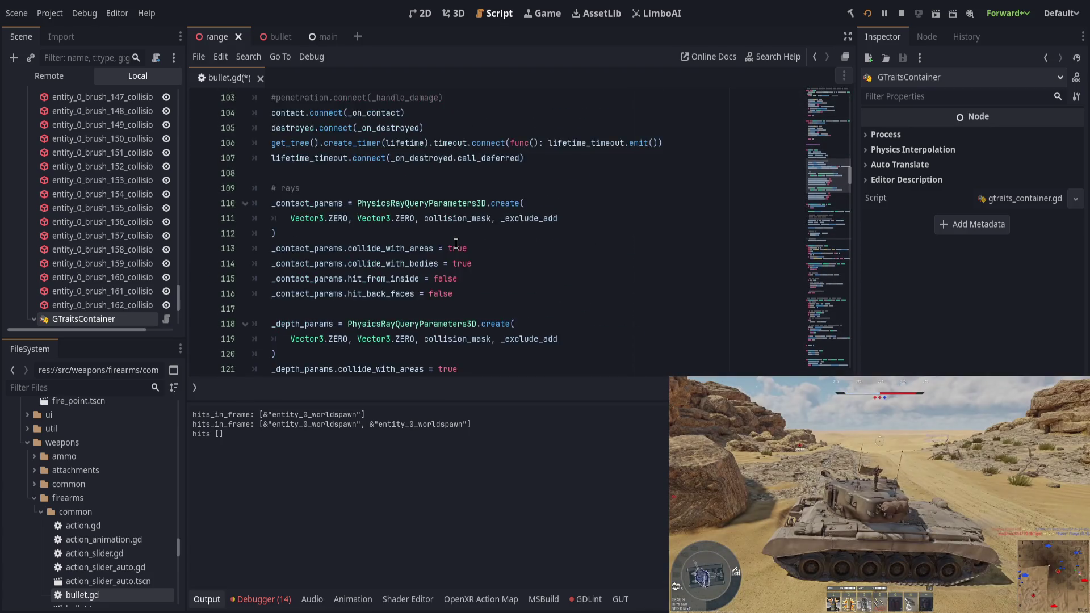
scroll(460, 244, down, 4)
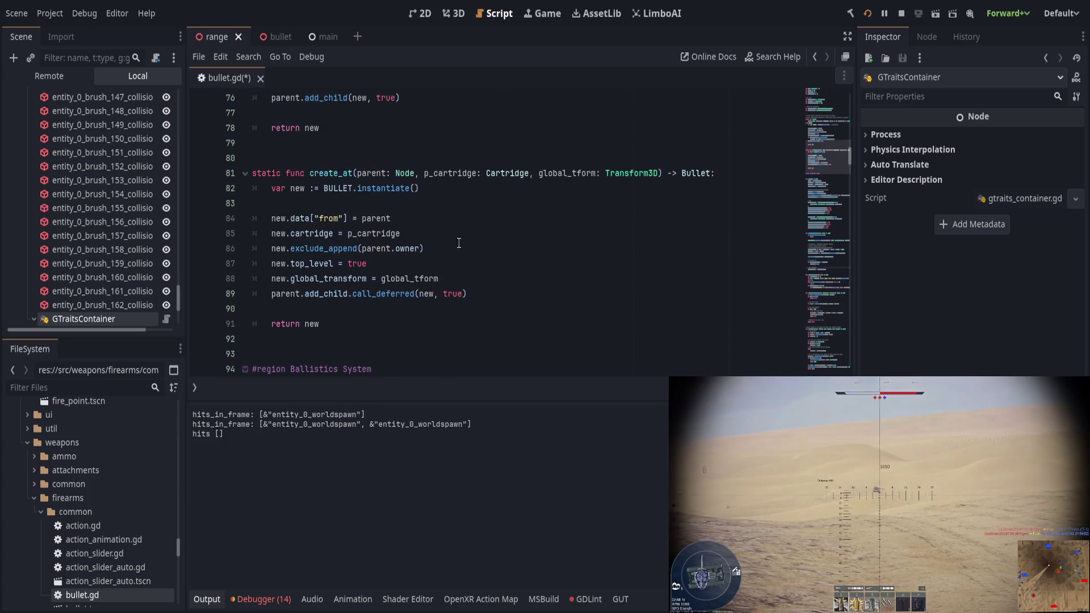
click(845, 291)
scroll(845, 287, up, 10)
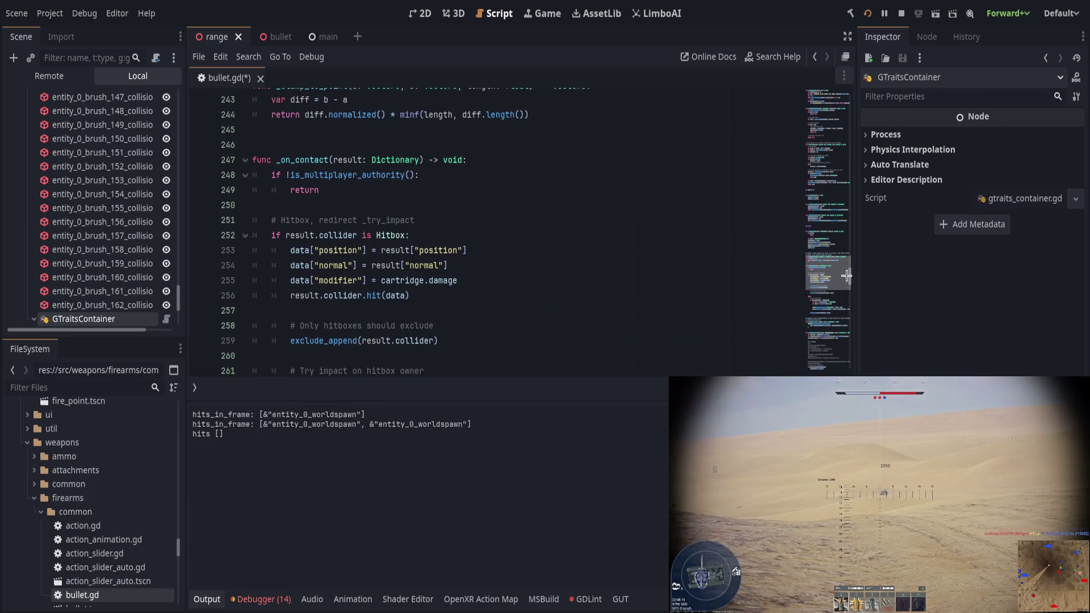
scroll(588, 289, down, 5)
scroll(587, 289, up, 9)
click(587, 289)
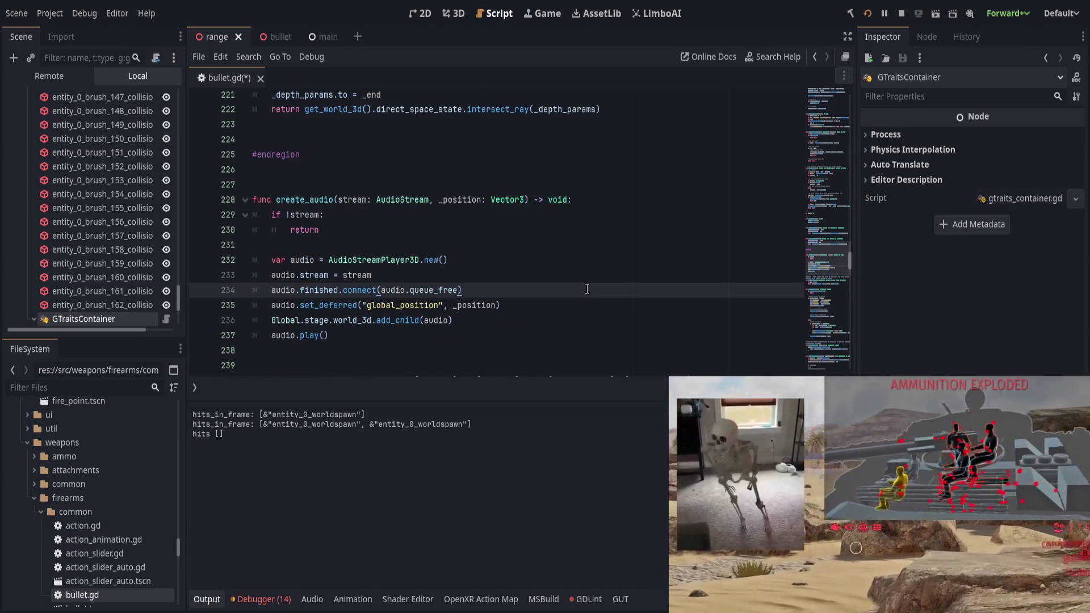
scroll(585, 289, up, 5)
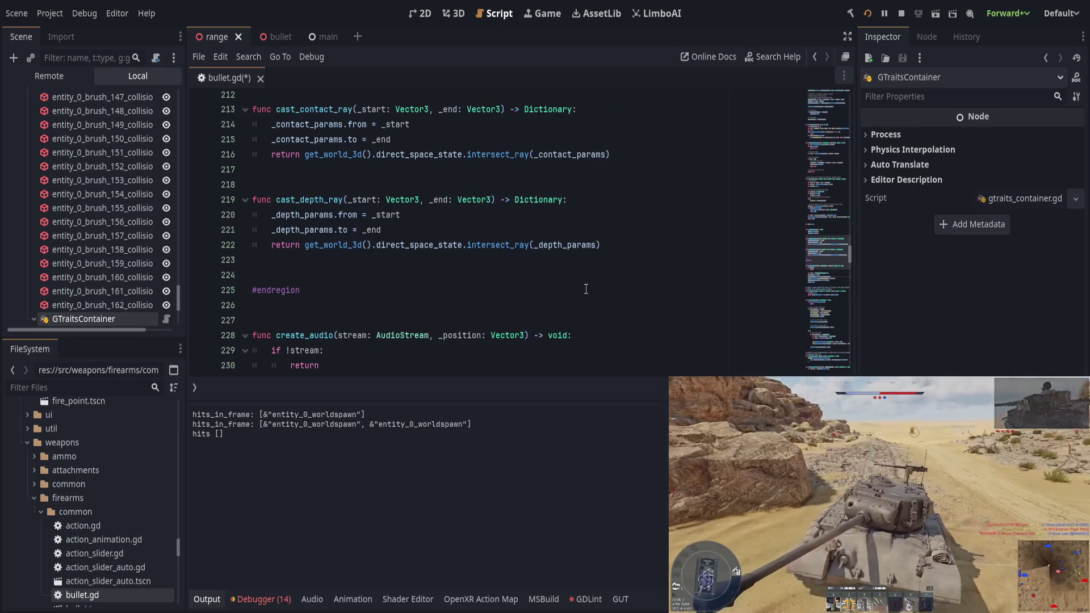
scroll(585, 289, up, 4)
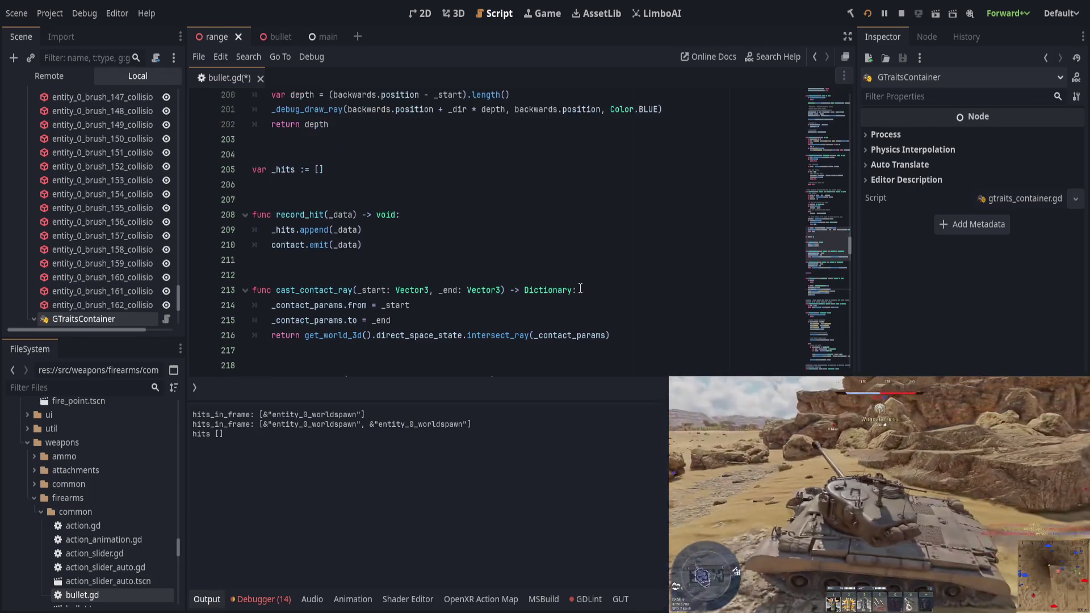
scroll(579, 287, down, 5)
scroll(576, 286, up, 4)
scroll(575, 286, up, 2)
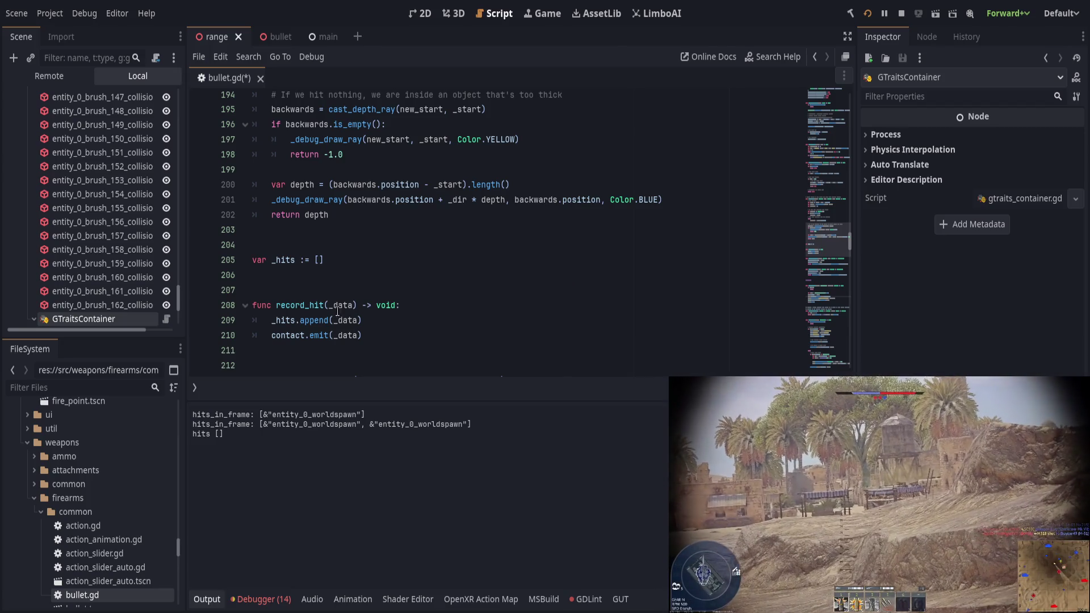
double_click(290, 305)
click(479, 327)
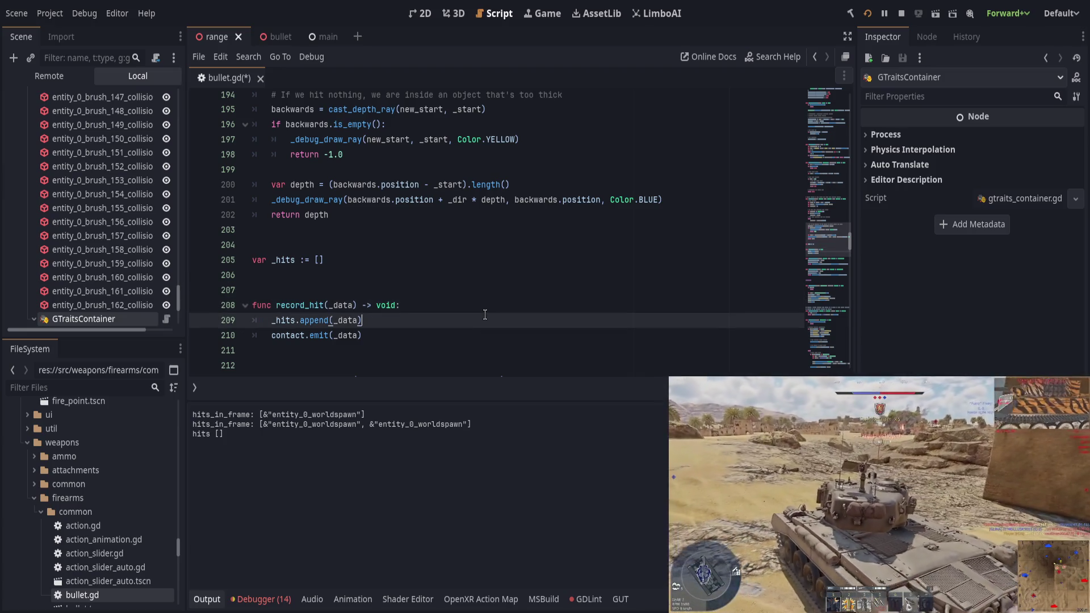
scroll(485, 314, up, 1)
scroll(484, 315, up, 4)
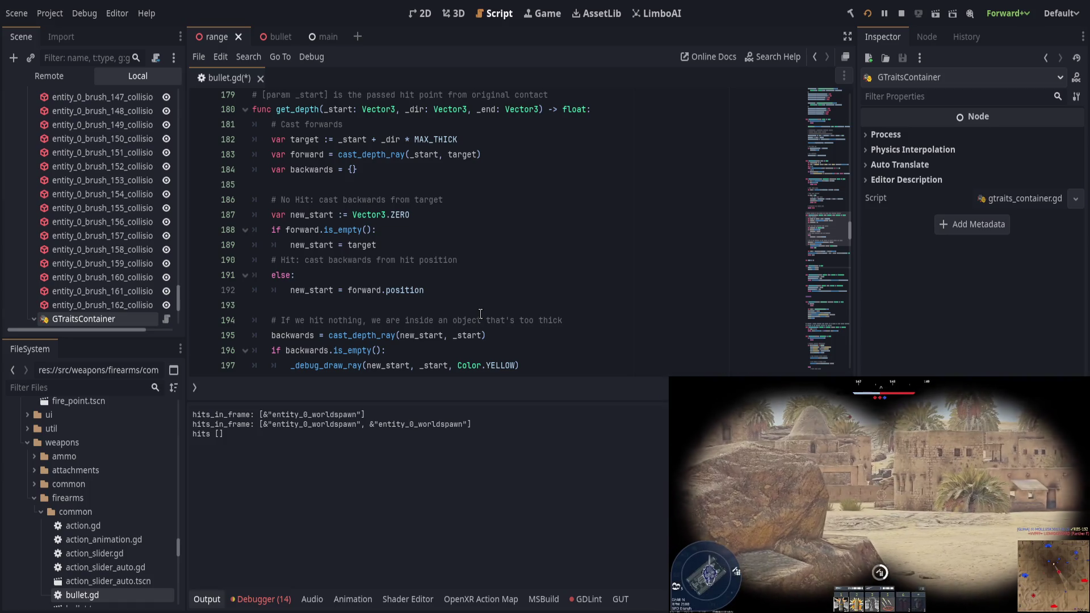
Inspect get_depth's return -1.0 line and highlight every use of depth
scroll(480, 314, up, 2)
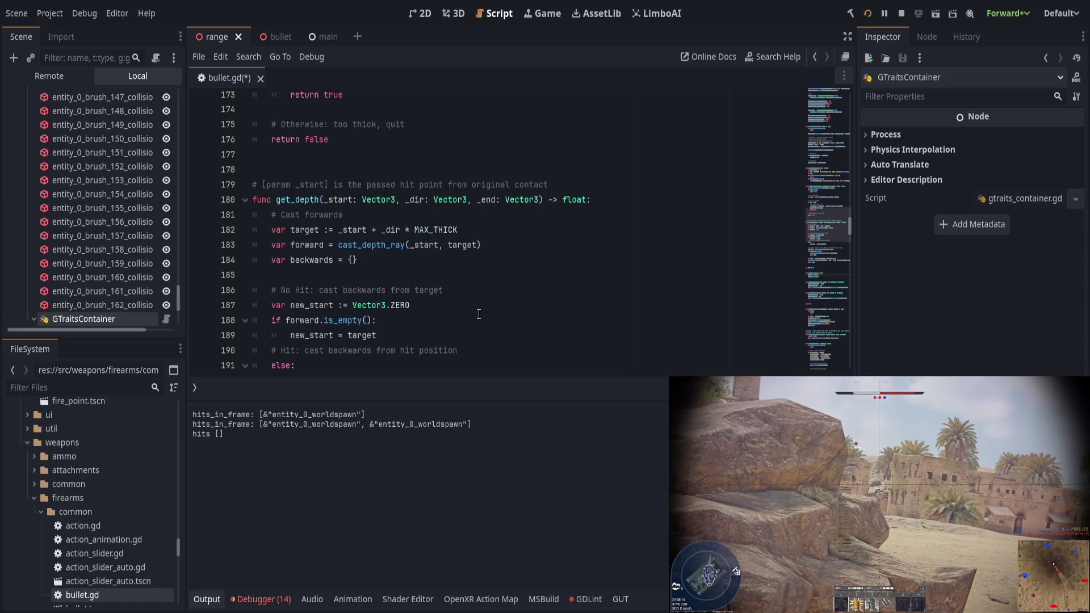
scroll(479, 314, down, 2)
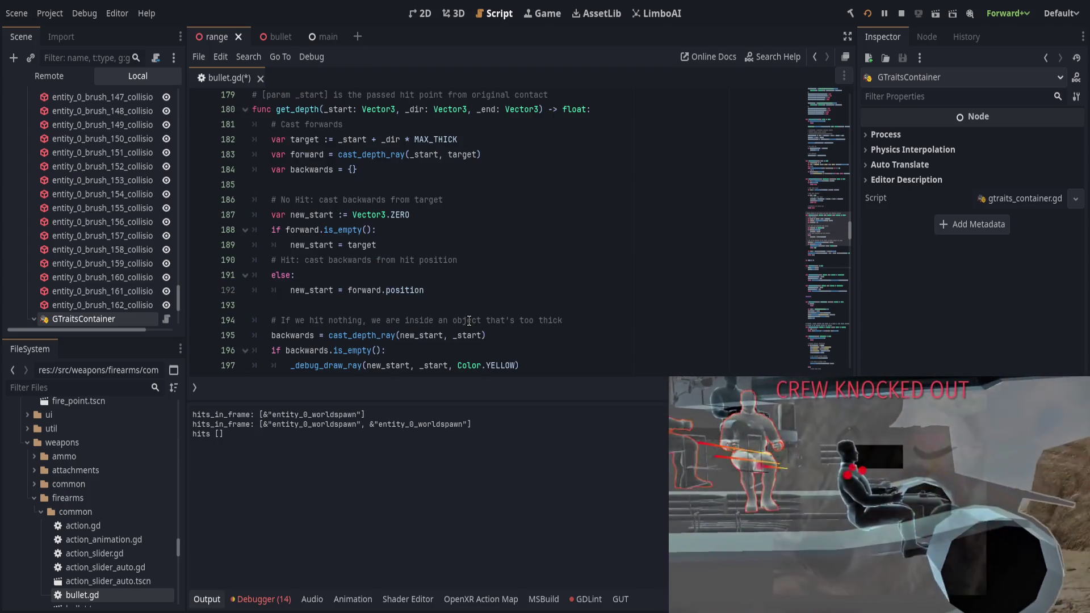
scroll(469, 321, down, 2)
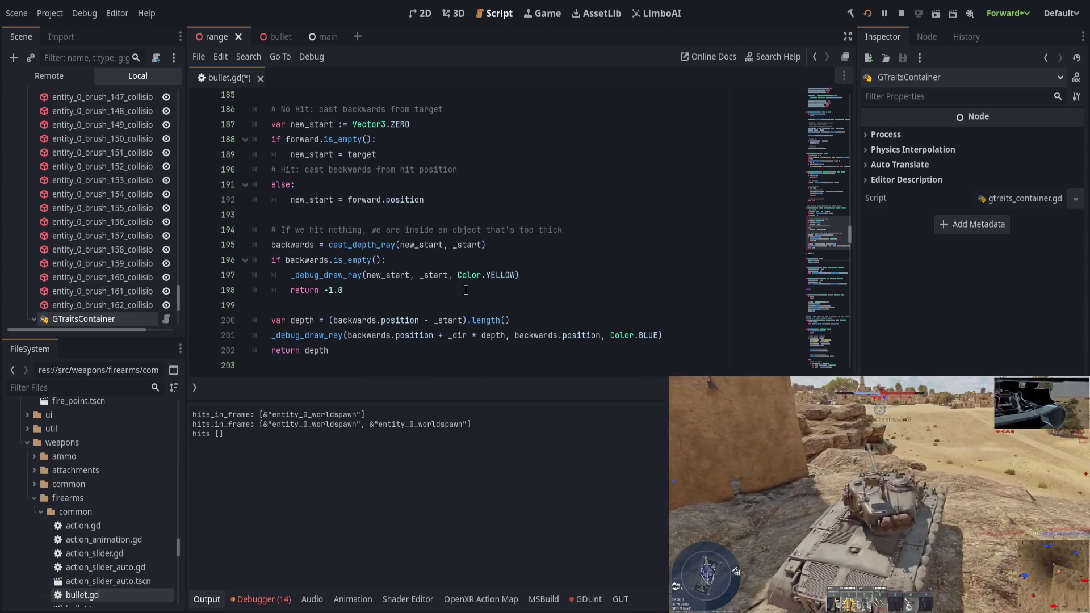
click(464, 290)
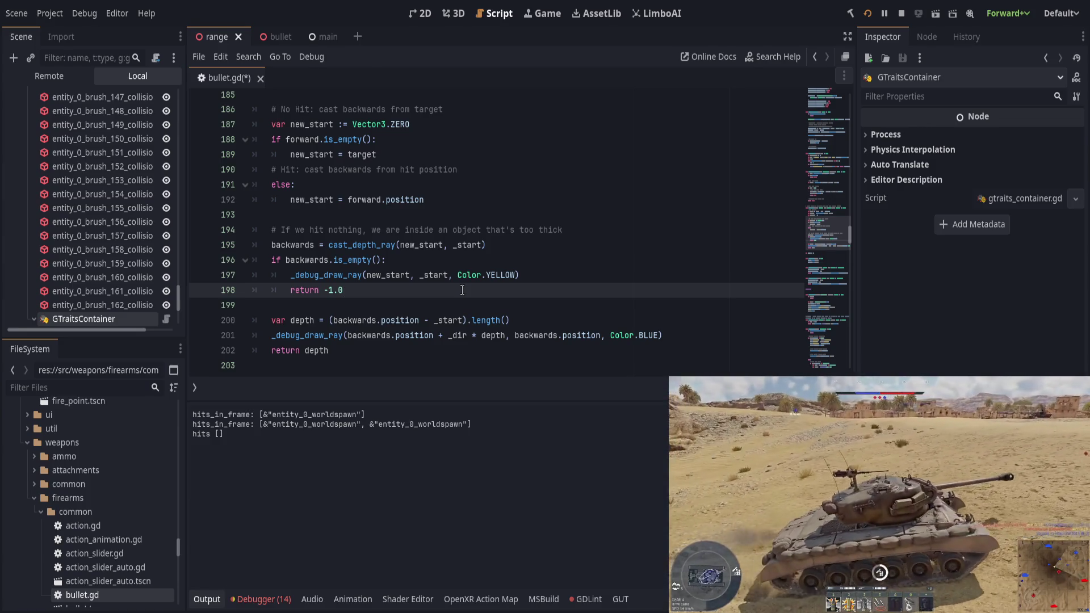
double_click(302, 321)
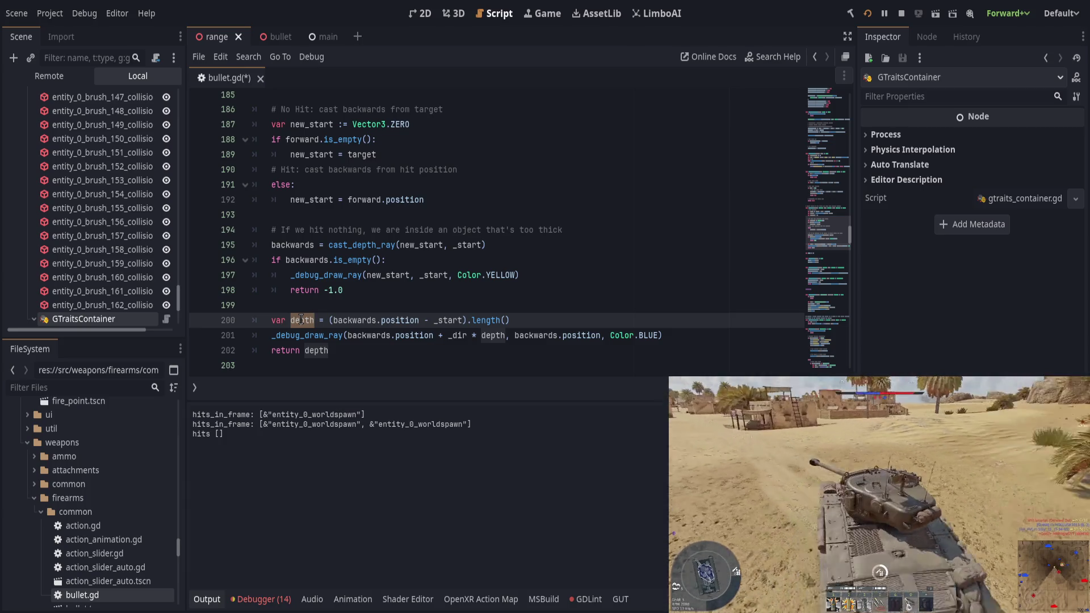
Scroll from get_depth's return depth line back up to is_contact_testing's depth check
scroll(301, 320, up, 2)
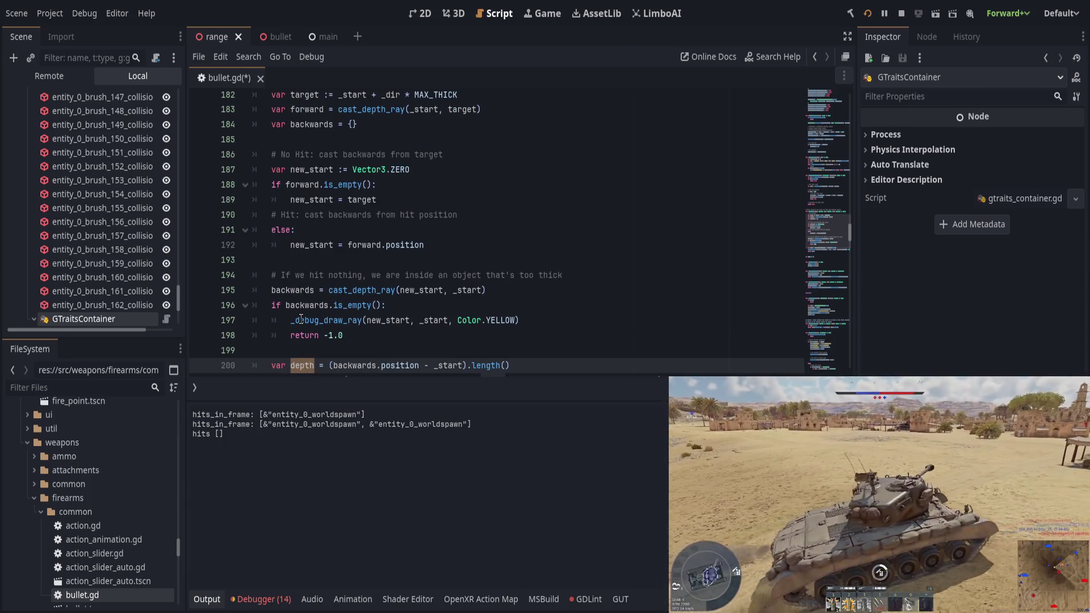
scroll(369, 333, down, 2)
scroll(368, 332, up, 3)
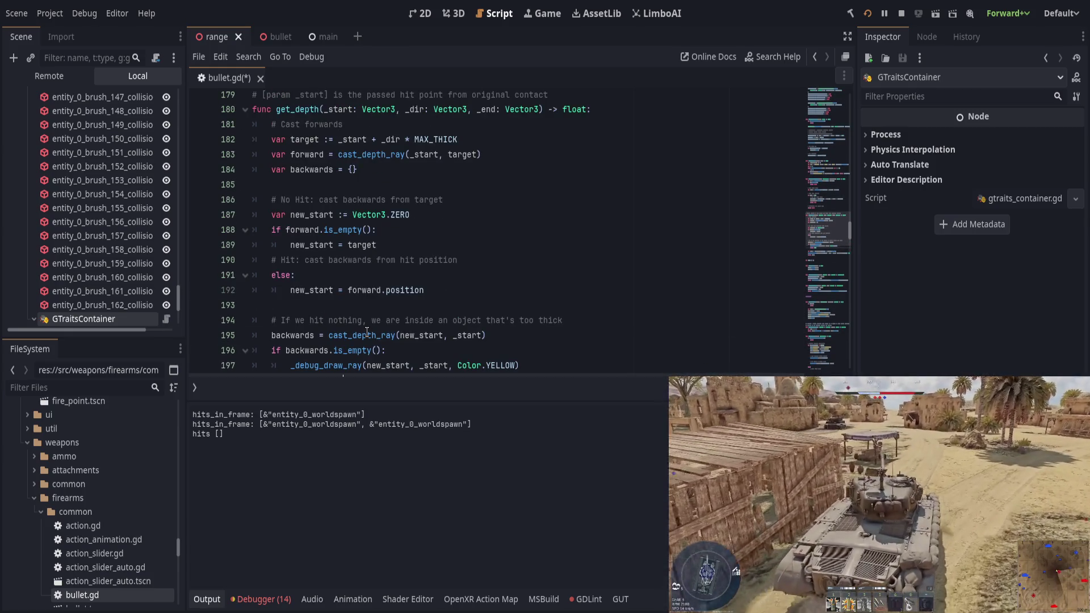
scroll(367, 332, down, 2)
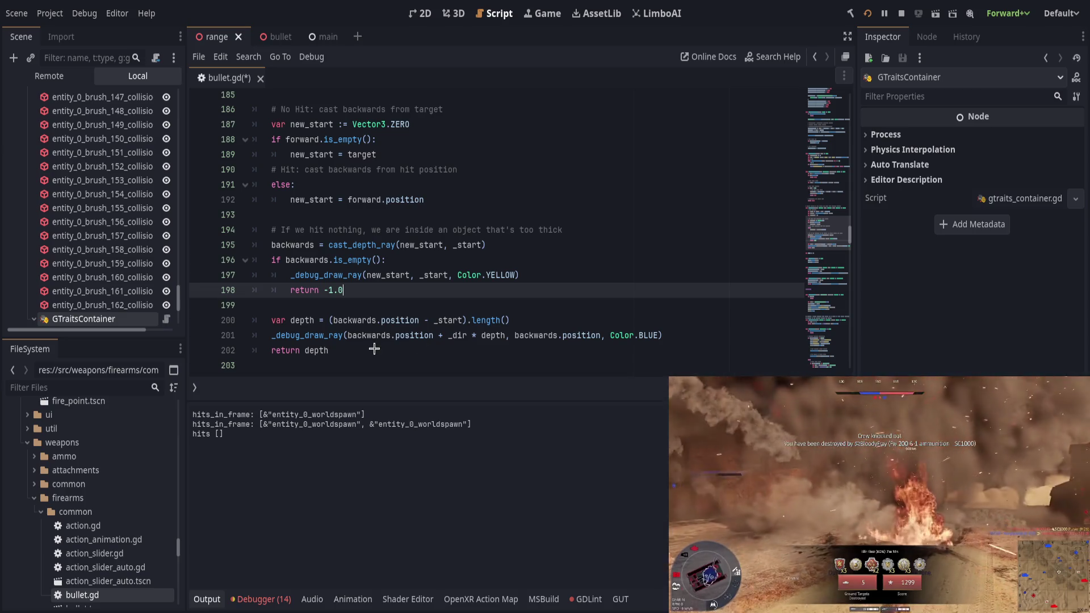
click(381, 347)
scroll(388, 317, up, 9)
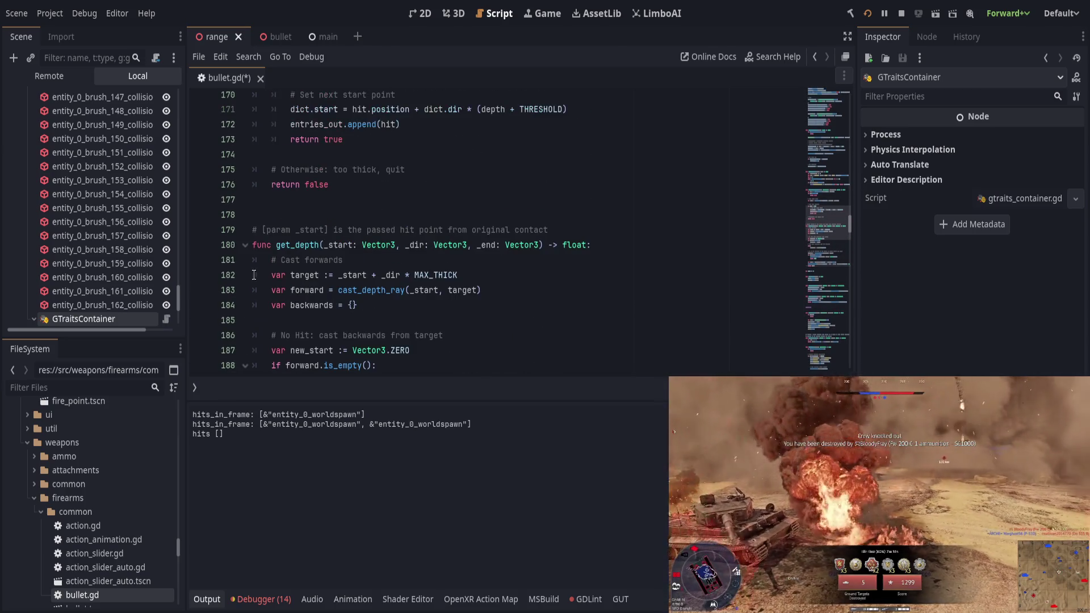
scroll(389, 317, down, 1)
scroll(389, 318, up, 1)
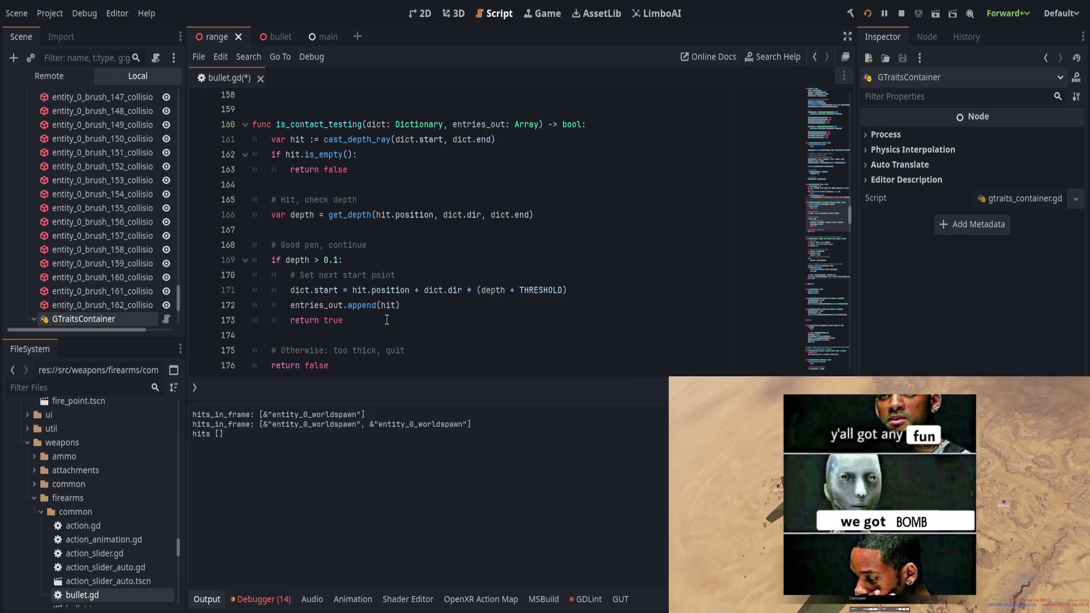
Replace the 0.1 depth cutoff with THRESHOLD, save, and run the game with F5
click(389, 248)
click(409, 258)
drag(340, 260, 325, 261)
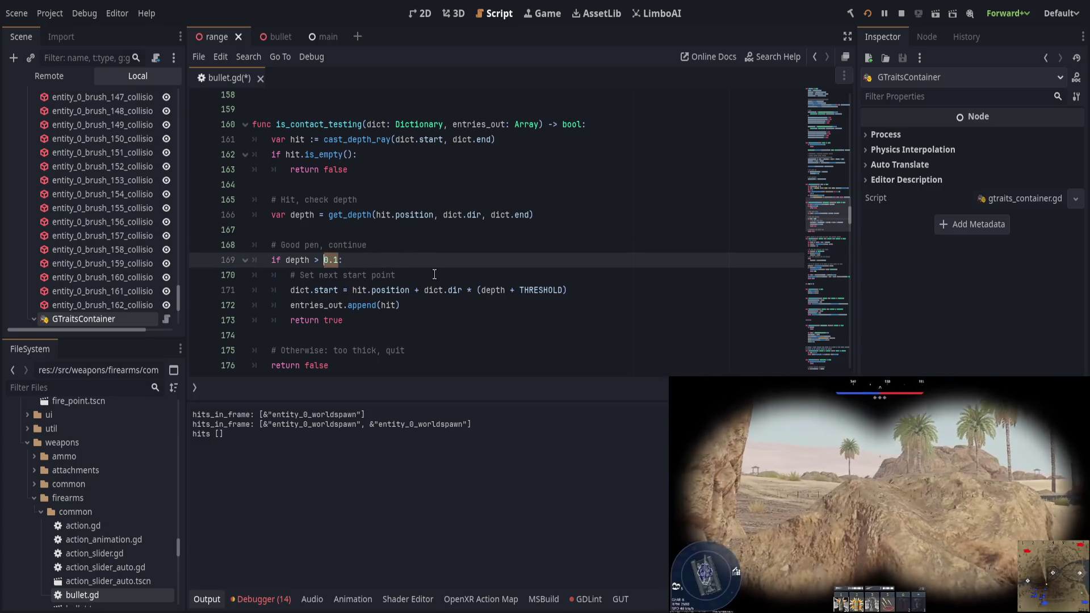
text(THRE)
key(Return)
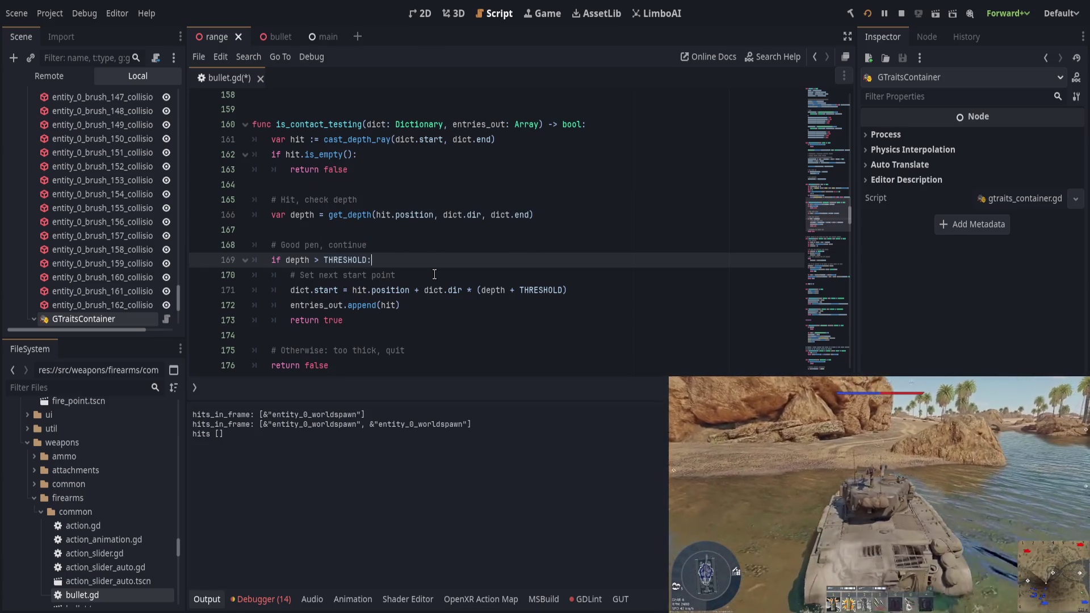
key(ctrl+s)
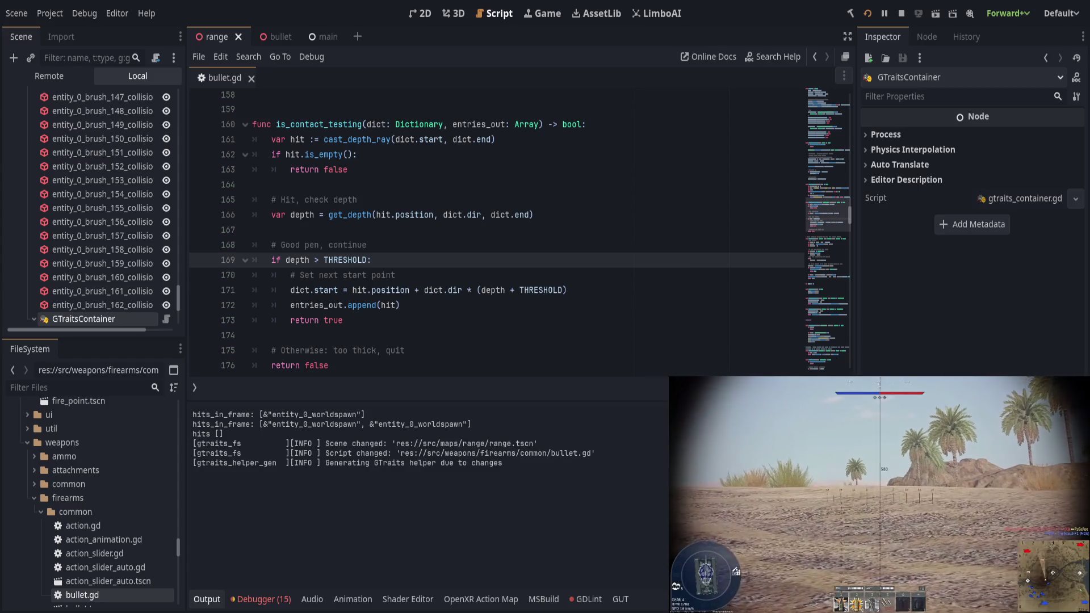
key(F5)
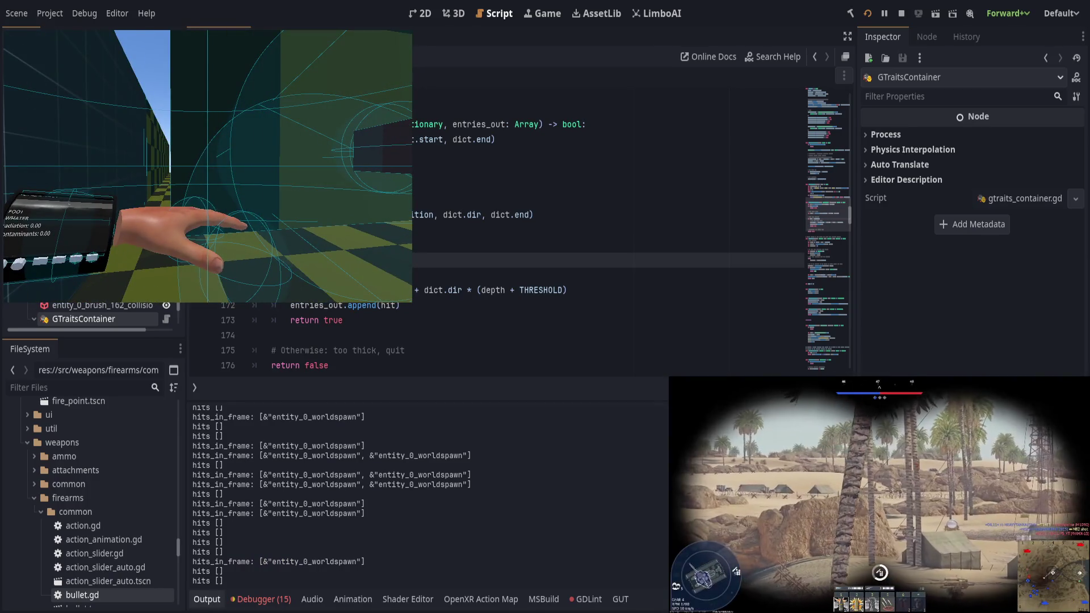
Undo the cutoff back to 0.1, save, rerun, and stop the game with F8
click(455, 273)
click(455, 273)
key(ctrl+z)
key(ctrl+s)
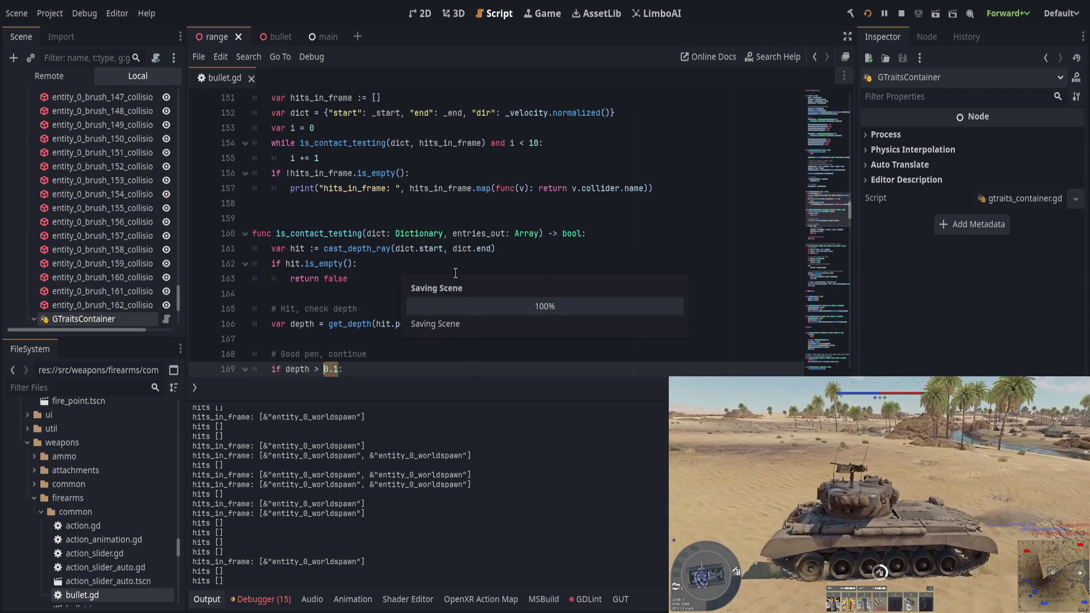
scroll(382, 271, down, 2)
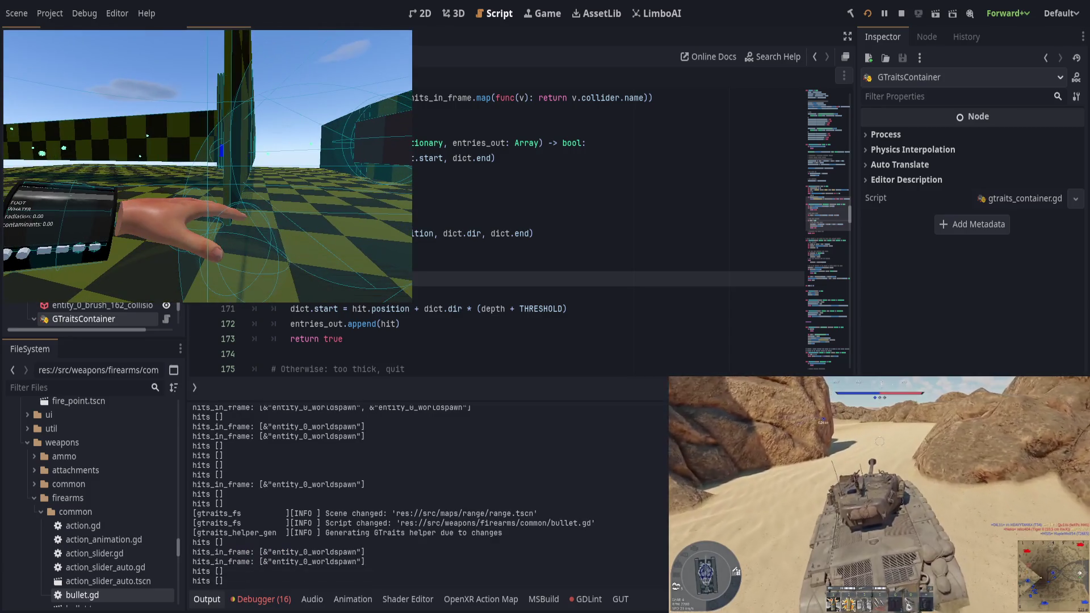
key(F8)
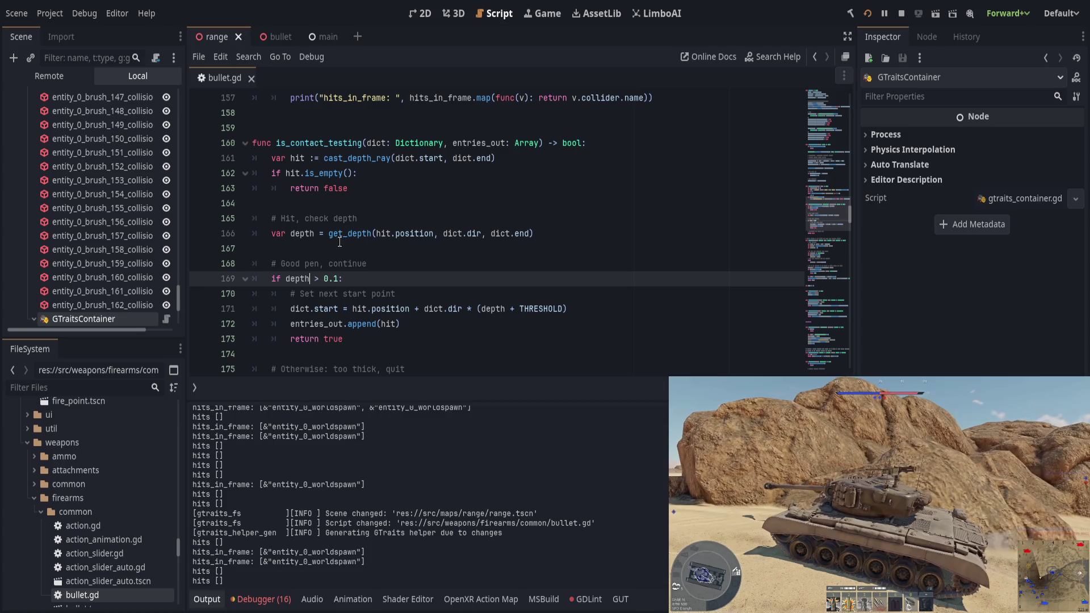
Scroll down to the get_depth function in bullet.gd
scroll(339, 242, down, 1)
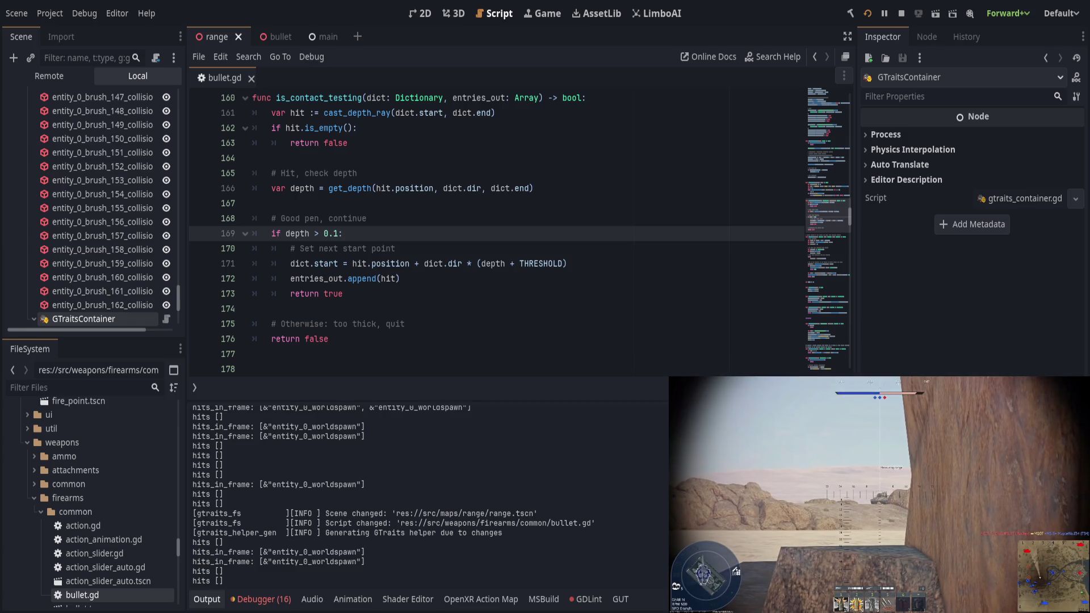
click(423, 113)
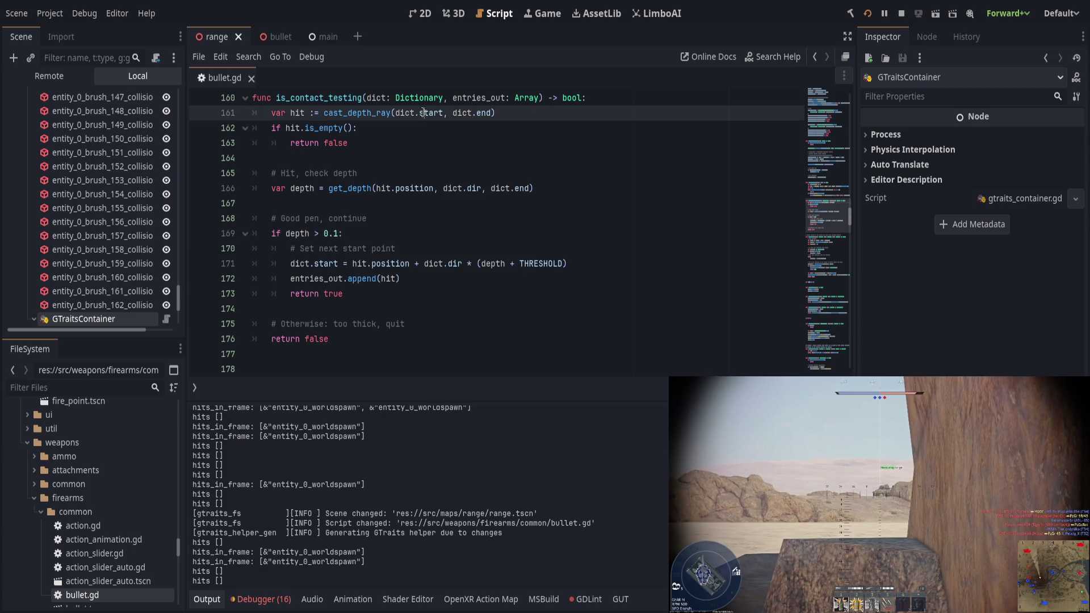
scroll(393, 229, up, 1)
scroll(396, 229, down, 3)
scroll(395, 229, down, 2)
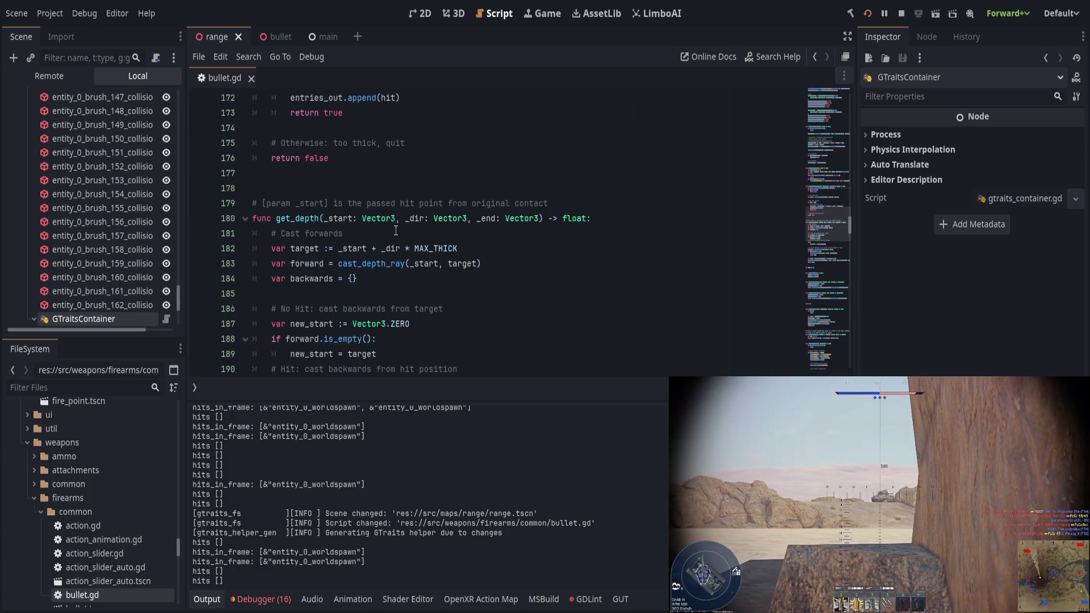
click(304, 219)
scroll(425, 264, down, 3)
scroll(425, 264, down, 1)
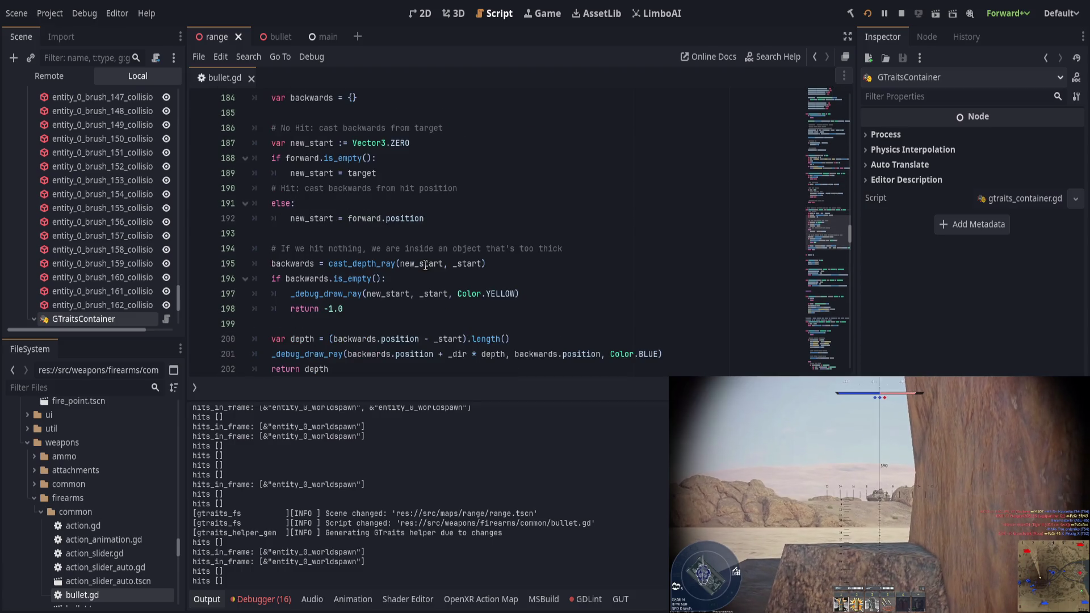
scroll(425, 265, down, 1)
click(460, 263)
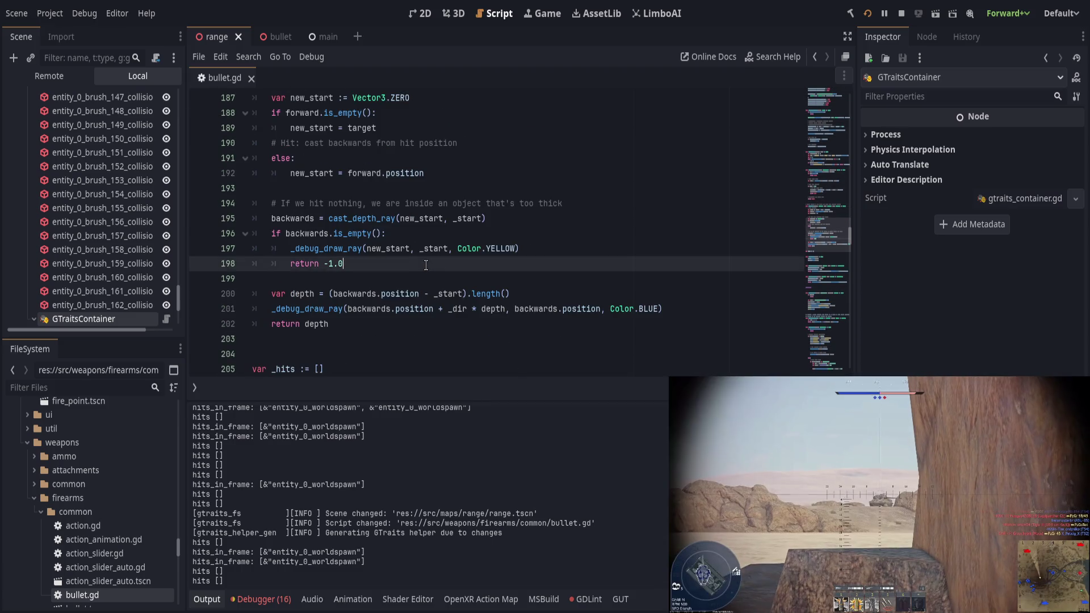
click(466, 277)
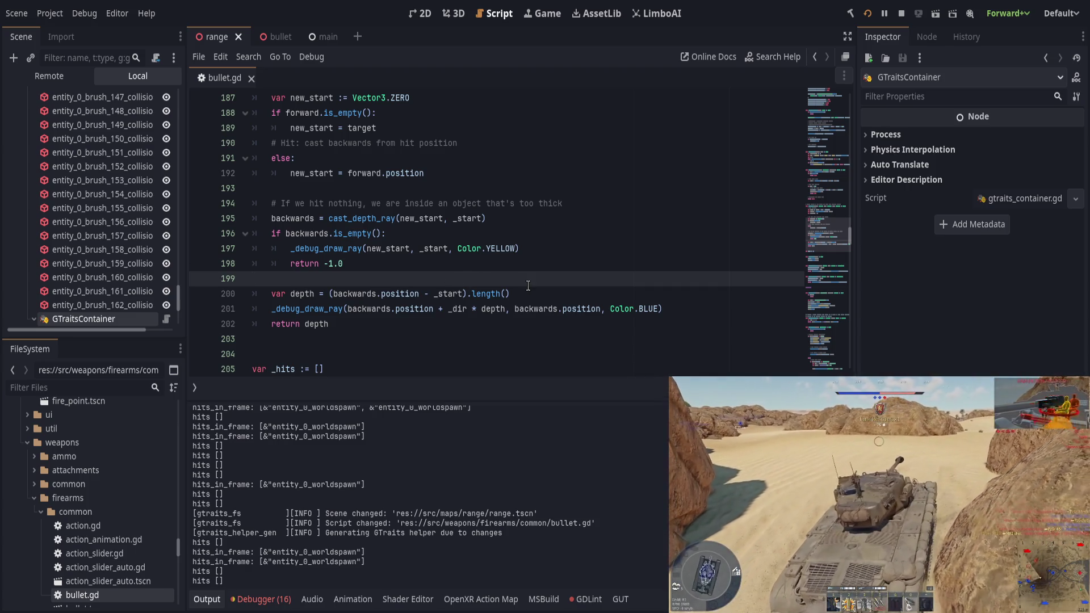
Open a new line directly below the depth calculation
click(526, 293)
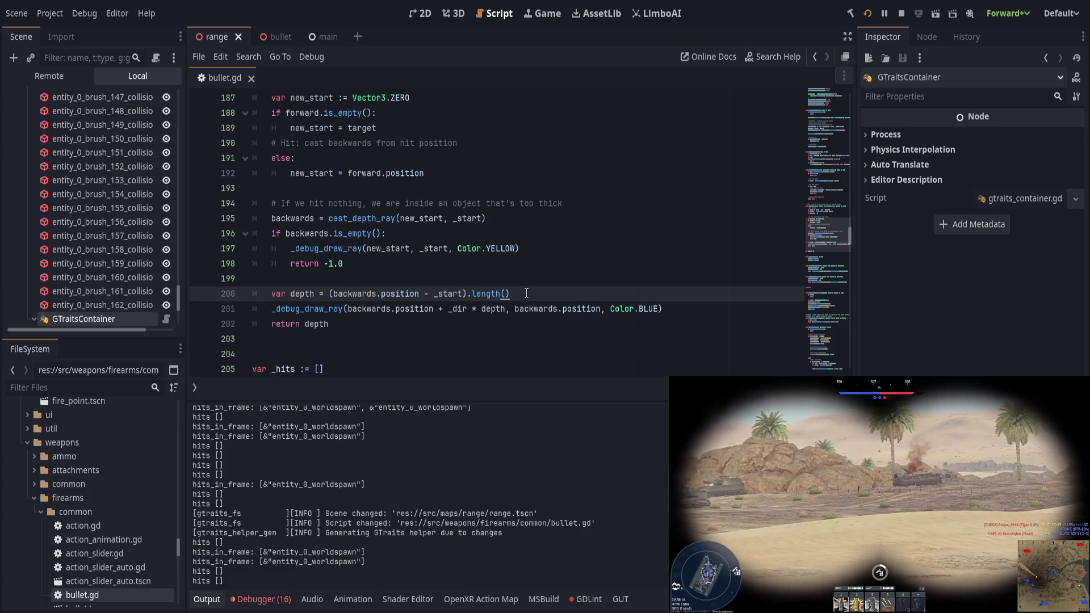
click(502, 219)
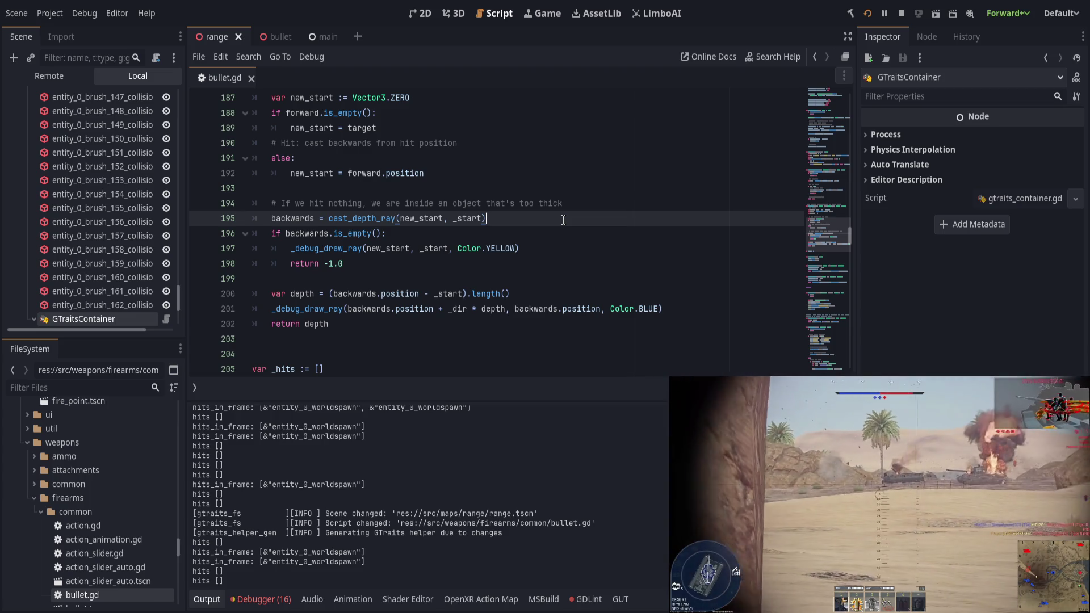
click(417, 283)
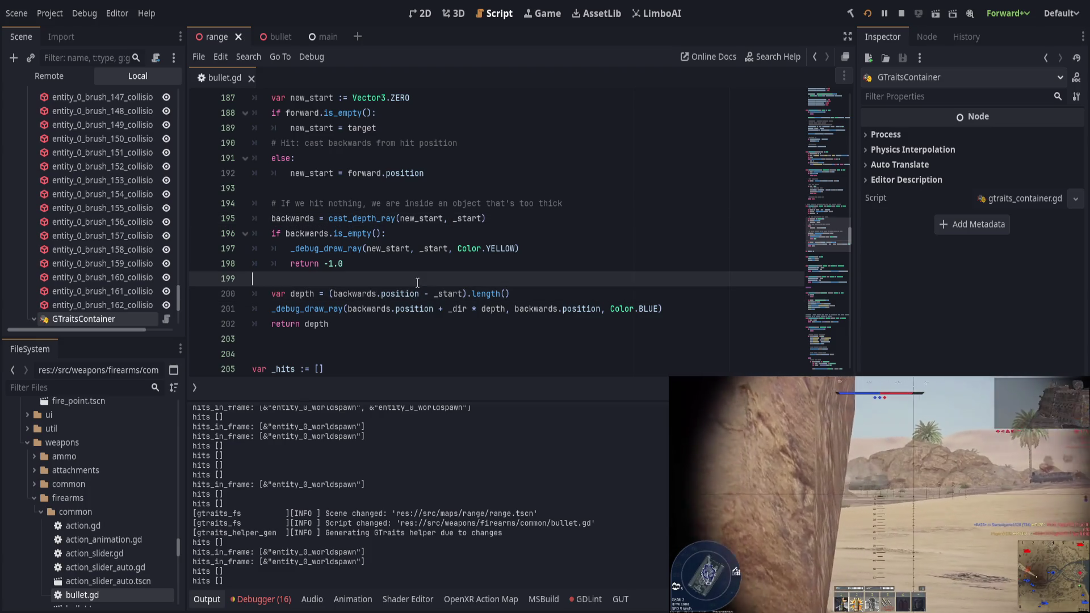
key(Return)
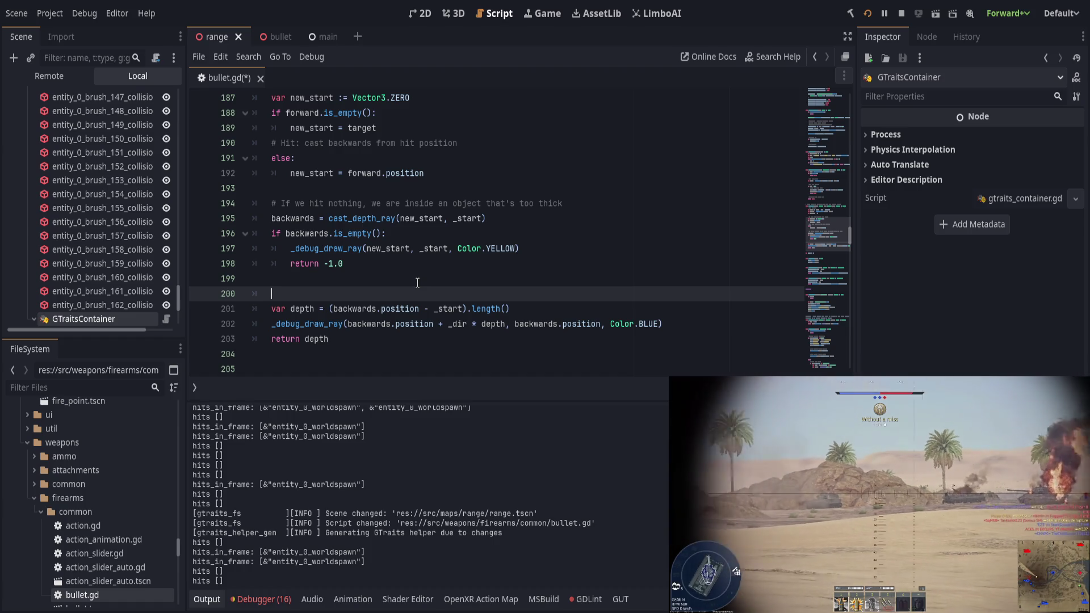
key(Delete)
key(End)
key(Return)
Write the condition 'if depth < 0.01:' under the depth calculation
text(if depth)
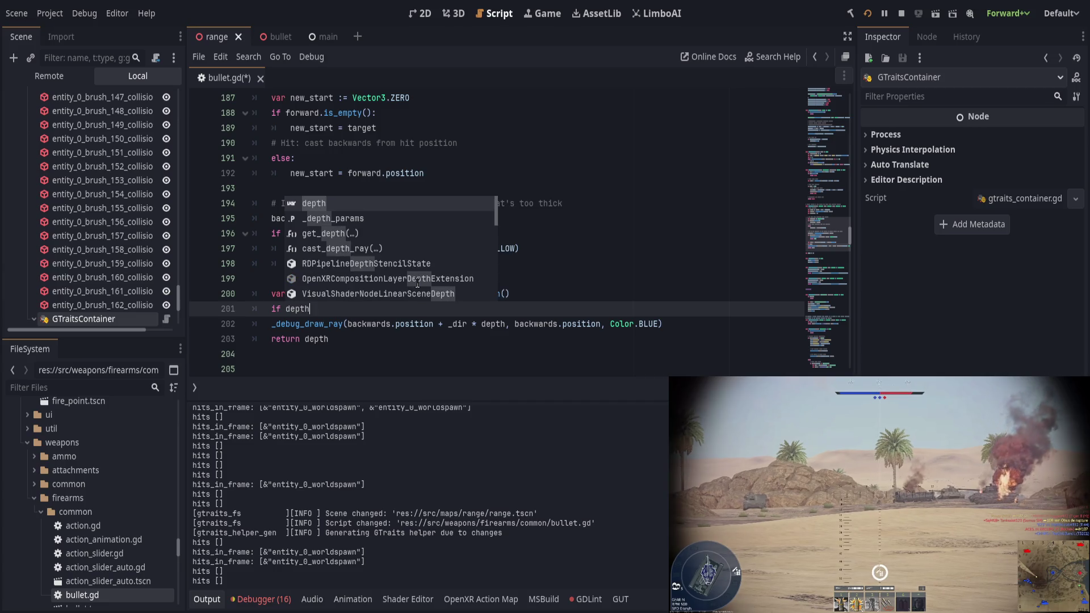
text( <)
key(BackSpace)
text(> )
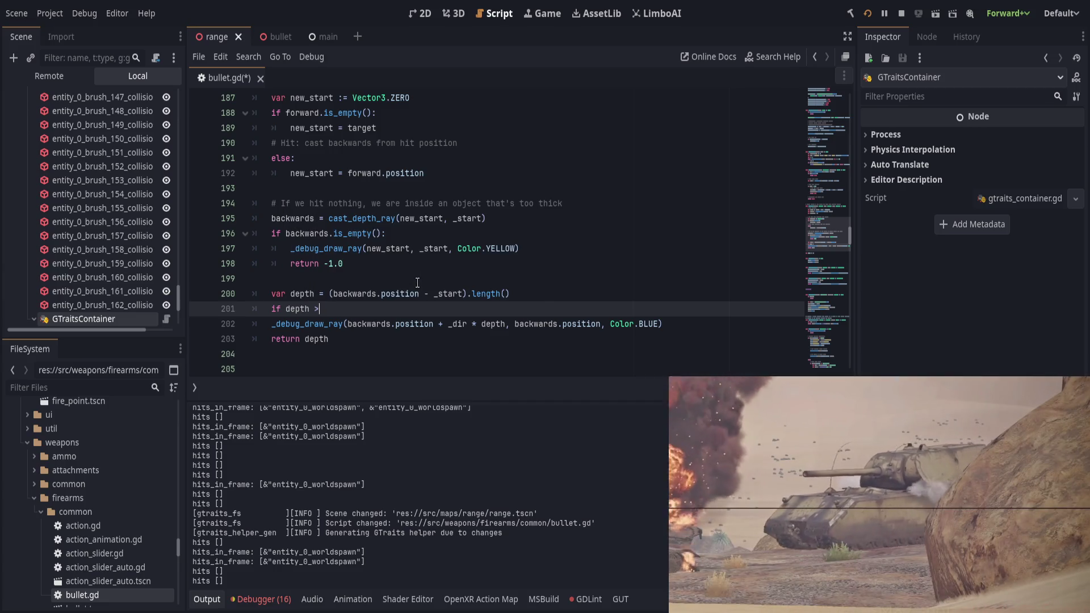
text(0.1:)
key(Return)
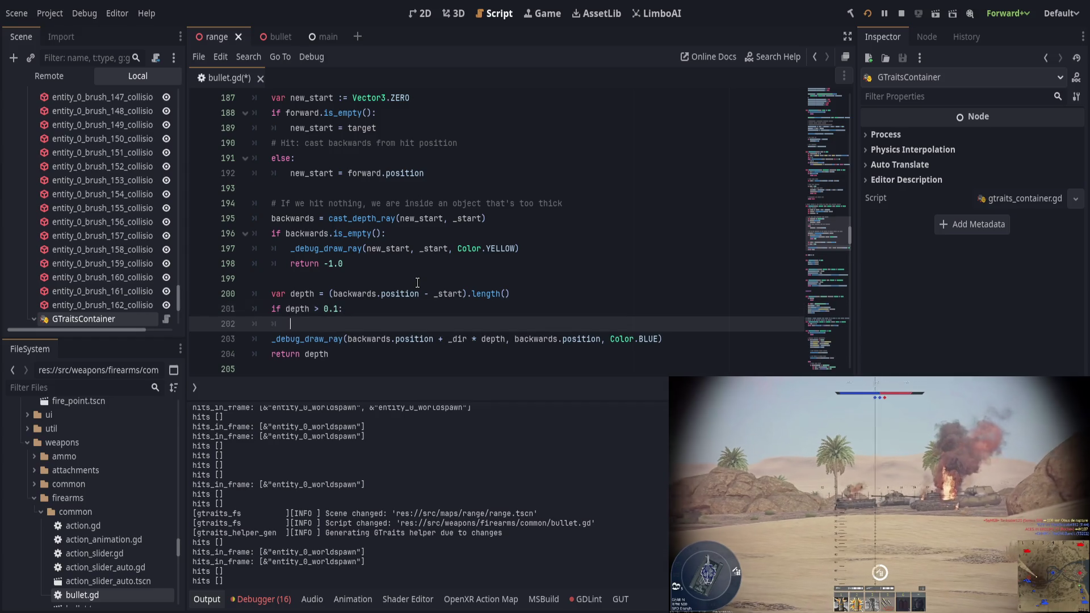
key(BackSpace)
key(BackSpace)
key(BackSpace)
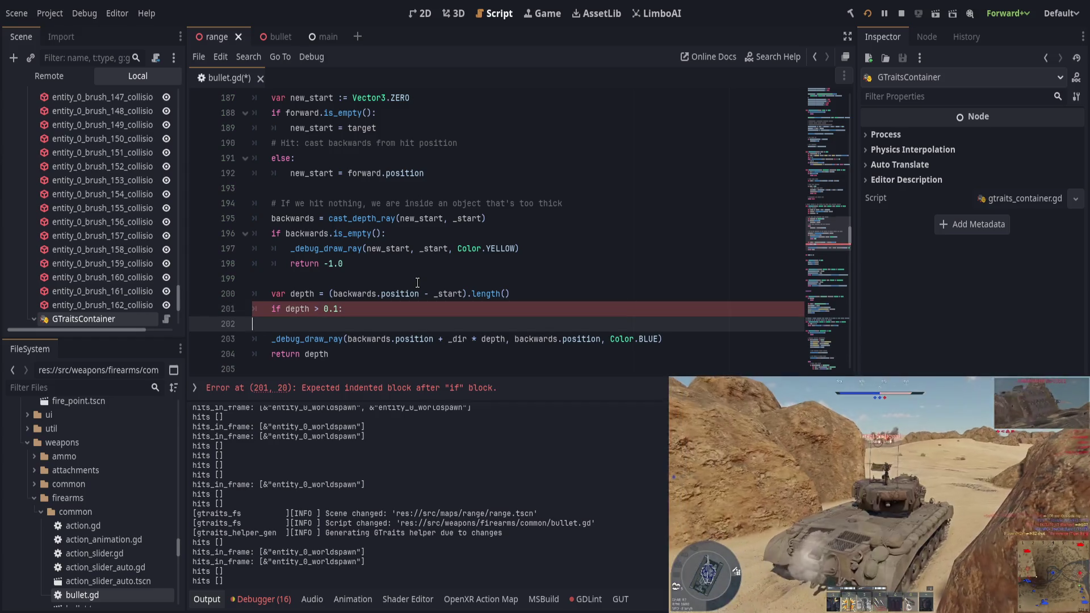
text(dep)
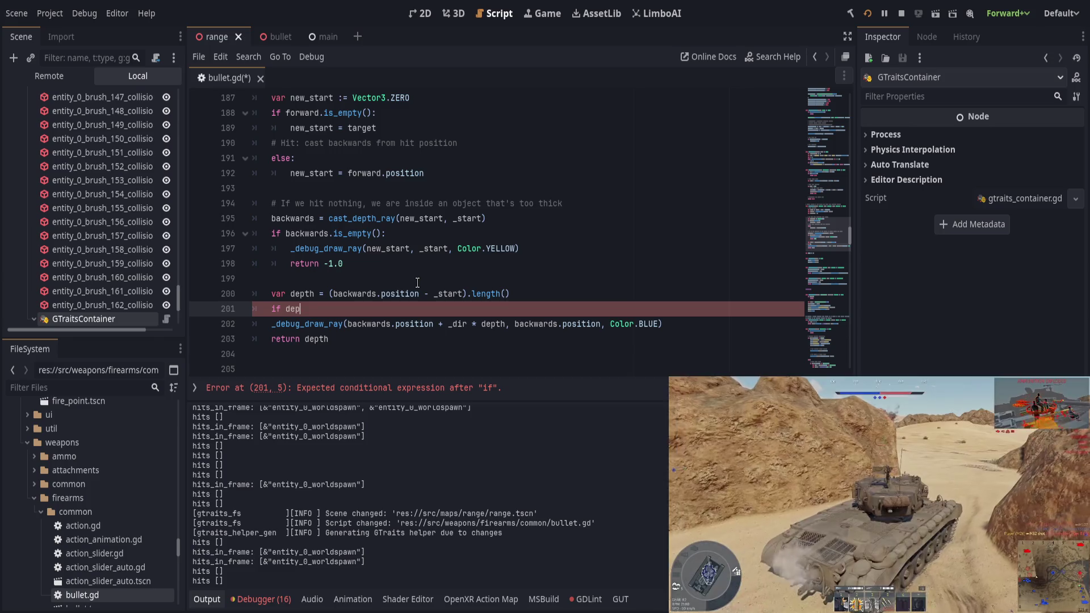
text(th <)
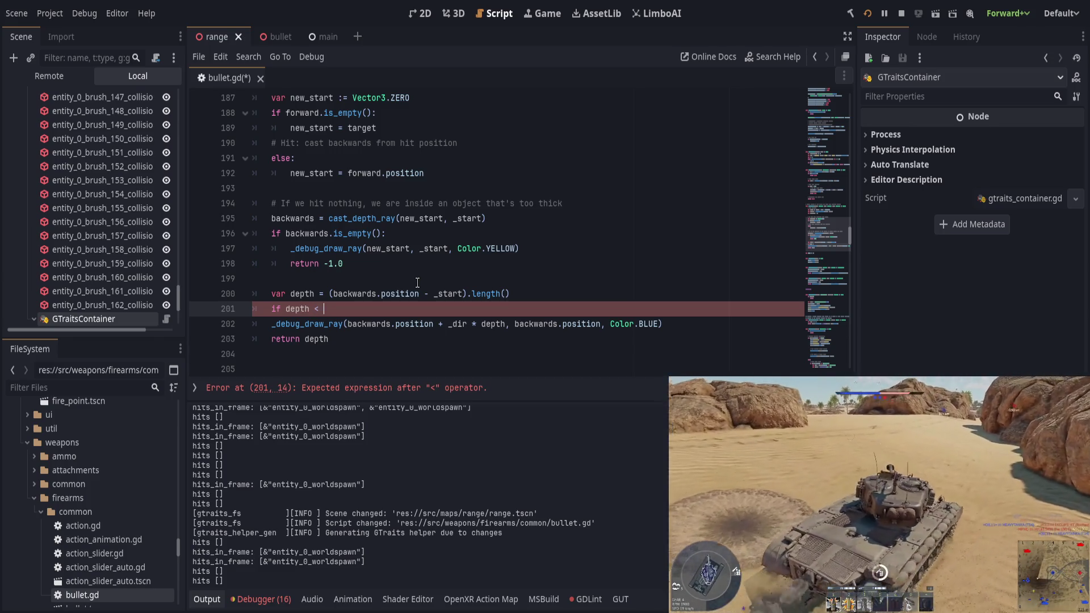
text( 0.01:)
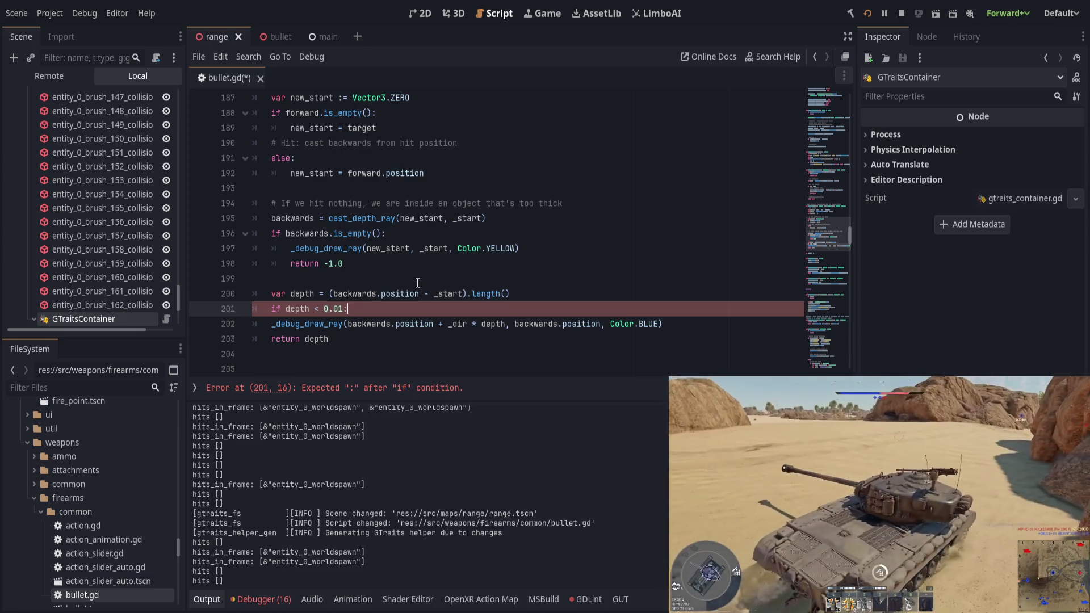
key(Return)
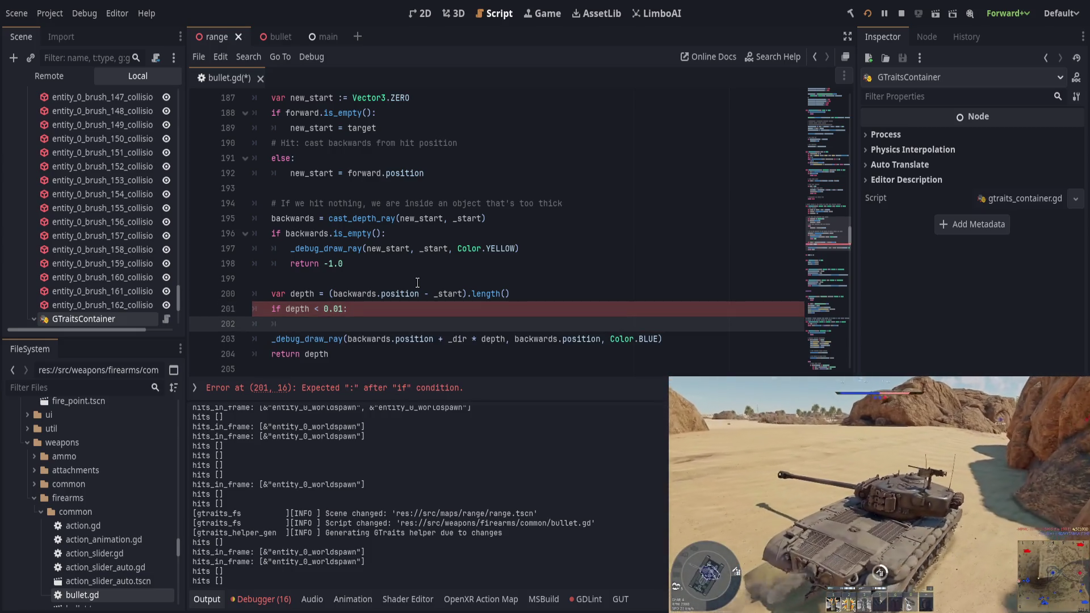
Make the new if block return -1.0 and save the script
text(depth =)
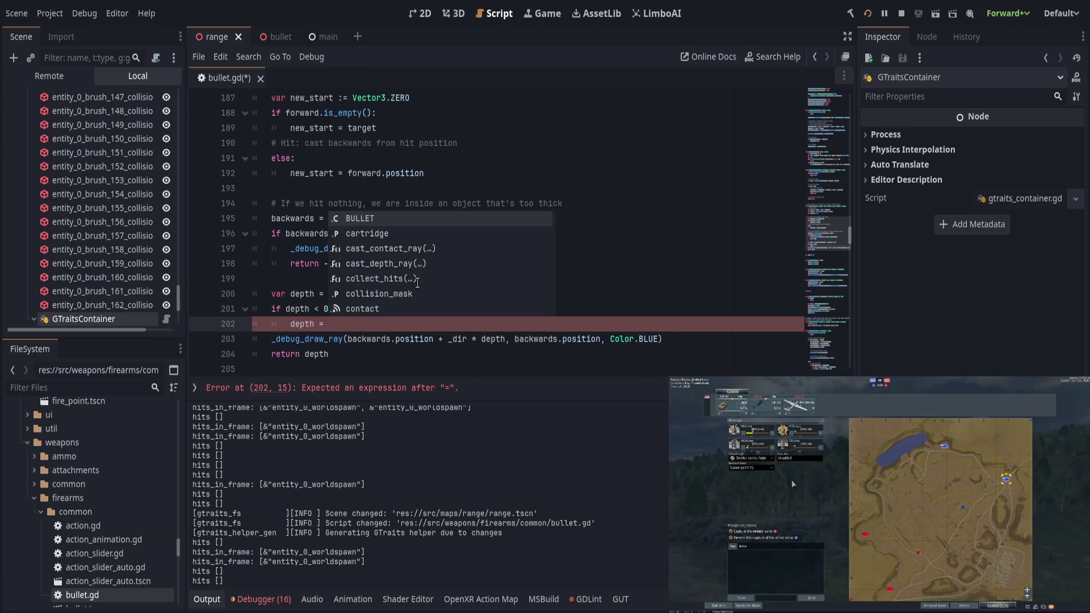
key(BackSpace)
text(-)
text(-1.0)
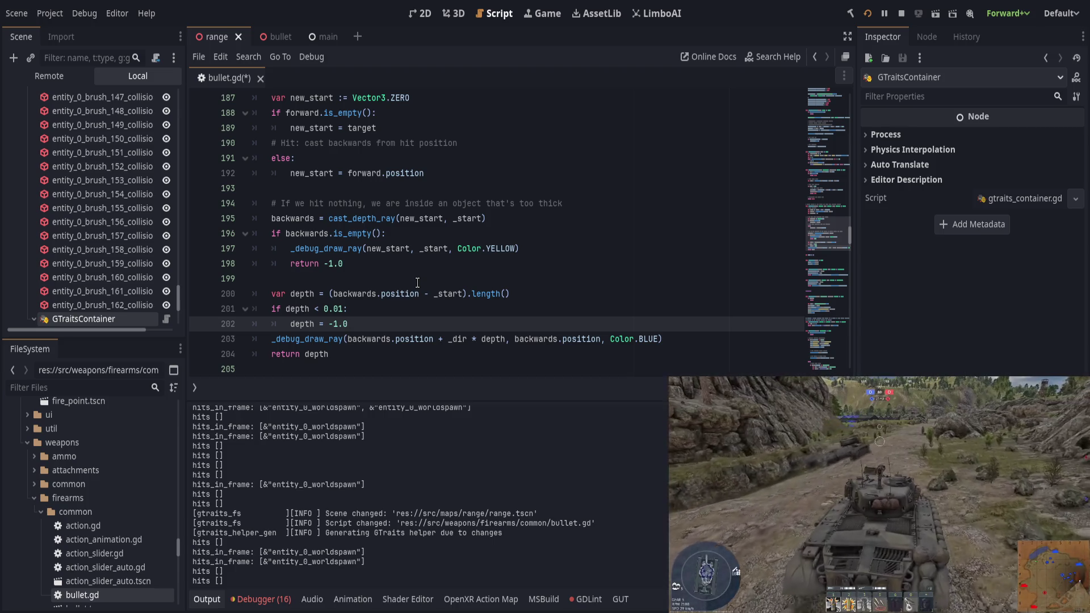
key(shift+Home)
text(return)
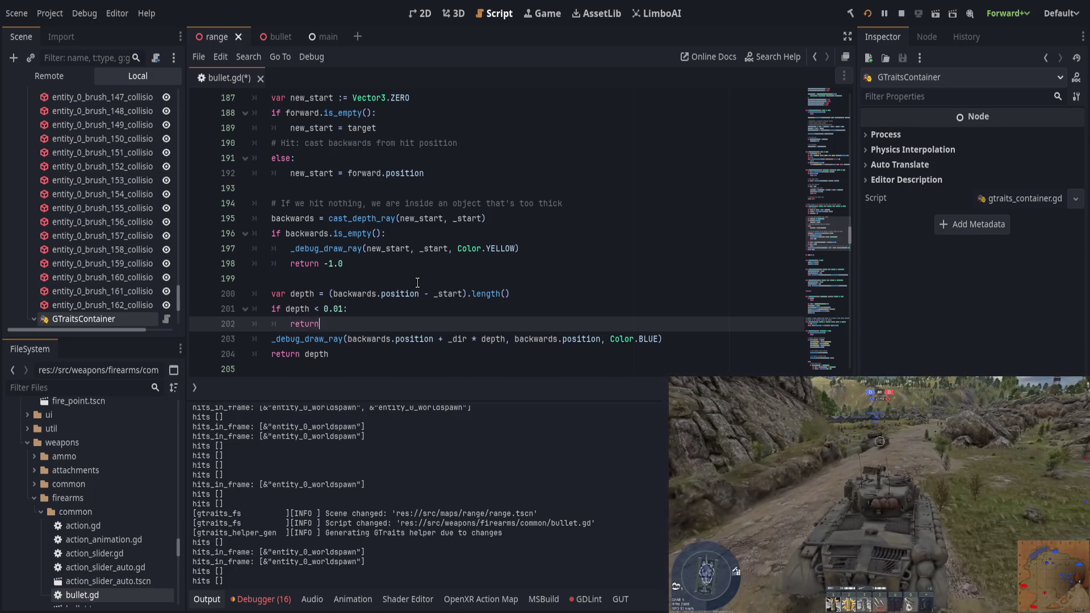
text(dep)
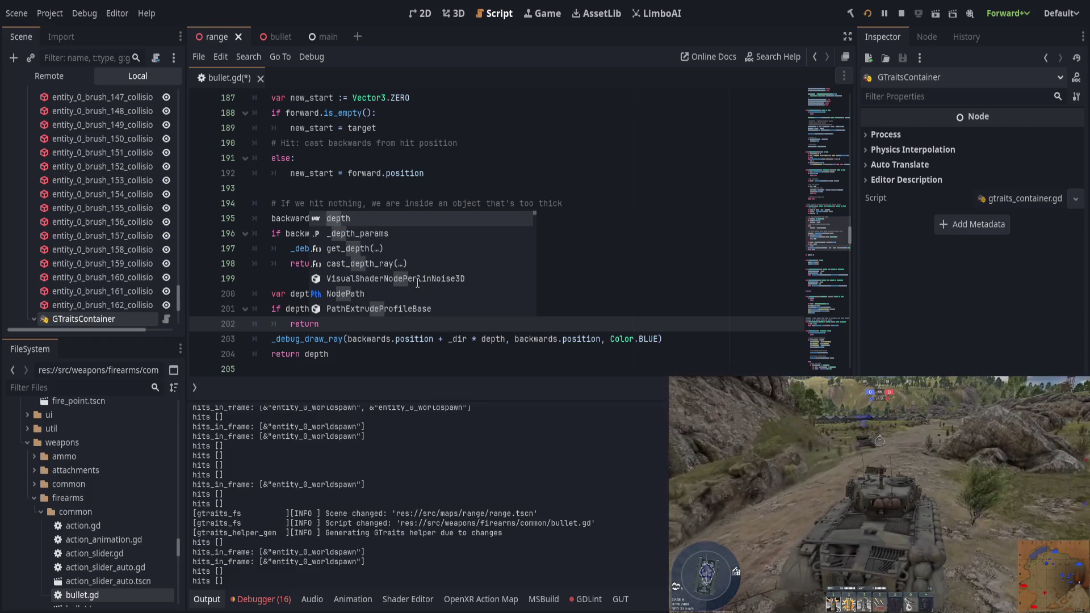
text( -1.0)
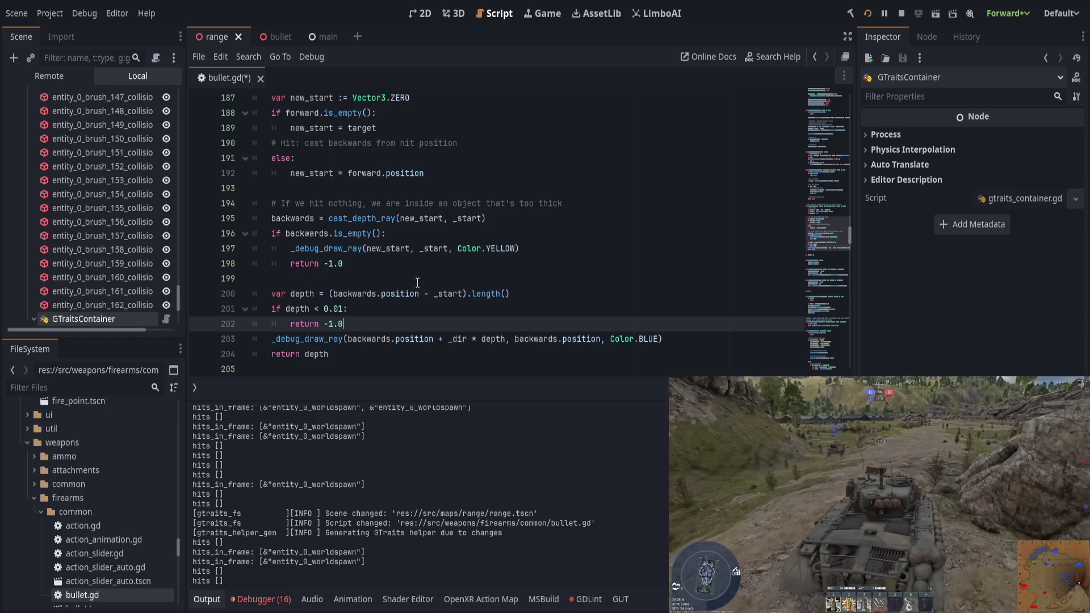
key(Return)
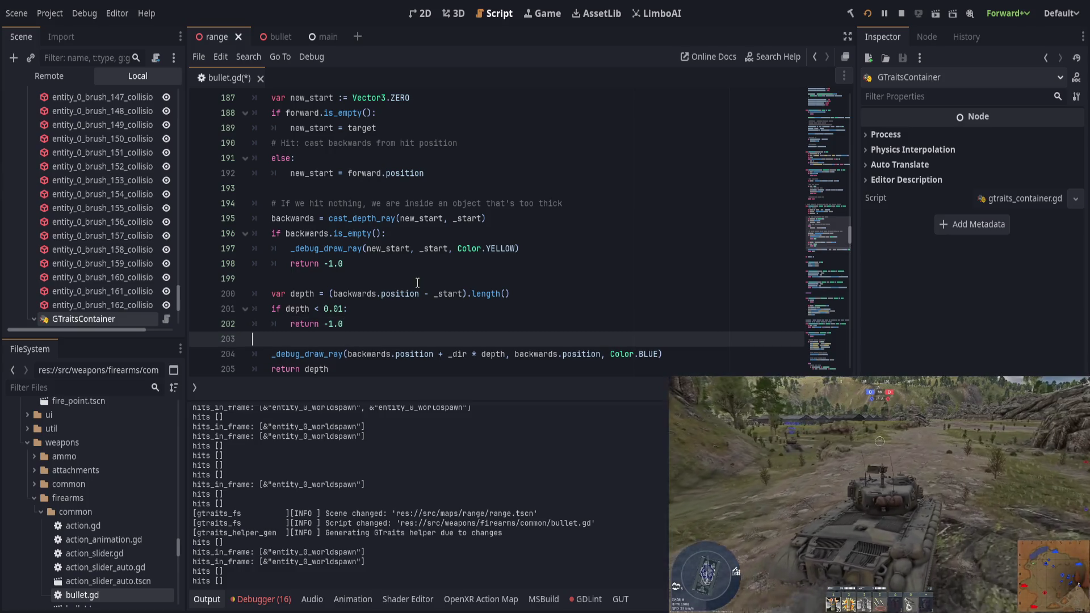
key(ctrl+s)
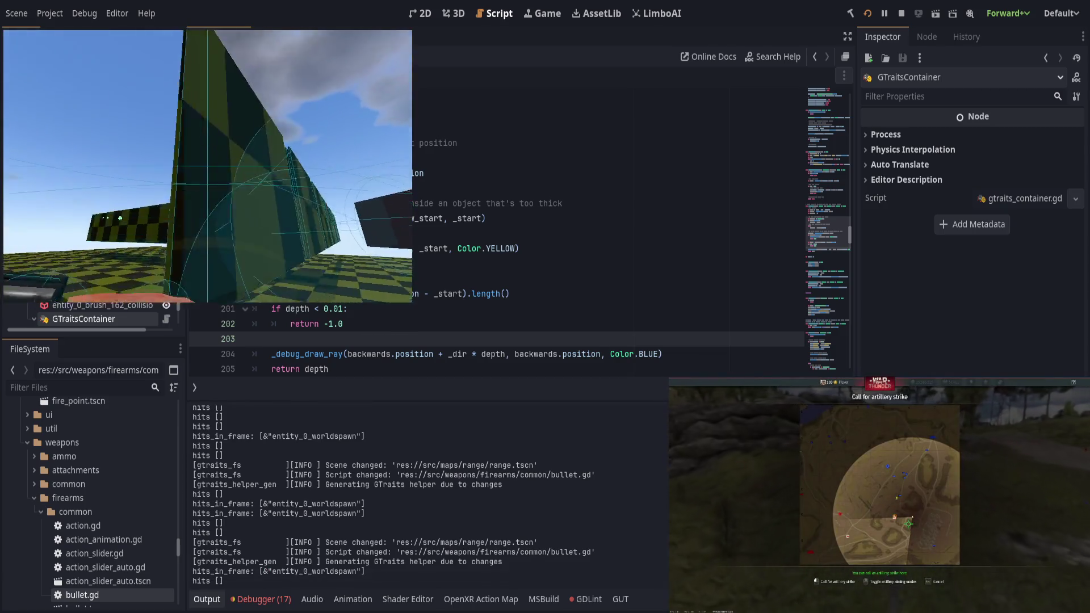
Leave the test run and place the caret after the get_depth call on line 166
key(alt+Tab)
scroll(452, 300, down, 1)
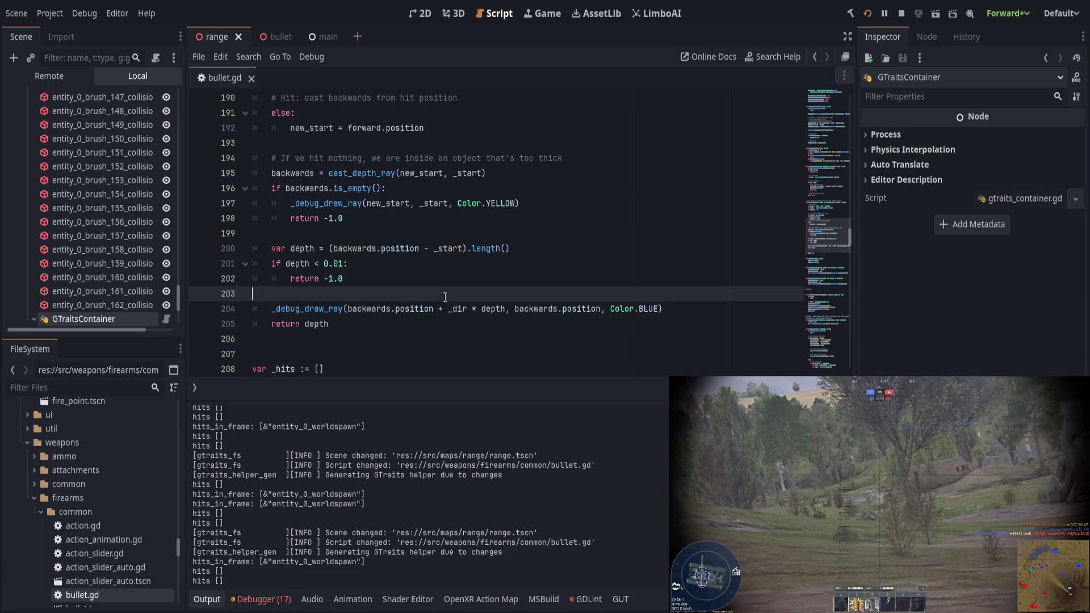
scroll(449, 296, up, 4)
scroll(448, 295, up, 3)
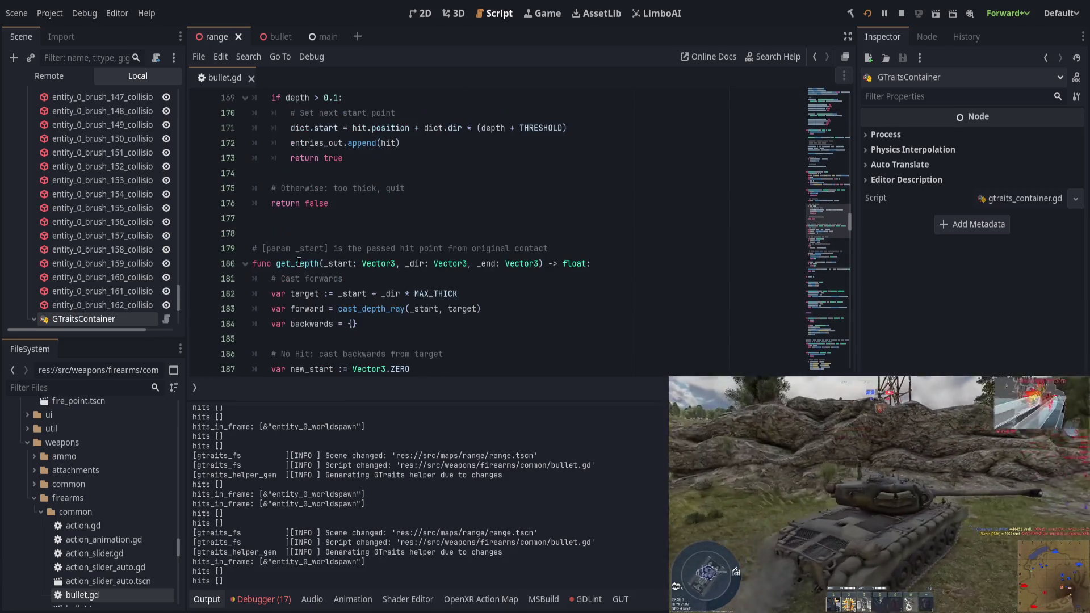
click(300, 262)
scroll(482, 279, up, 5)
click(564, 281)
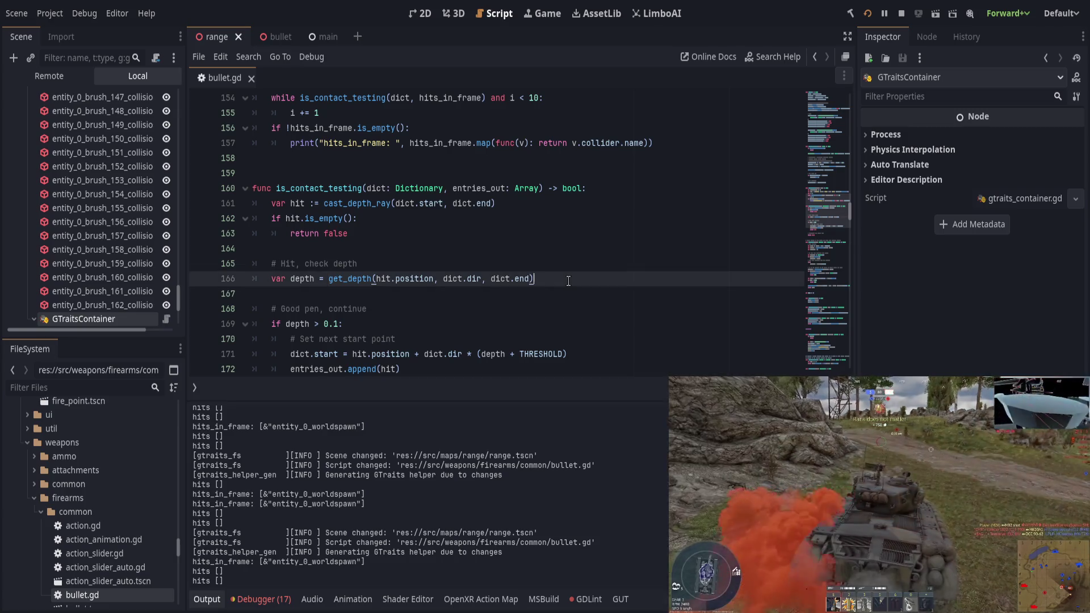
Start a new line below get_depth calling record_hit via autocomplete
key(Return)
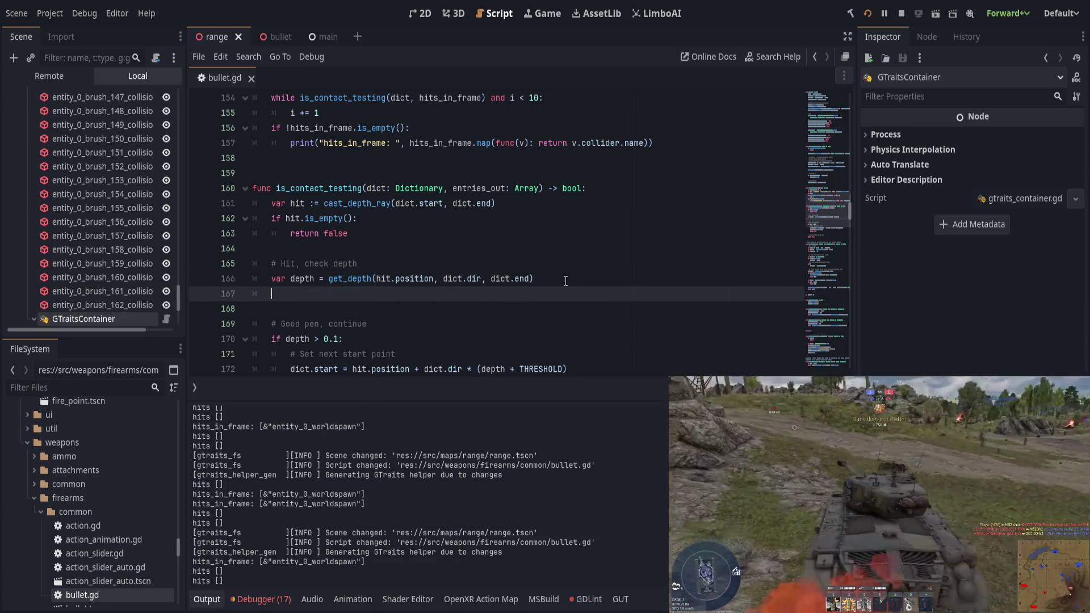
text(report)
key(shift+Home)
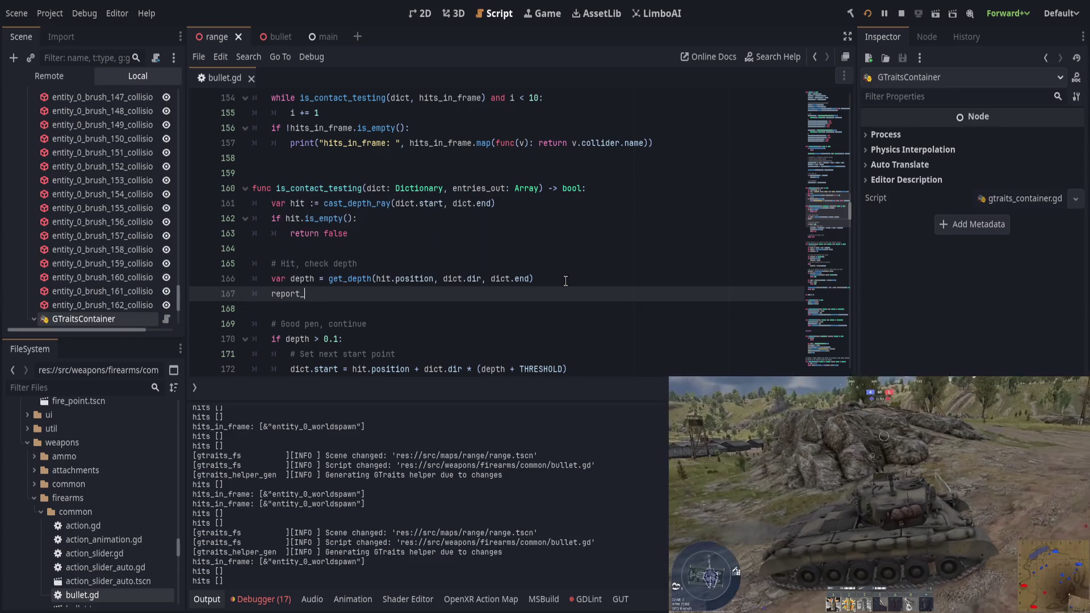
key(BackSpace)
text(hit)
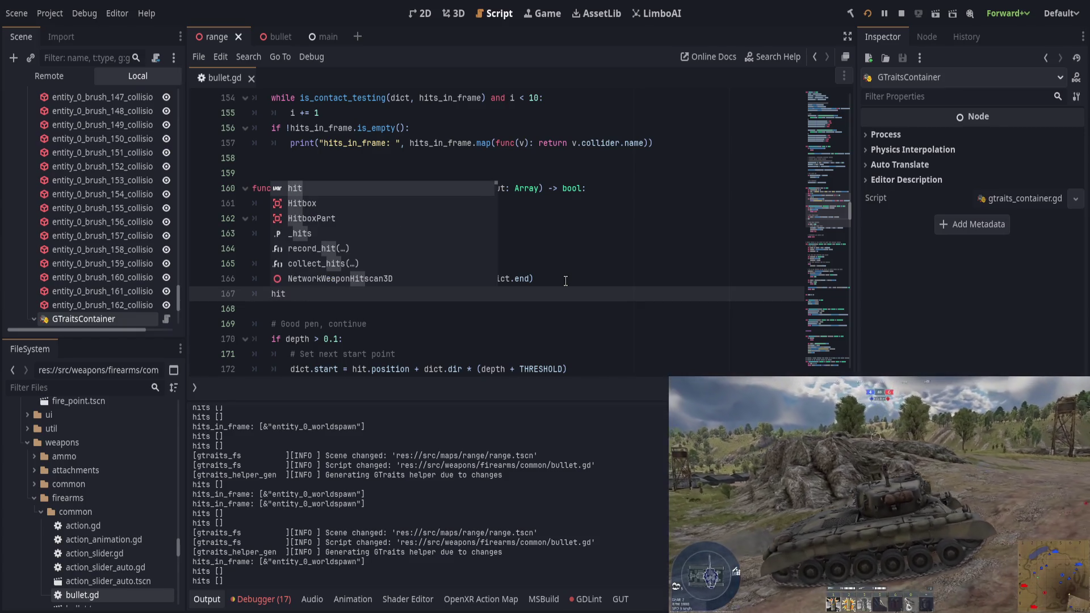
key(BackSpace)
key(BackSpace)
key(BackSpace)
text(rec_hit)
key(Return)
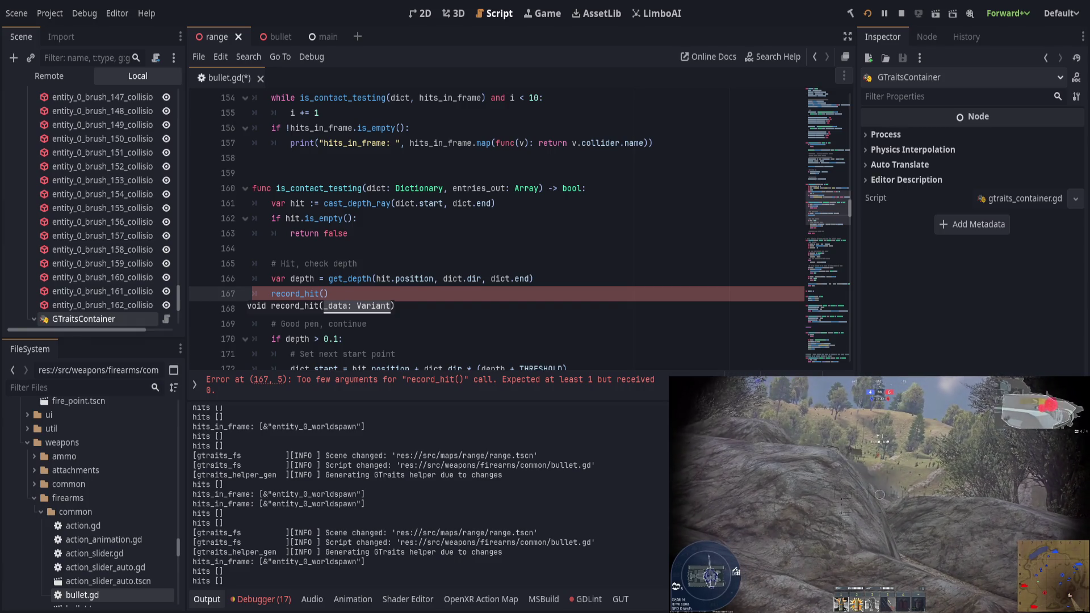
Pass hit.merged({"depth": depth}) as record_hit's argument
text(hit.merged)
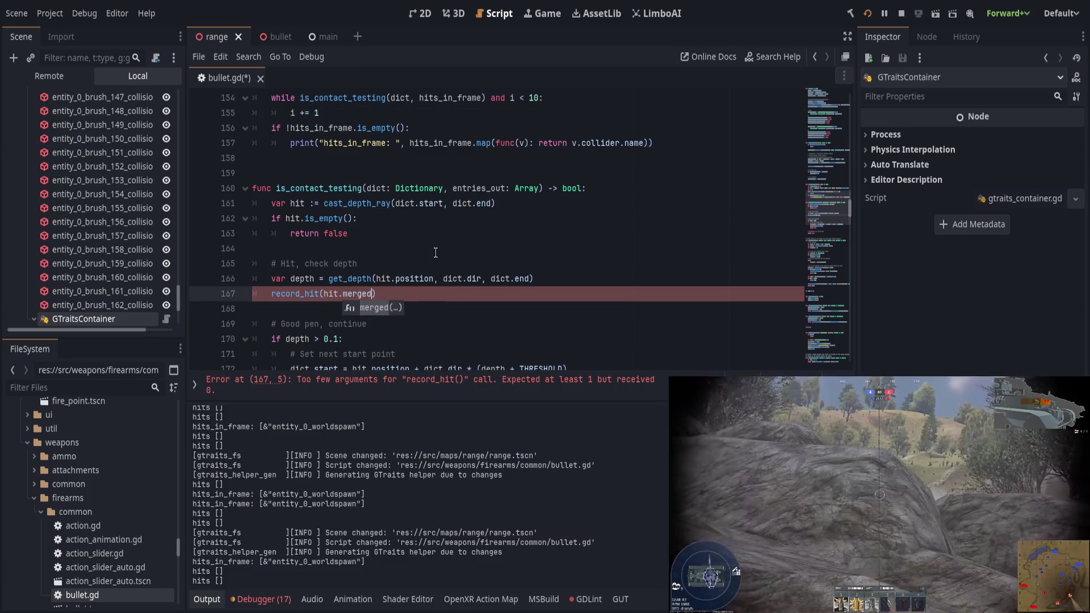
key(Return)
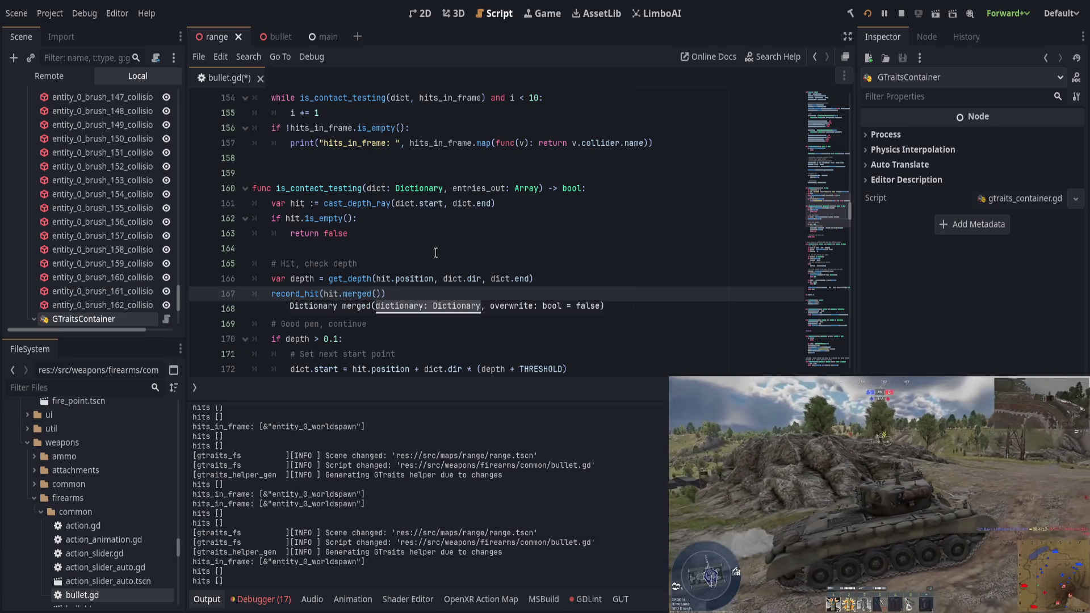
text({"dp)
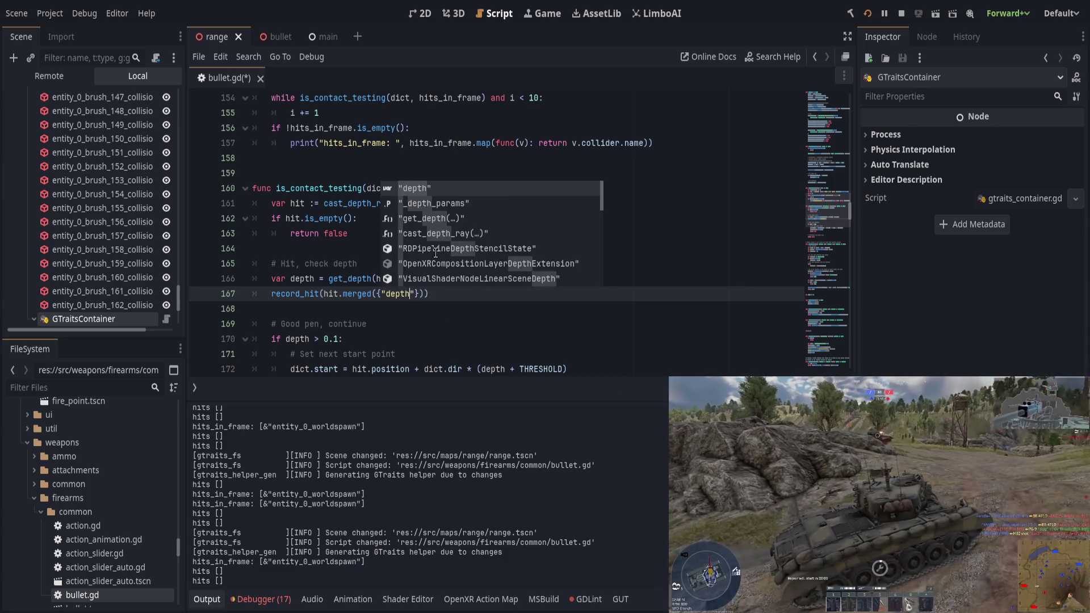
key(Return)
text(:)
text(depth)
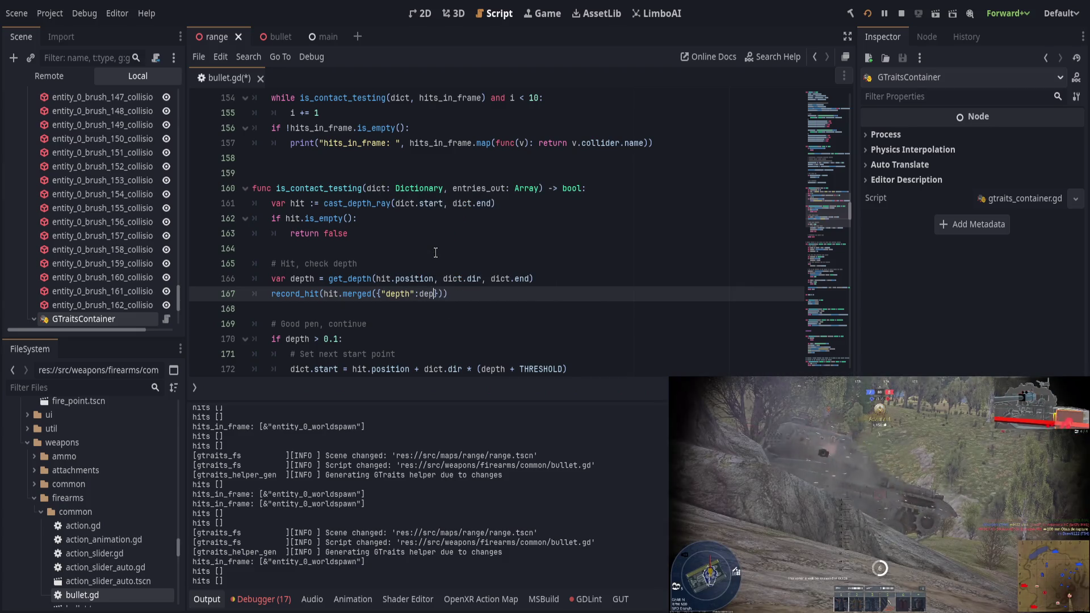
key(End)
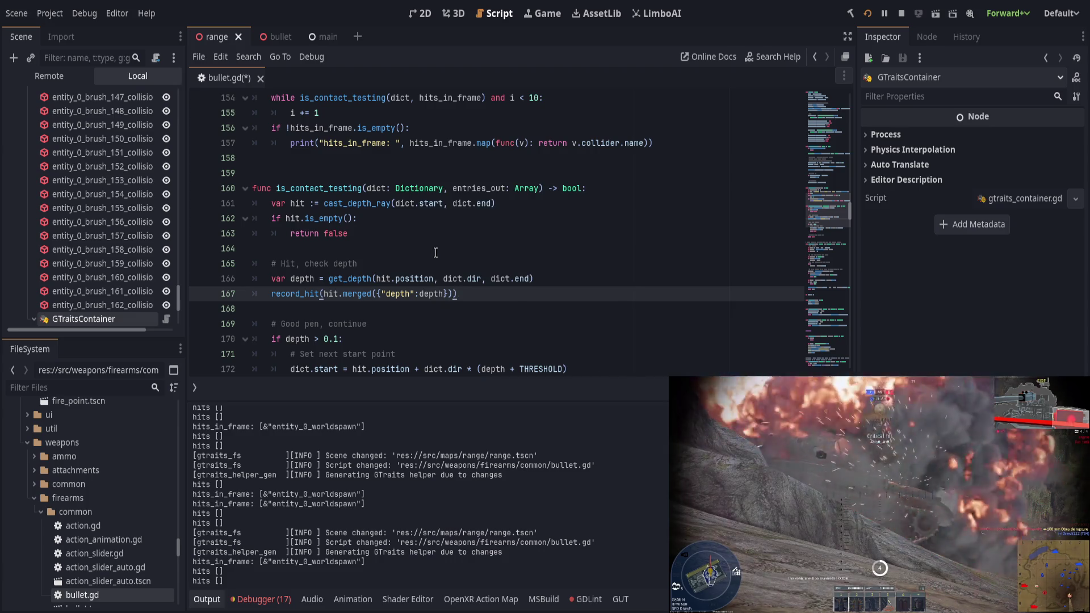
Select the 0.1 threshold in the depth check on line 170
scroll(320, 303, down, 1)
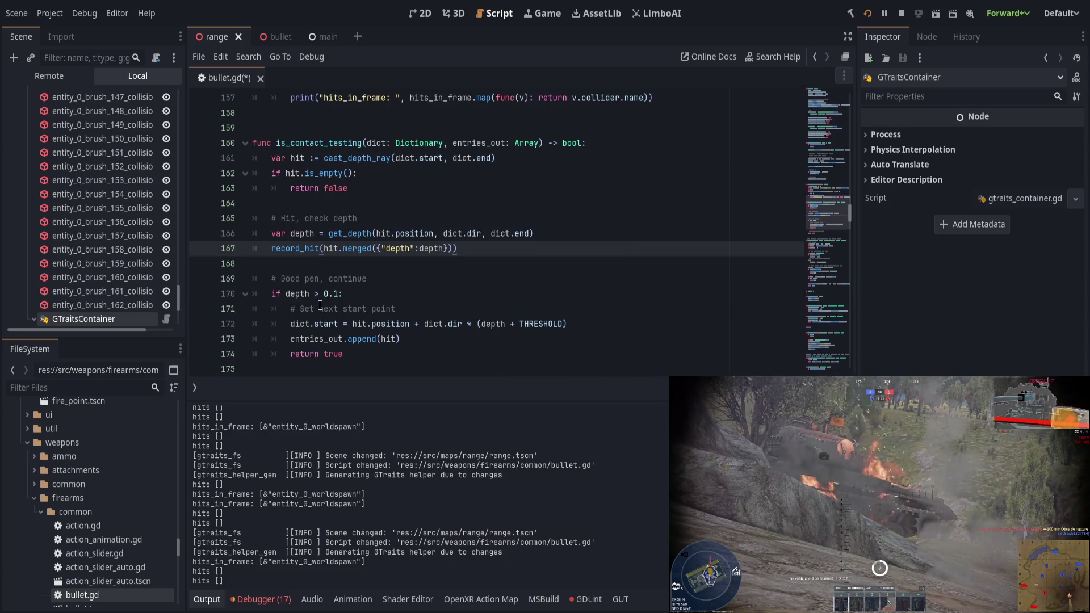
mouse_move(316, 297)
mouse_down()
mouse_move(383, 288)
mouse_move(332, 295)
mouse_move(344, 294)
mouse_up()
click(311, 294)
Change the good-penetration check on line 170 to 'if depth > 0.0:'
key(shift+Left)
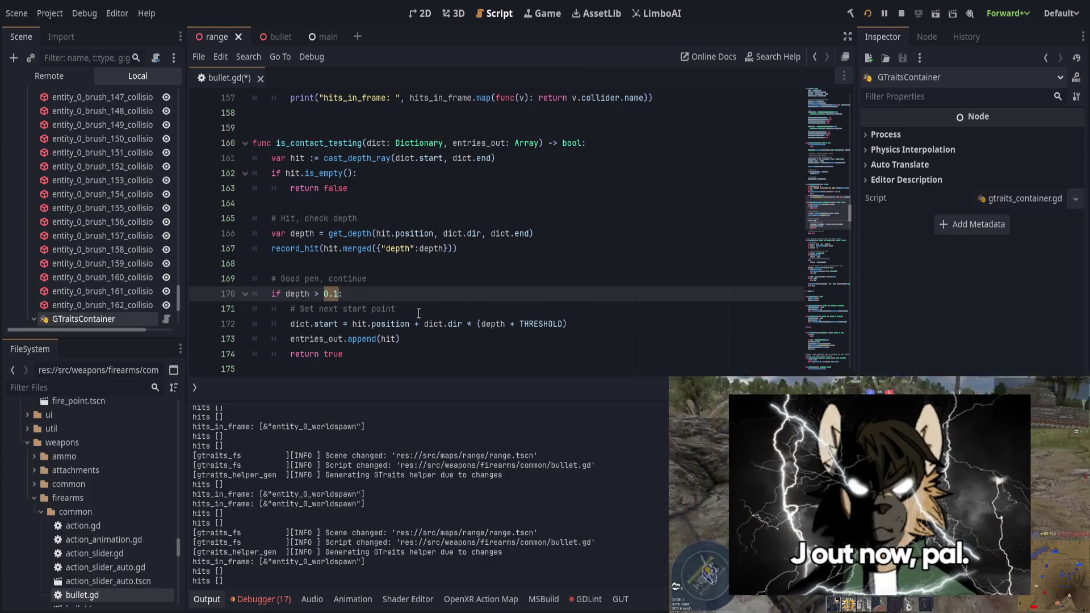
text(0.0)
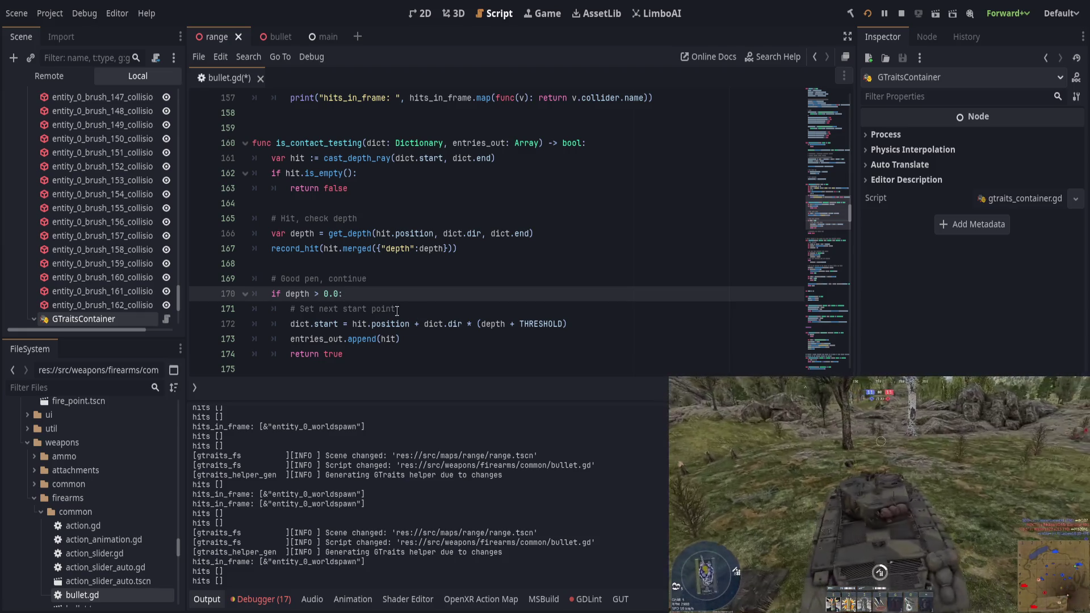
scroll(397, 311, down, 1)
mouse_move(397, 309)
mouse_down()
mouse_move(318, 293)
mouse_move(277, 247)
mouse_up()
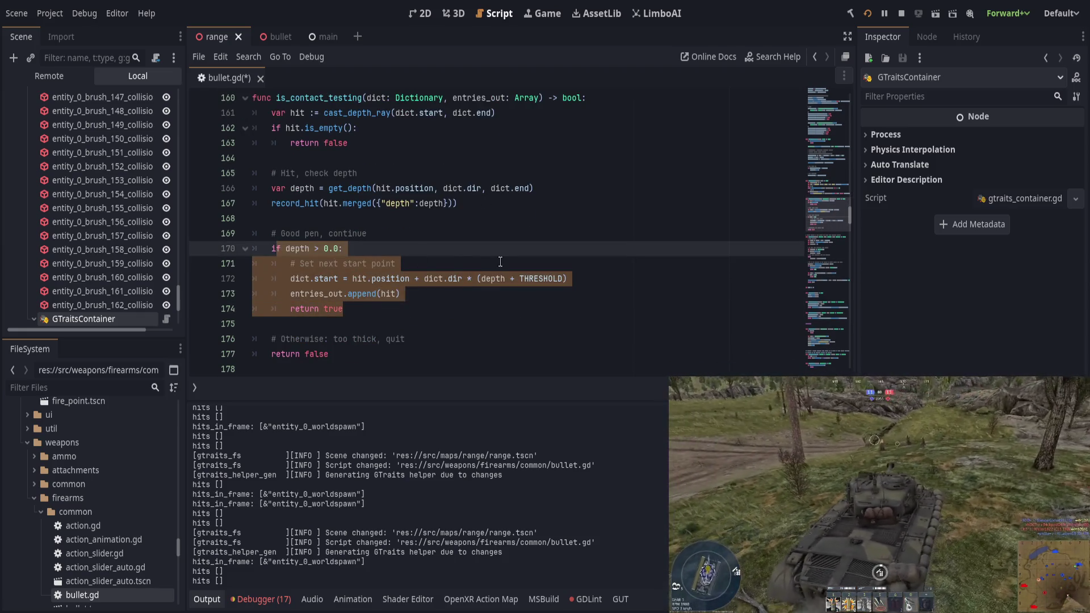
click(500, 262)
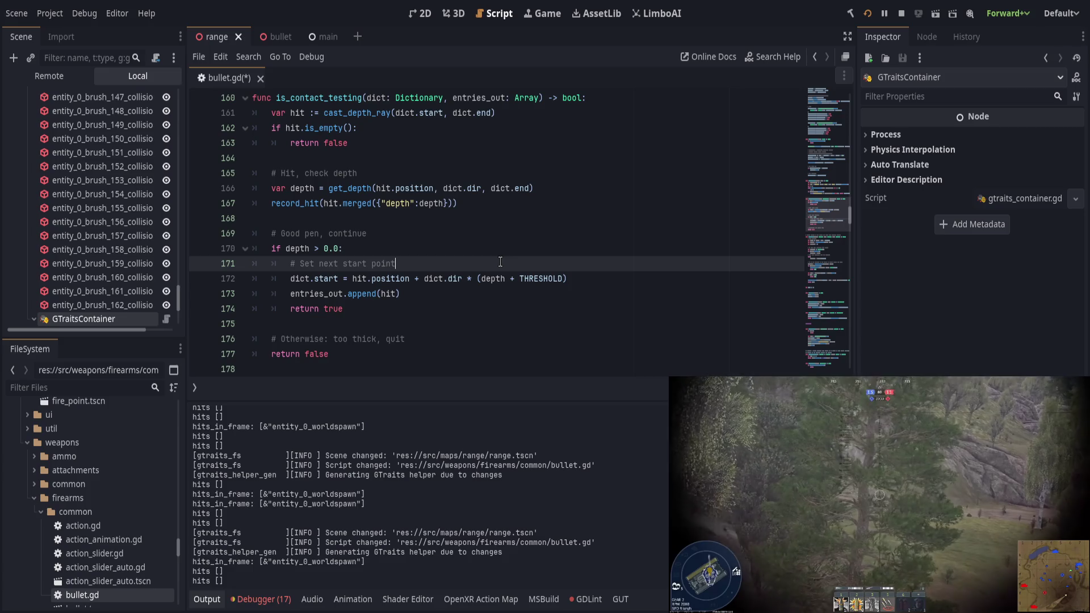
Review all uses of is_contact_testing and save bullet.gd
scroll(447, 241, up, 2)
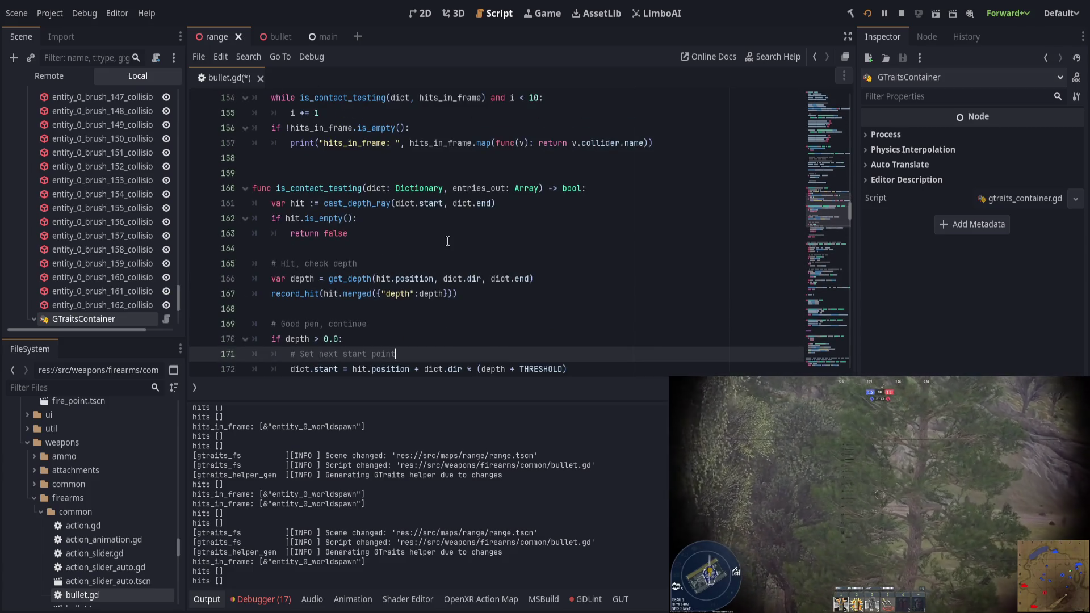
click(307, 188)
double_click(345, 188)
scroll(380, 277, up, 1)
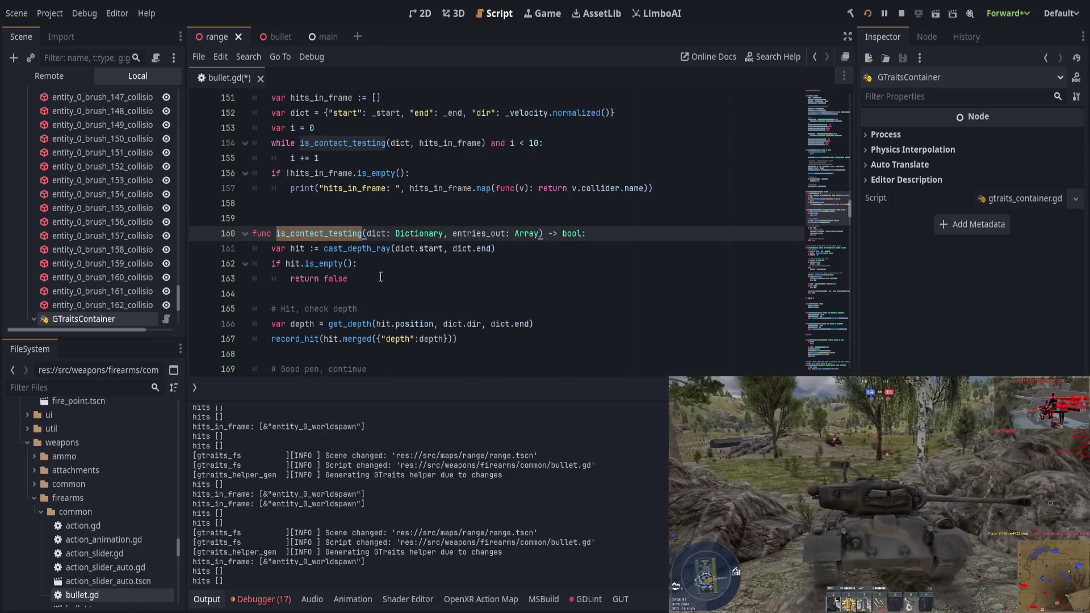
click(403, 273)
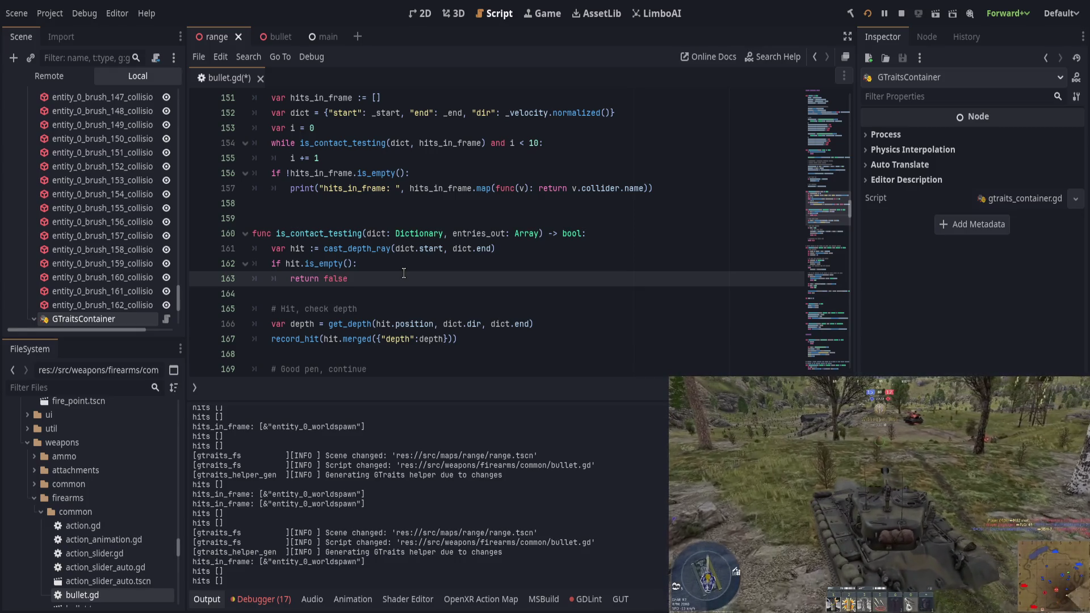
scroll(404, 273, down, 5)
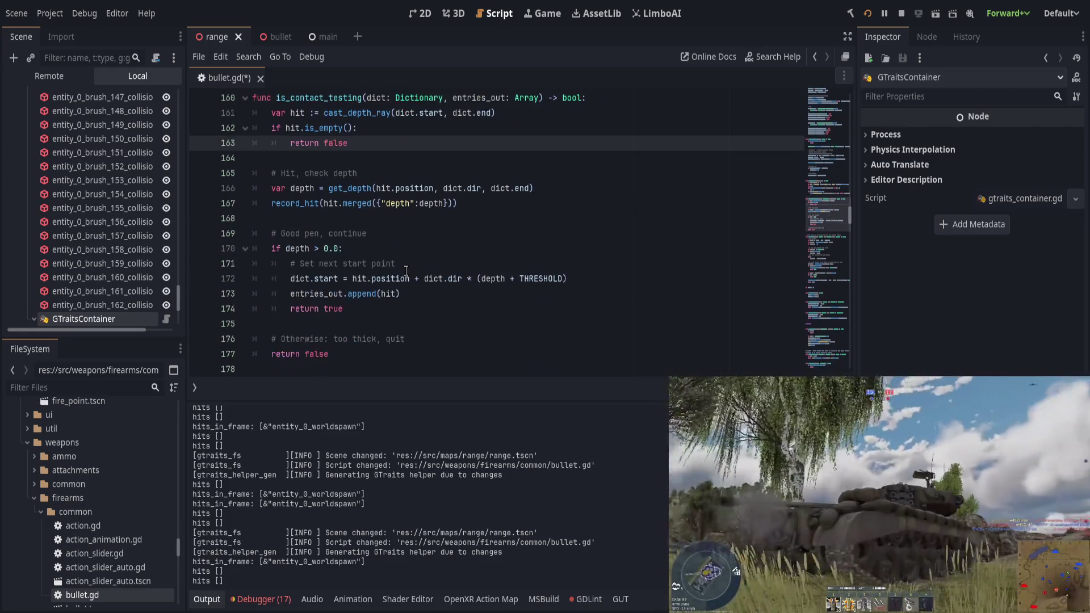
key(ctrl+s)
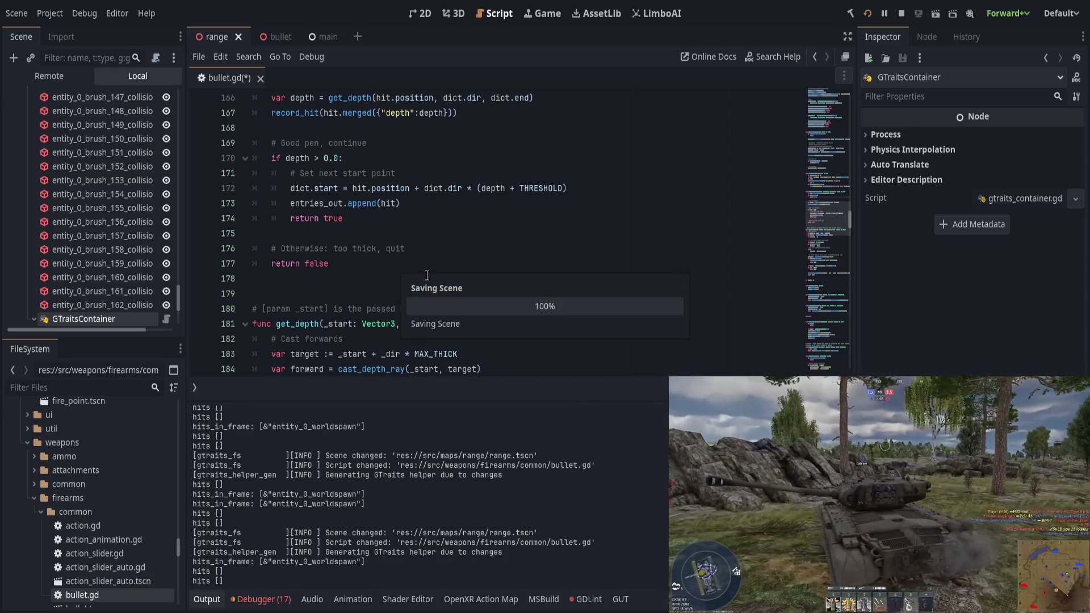
click(427, 275)
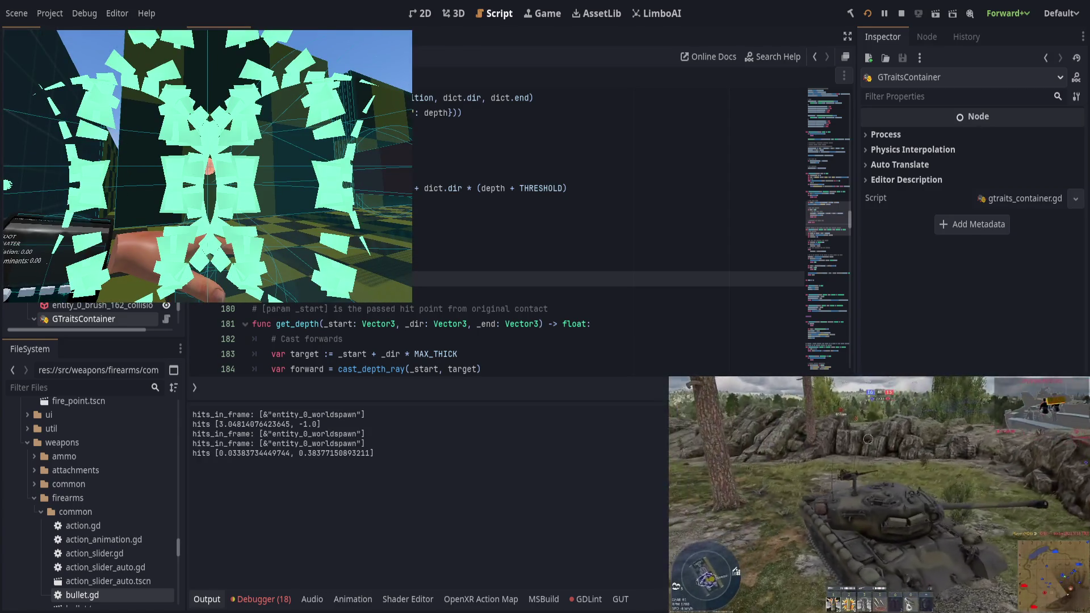
Switch between the running game and editor to read printed hit depths like 3.048 and -1.0
key(F8)
key(alt+Tab)
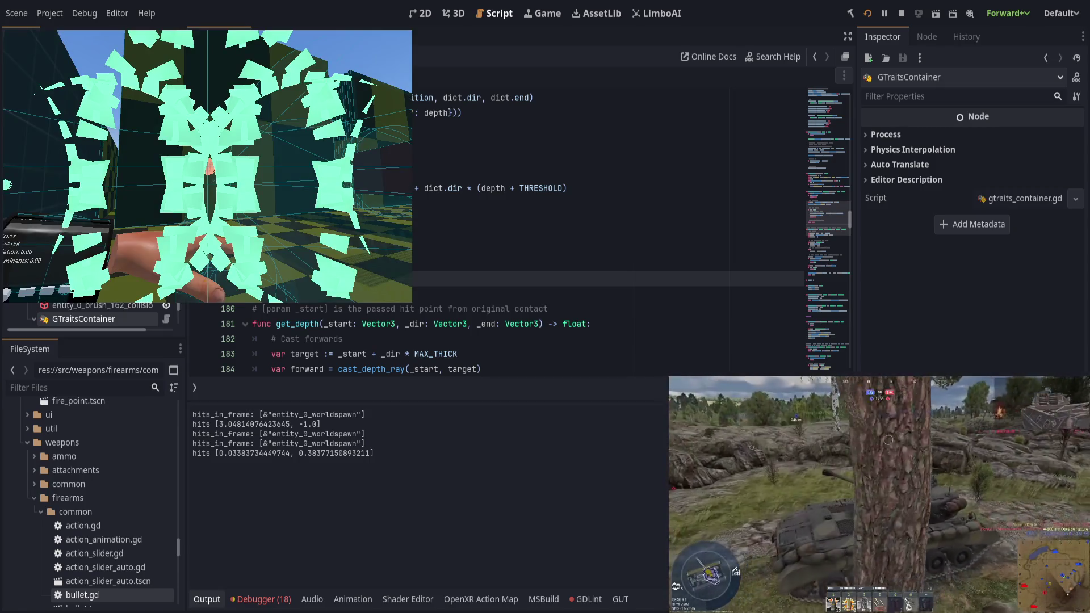
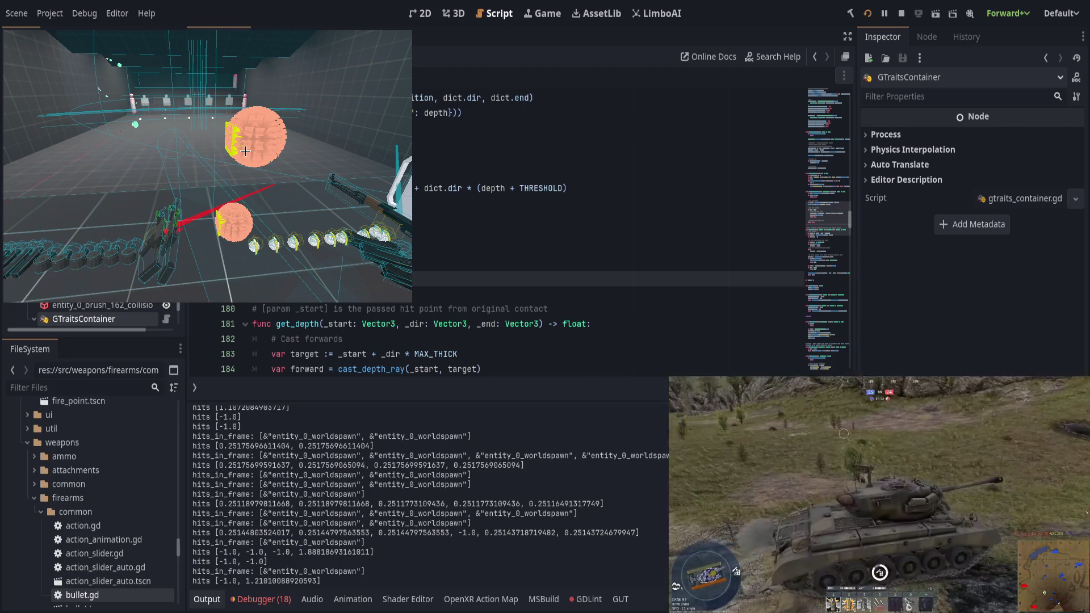
Inspect how new_start, backwards and forward are used in get_depth
scroll(476, 277, up, 1)
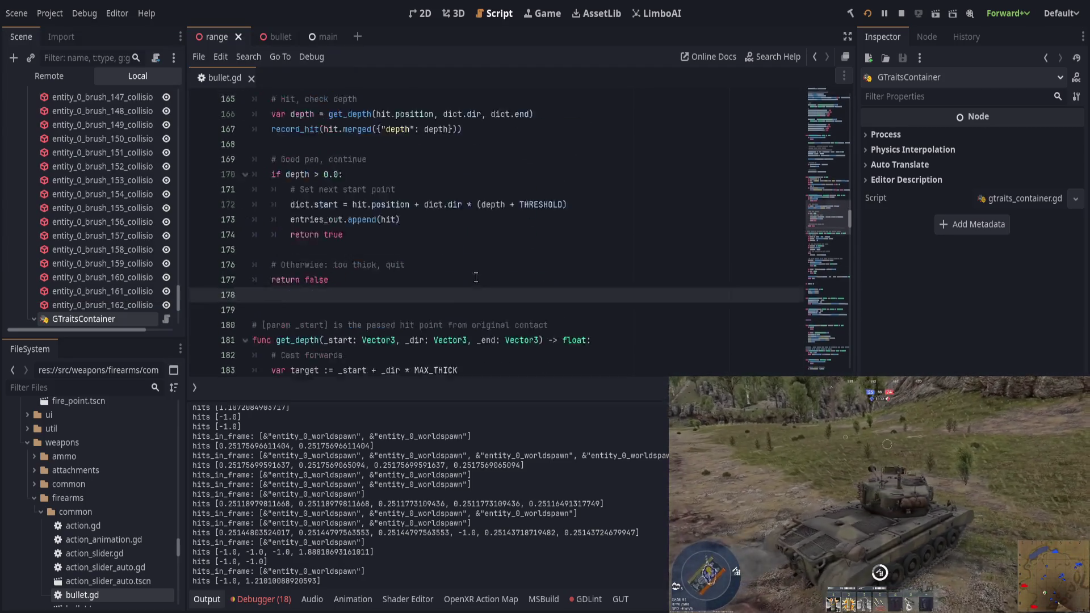
scroll(475, 277, down, 9)
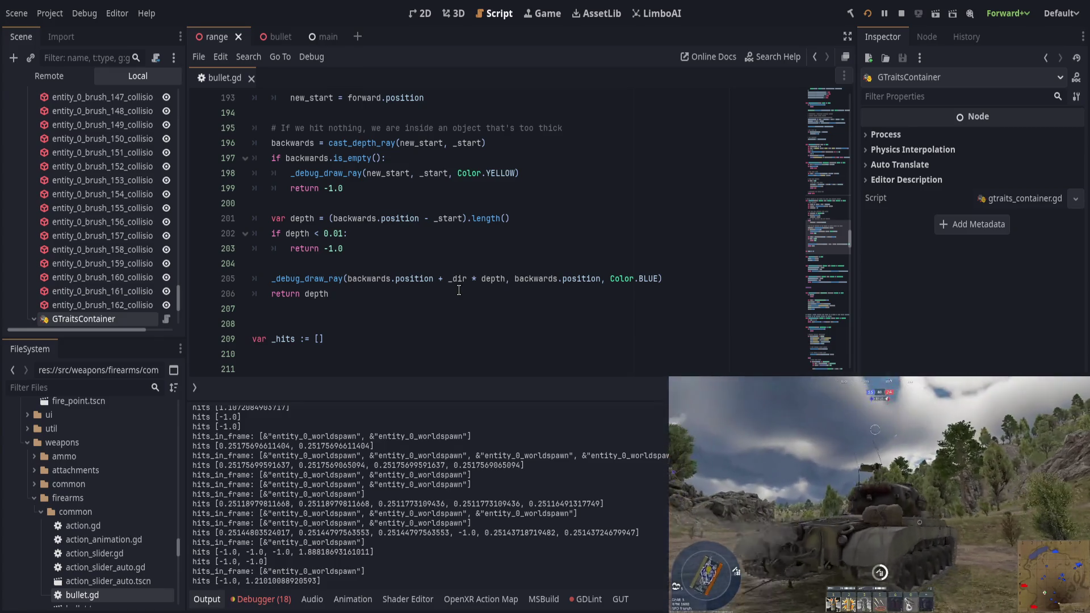
scroll(458, 290, up, 1)
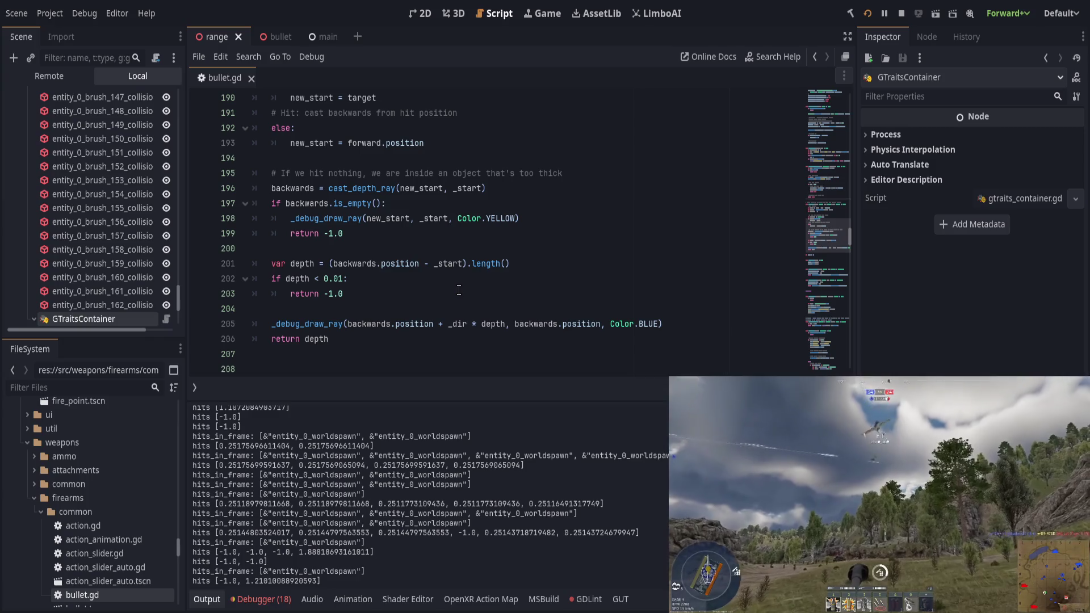
double_click(292, 188)
click(408, 188)
double_click(408, 188)
scroll(439, 276, up, 1)
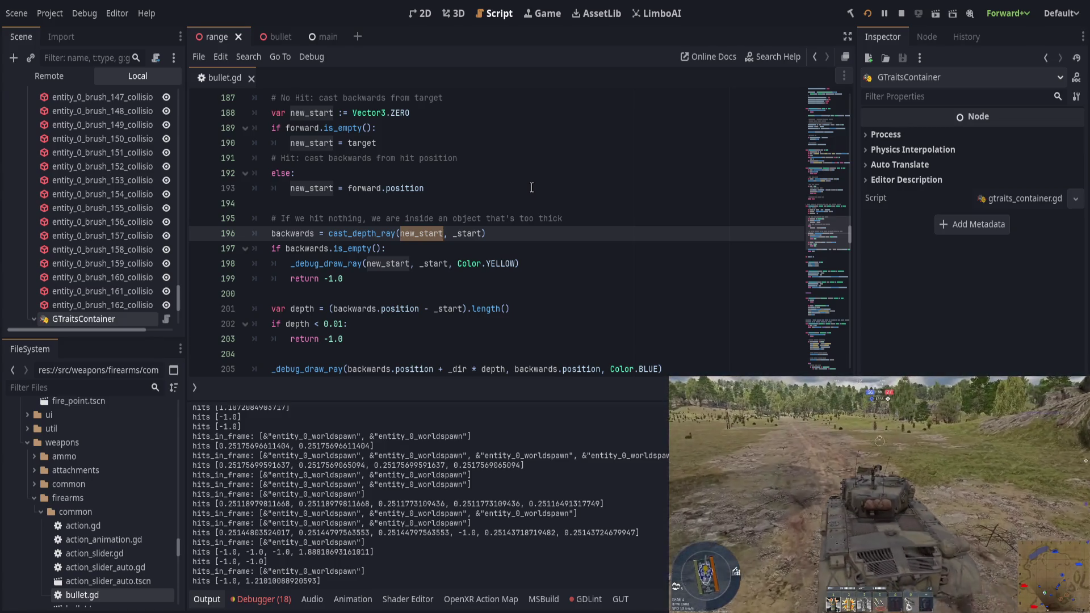
scroll(466, 350, up, 2)
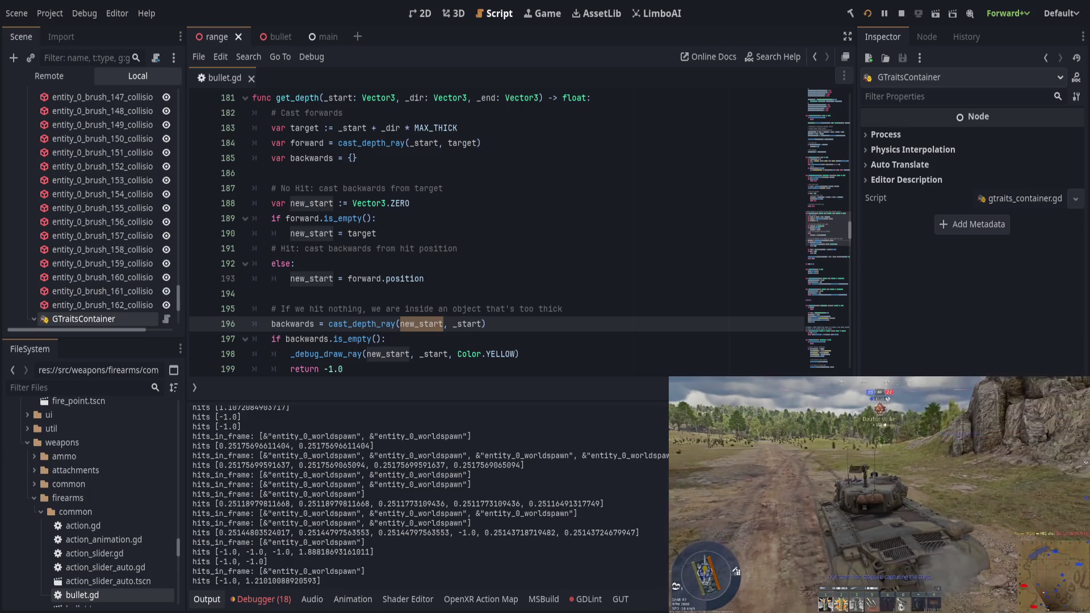
click(463, 293)
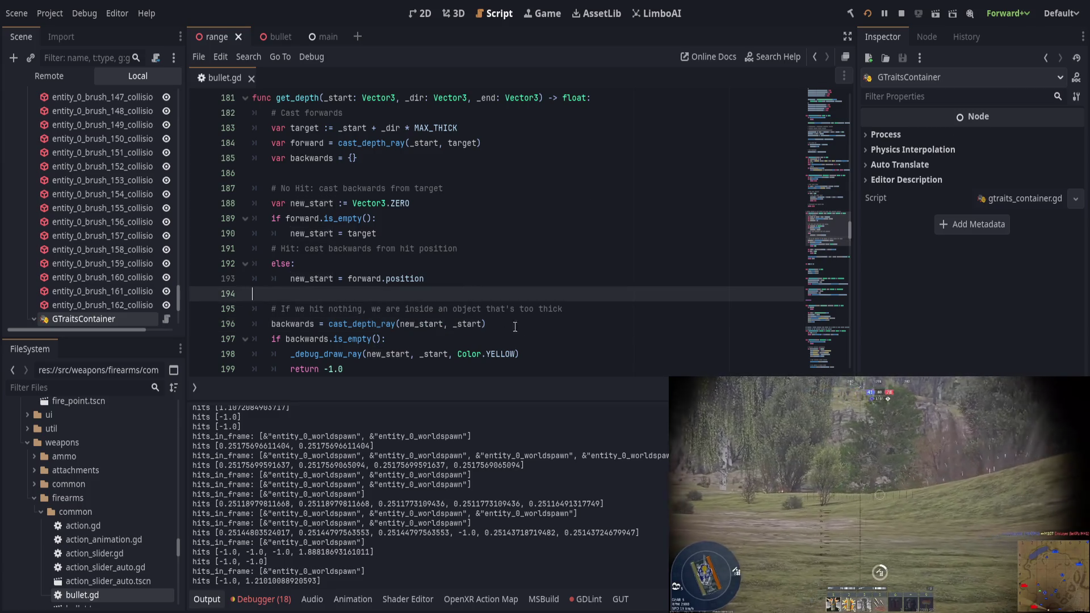
double_click(416, 324)
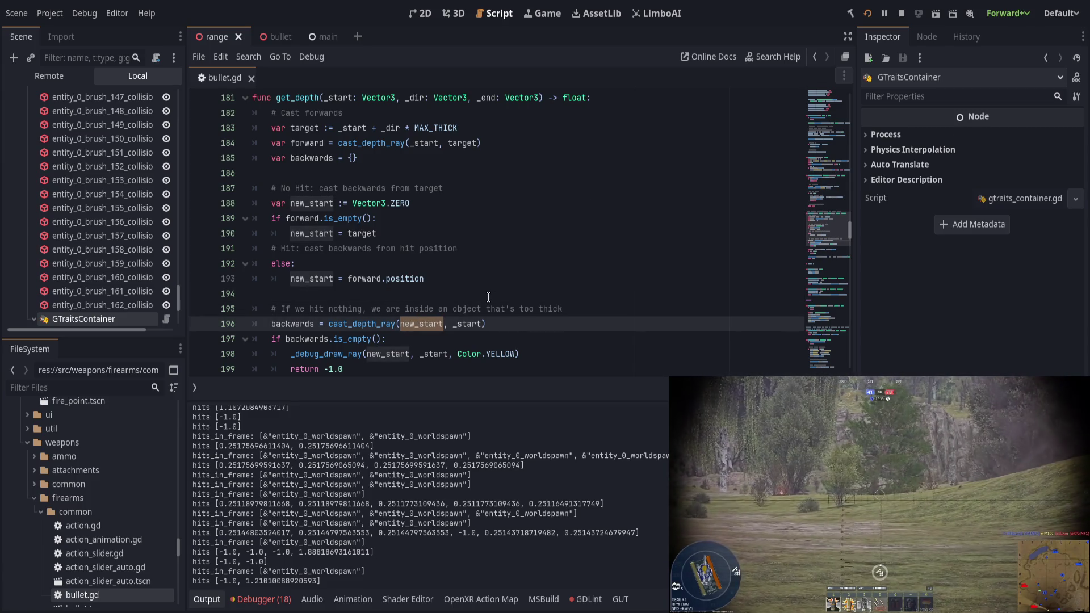
scroll(416, 311, up, 1)
double_click(300, 204)
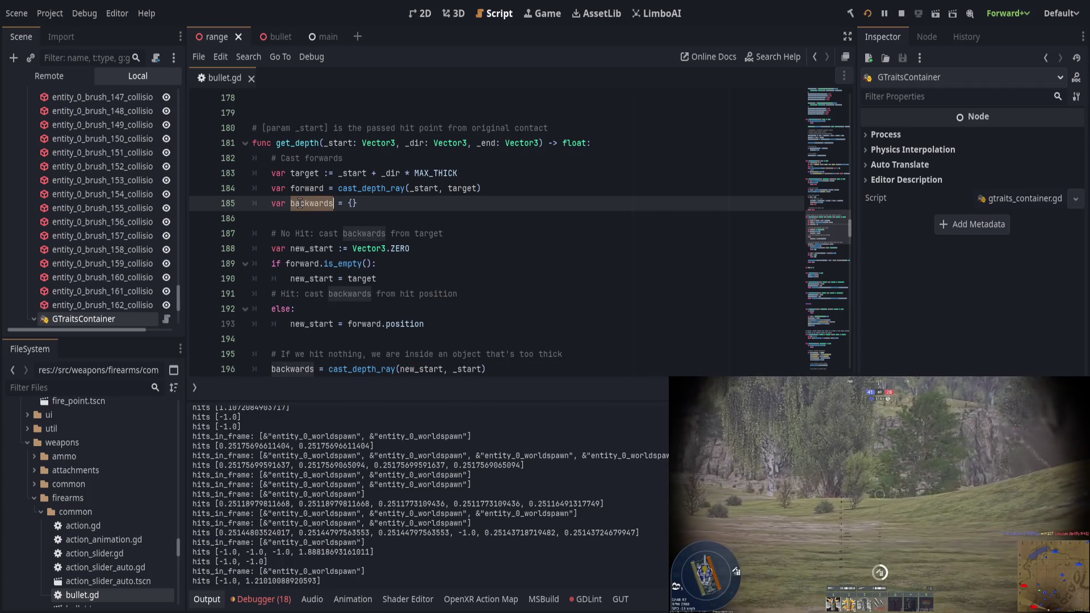
double_click(312, 188)
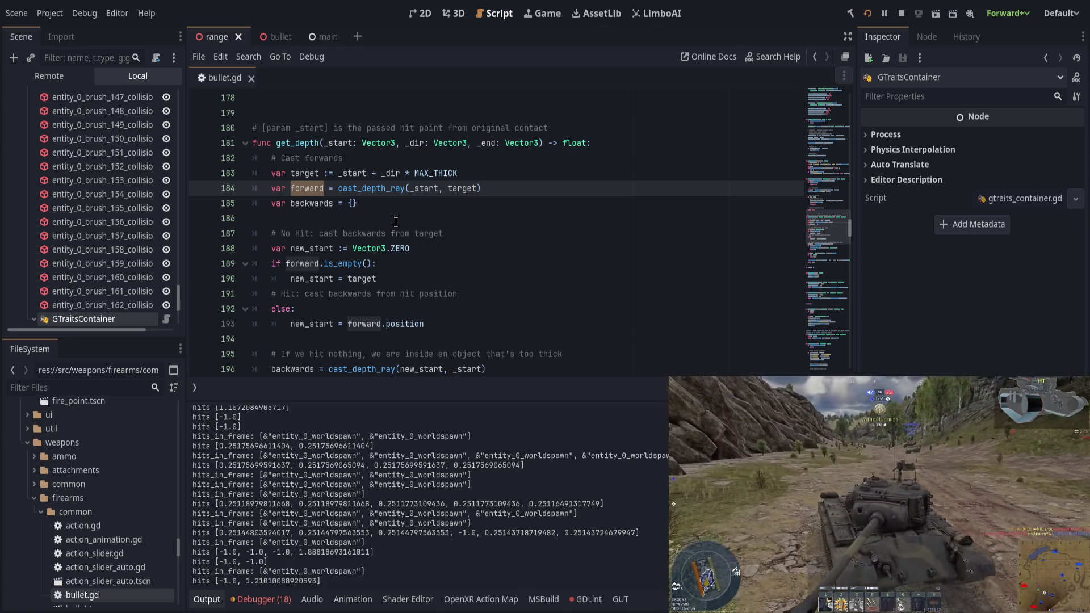
scroll(395, 222, down, 1)
In the no-hit branch, add _debug_draw_ray(_start, target, Color.RED) after new_start = target
click(439, 221)
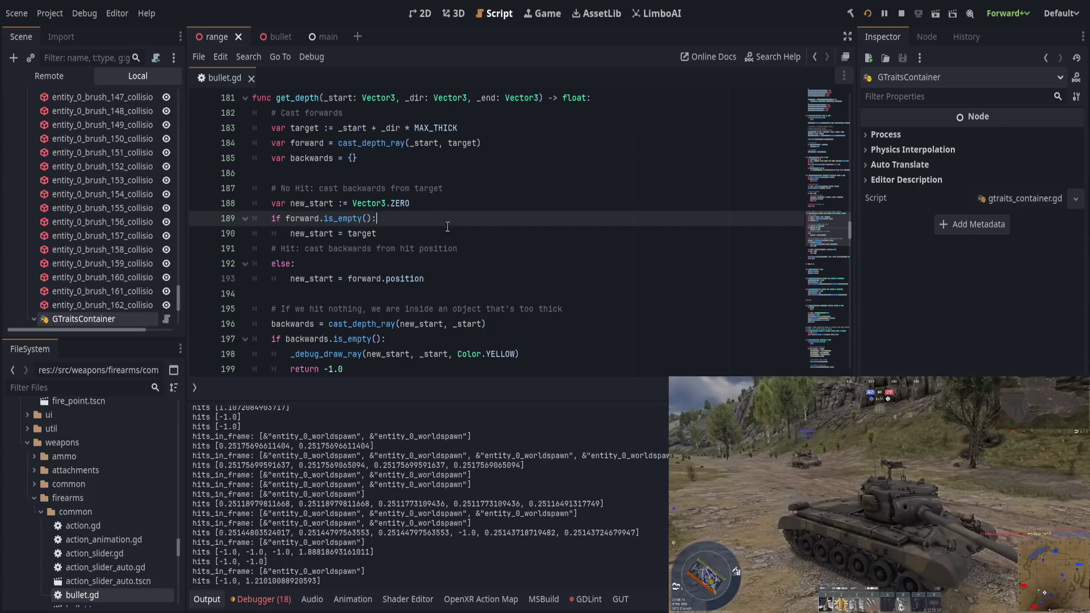
click(454, 230)
key(Return)
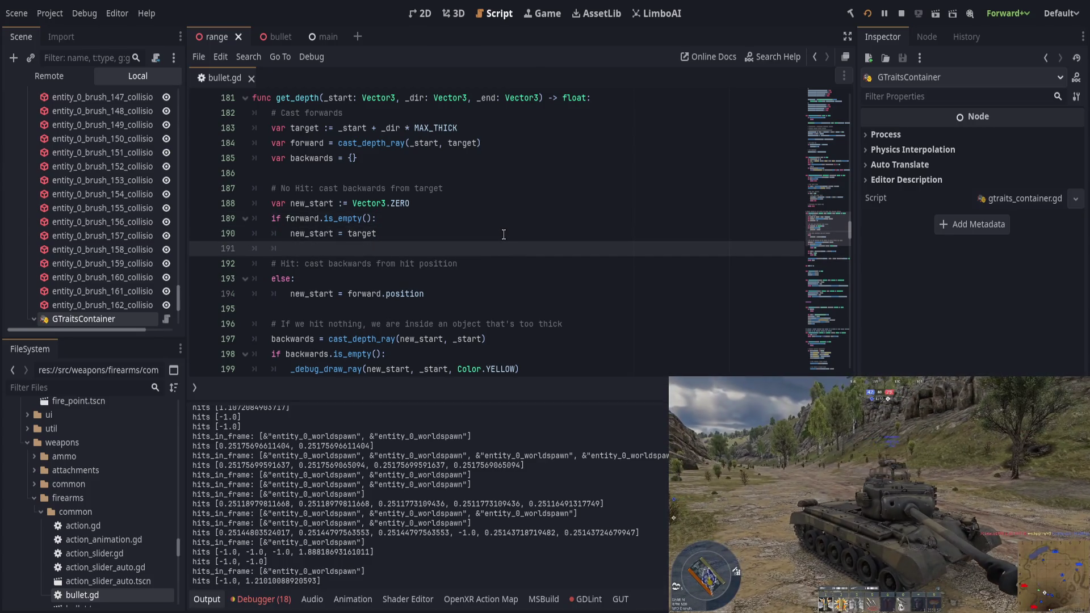
text(_debug)
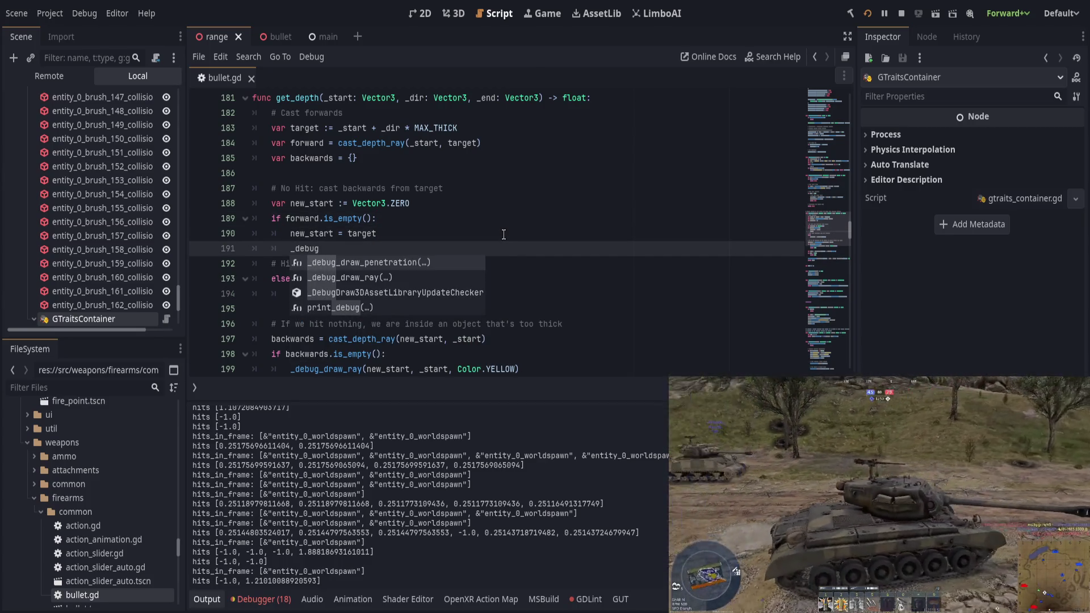
text(_dray)
key(Return)
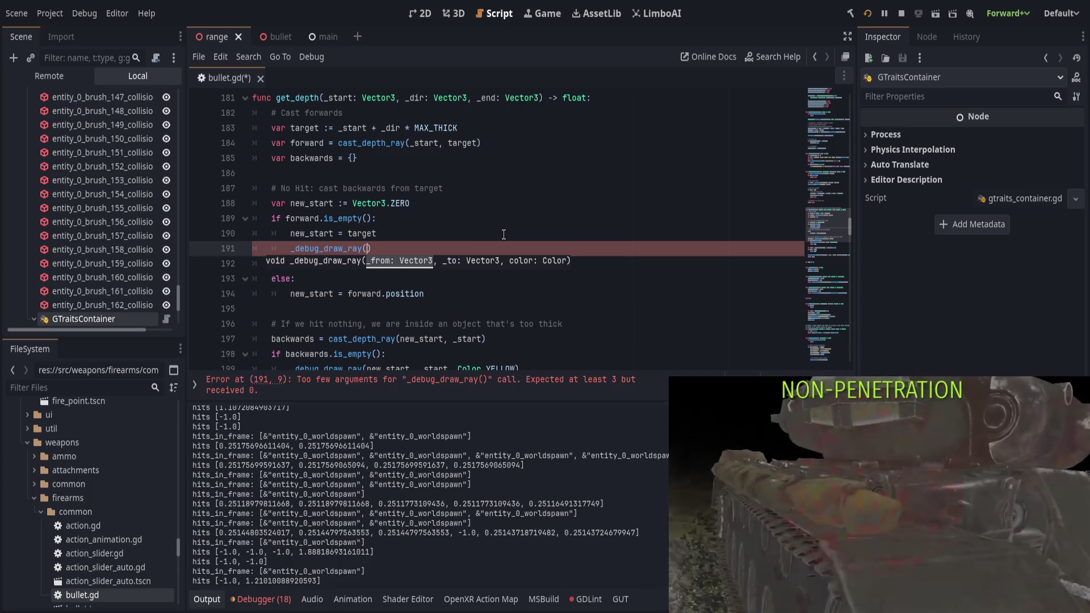
text(_sta)
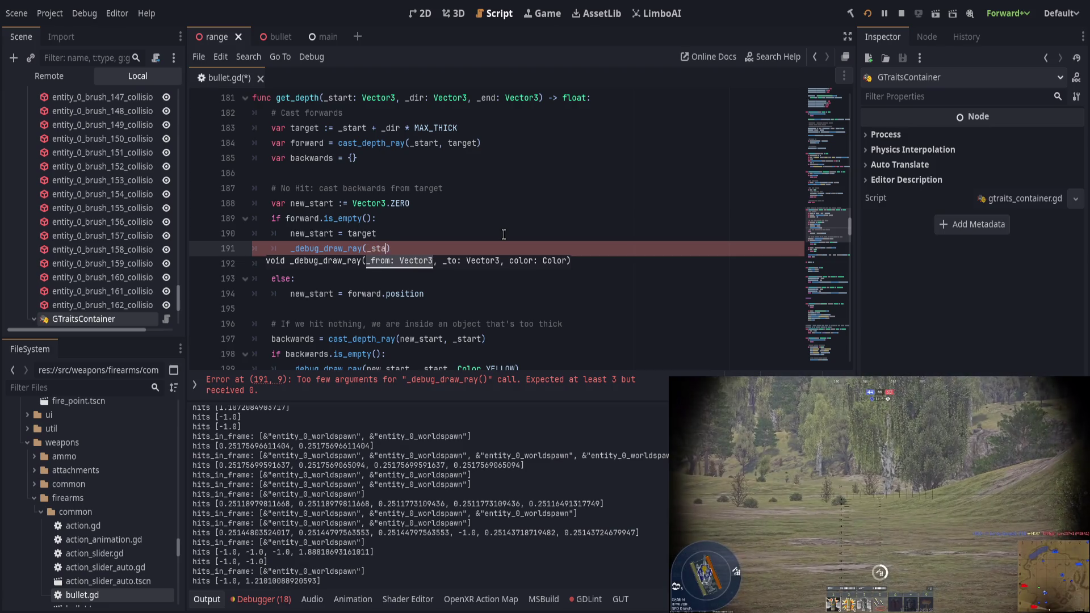
text(rt, target)
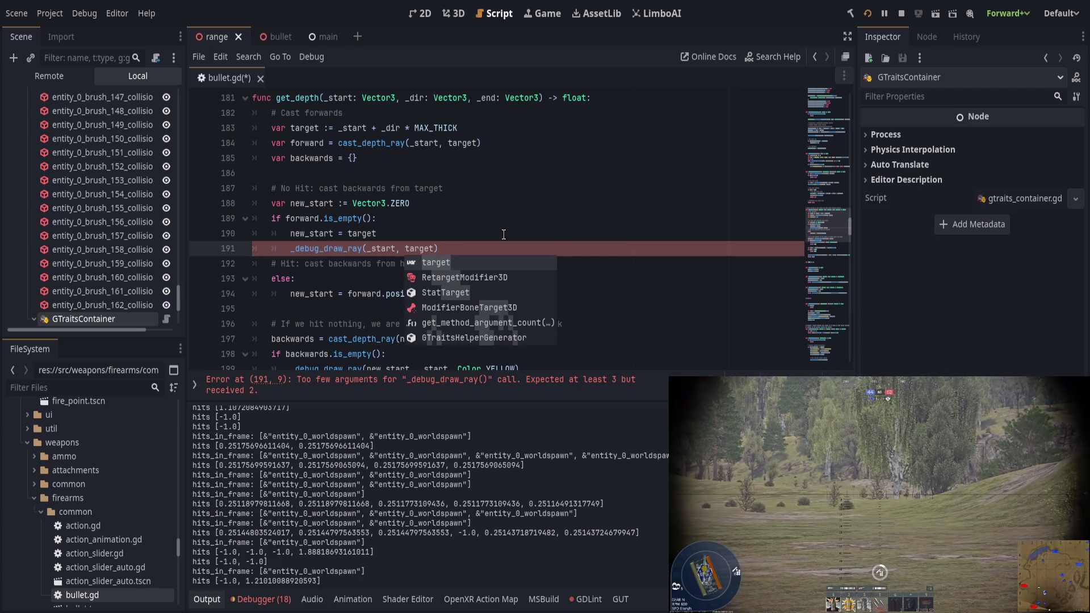
text(, Color.RED)
key(Escape)
In the hit branch, add _debug_draw_ray(_start, forward.position, Color.PURPLE) and save bullet.gd
key(Down)
key(Down)
key(Down)
key(Return)
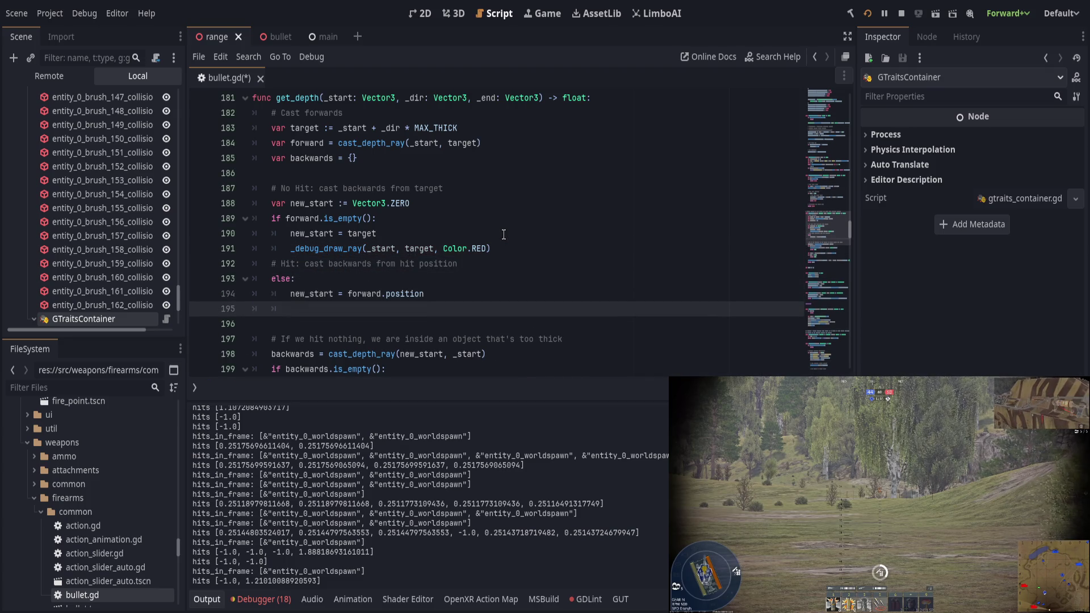
text(_deburay)
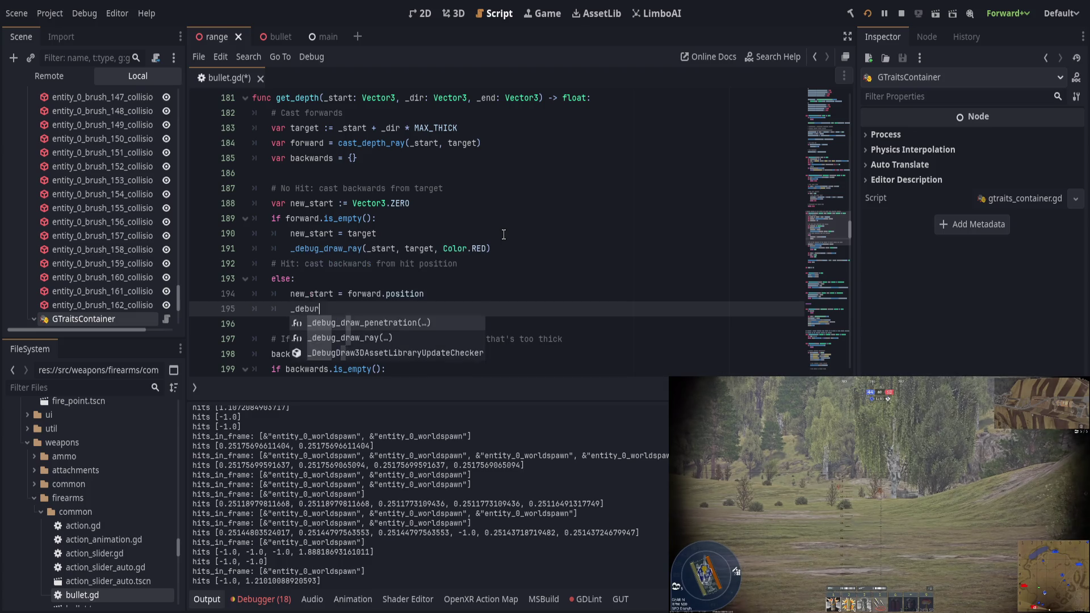
key(Return)
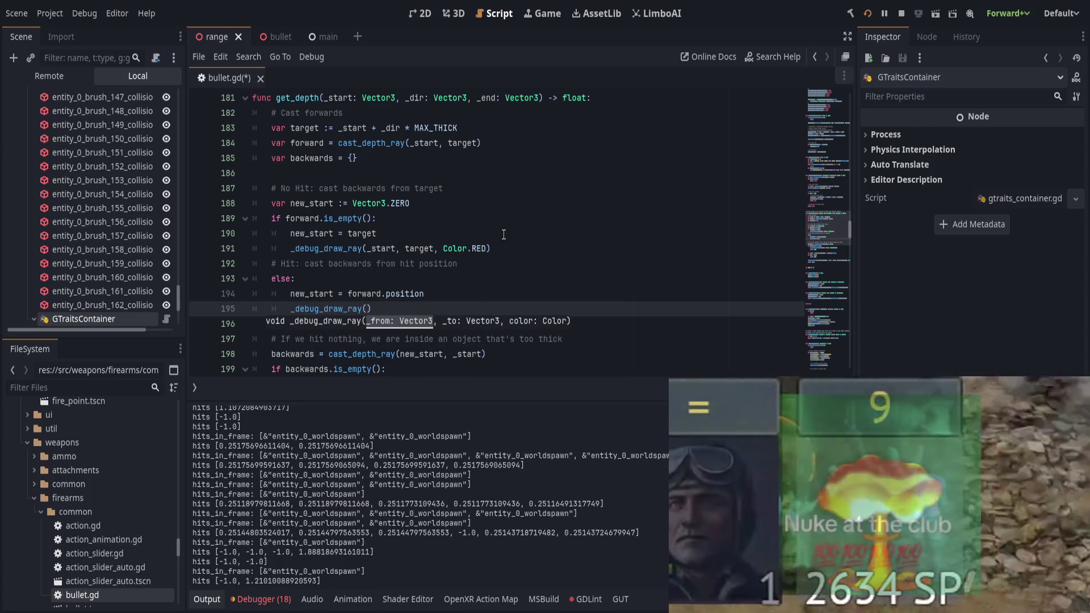
text(_start)
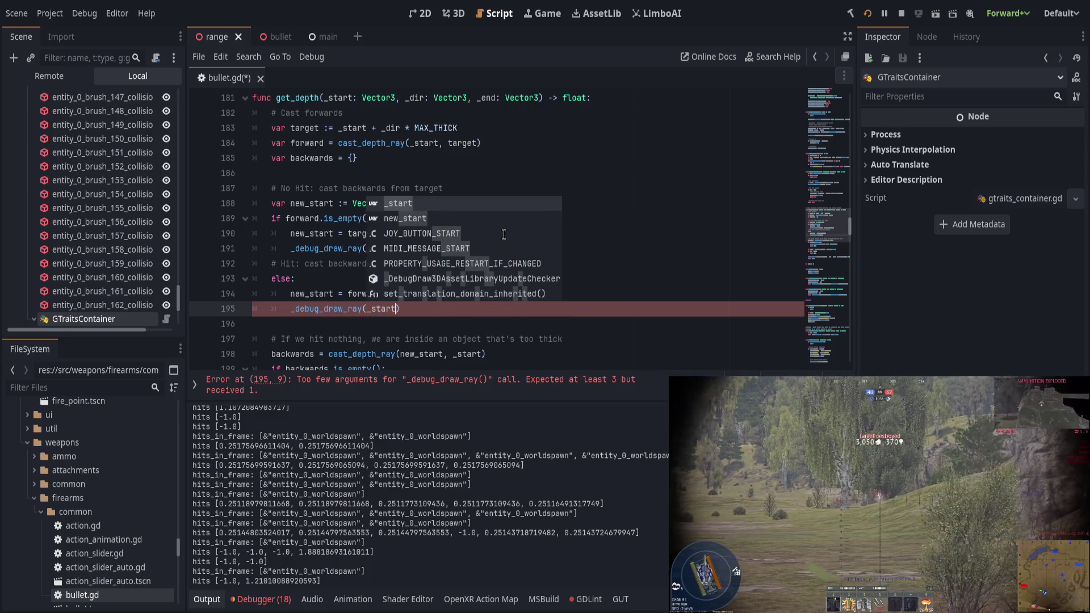
text(,)
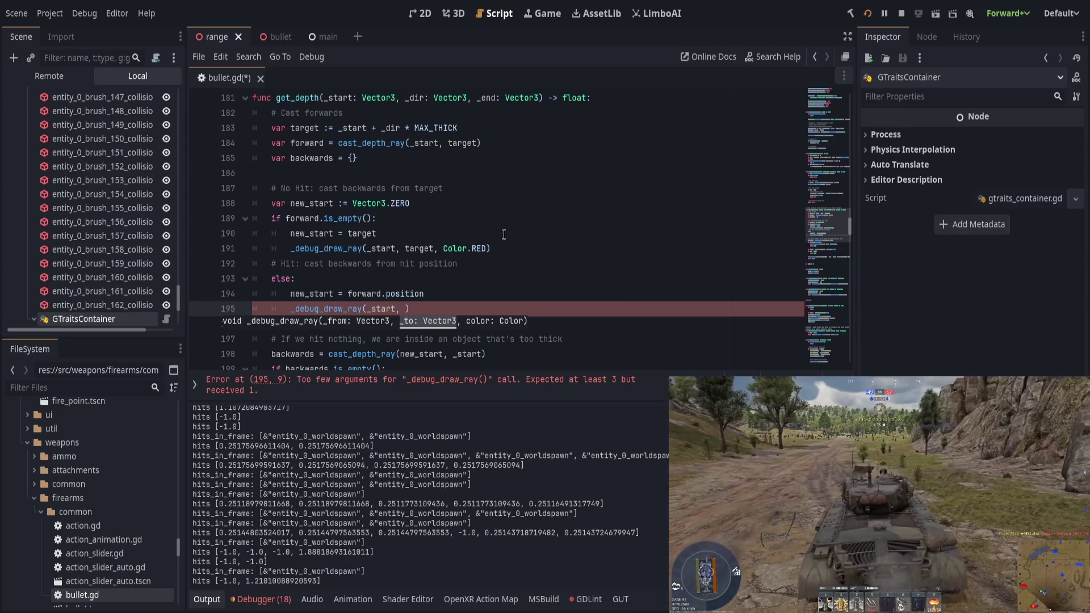
text( forward.position)
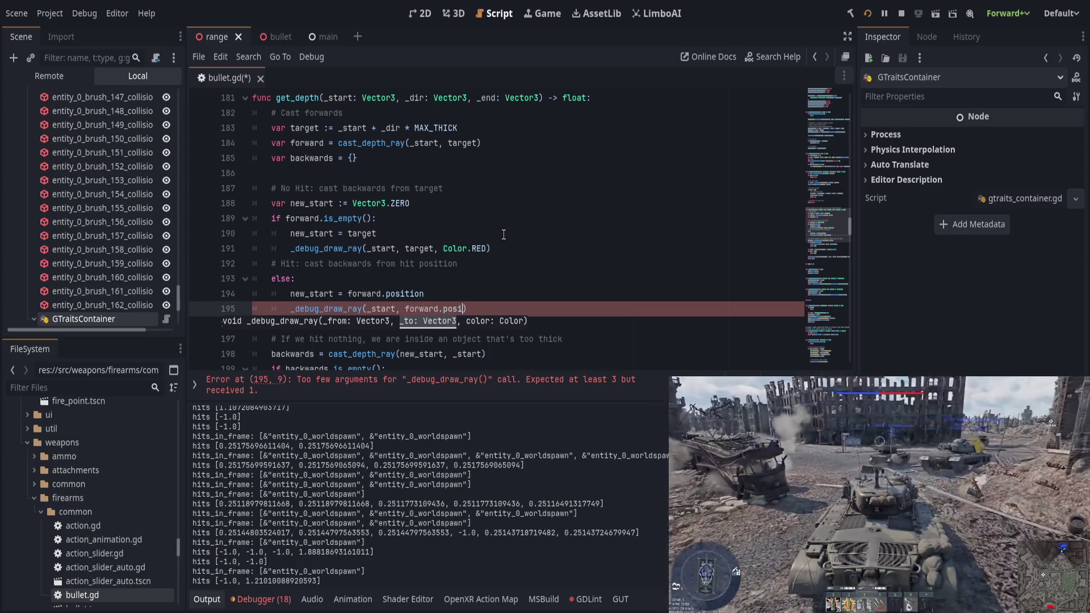
text(, Color.PU)
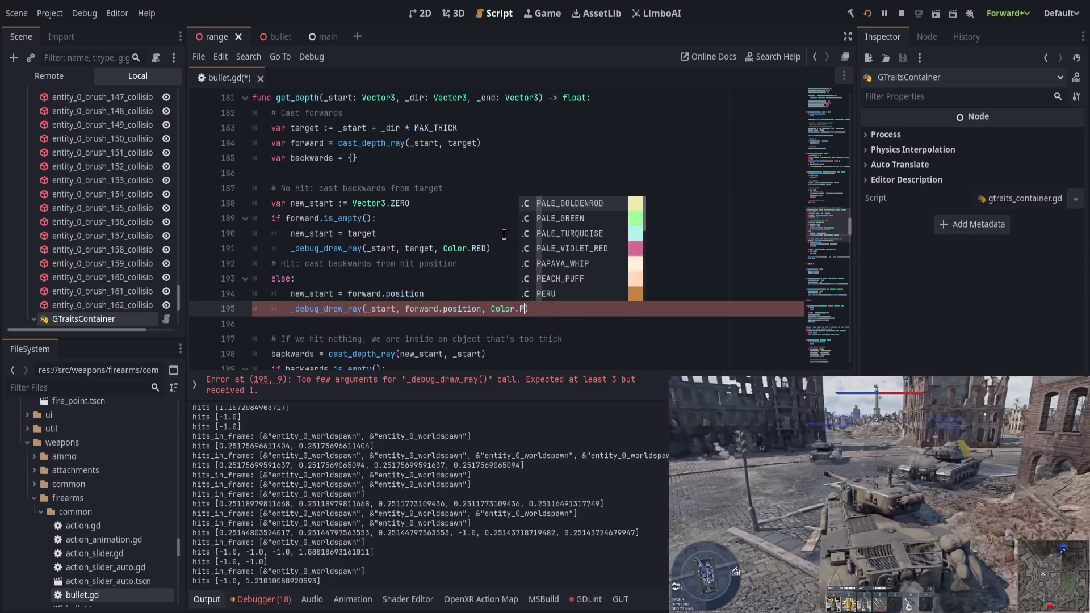
text(R)
key(Return)
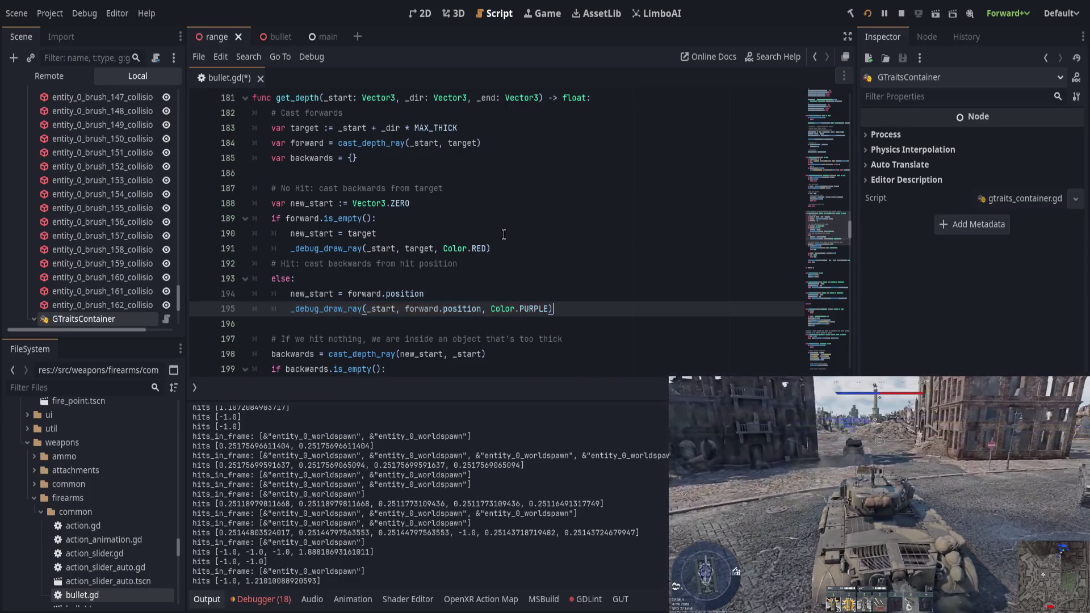
key(ctrl+s)
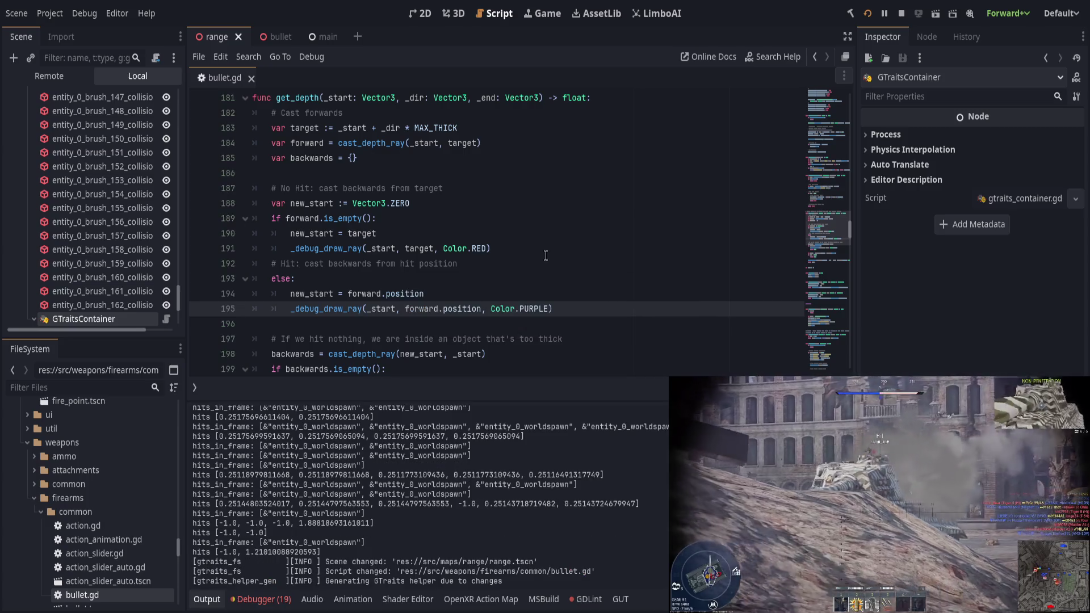
Run the range scene with F6 and fire a shot at the target
key(F6)
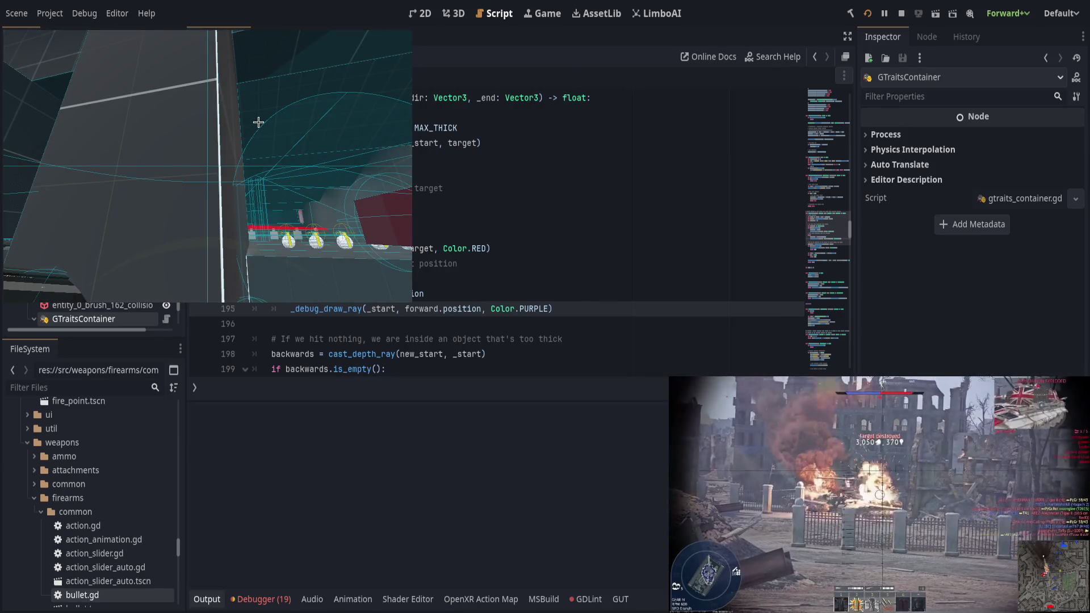
click(253, 142)
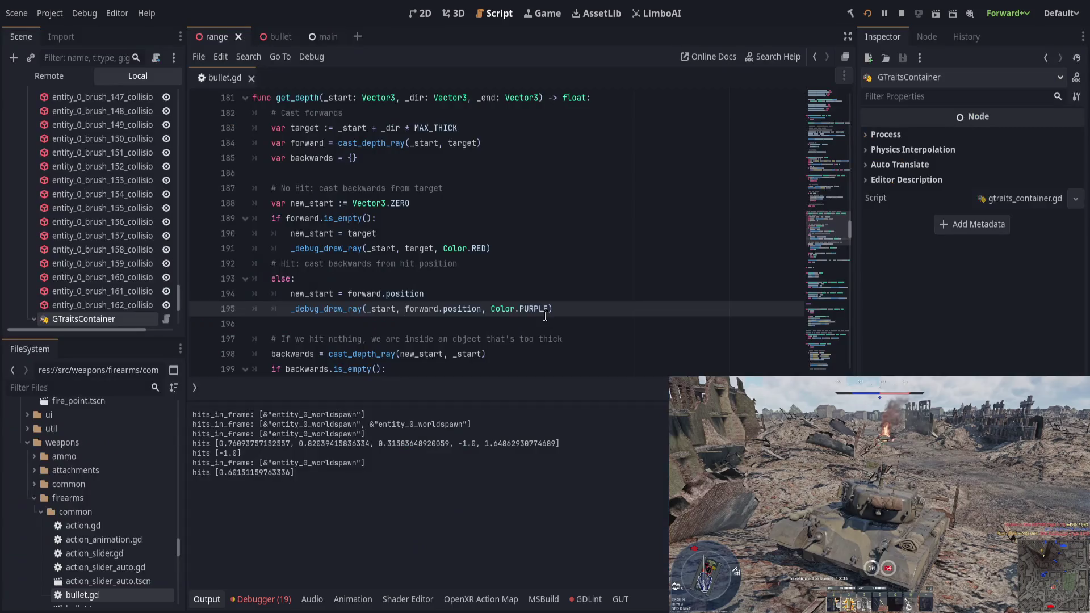
Append ', size = 0.01' to the _debug_draw_ray parameter list near line 340 and save
scroll(591, 309, down, 8)
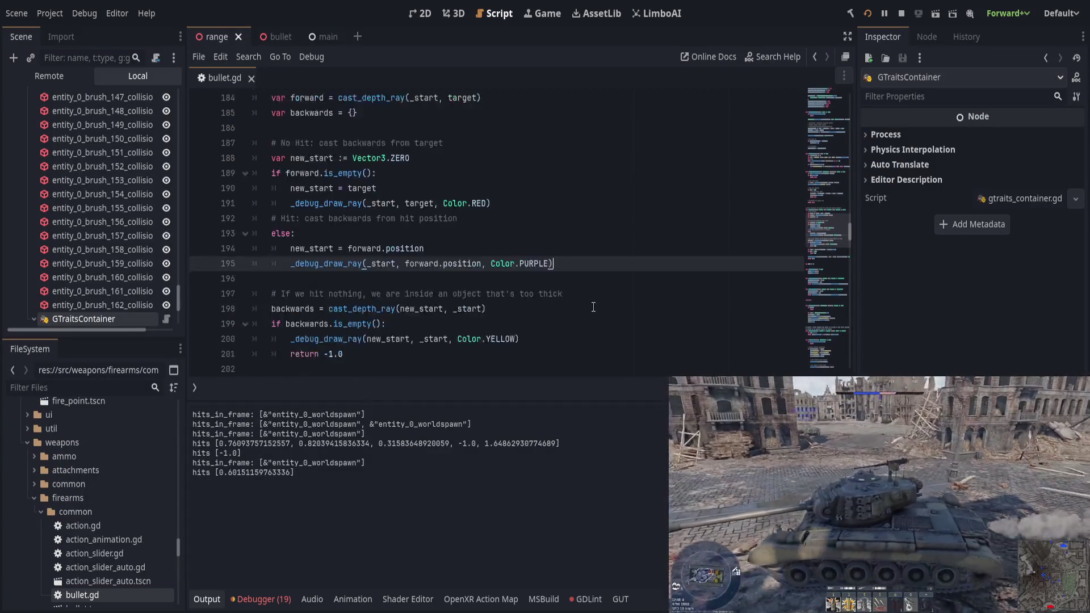
scroll(593, 308, down, 4)
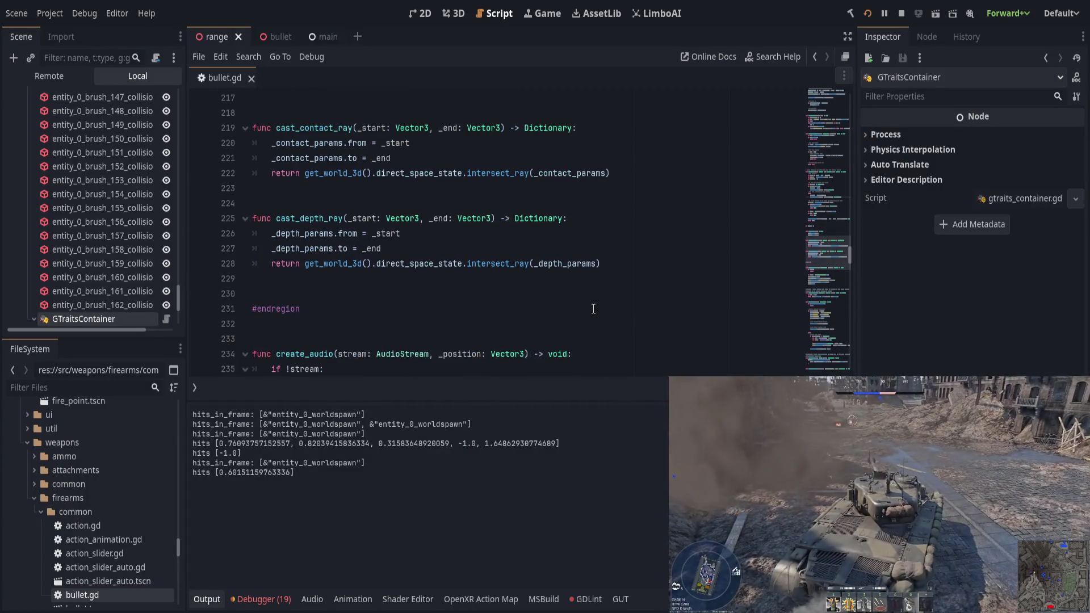
scroll(593, 308, down, 14)
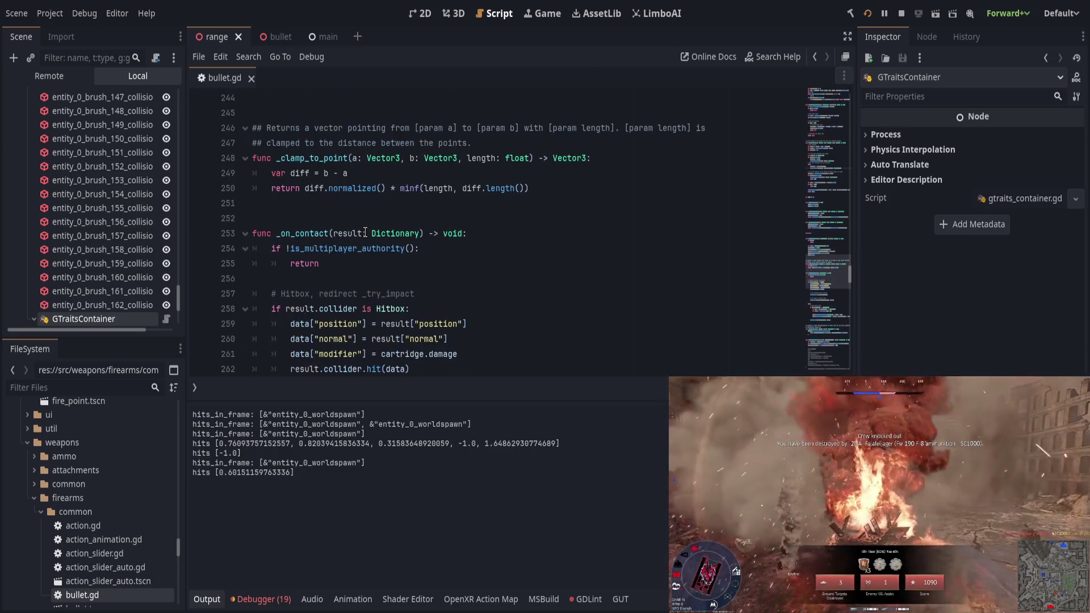
scroll(365, 233, down, 3)
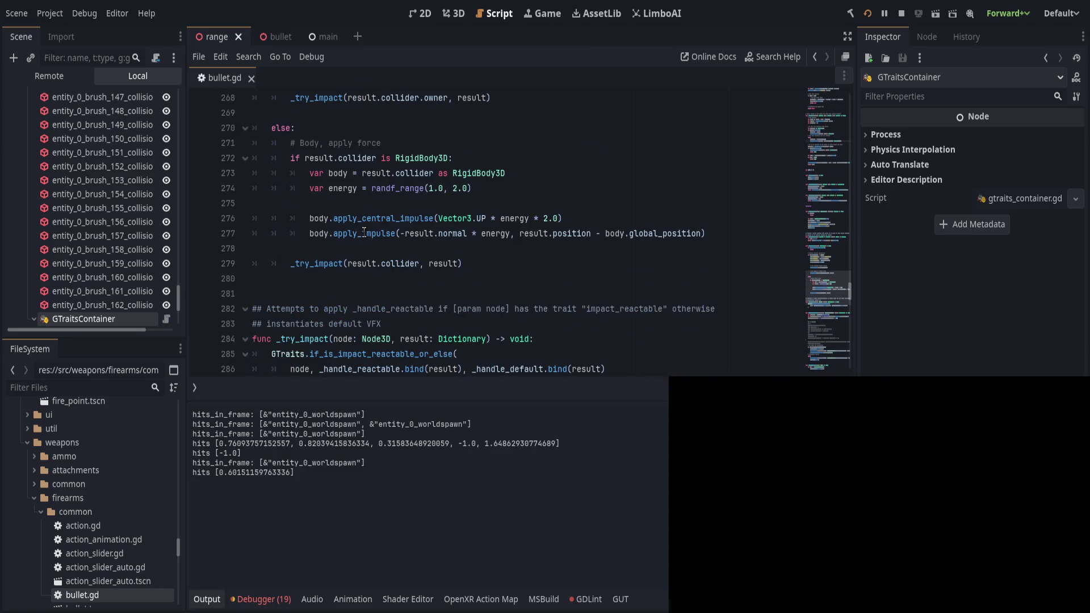
scroll(364, 234, down, 3)
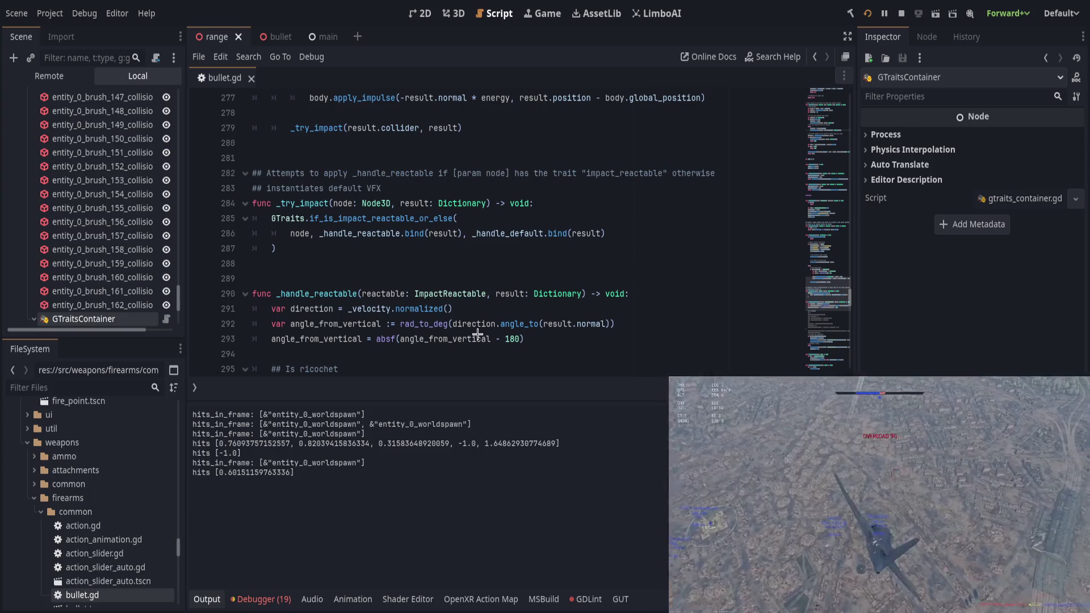
scroll(475, 304, down, 9)
scroll(475, 304, down, 8)
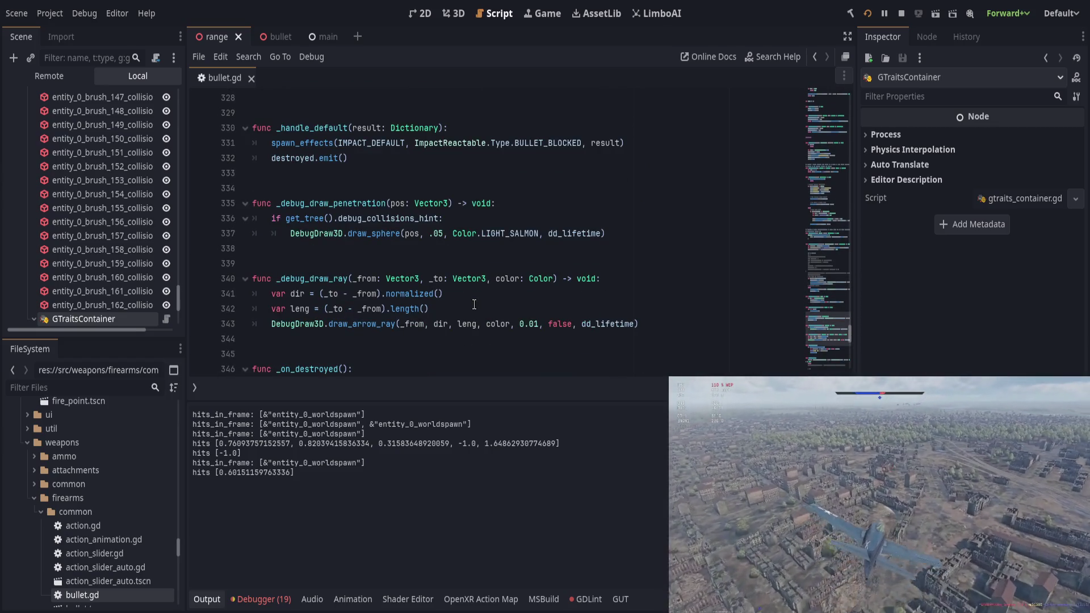
click(553, 278)
text(, size )
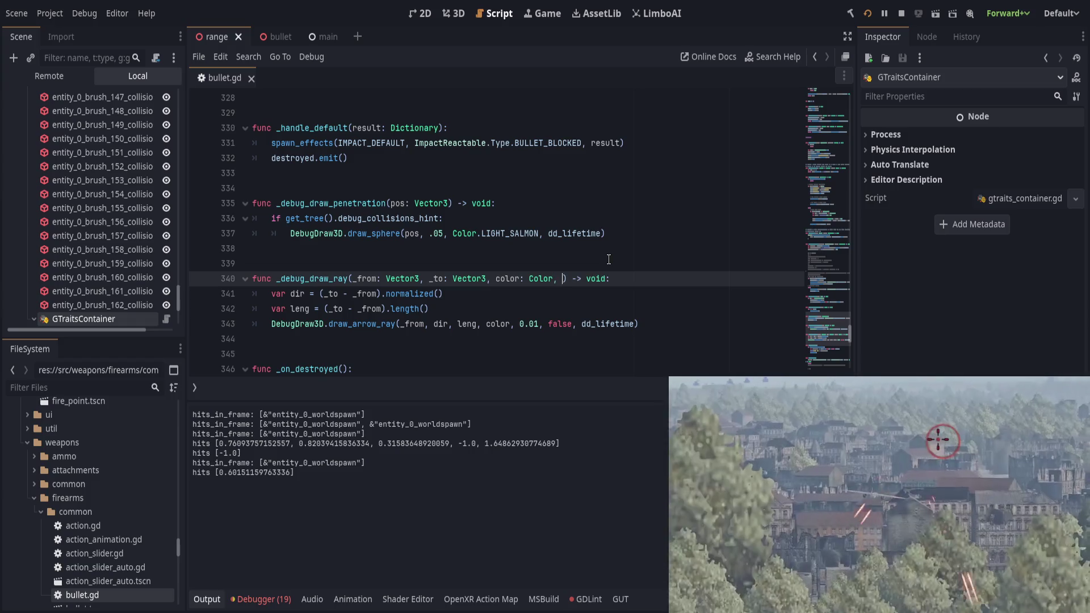
text(= 0.01)
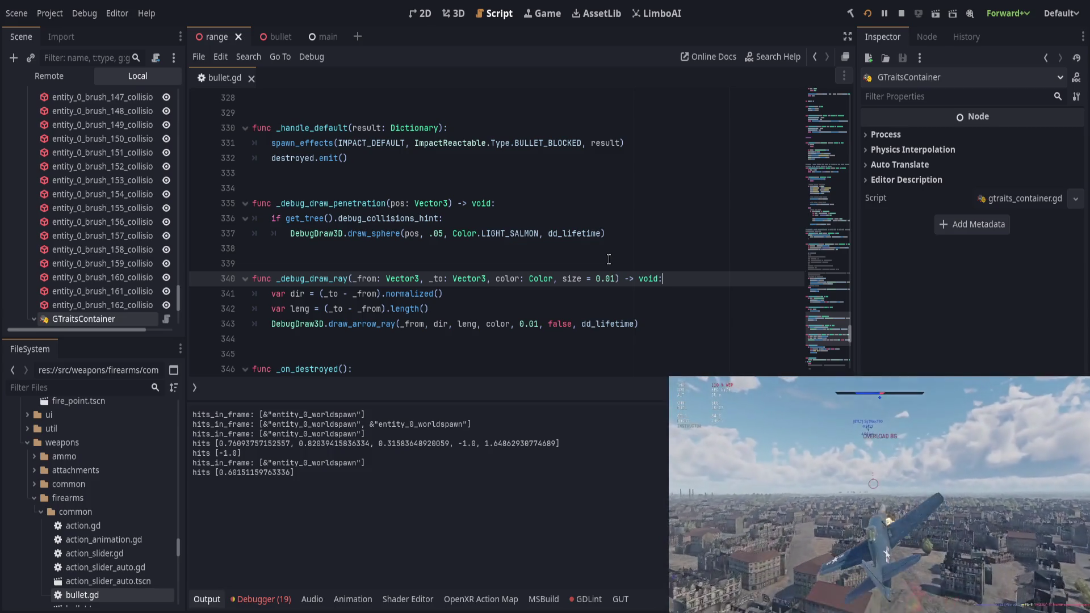
key(shift+Home)
key(ctrl+s)
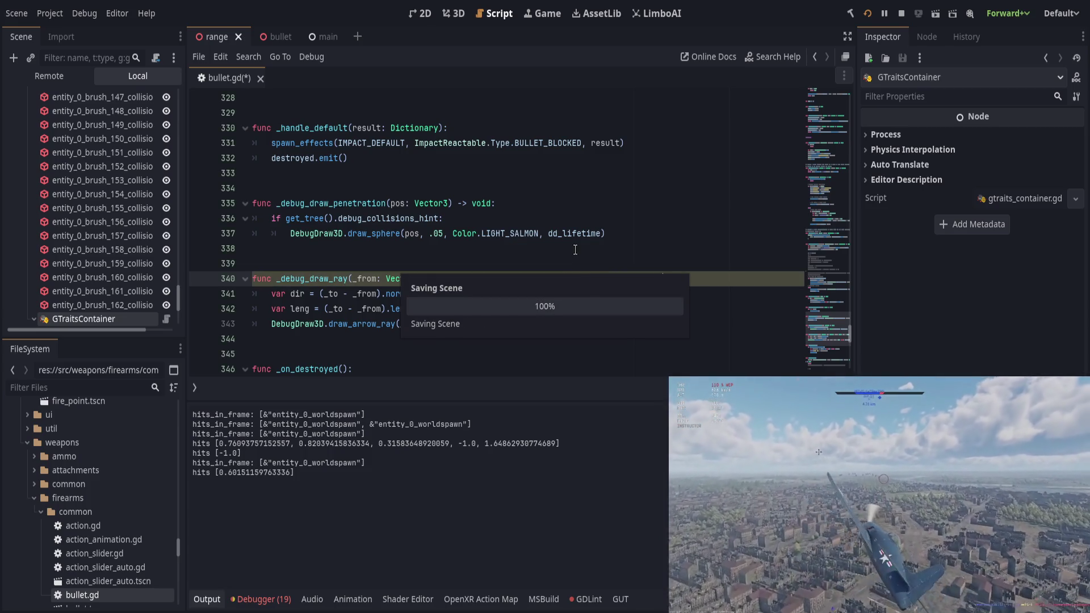
scroll(545, 284, up, 19)
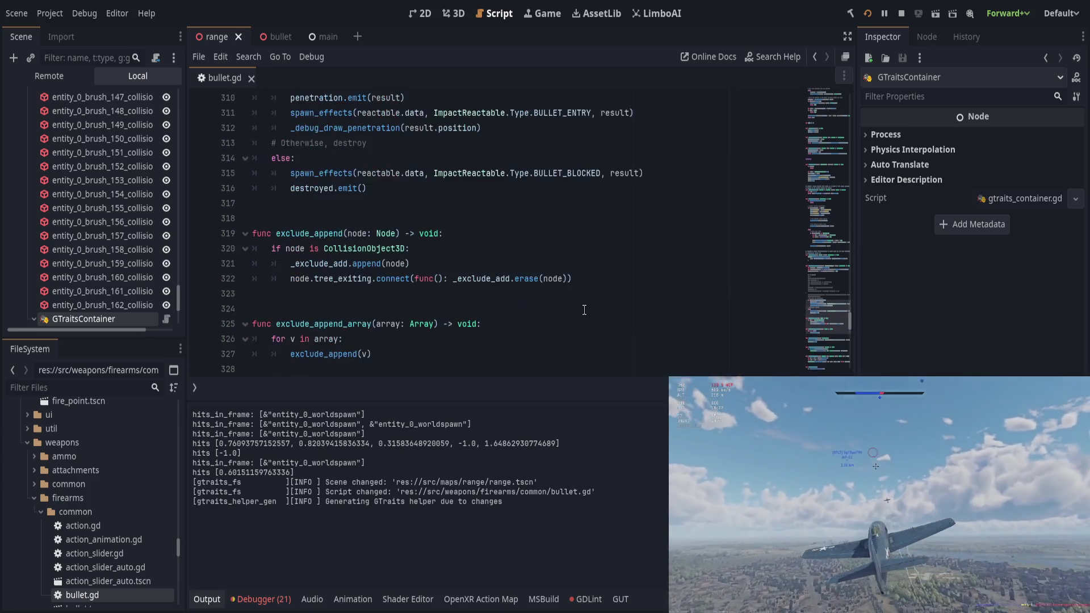
Add a 0.005 size argument to the Color.RED debug ray call on line 191
scroll(590, 308, up, 2)
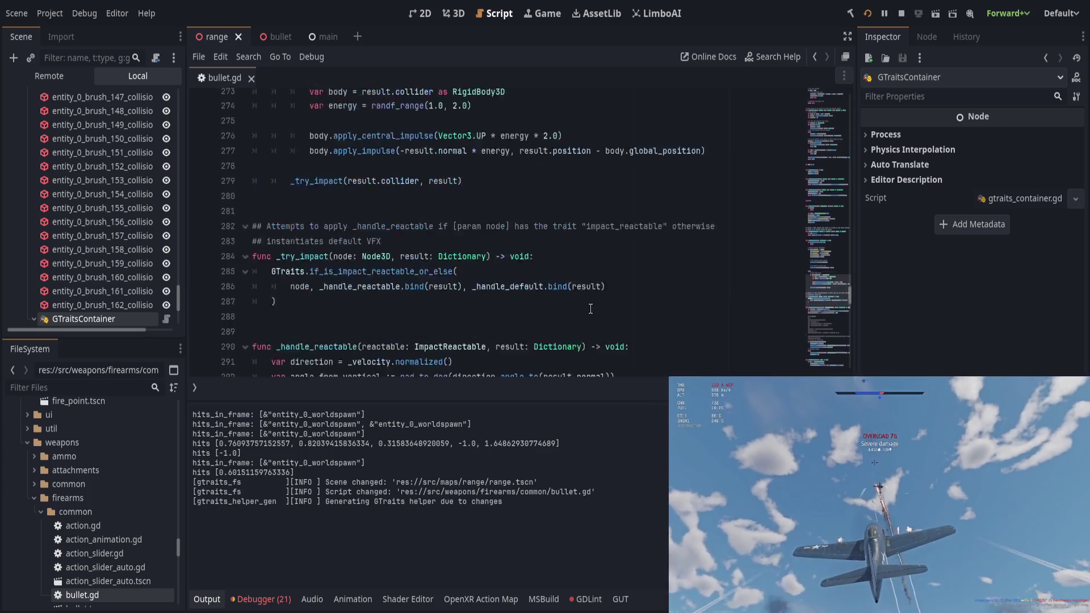
scroll(591, 308, up, 2)
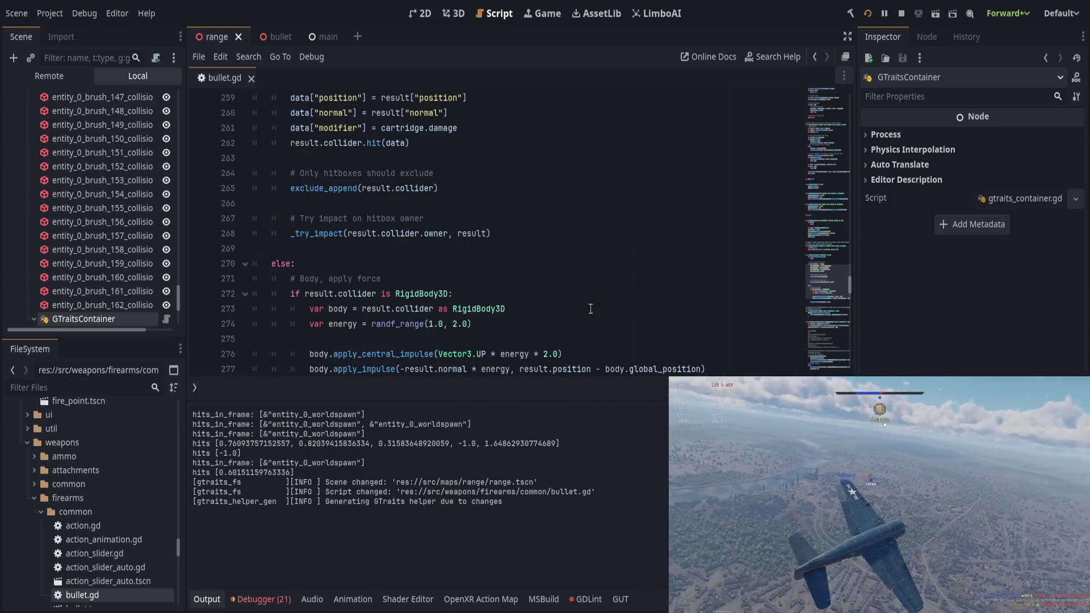
scroll(590, 308, up, 8)
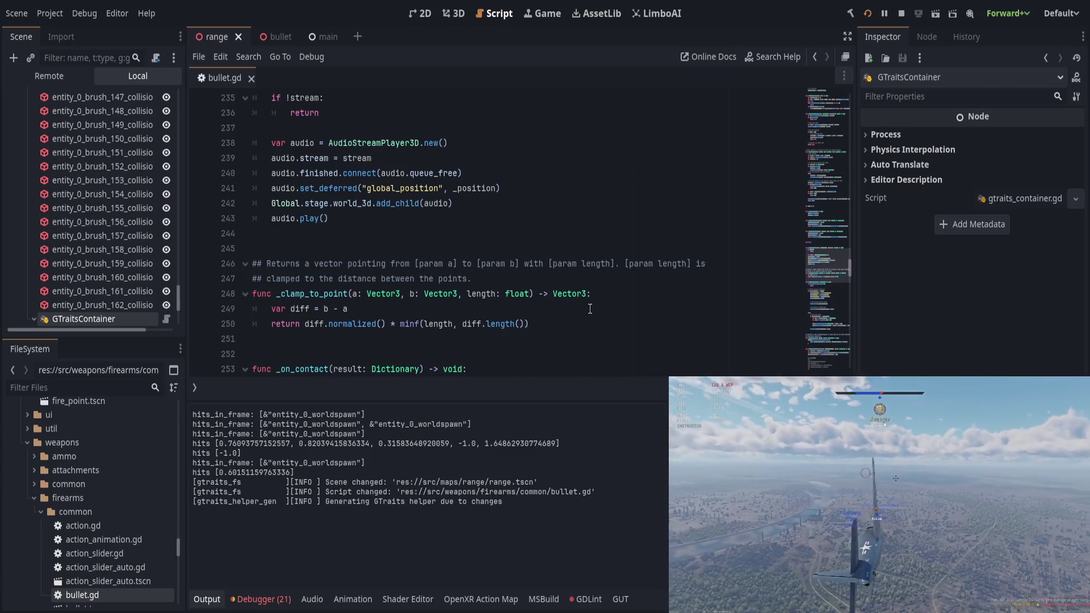
scroll(591, 308, up, 7)
scroll(590, 308, up, 12)
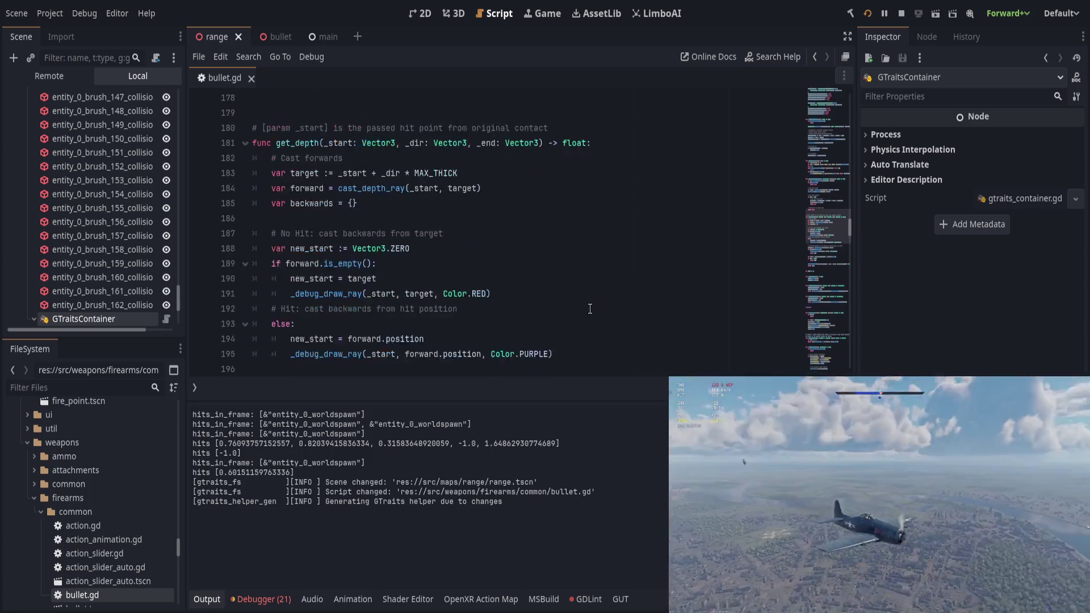
scroll(589, 308, up, 7)
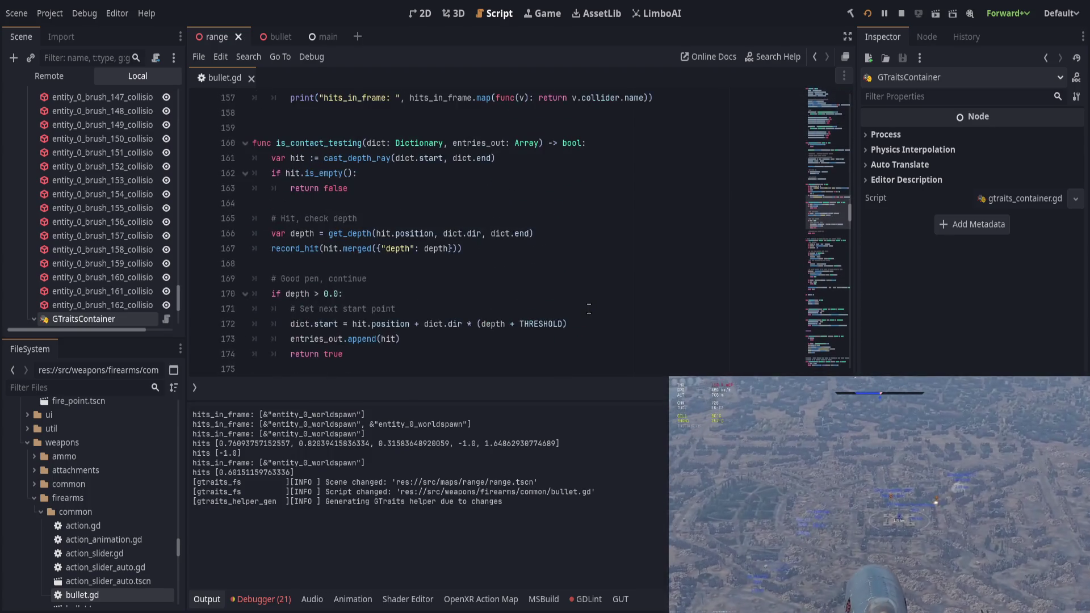
scroll(588, 308, up, 1)
click(599, 306)
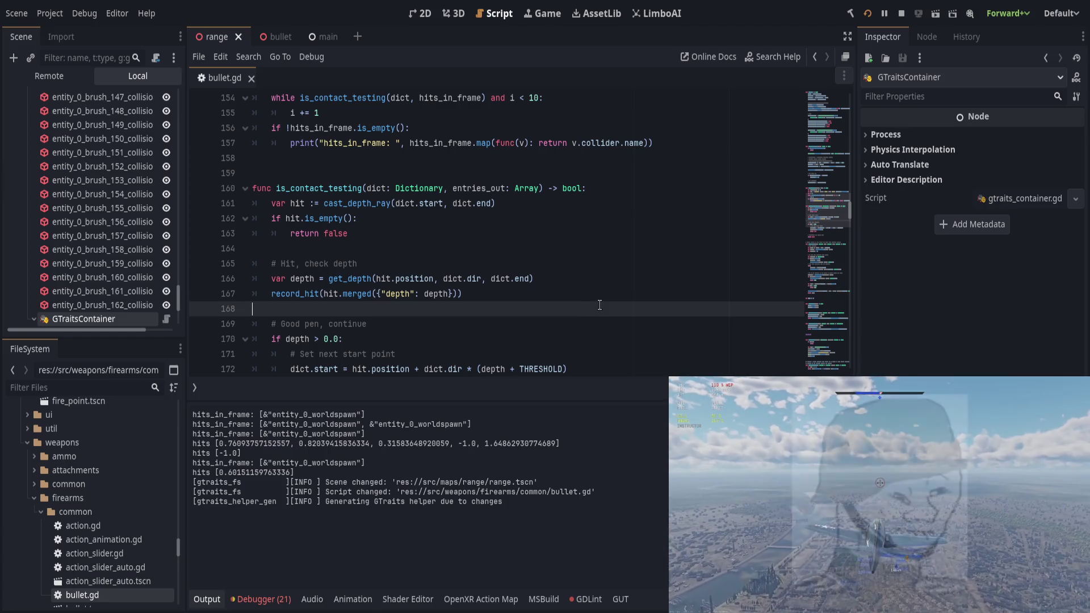
click(606, 295)
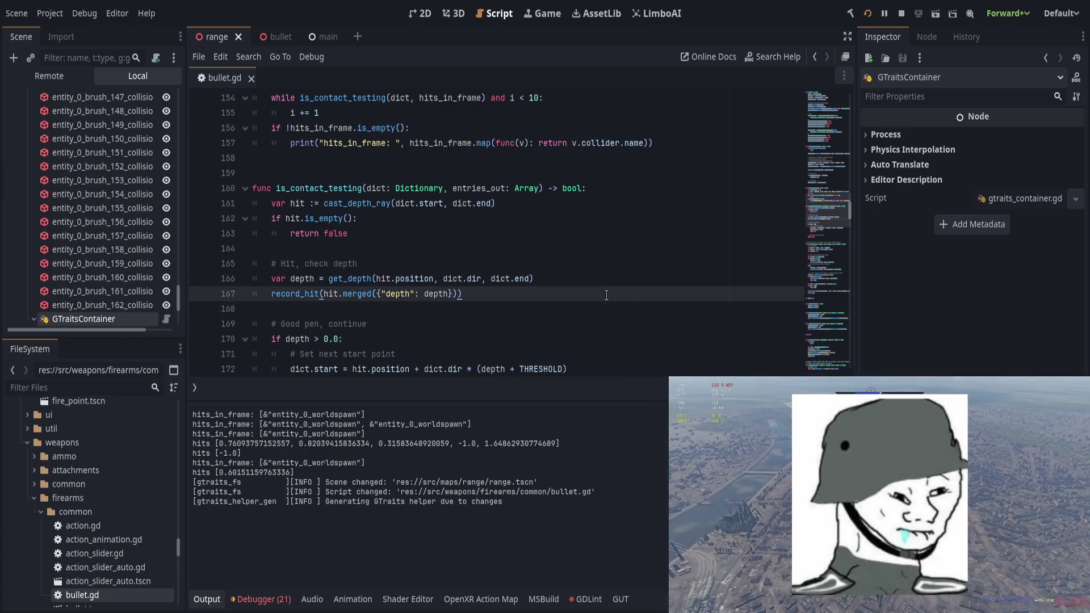
scroll(607, 295, down, 9)
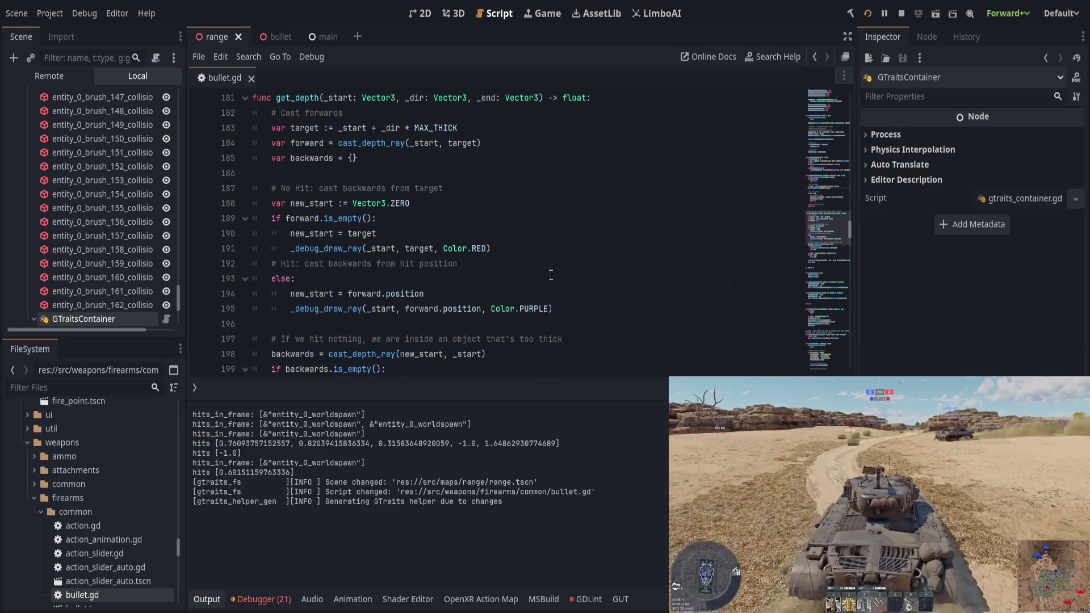
click(532, 245)
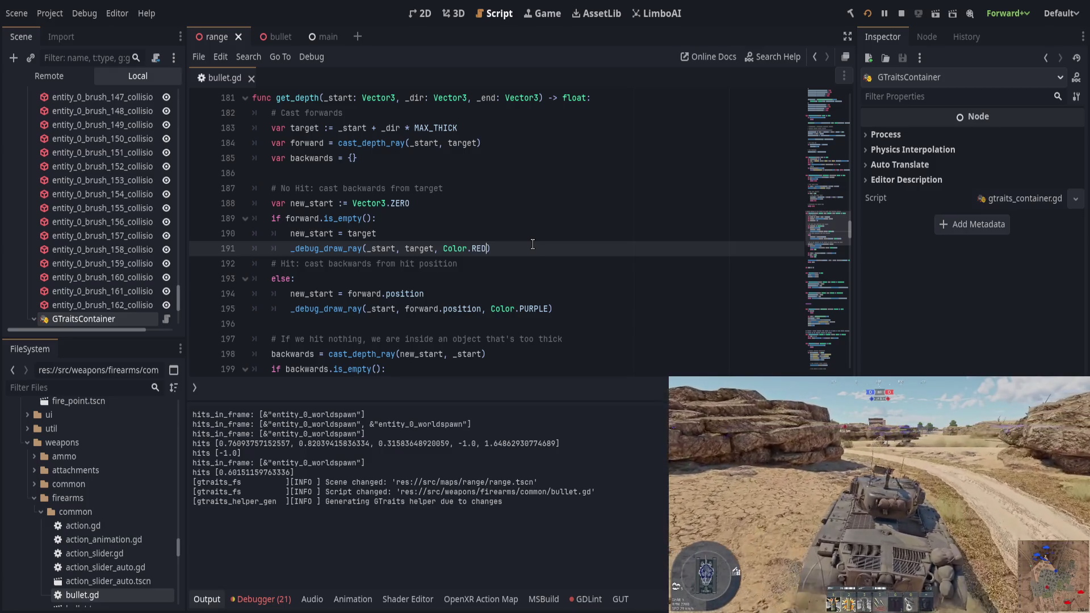
text(,0.)
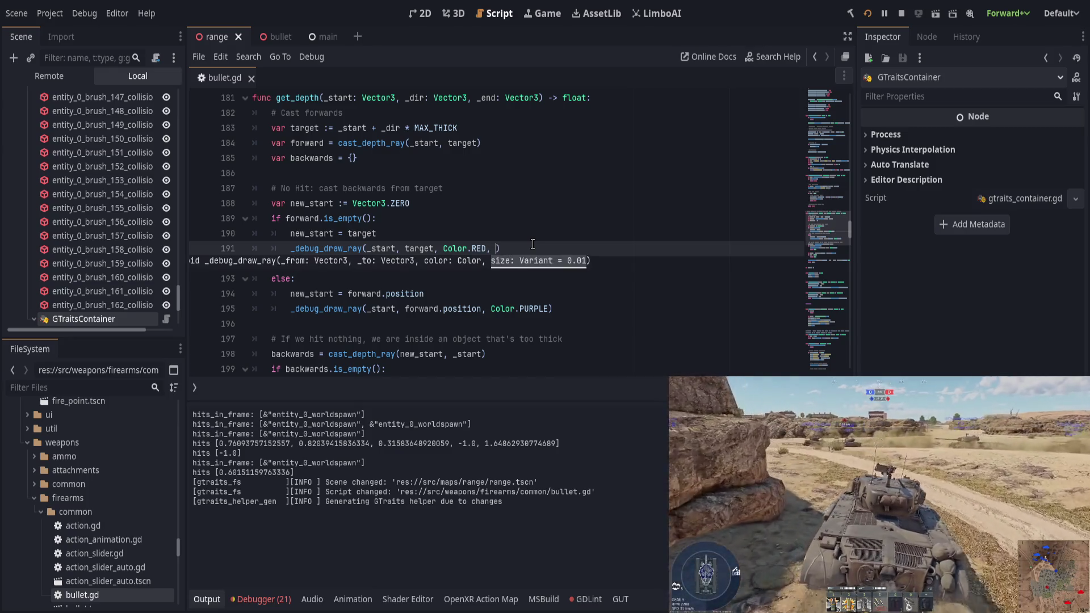
text(001)
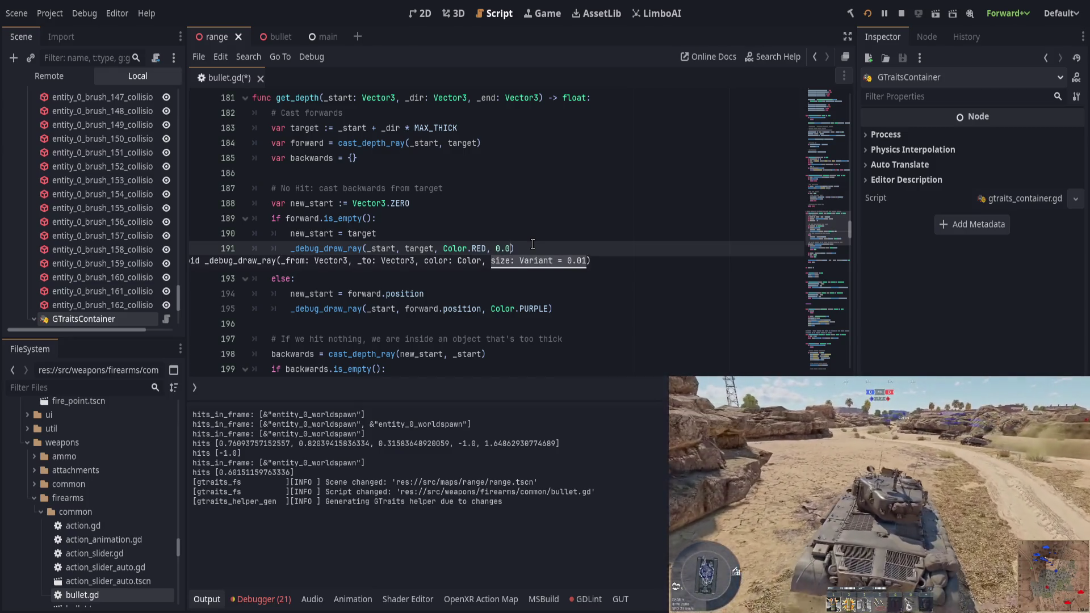
key(Escape)
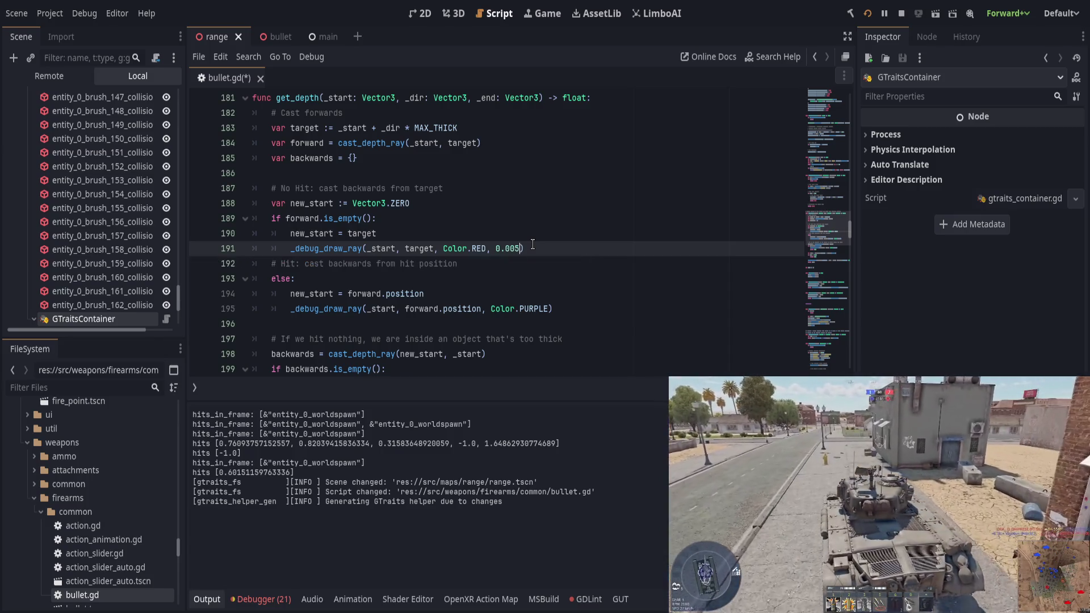
Copy the 0.005 size argument into the Color.PURPLE debug ray call
drag(486, 248, 521, 249)
key(ctrl+c)
click(549, 308)
key(ctrl+v)
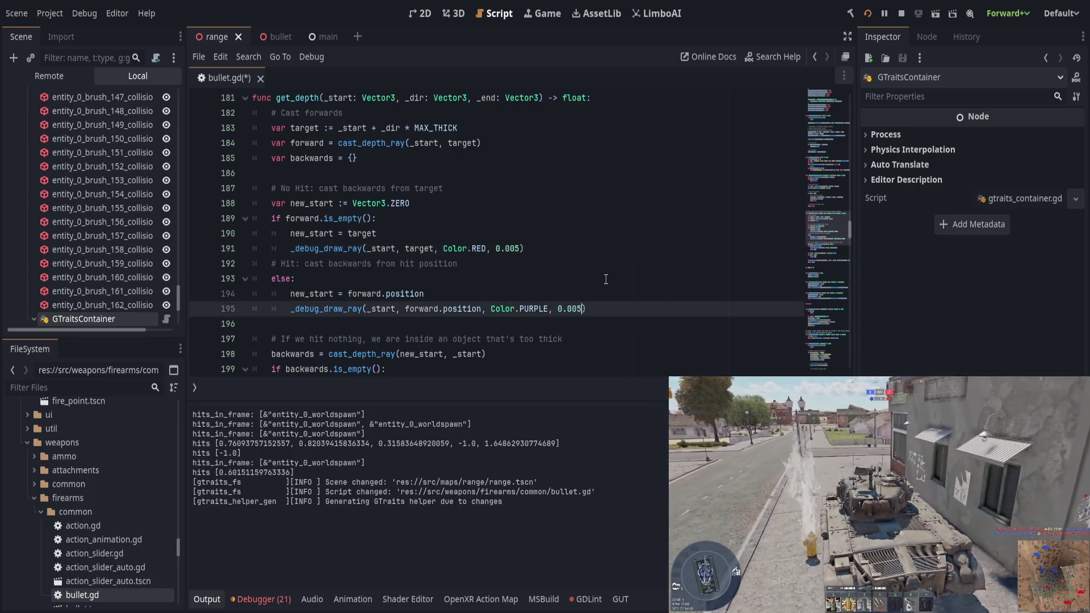
click(607, 278)
key(ctrl+s)
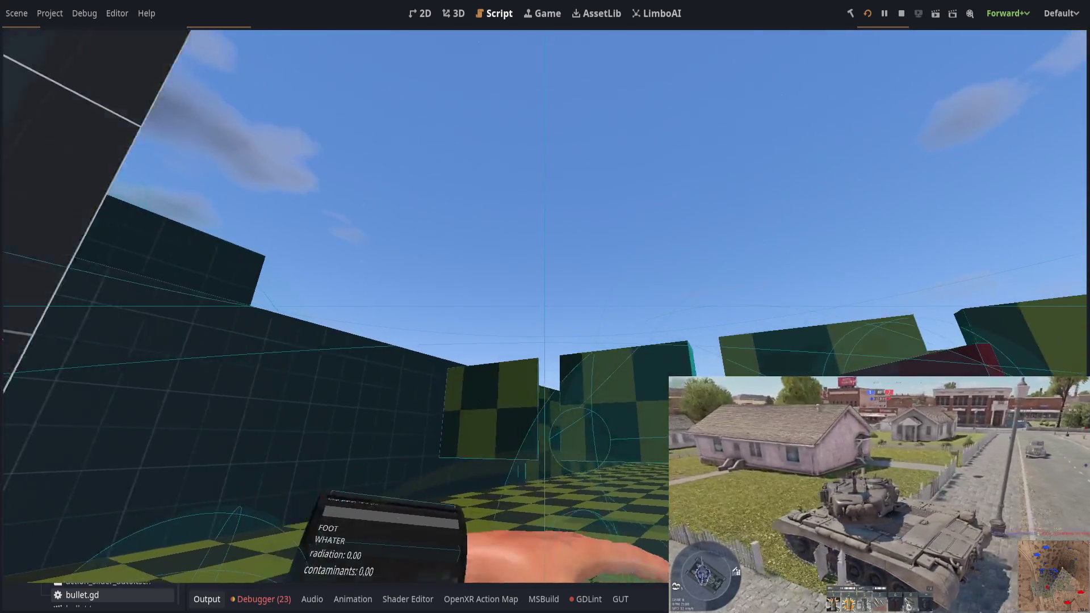
Fire two shots at the walls in the running game, then return to the editor
click(545, 307)
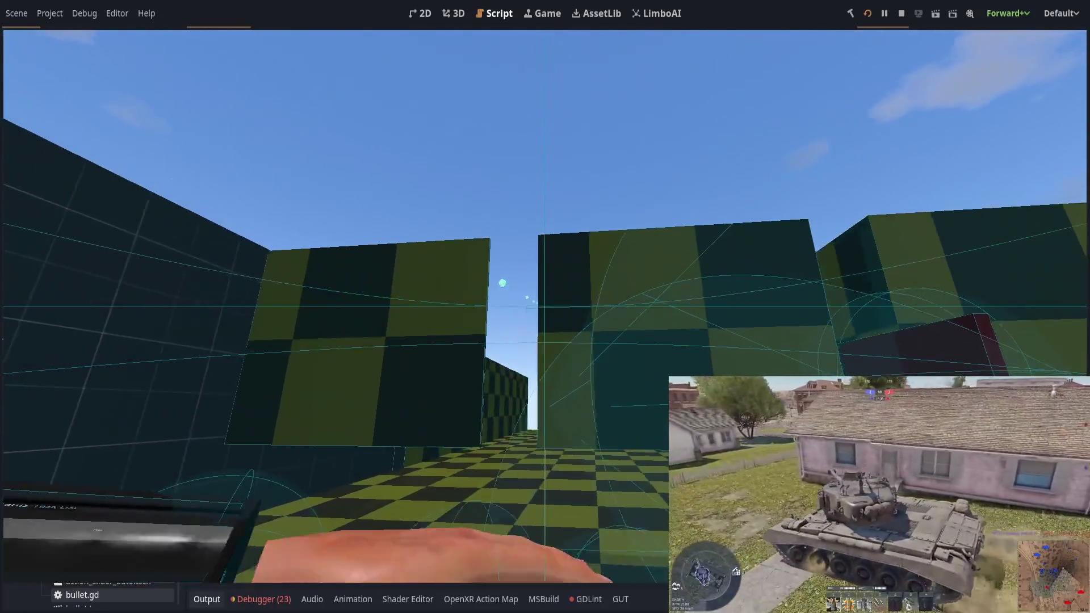
click(545, 306)
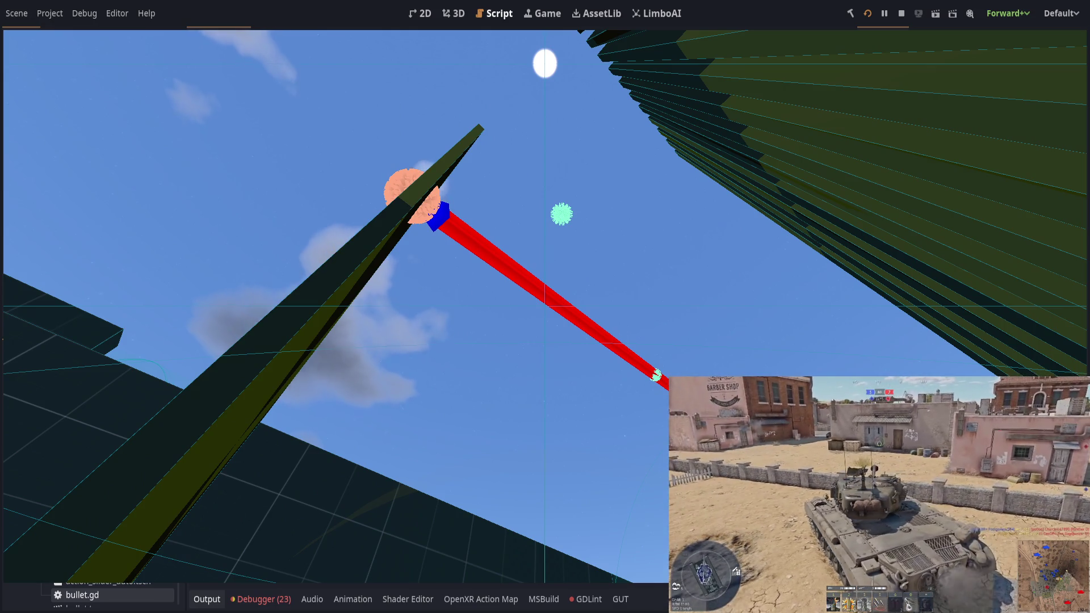
key(alt+Tab)
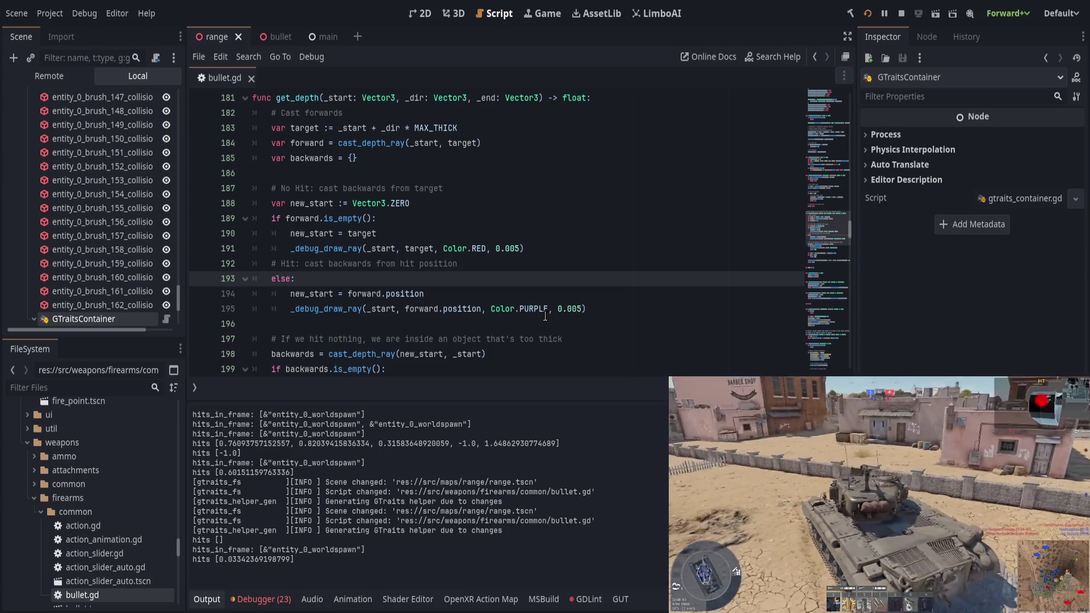
Add var up = Vector3.UP * 0.2 below the new_start declaration
click(533, 308)
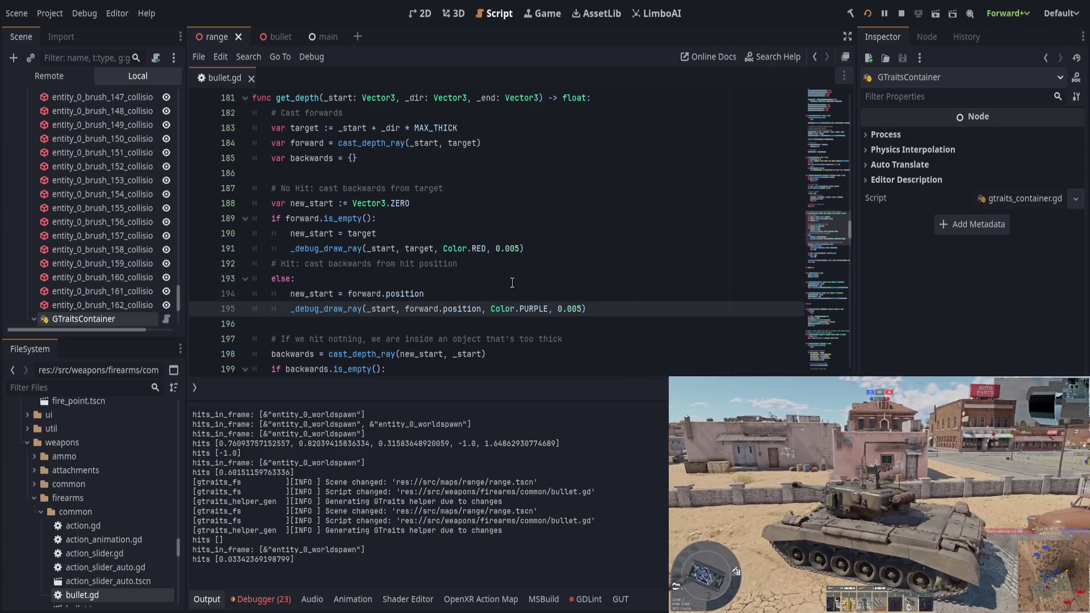
text(+ Vector3)
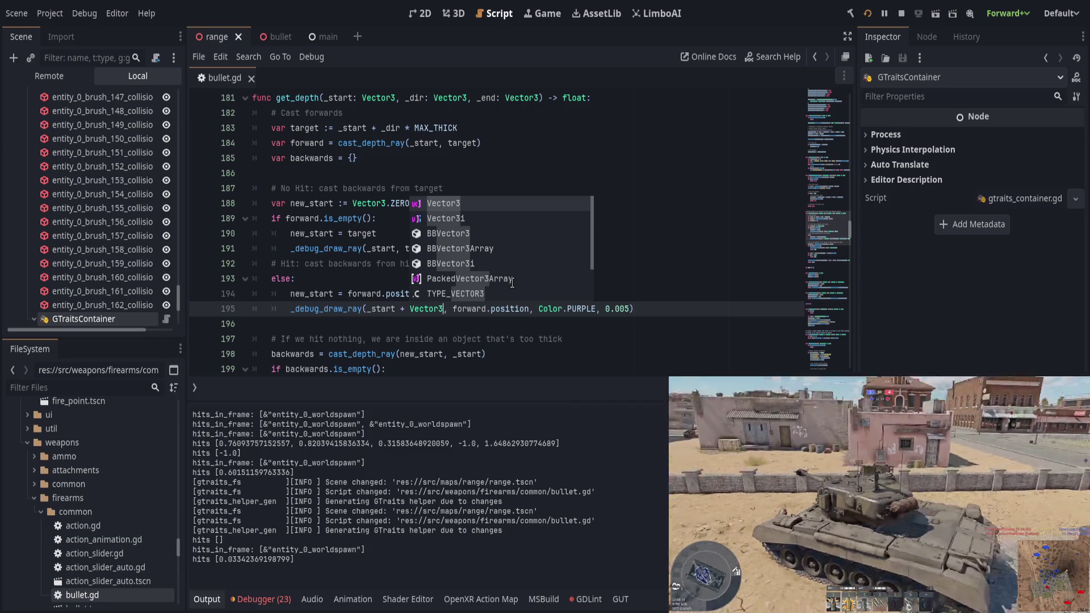
key(BackSpace)
key(BackSpace)
key(BackSpace)
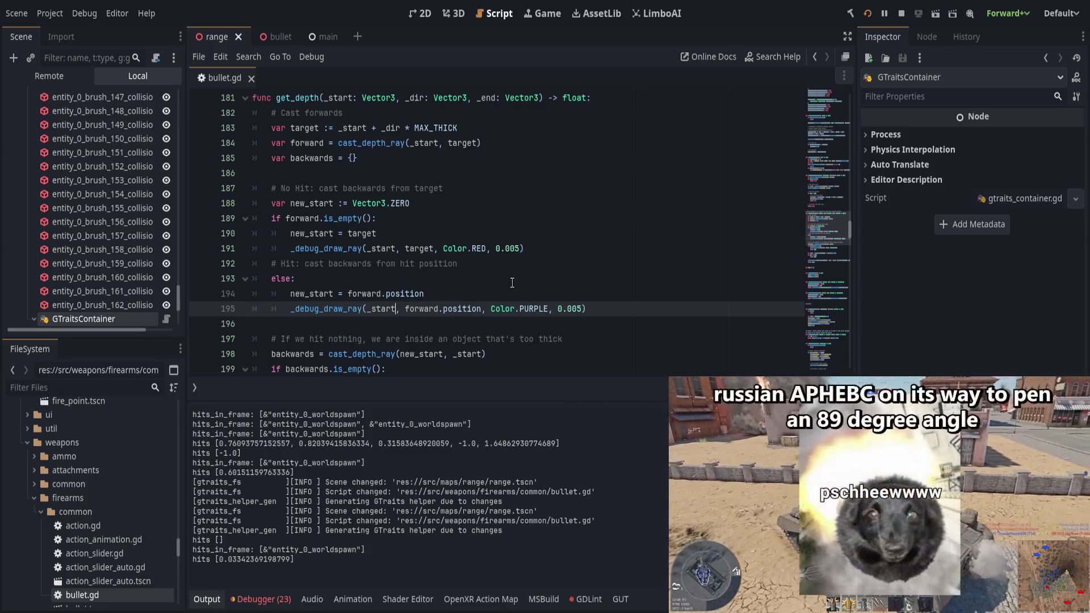
key(Up)
key(Up)
key(Up)
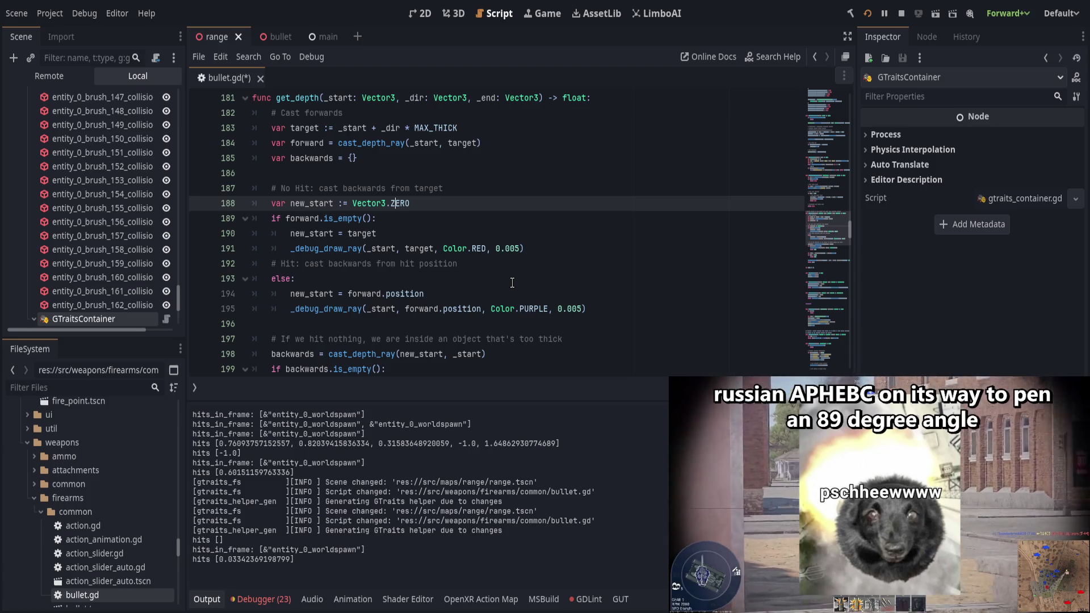
key(End)
key(Return)
text(var up)
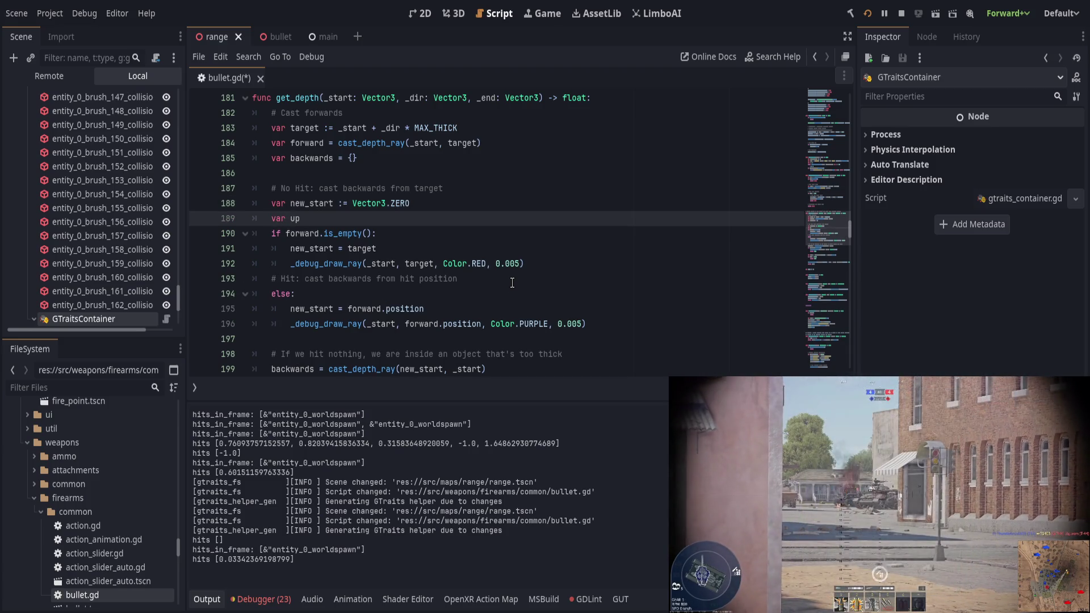
text( = Vec)
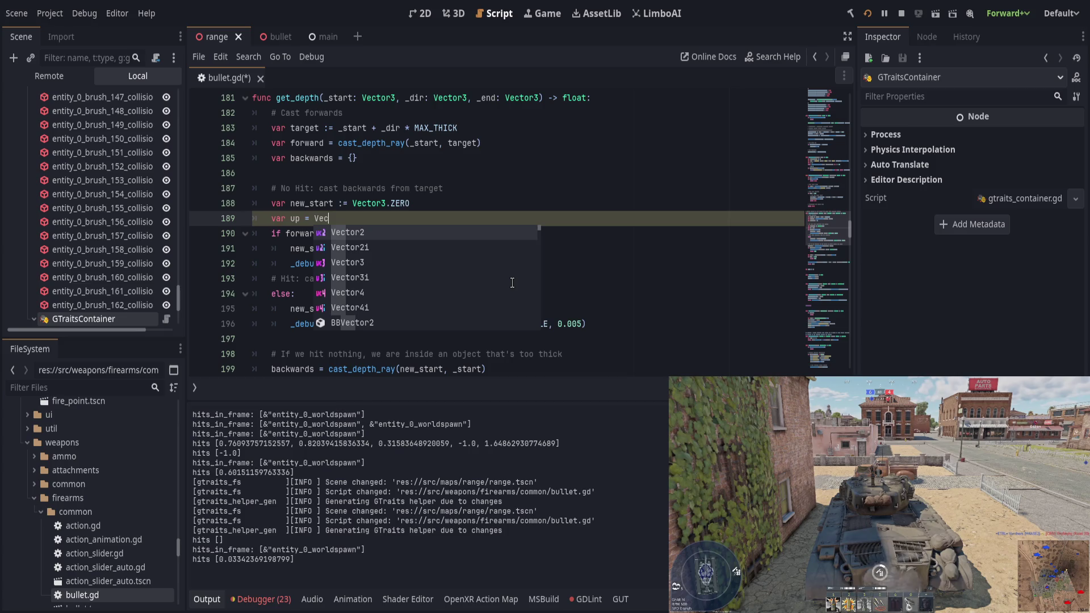
text(tor3.up)
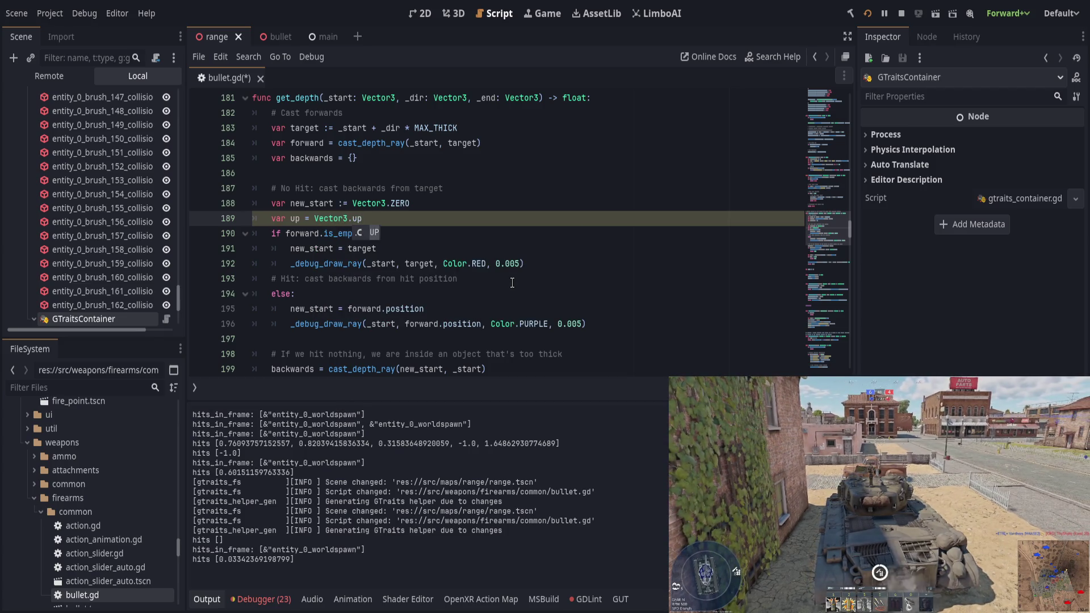
key(Return)
text(0.2)
Append + up to both endpoints of the red and purple debug ray calls and save
click(396, 263)
text(+ up)
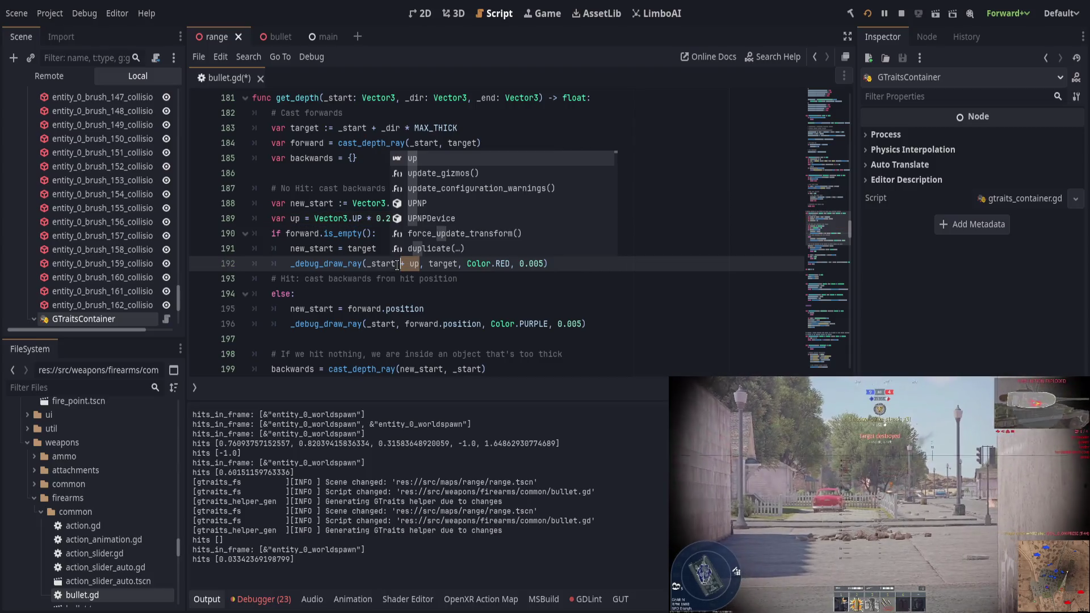
click(456, 264)
text(+ up)
click(484, 323)
text(+ up)
click(394, 323)
text(+ up)
click(565, 279)
key(ctrl+s)
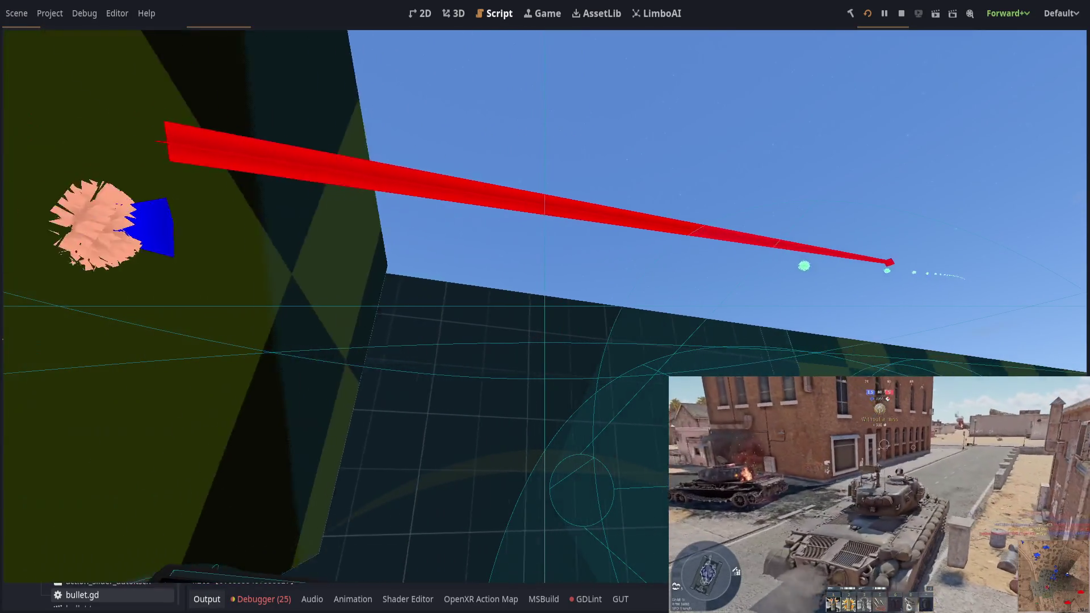
Return from the running game to bullet.gd after checking the raised red ray
key(alt+Tab)
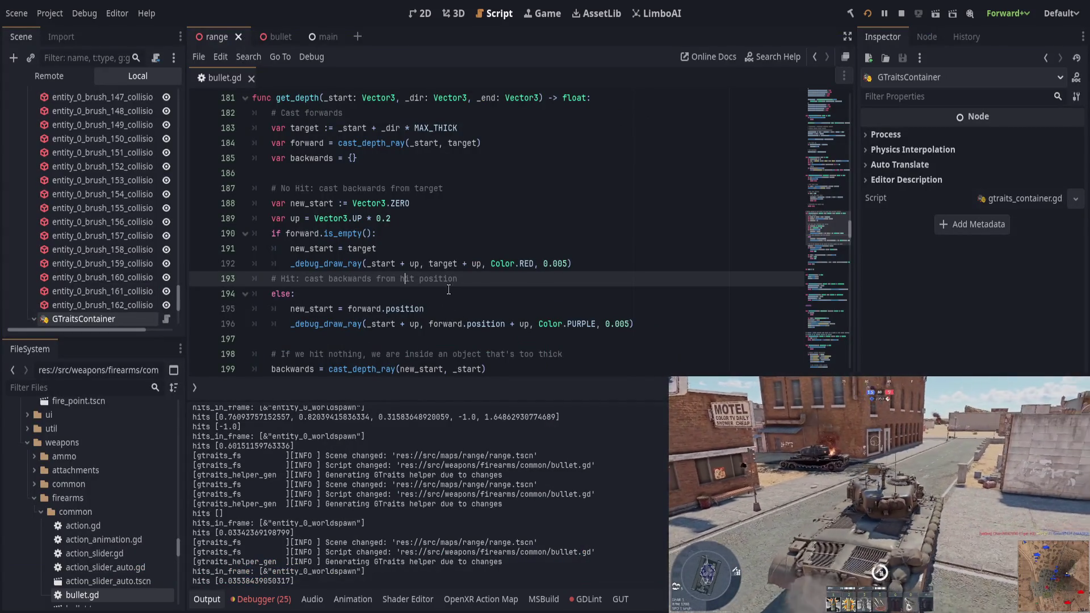
Review where backwards and the up offset are used around the yellow debug ray
click(462, 308)
scroll(468, 307, down, 2)
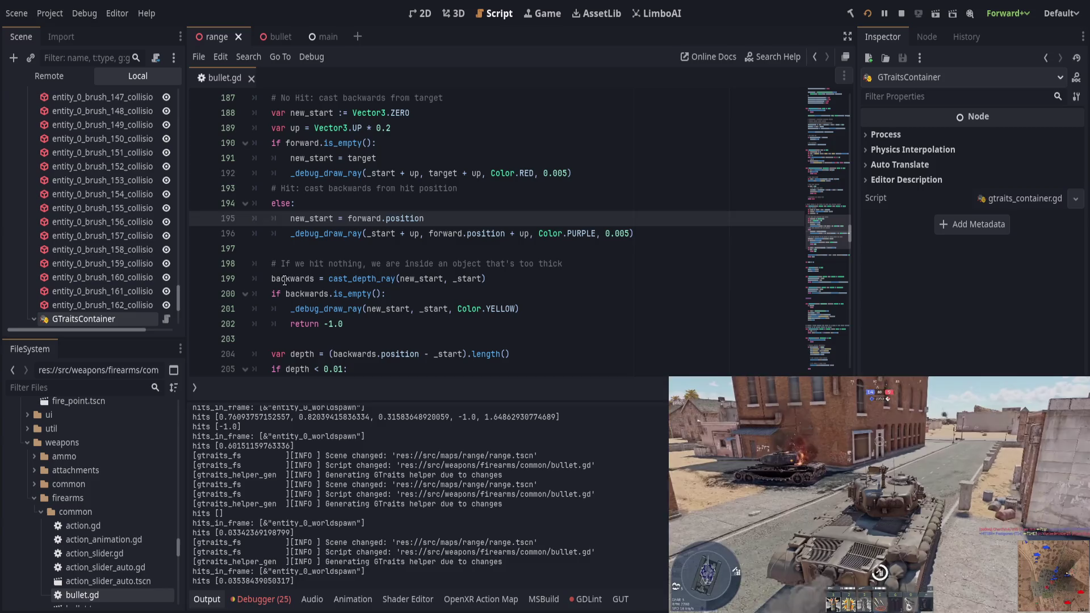
double_click(284, 280)
scroll(500, 315, down, 1)
scroll(500, 315, up, 2)
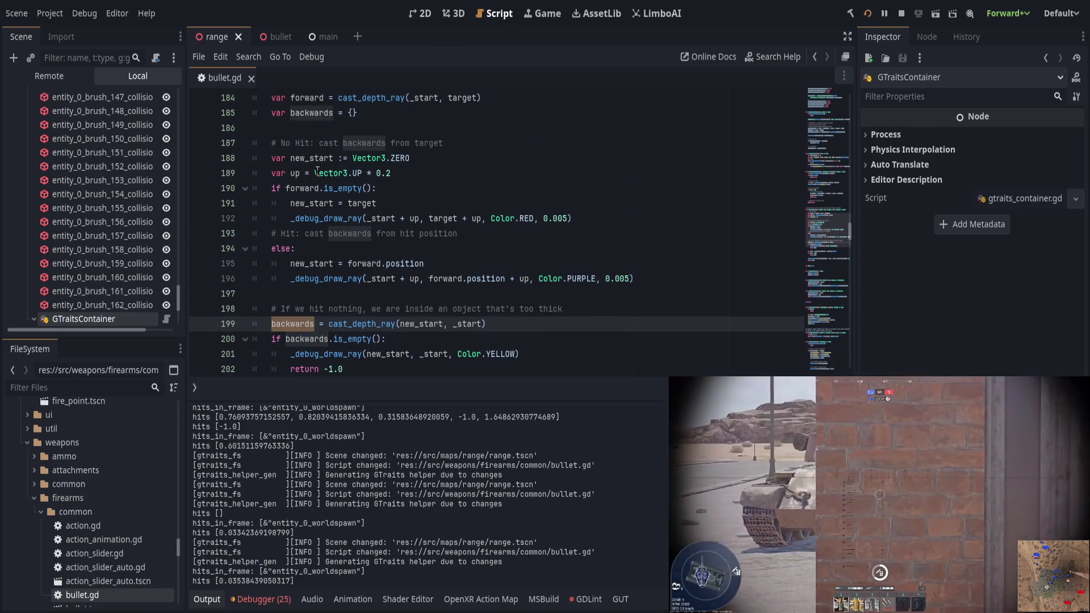
click(419, 278)
click(423, 178)
scroll(448, 275, up, 2)
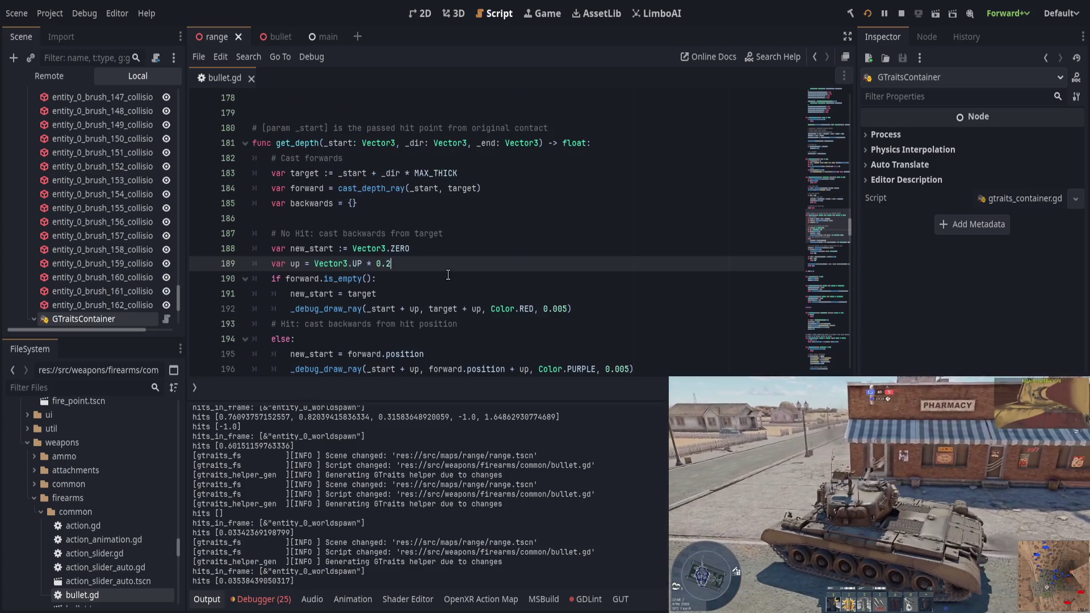
scroll(455, 215, up, 1)
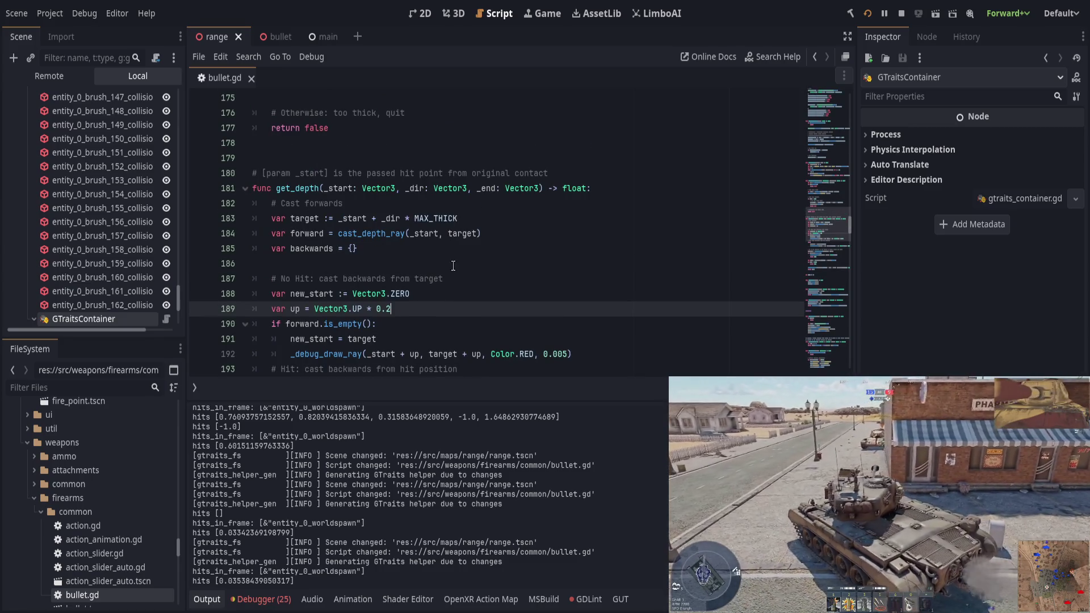
scroll(453, 265, down, 1)
scroll(451, 271, down, 3)
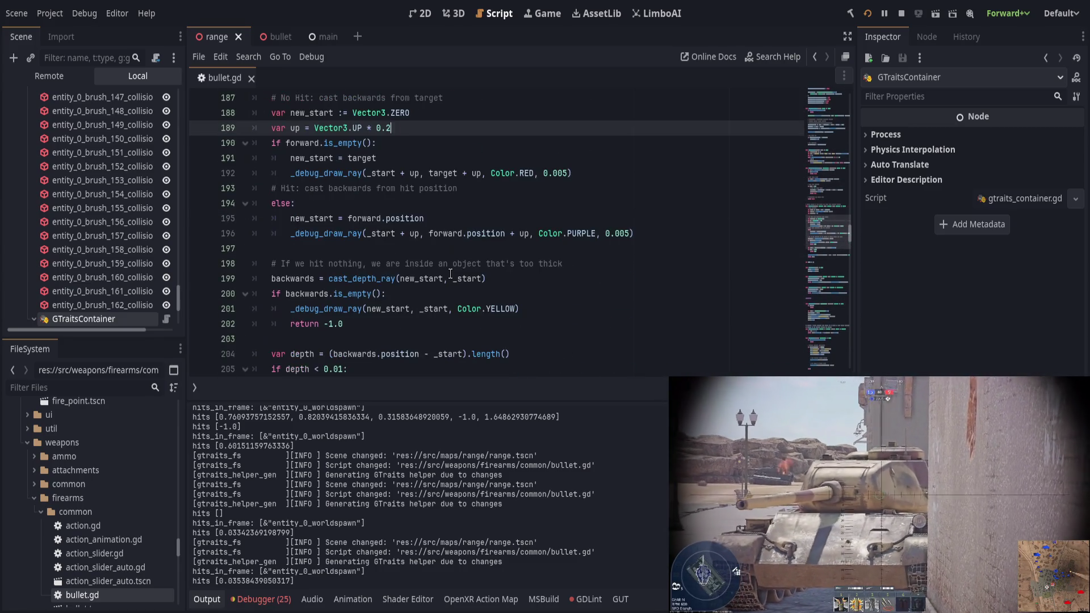
click(307, 293)
scroll(416, 308, down, 1)
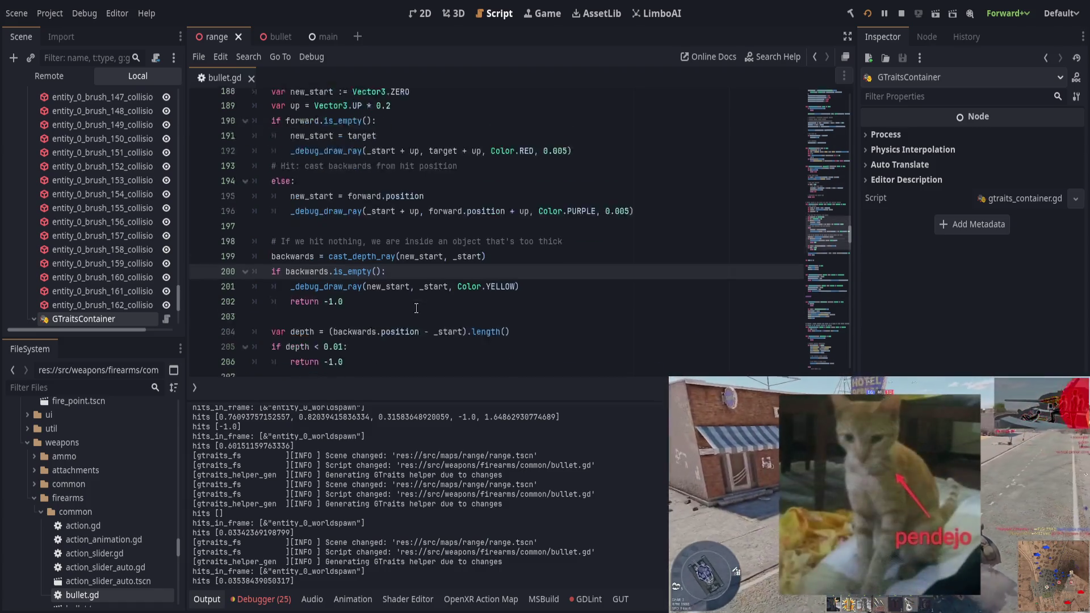
scroll(416, 308, down, 2)
Change the yellow ray's start argument to new_start - up and save bullet.gd
click(409, 218)
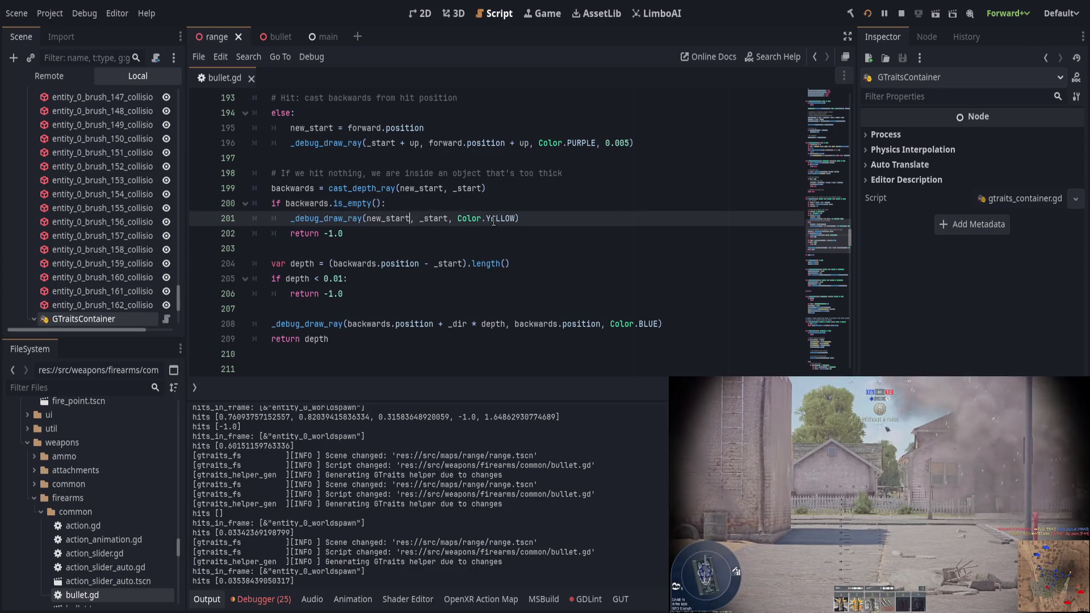
text(- up)
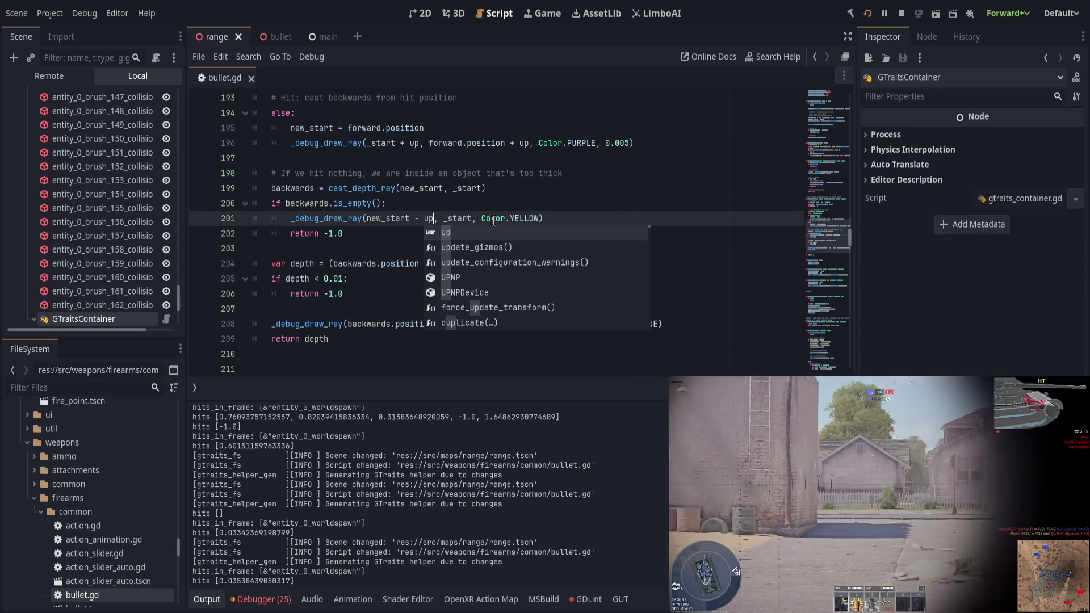
key(Escape)
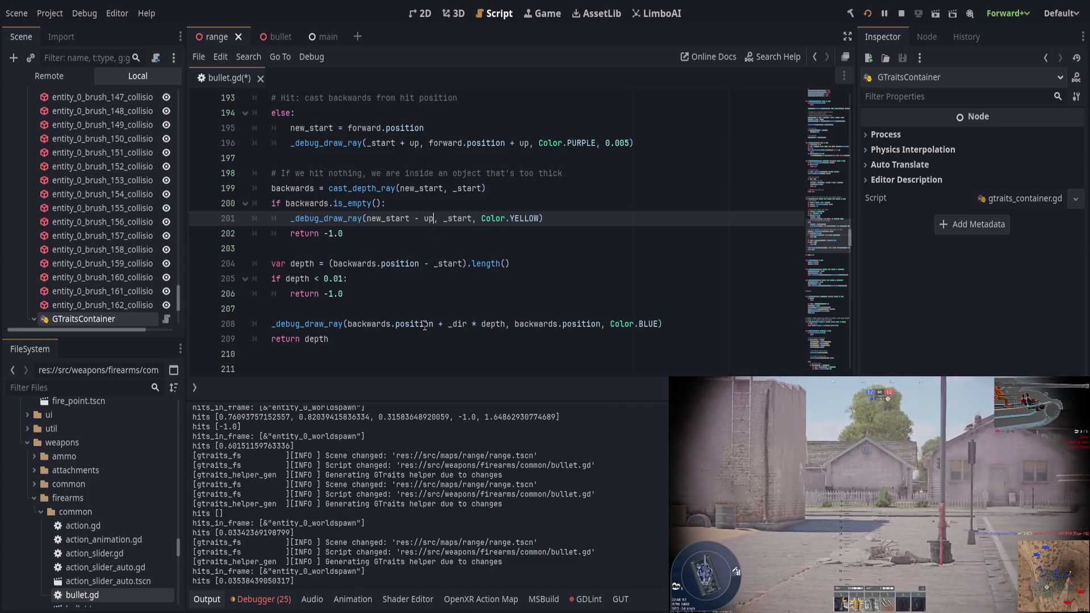
click(425, 324)
key(Up)
key(Up)
key(ctrl+s)
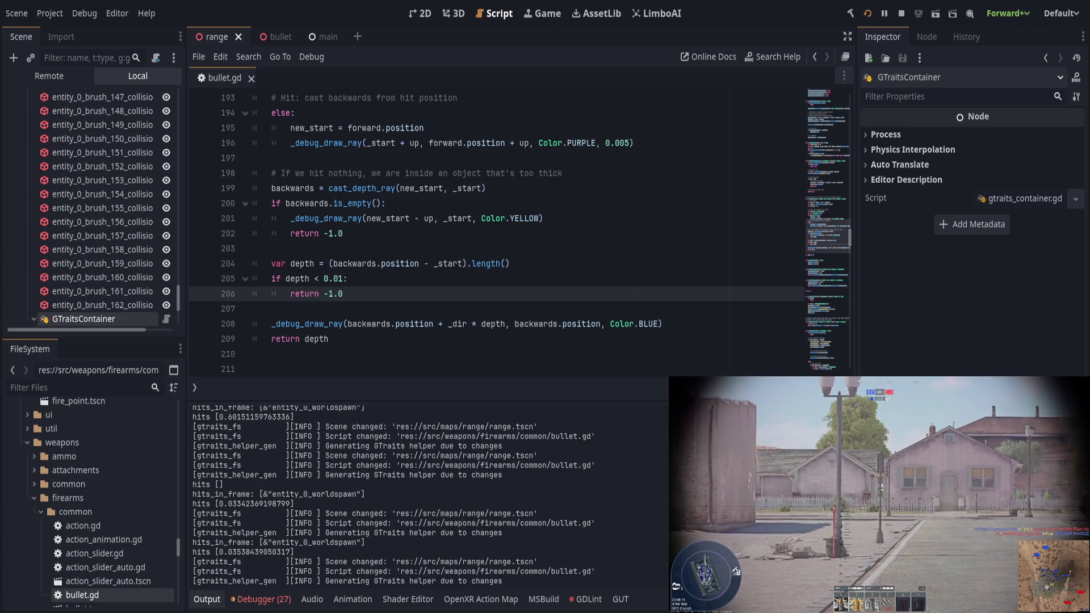
key(alt+Tab)
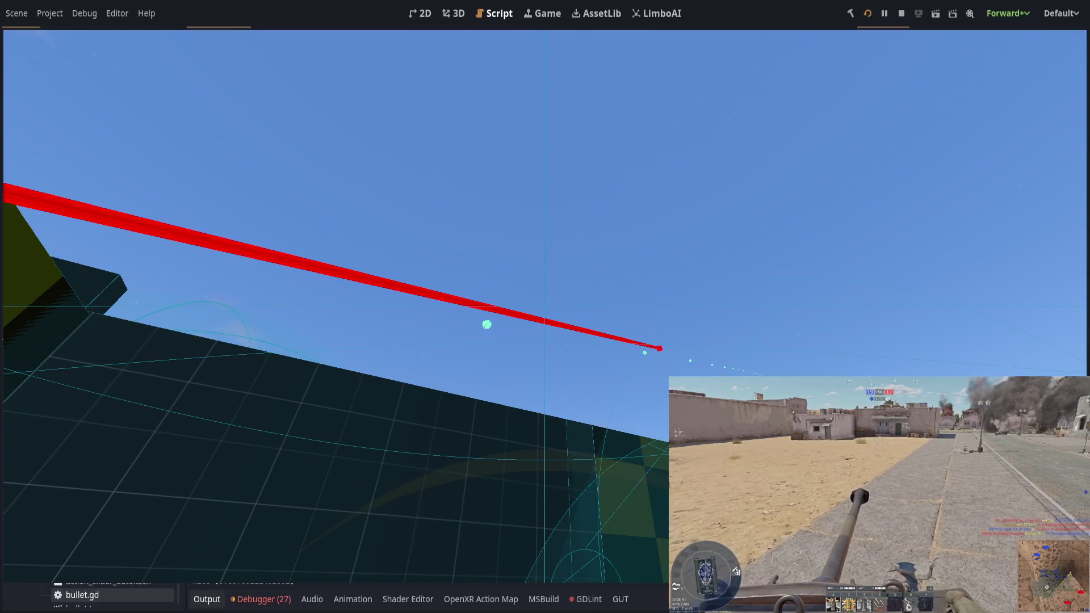
key(alt+Tab)
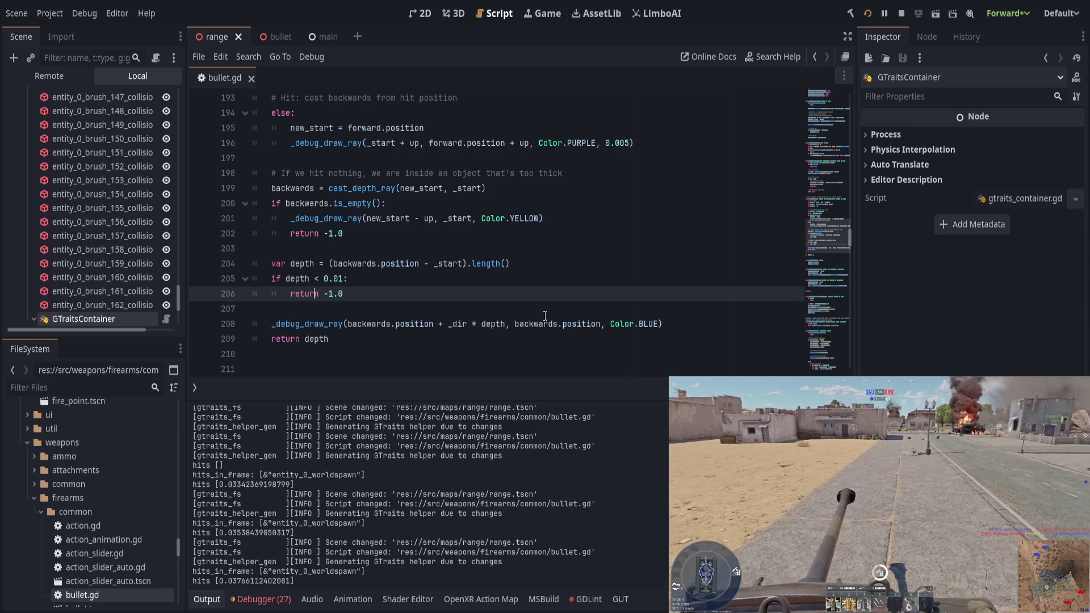
On line 208, add a _debug_draw_ray call from new_start to backwards.position, offset by Vector3.RIGHT * 0.2
click(545, 315)
key(Return)
text(debug_draw)
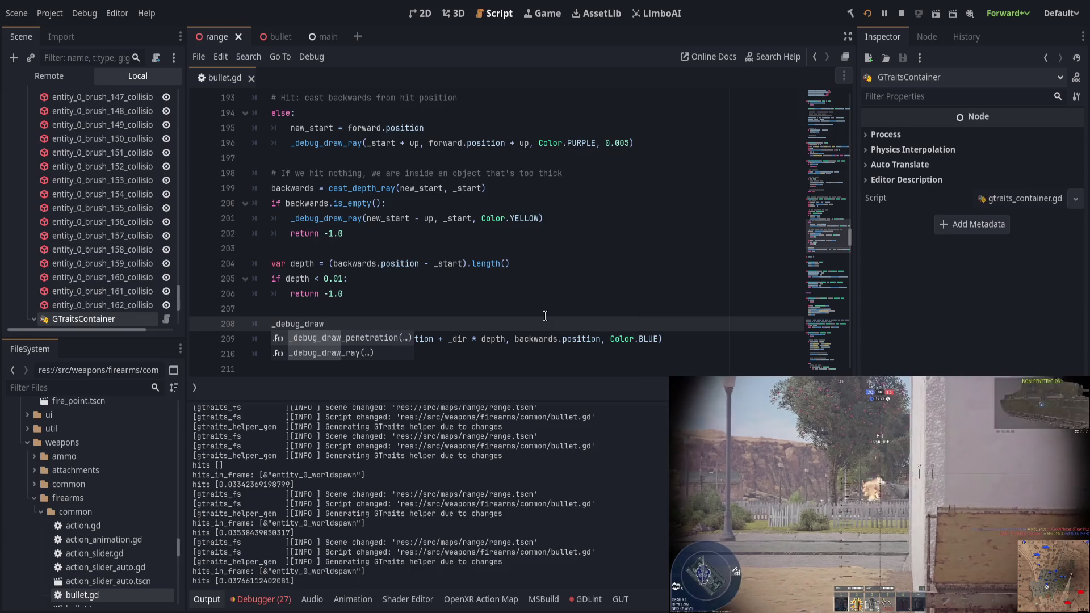
text(_r)
key(Return)
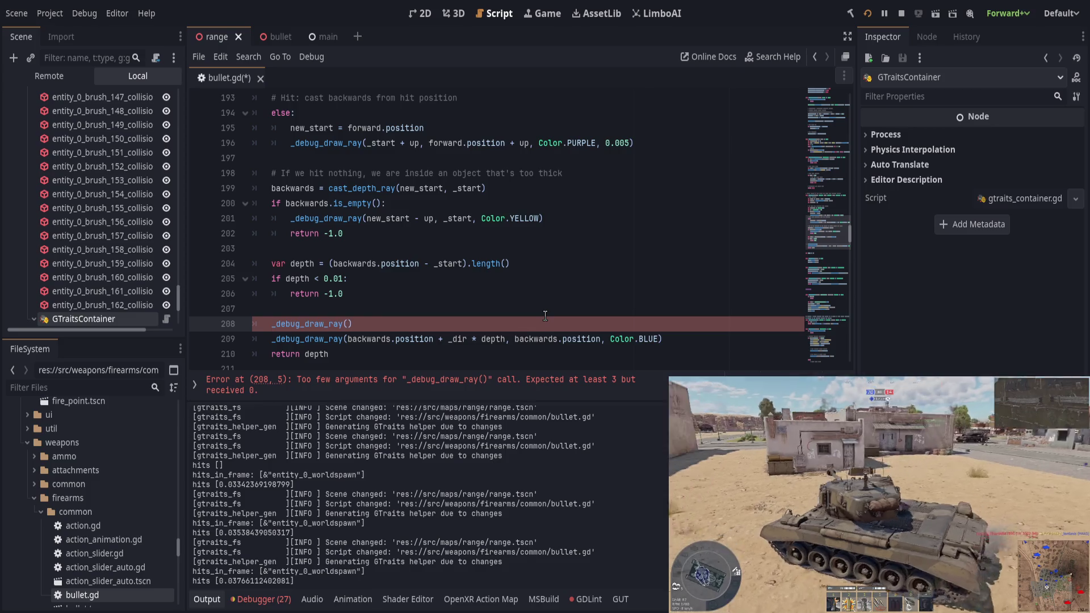
text(new_st)
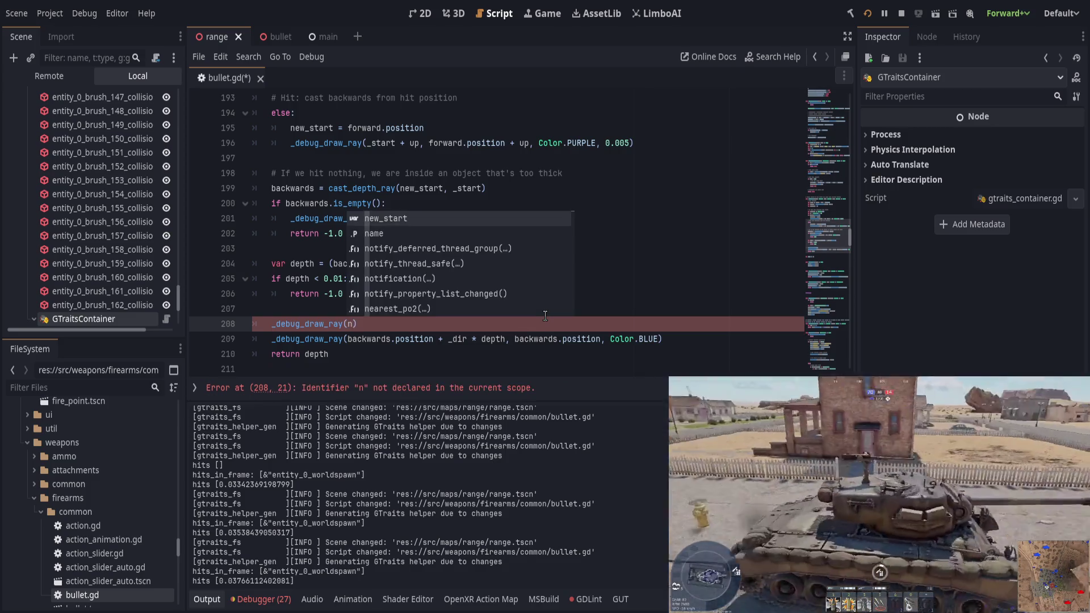
key(Return)
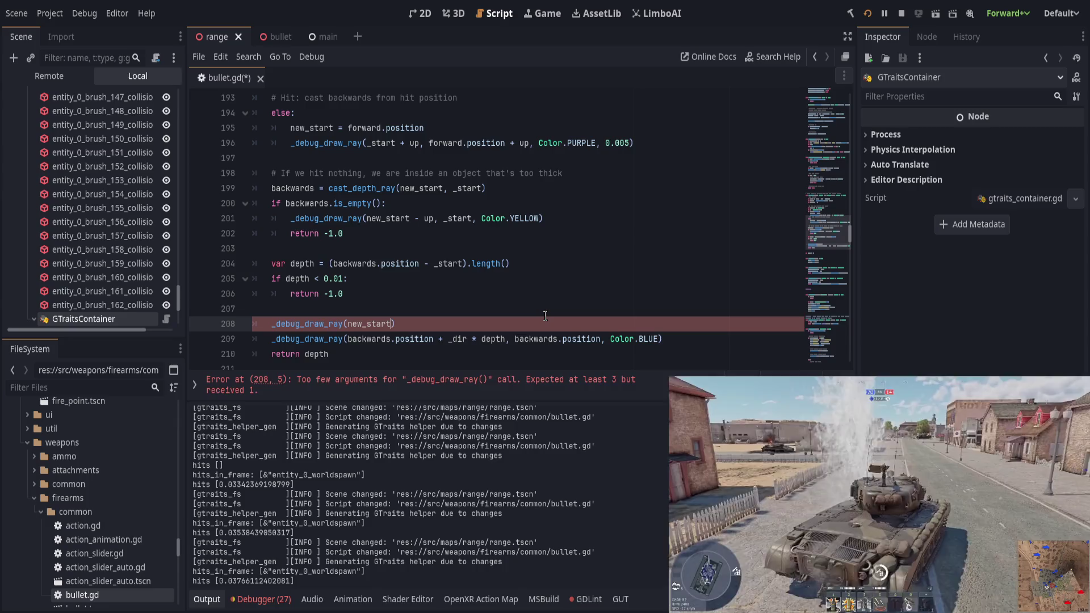
text(, backwa)
text(rds.po)
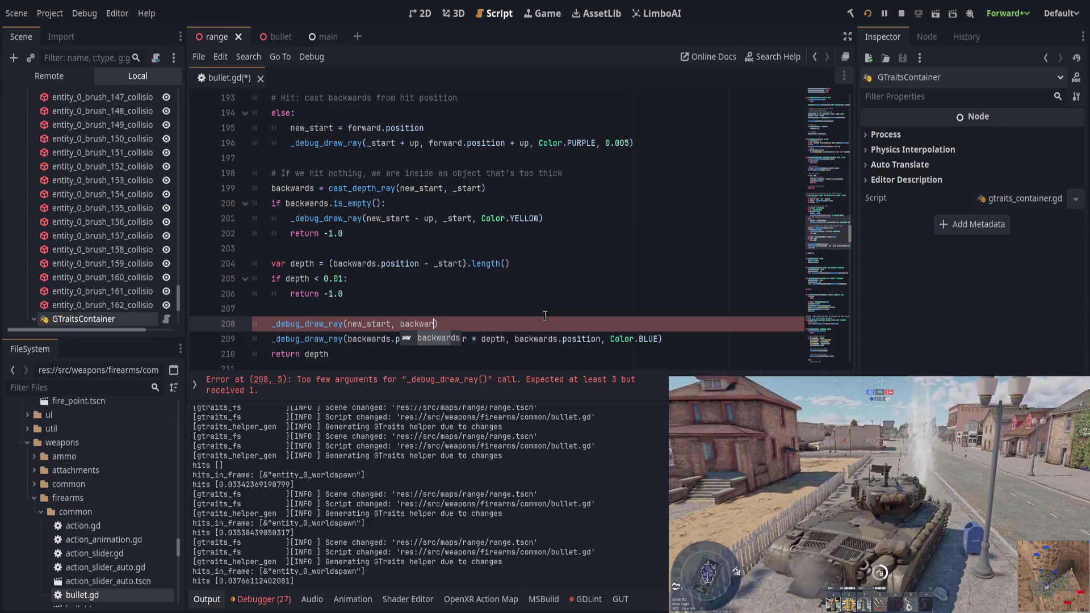
text(sition)
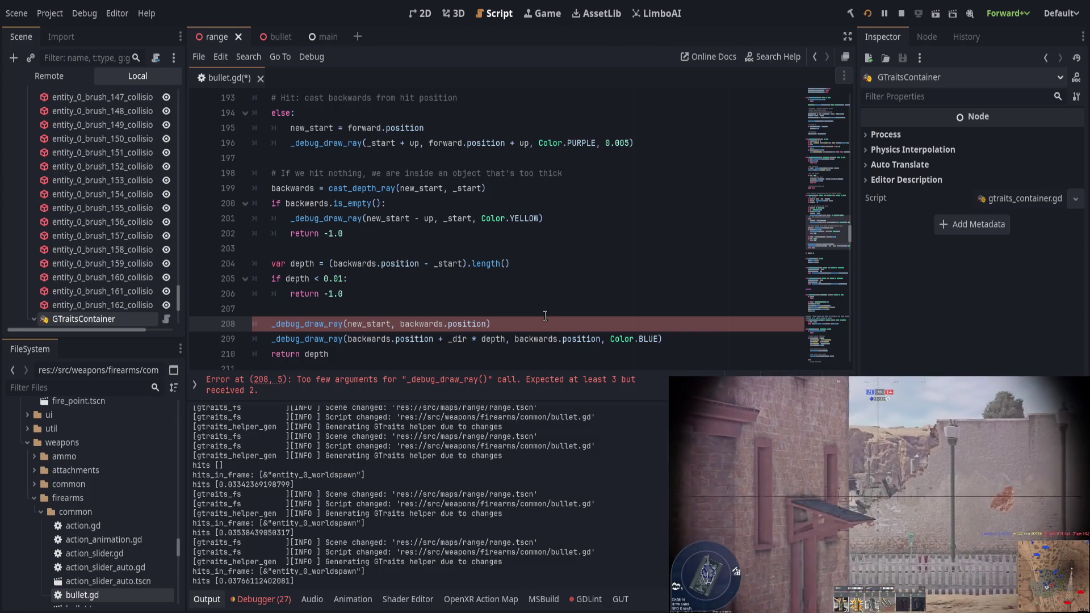
text( + Vector3.)
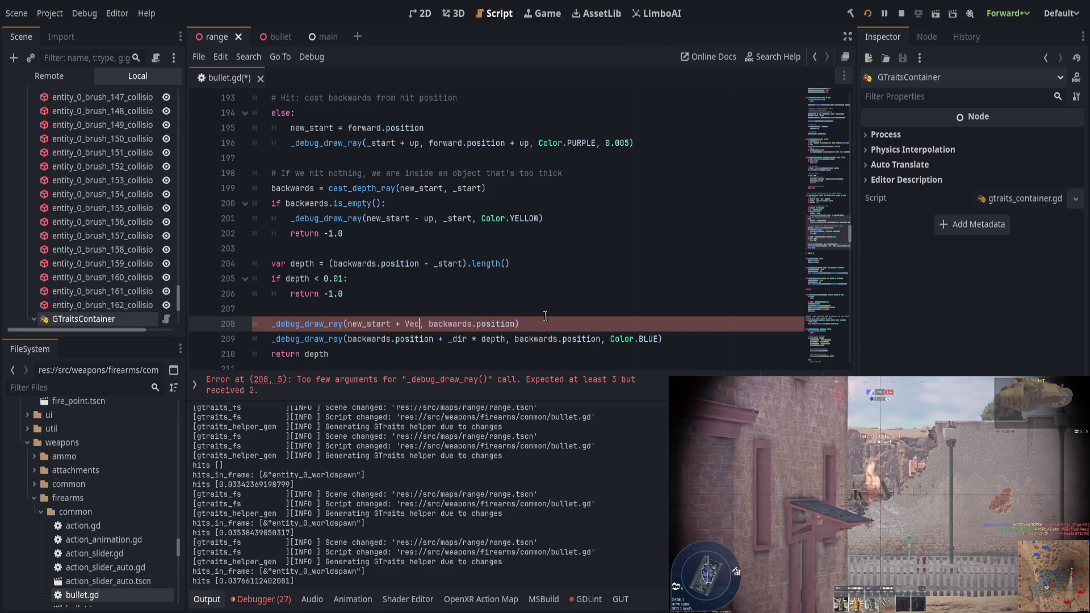
text(RIGHT * )
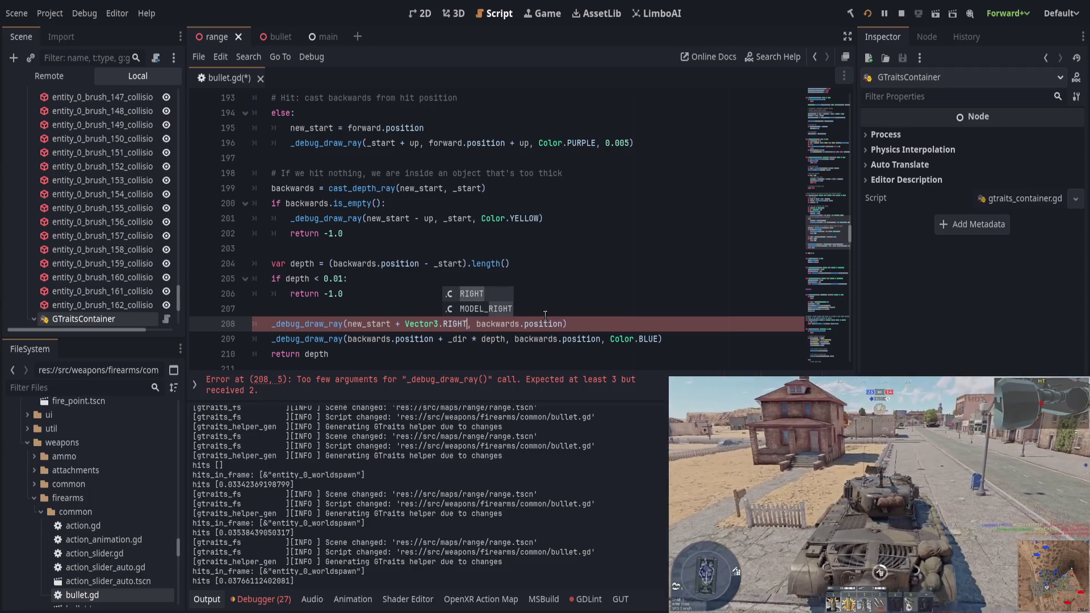
text(0.2)
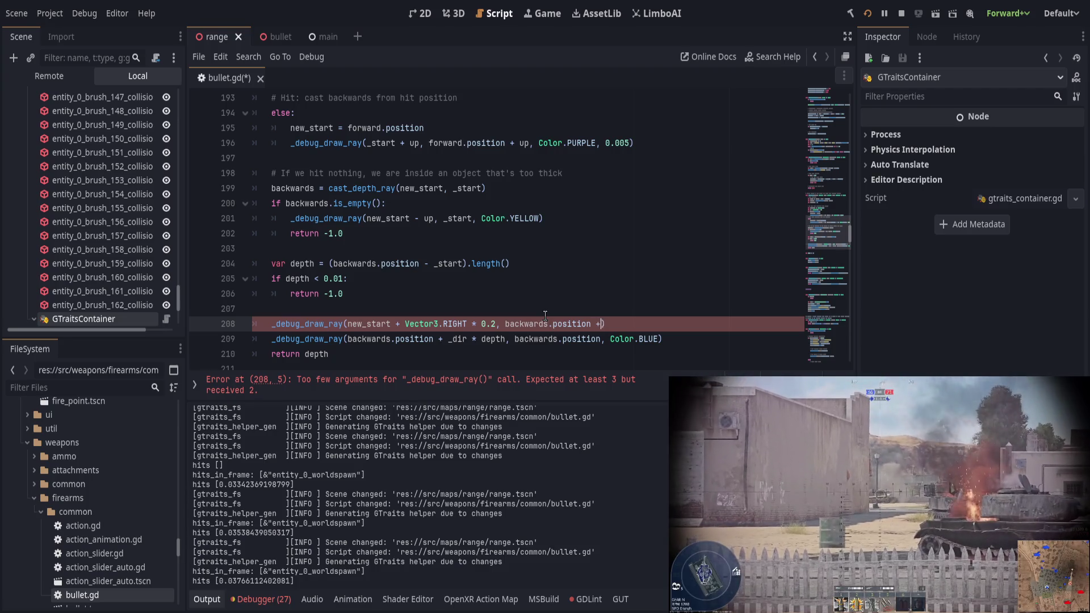
text( Vector3.)
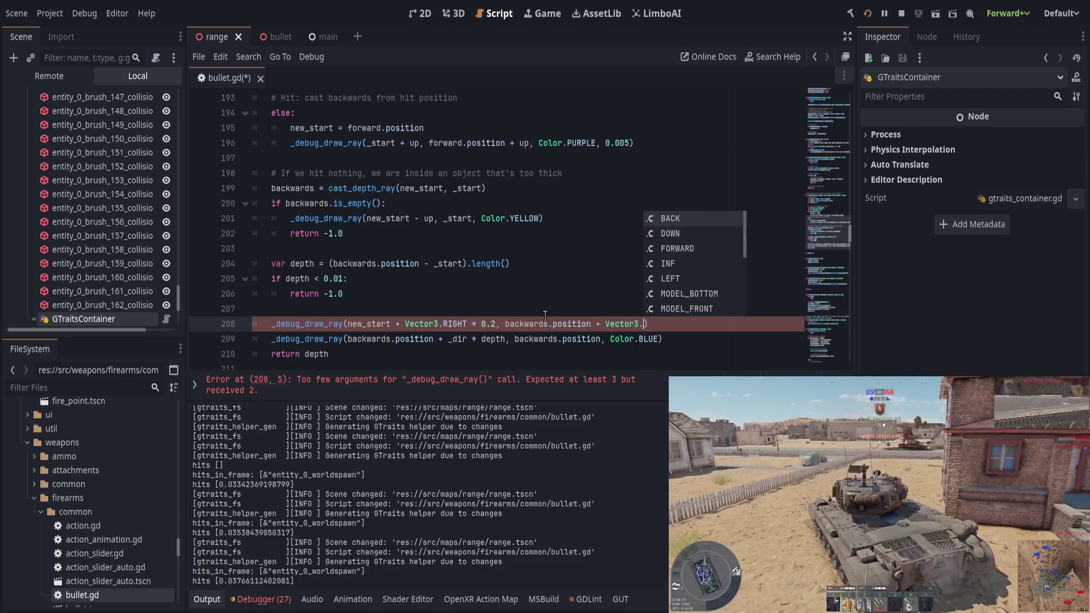
text(RIGHT &*)
key(BackSpace)
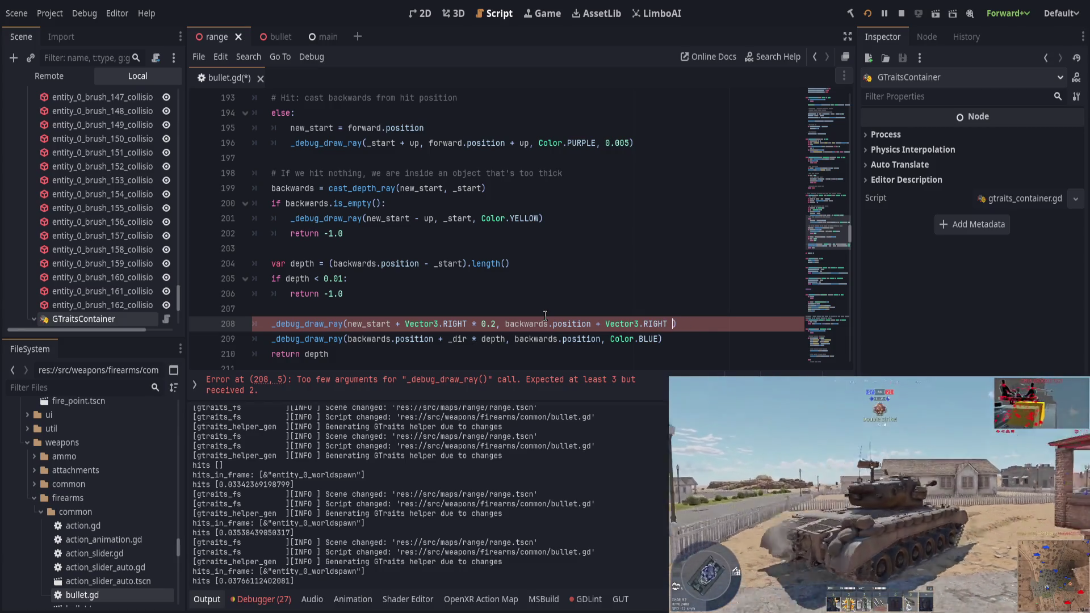
text(* 0.2)
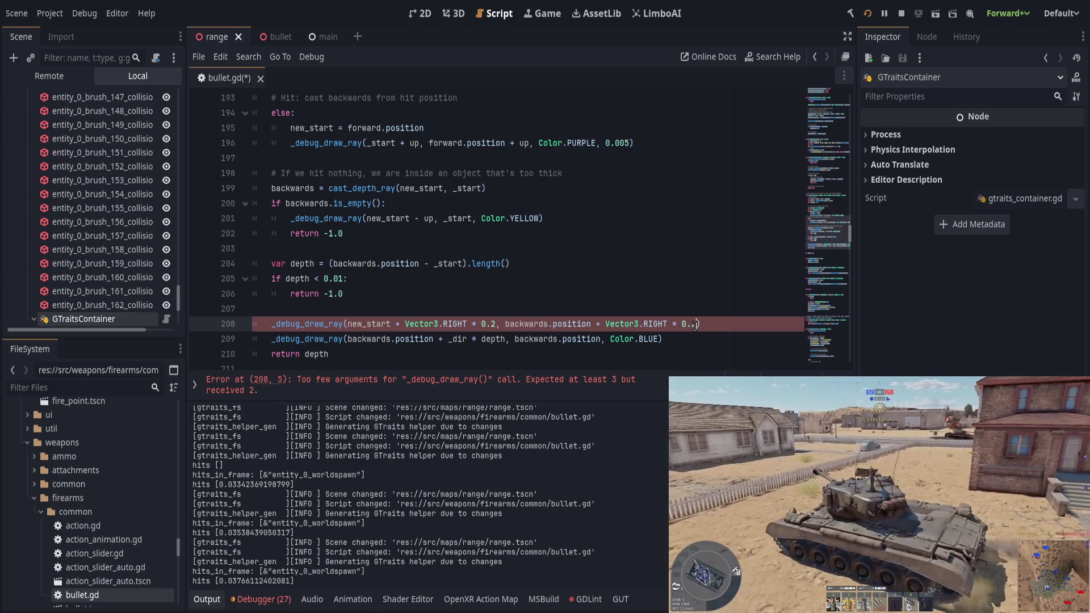
Give the new ray the colour Color.AQUA and save the script
text(Color.B)
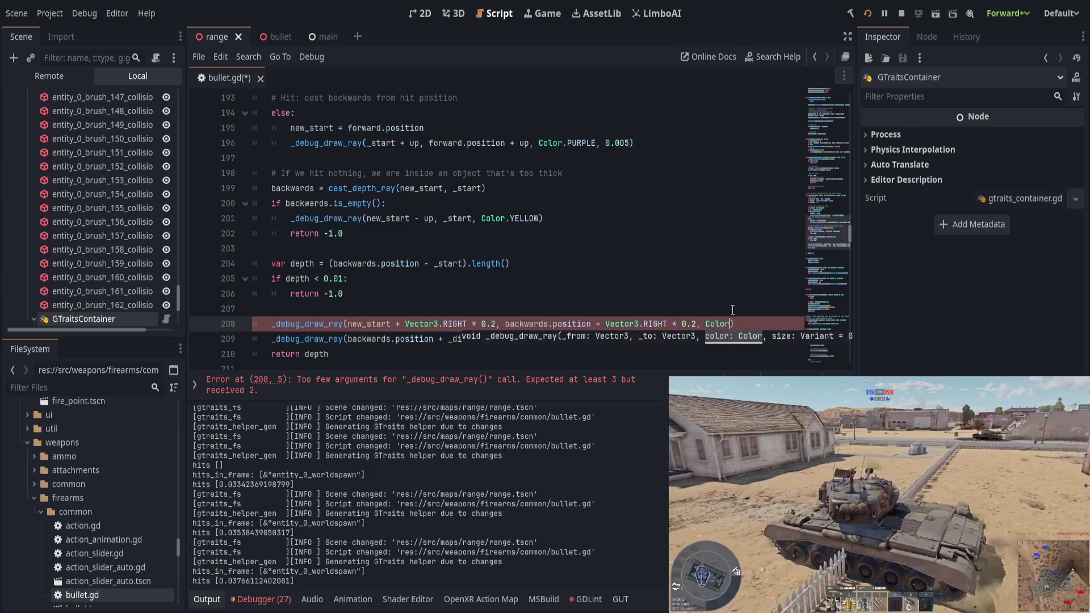
key(BackSpace)
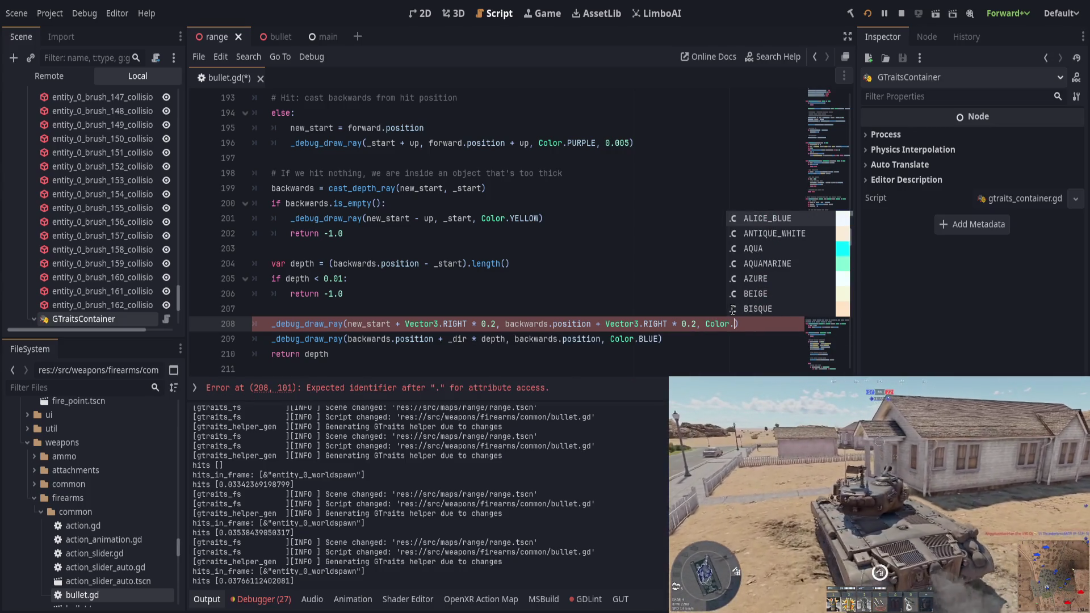
text(aq)
key(Return)
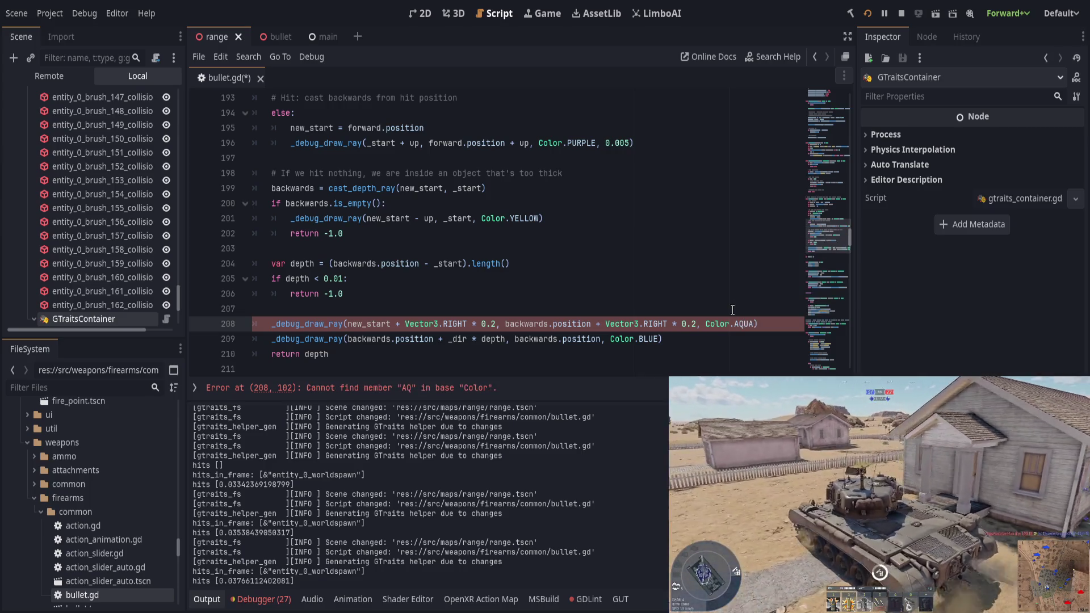
key(ctrl+s)
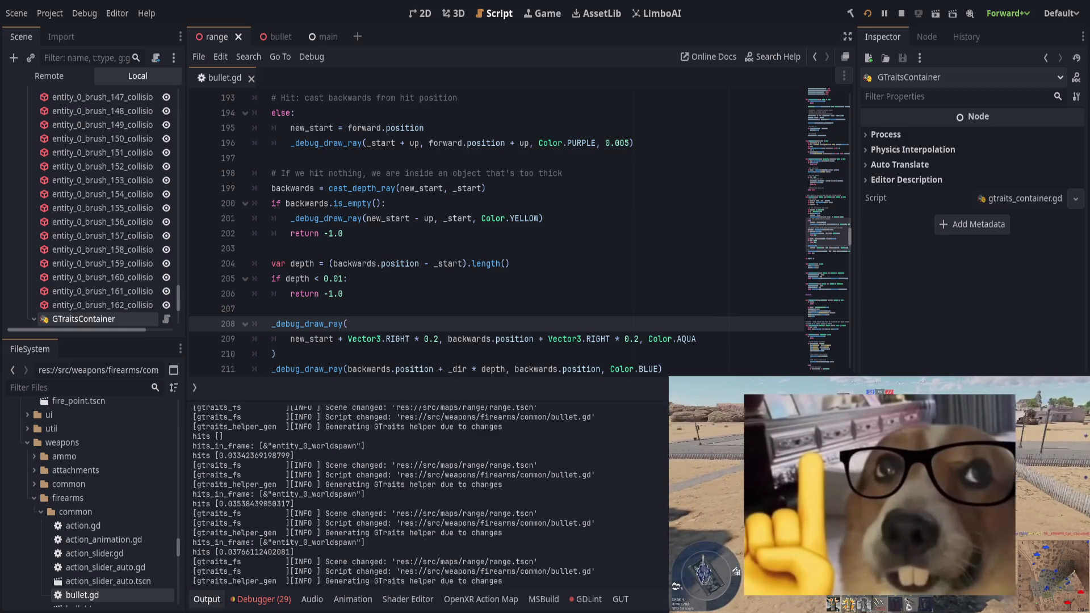
key(alt+Tab)
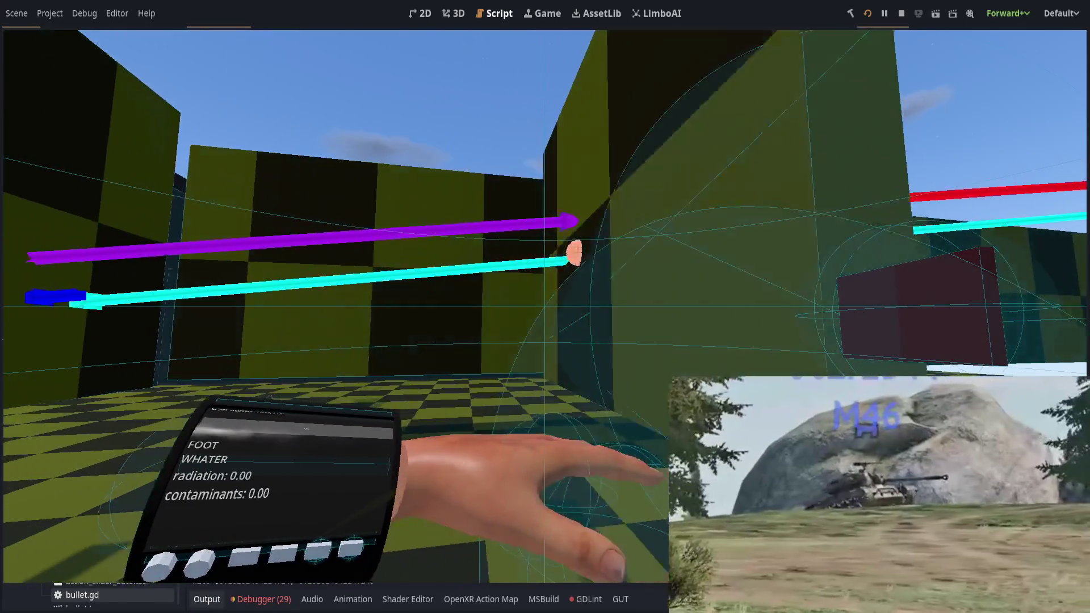
Return to bullet.gd after seeing the aqua ray beside the purple and red rays
key(alt+Tab)
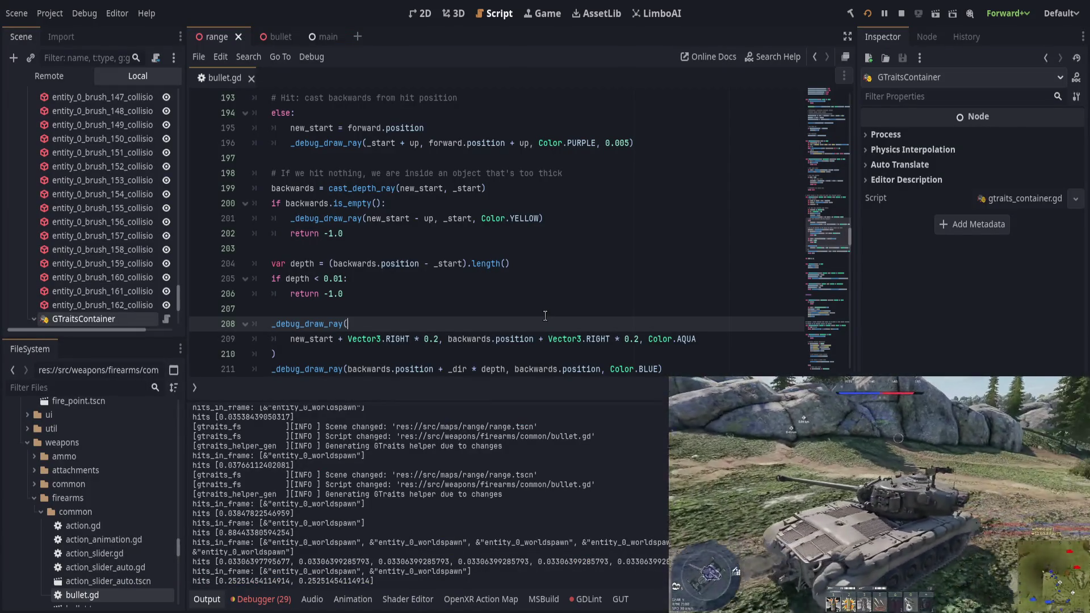
Add '## TODO CRITICAL' and '## add THRESHOLD when casting backwards?' above get_depth, then save
scroll(463, 235, up, 8)
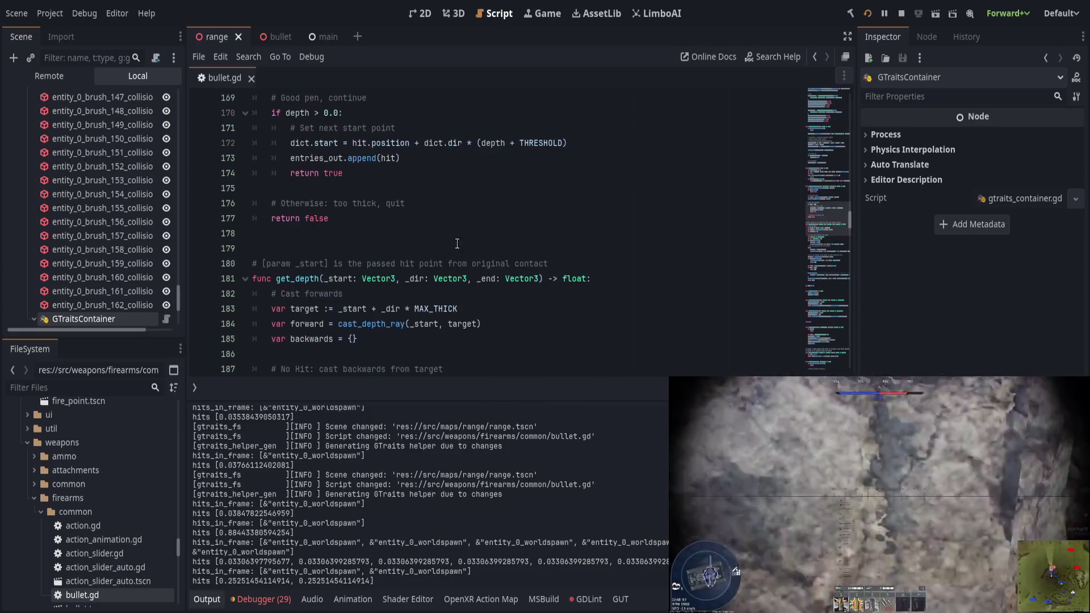
click(464, 244)
text(## TODO CRITICAL)
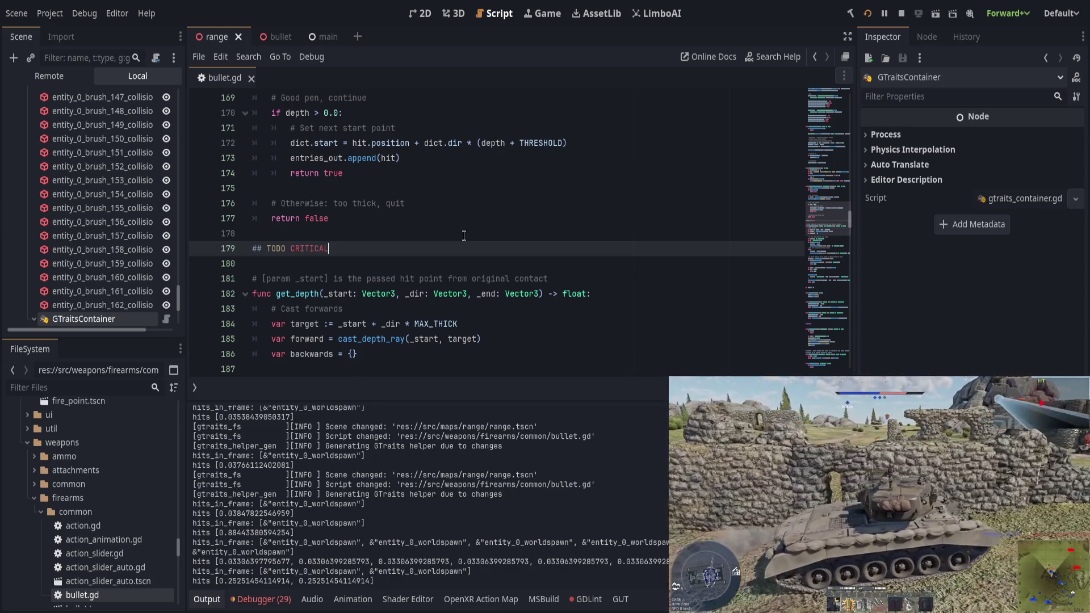
key(Return)
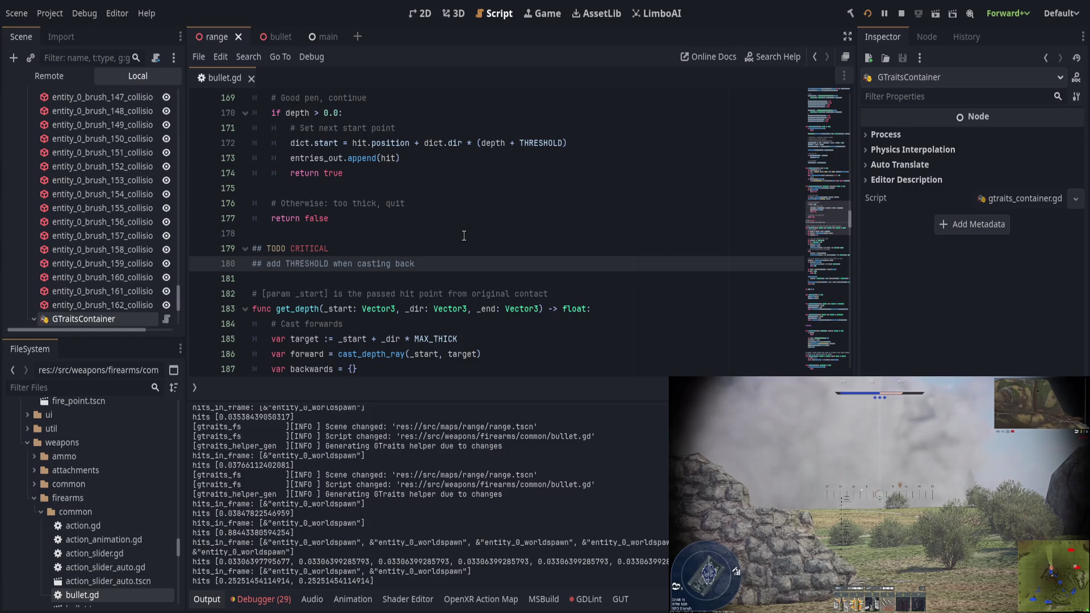
key(ctrl+s)
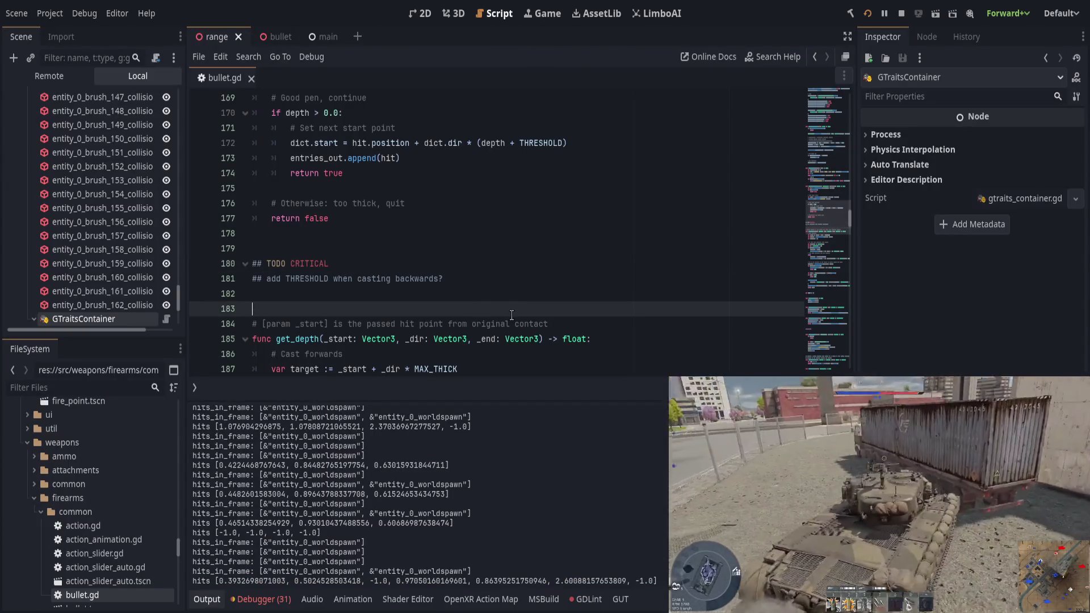
Change the penetration sphere size in _debug_draw_penetration from .05 to .01
scroll(502, 314, down, 8)
scroll(501, 314, down, 10)
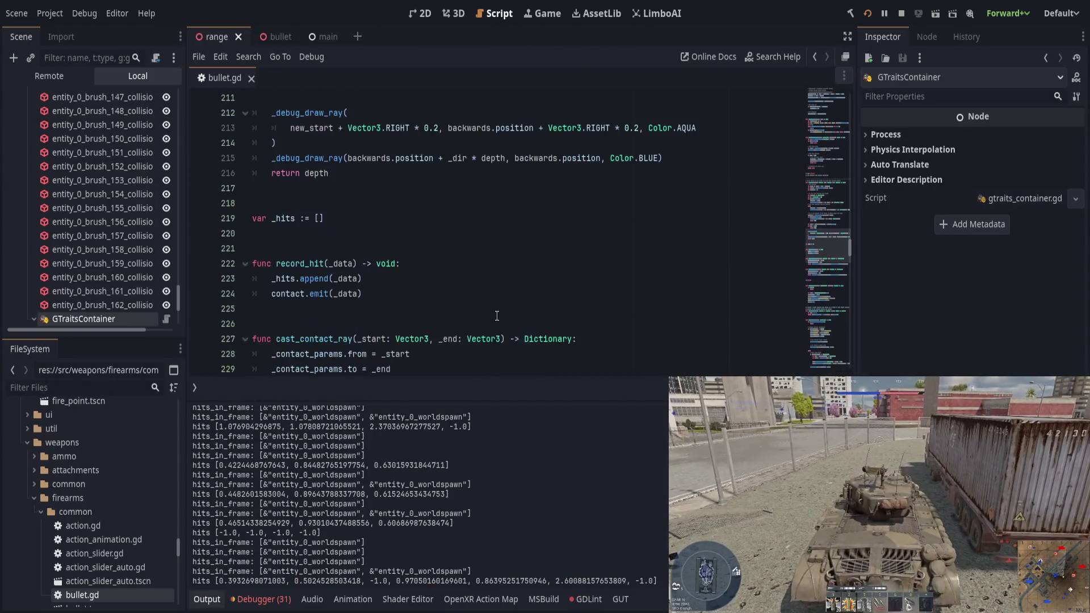
scroll(495, 316, down, 5)
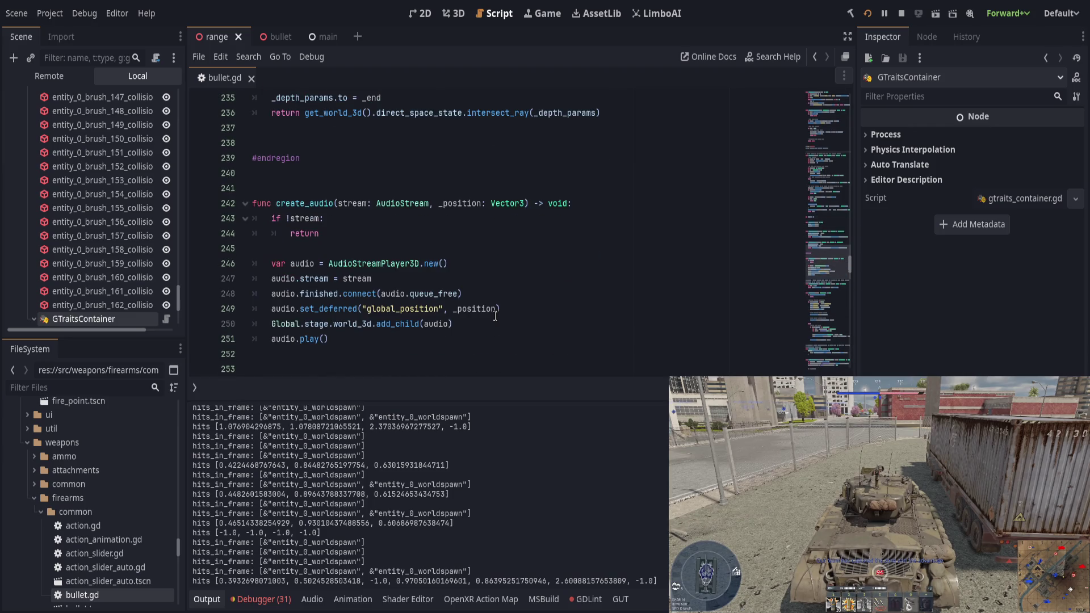
scroll(495, 316, down, 4)
scroll(494, 316, down, 7)
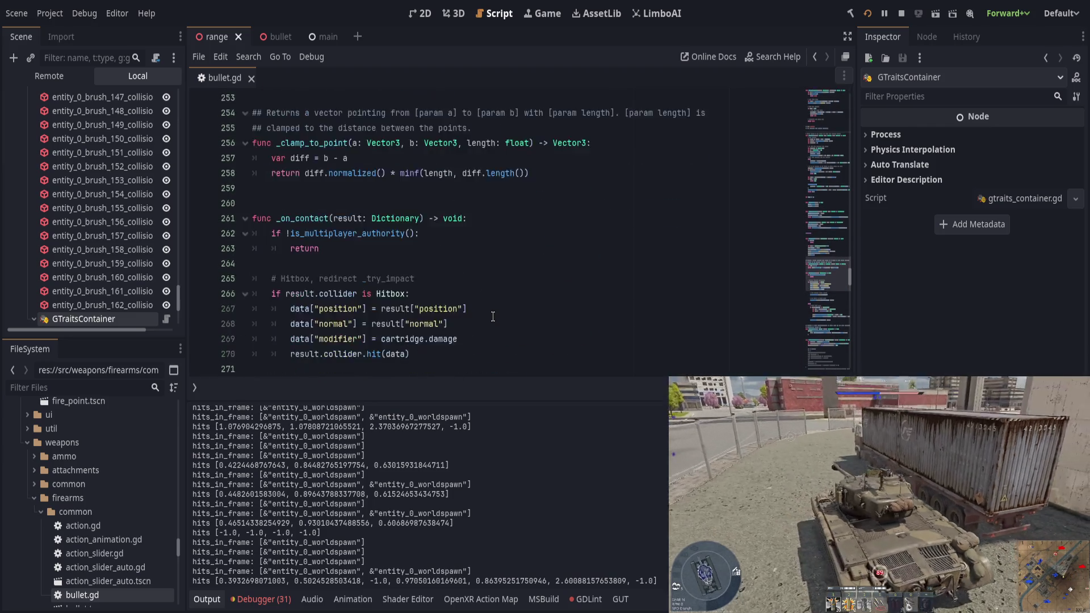
scroll(492, 316, down, 8)
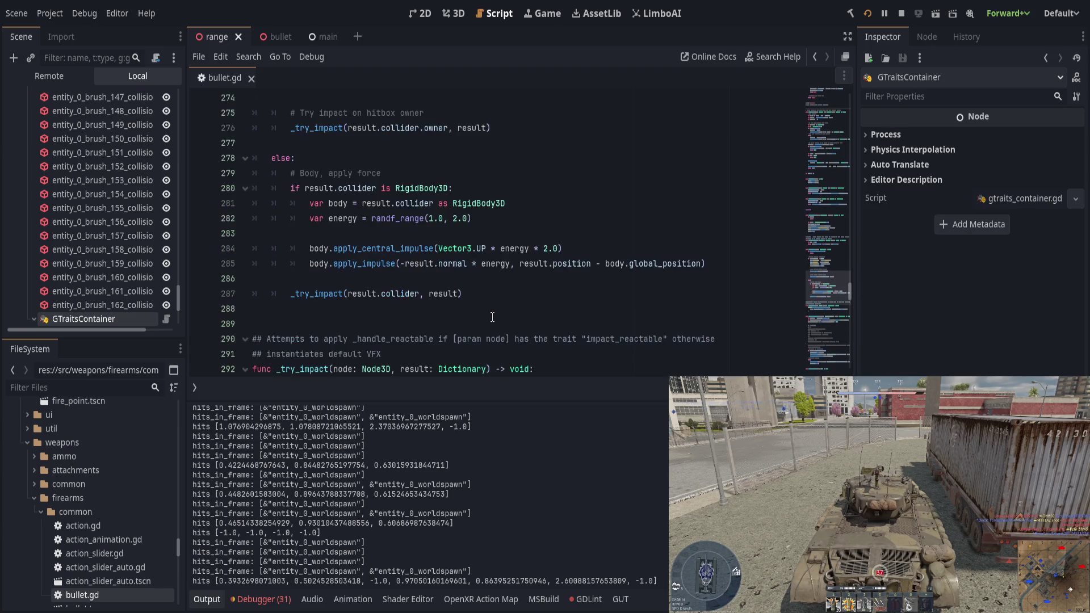
scroll(492, 316, down, 7)
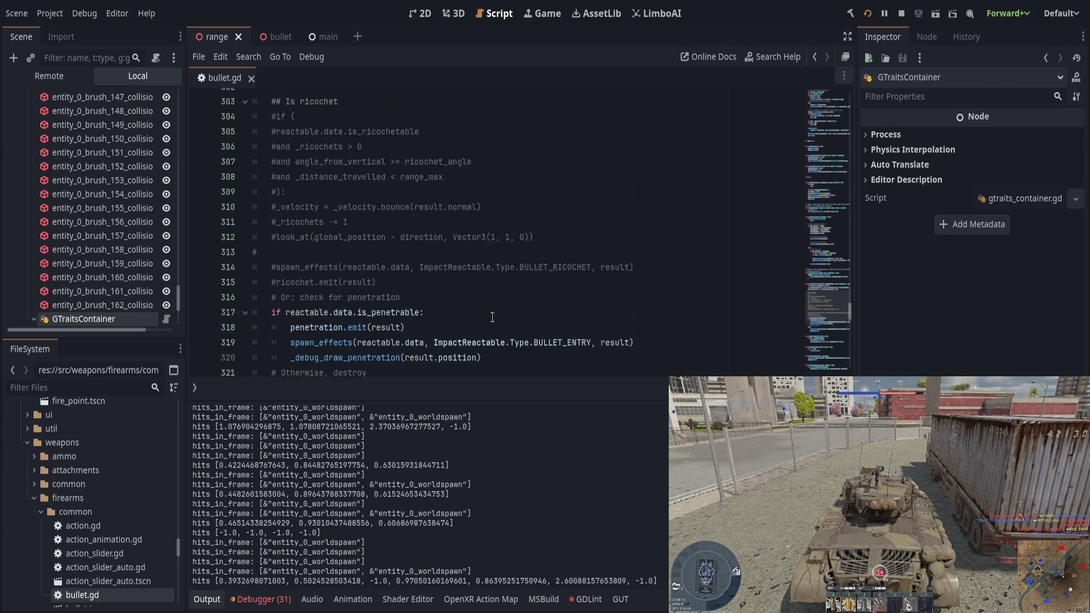
scroll(492, 317, down, 5)
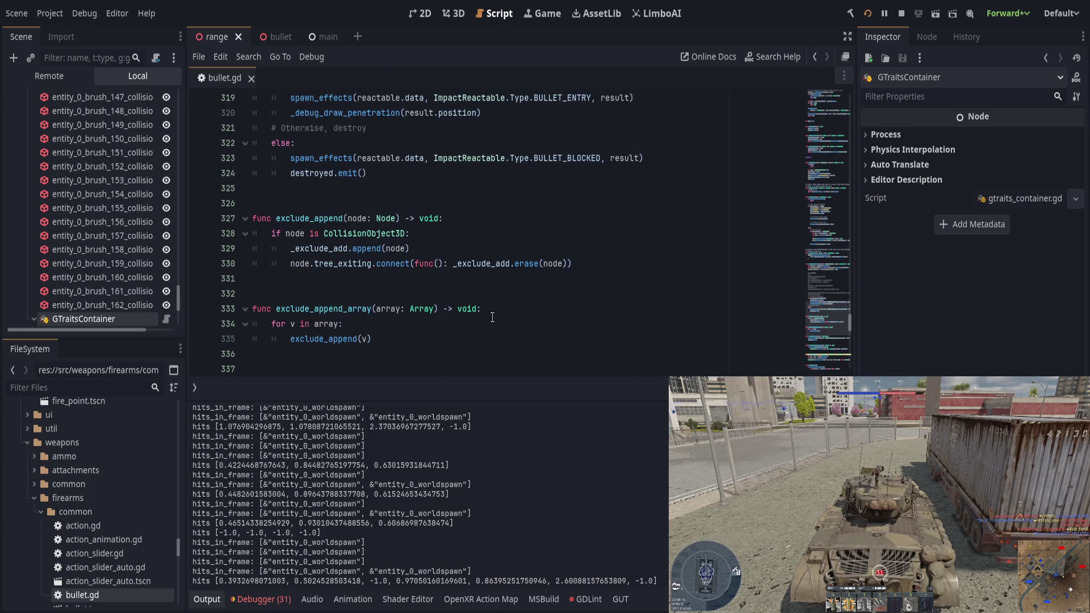
scroll(492, 317, down, 3)
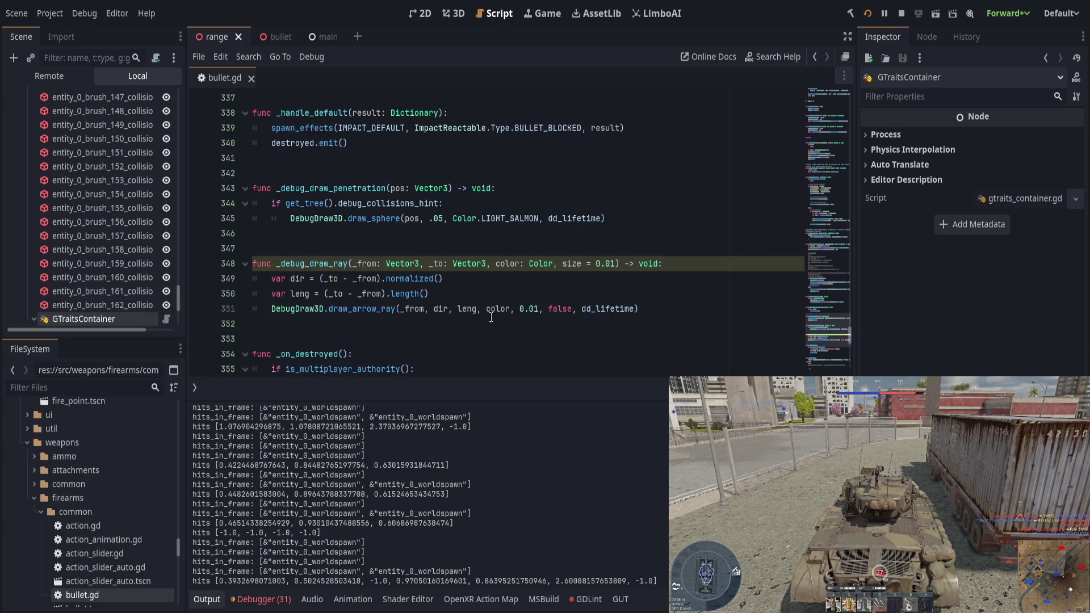
scroll(446, 269, up, 1)
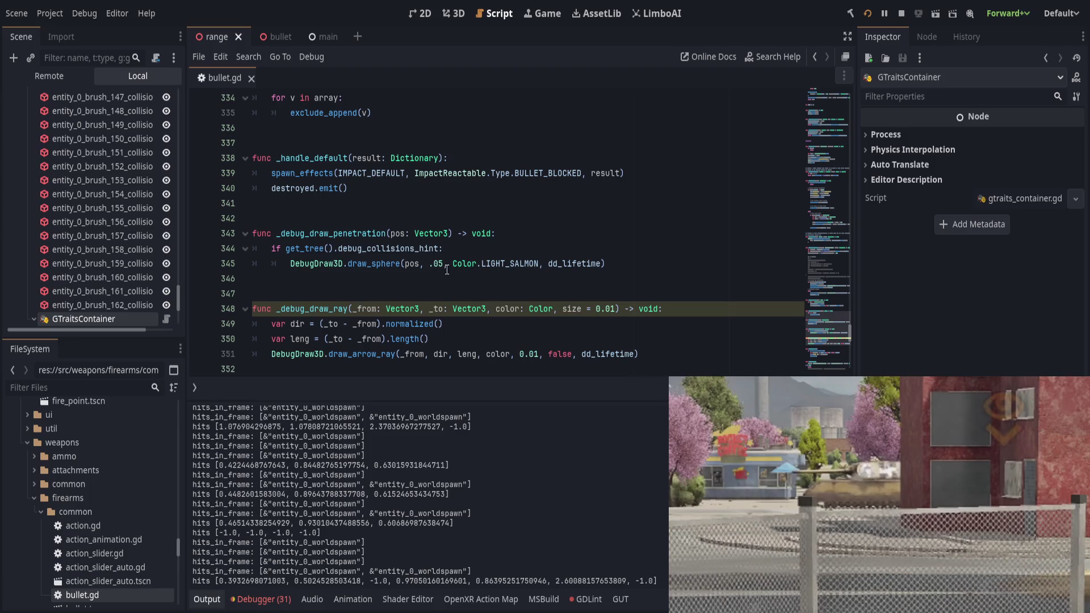
click(439, 265)
click(501, 246)
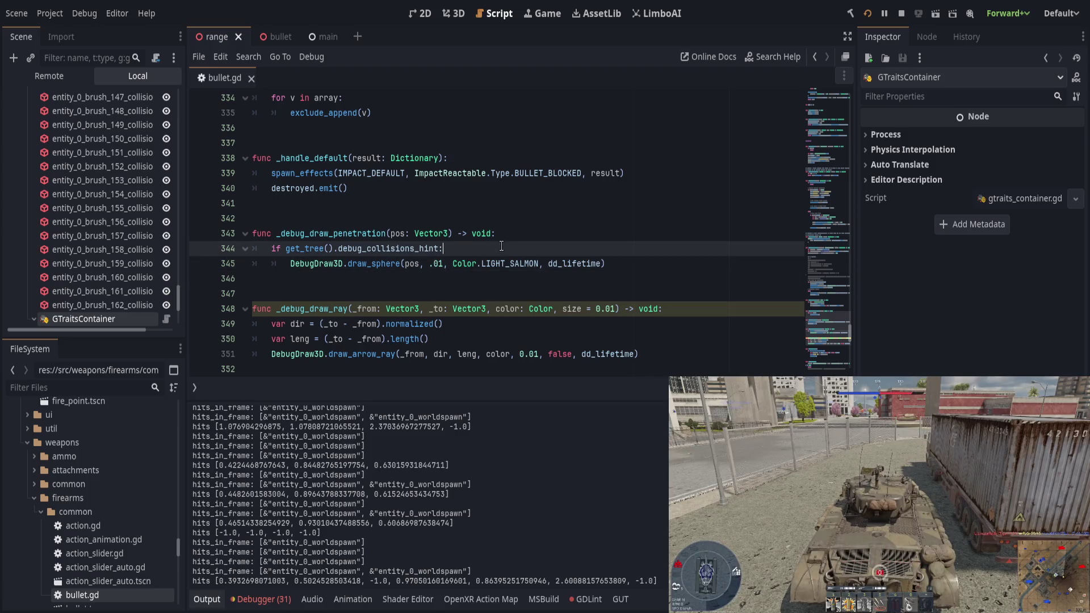
Replace the fixed 0.01 arrow size in _debug_draw_ray with the size parameter, save, and rerun
click(687, 272)
click(562, 308)
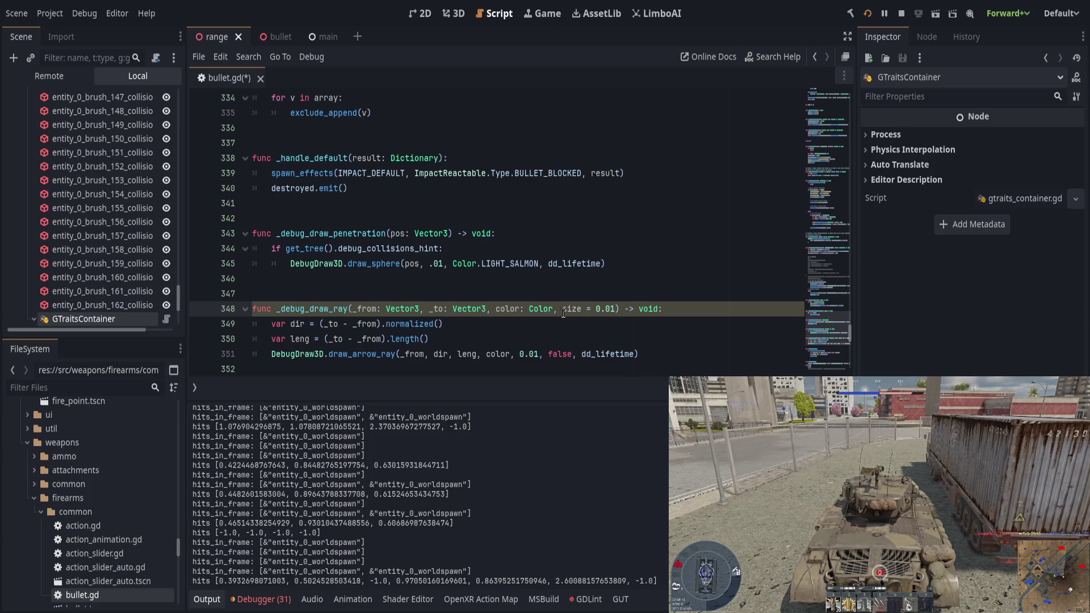
double_click(563, 314)
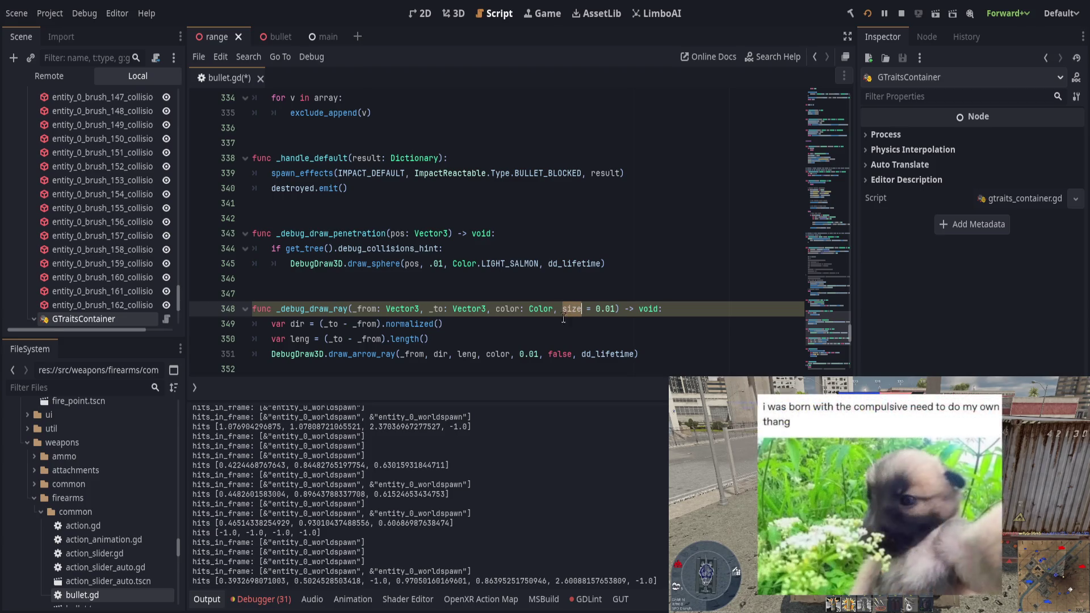
key(ctrl+c)
double_click(518, 354)
key(ctrl+v)
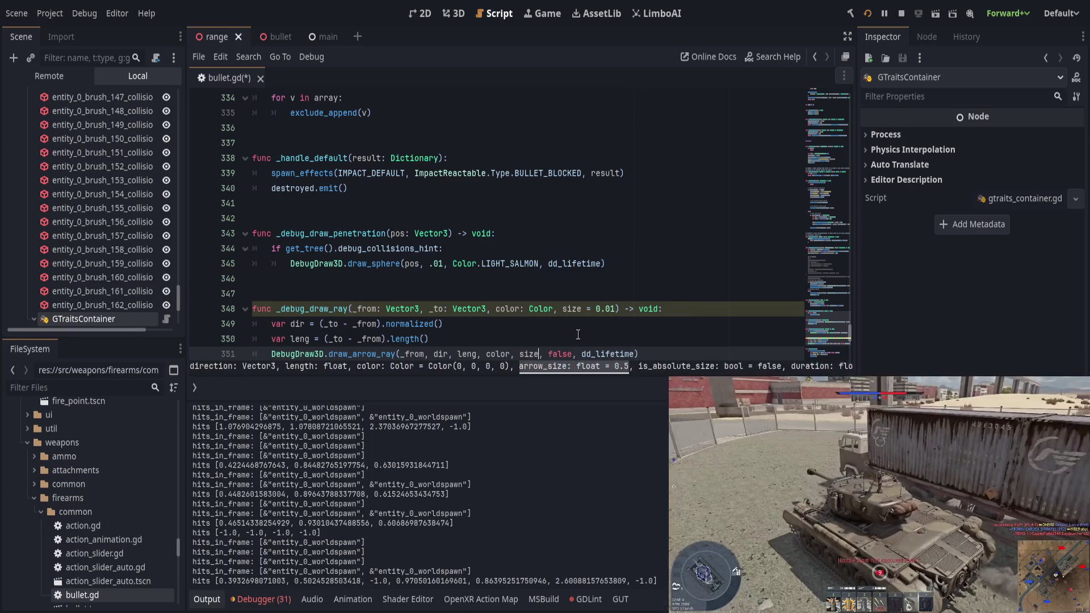
key(ctrl+s)
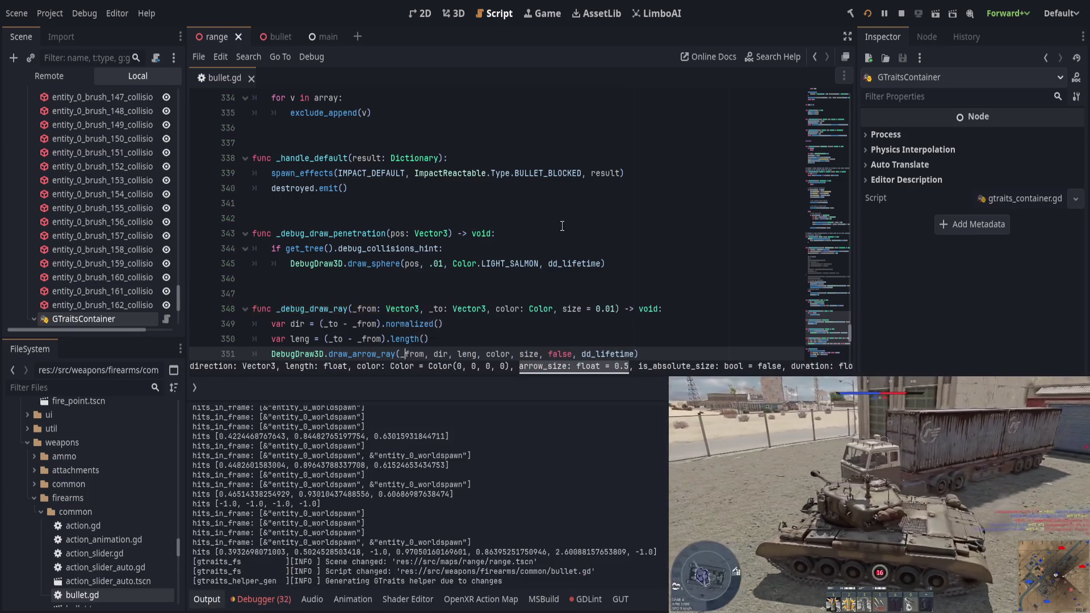
key(alt+Tab)
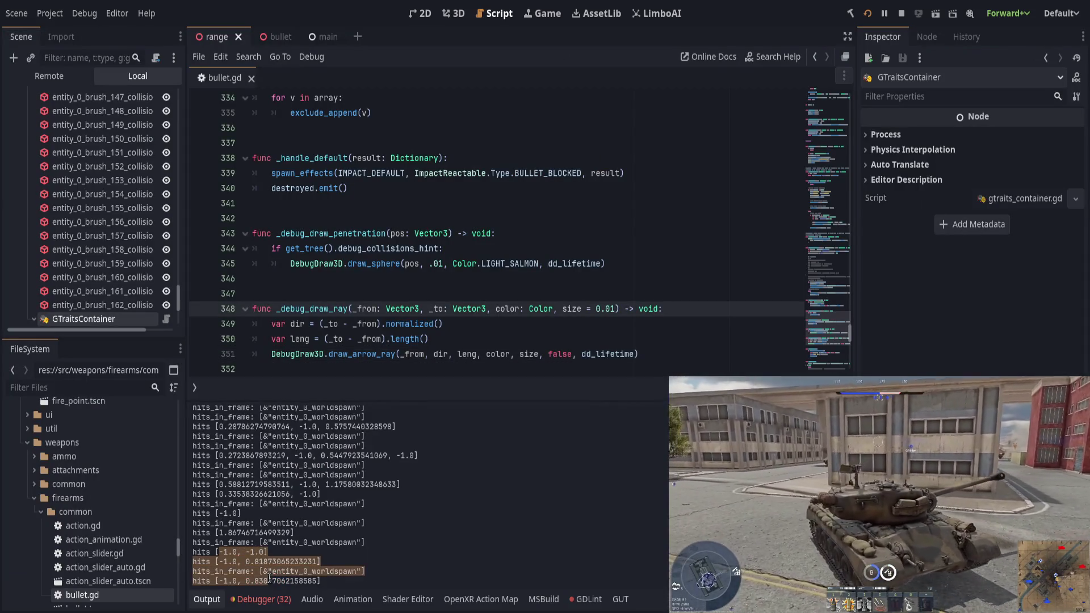
Check the script's errors and warnings list, then hide the bottom panel to enlarge the code
click(211, 592)
click(262, 599)
click(275, 412)
scroll(367, 539, down, 5)
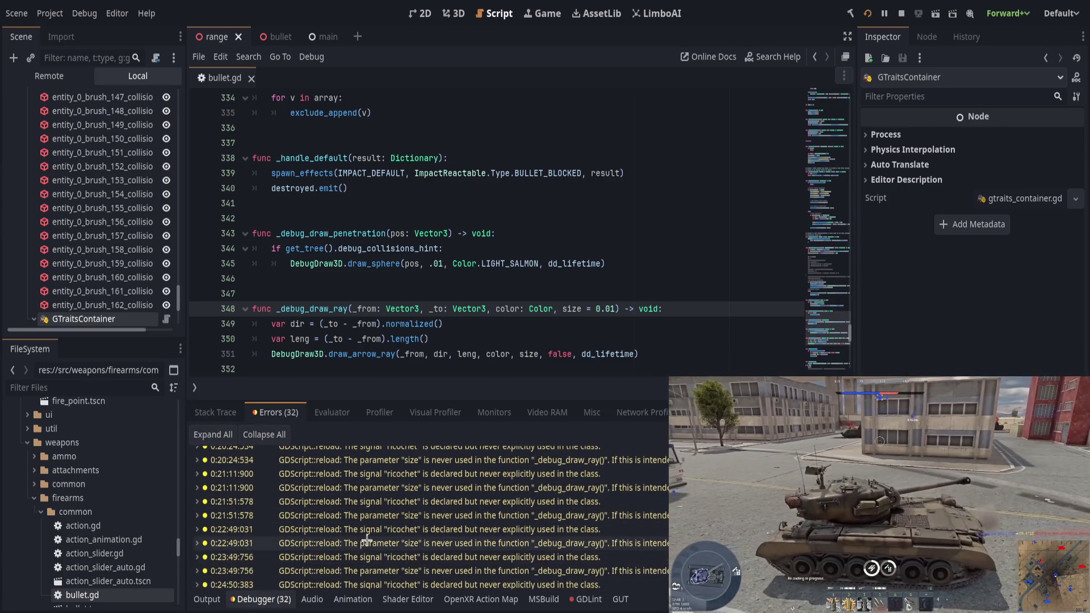
click(206, 599)
click(206, 599)
click(490, 411)
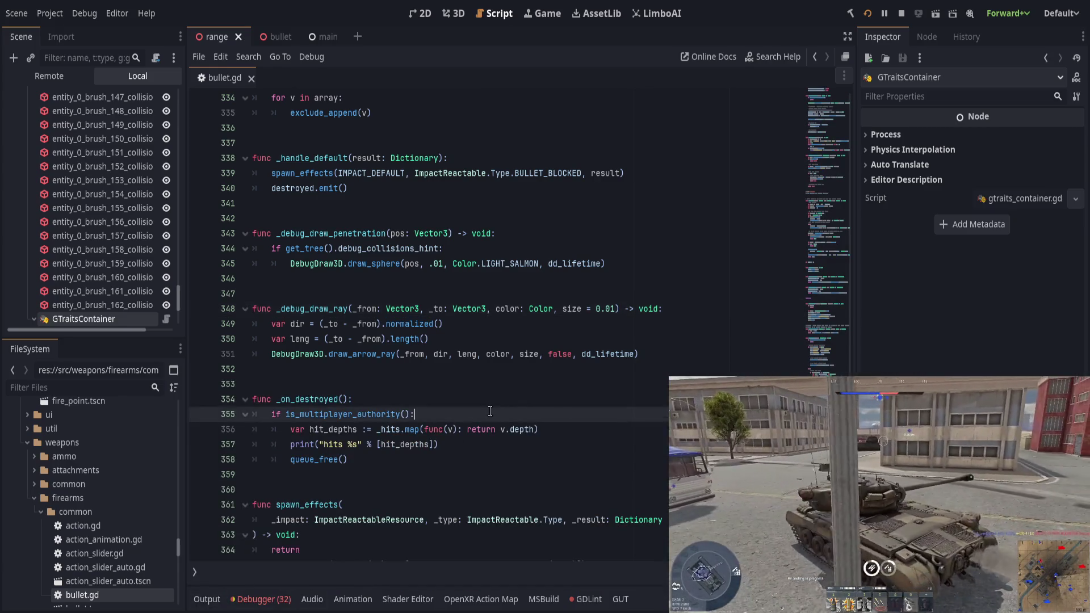
Scroll up to get_depth and select the hit-position else branch on lines 199–200
scroll(490, 411, up, 10)
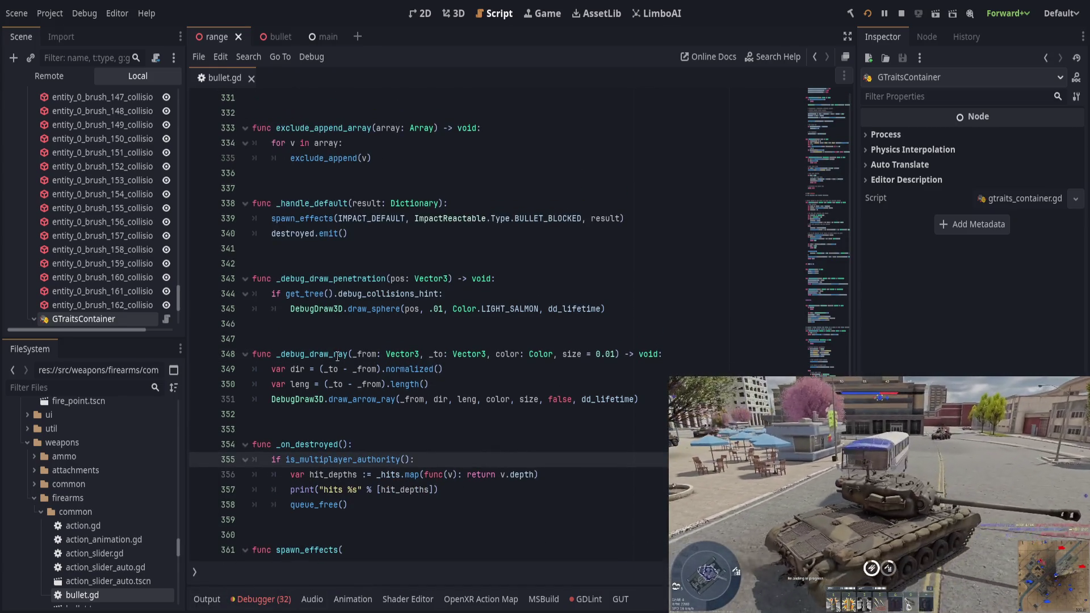
scroll(481, 465, up, 15)
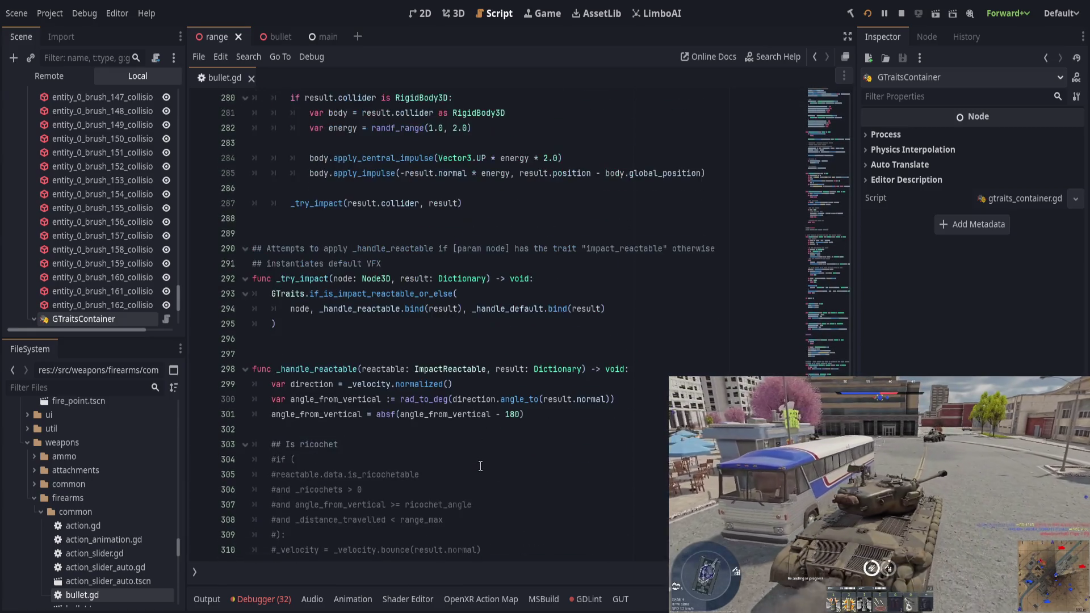
scroll(471, 464, up, 9)
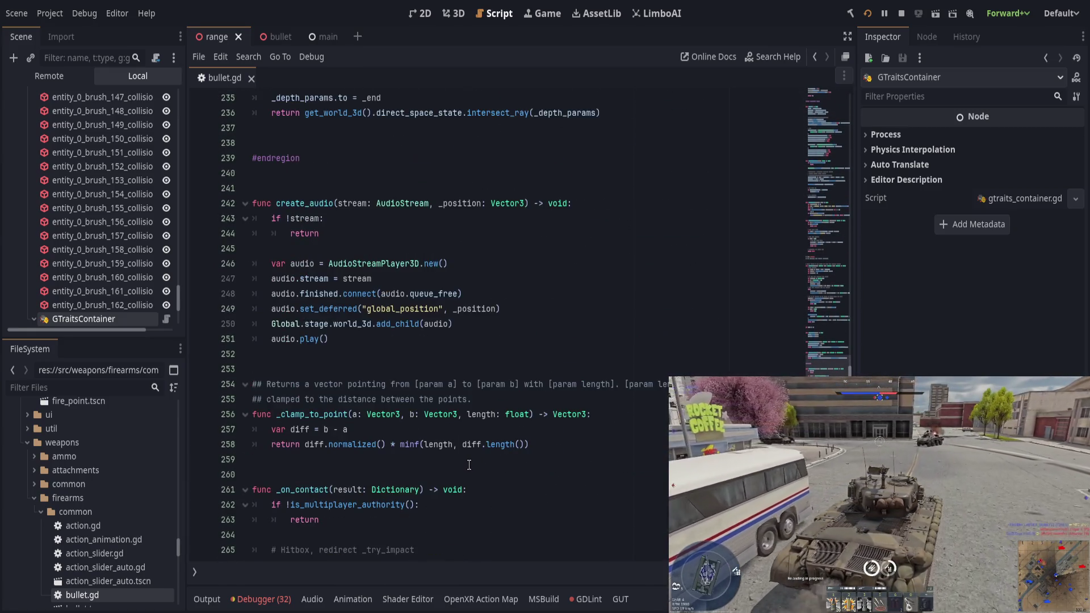
scroll(467, 464, up, 6)
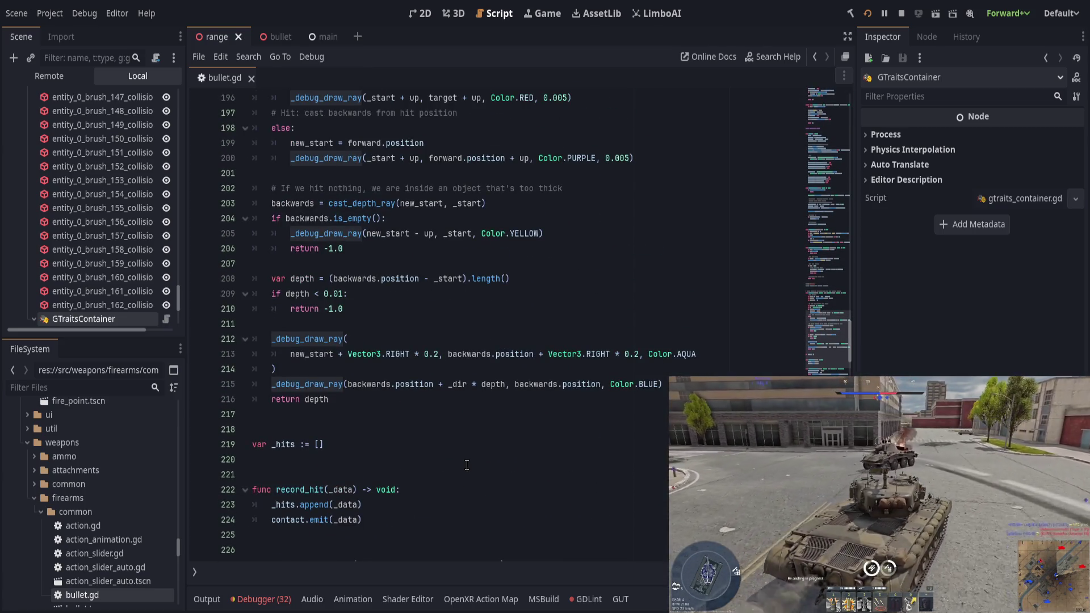
scroll(466, 465, up, 1)
scroll(466, 465, up, 1)
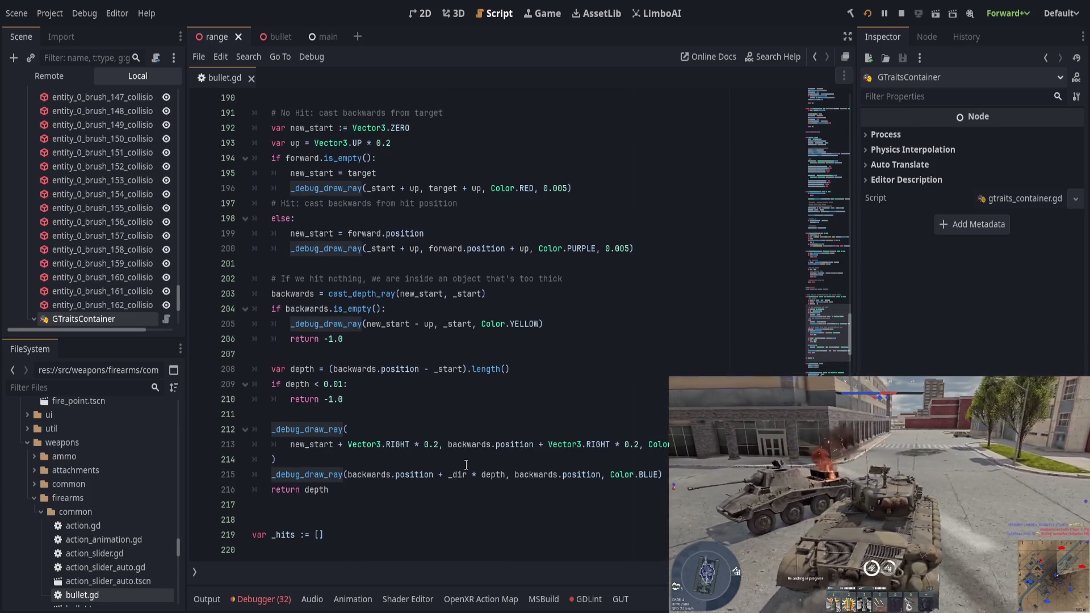
scroll(466, 465, up, 1)
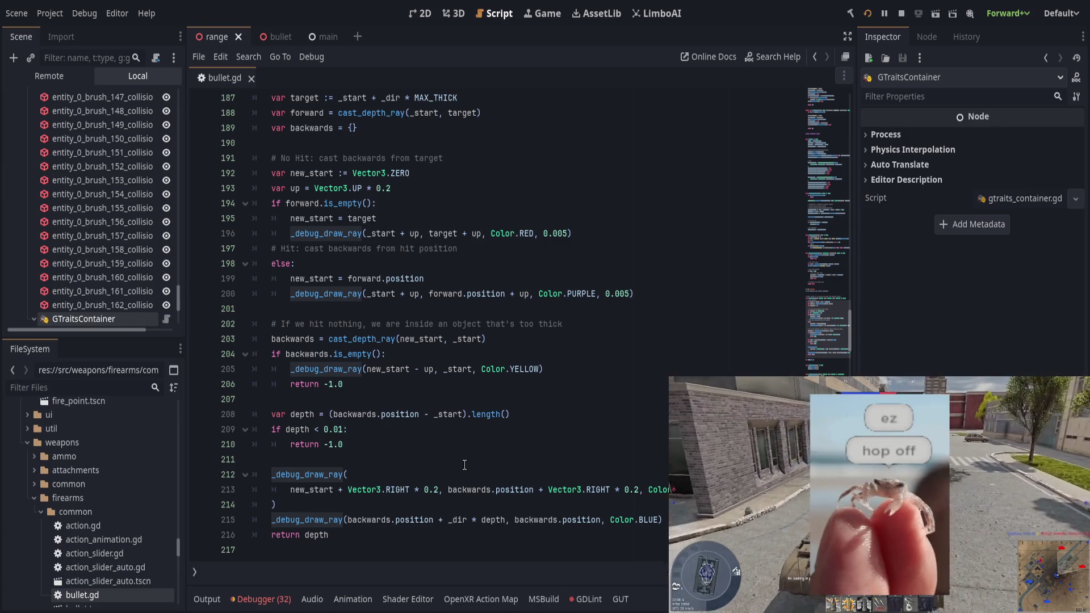
click(527, 370)
drag(329, 278, 429, 293)
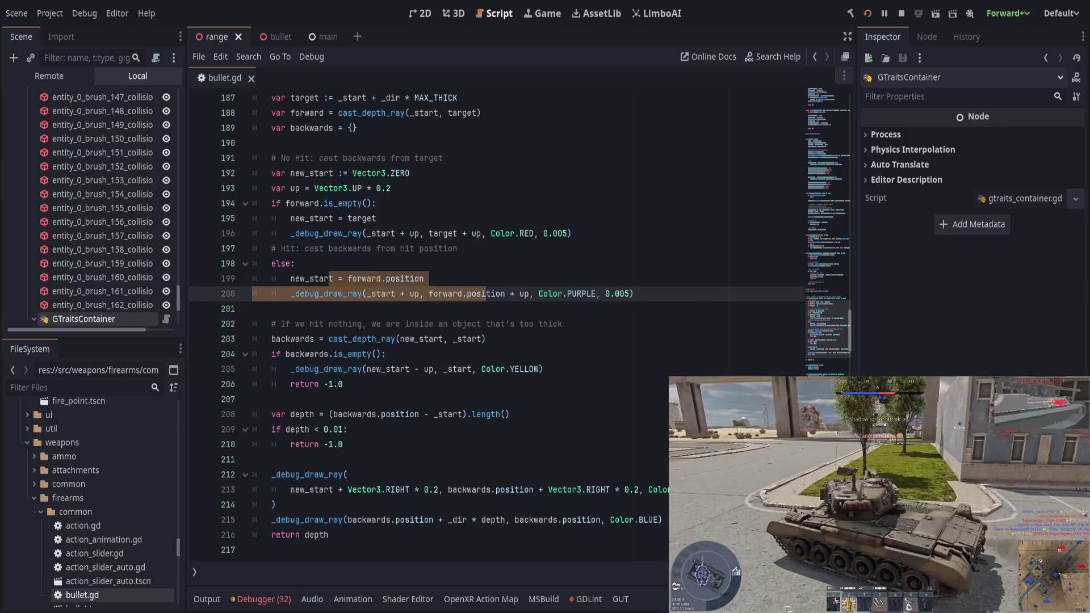
key(alt+Tab)
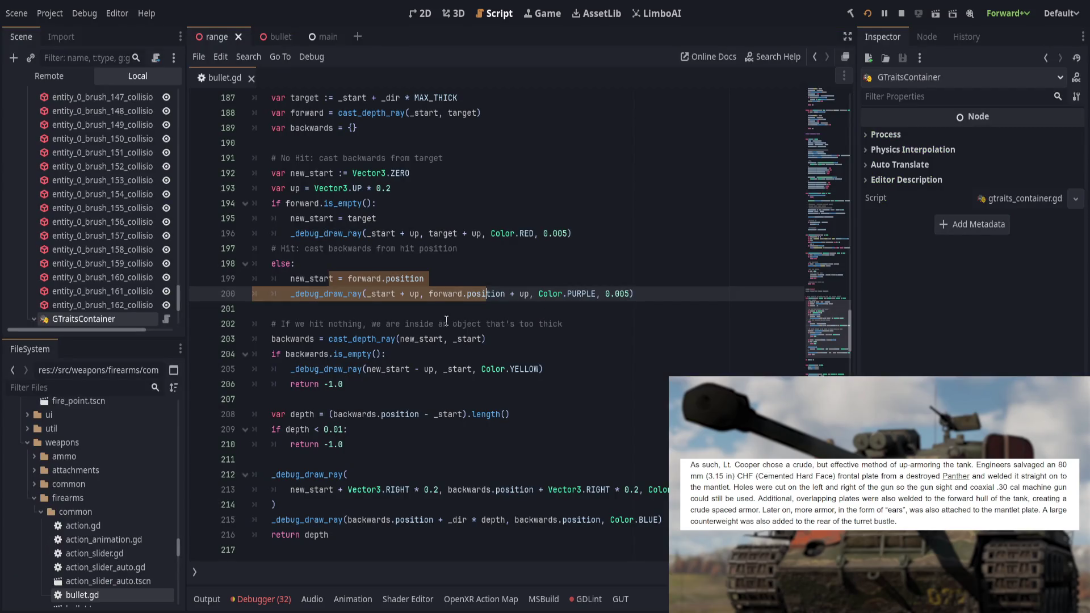
Change the dd_lifetime default from 20 to 1, save, and run the game
click(446, 322)
drag(829, 326, 830, 158)
scroll(415, 335, up, 4)
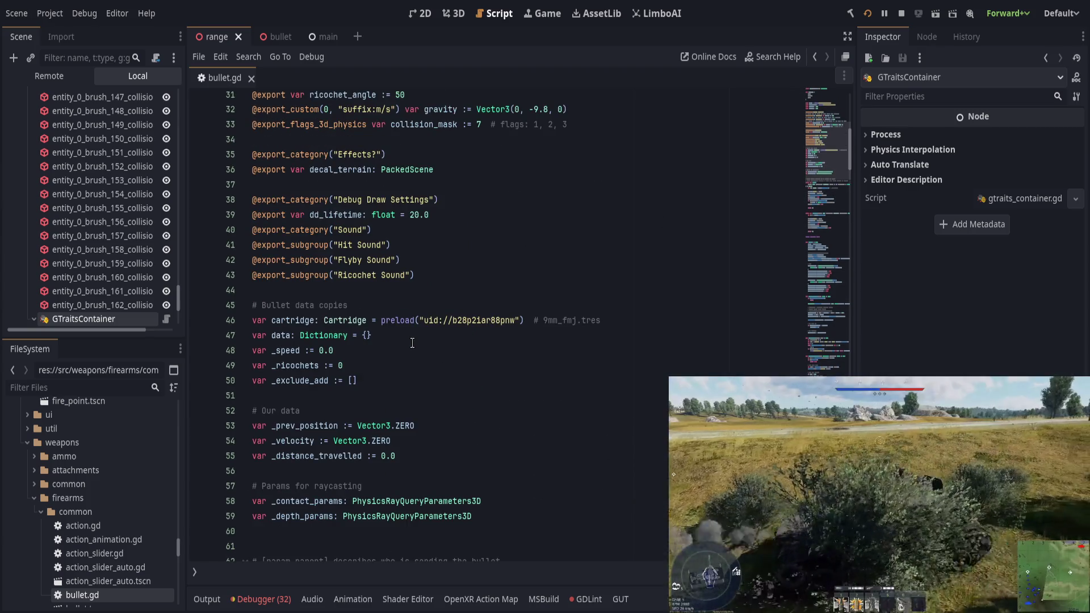
double_click(414, 215)
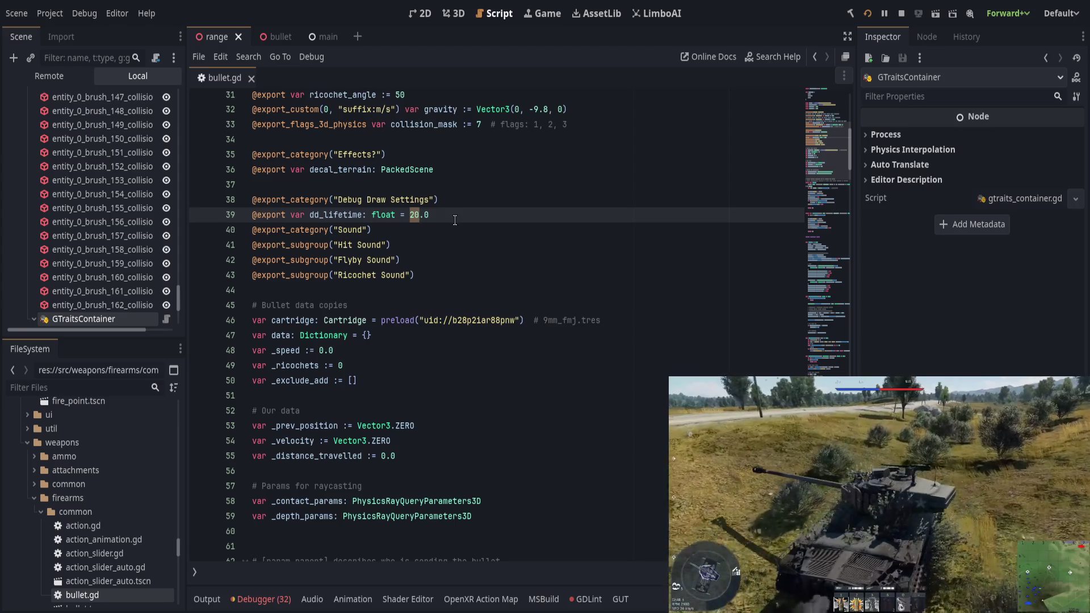
text(1)
key(ctrl+s)
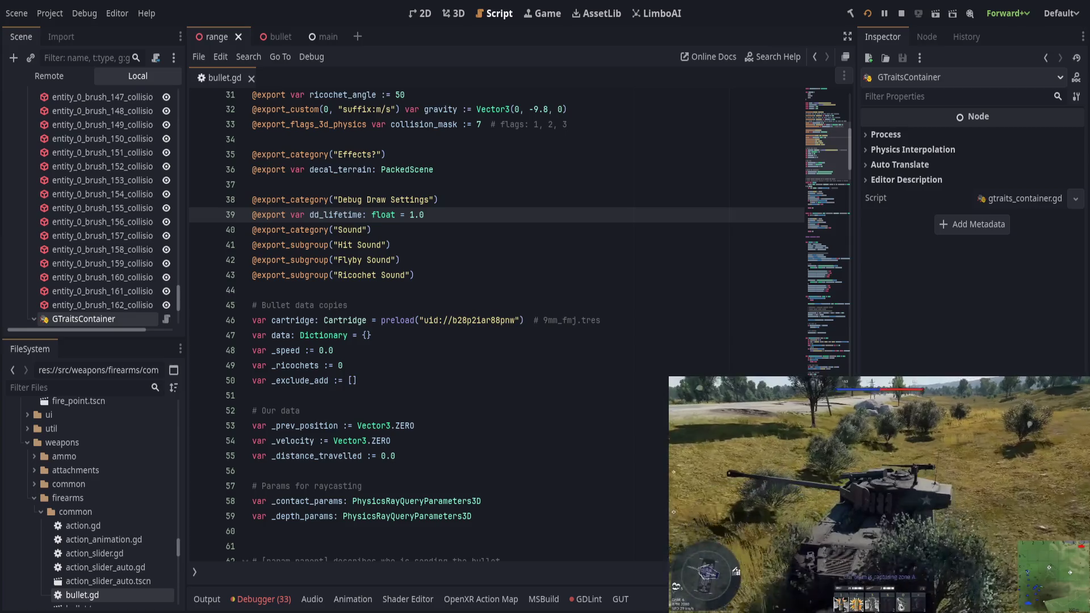
key(alt+Tab)
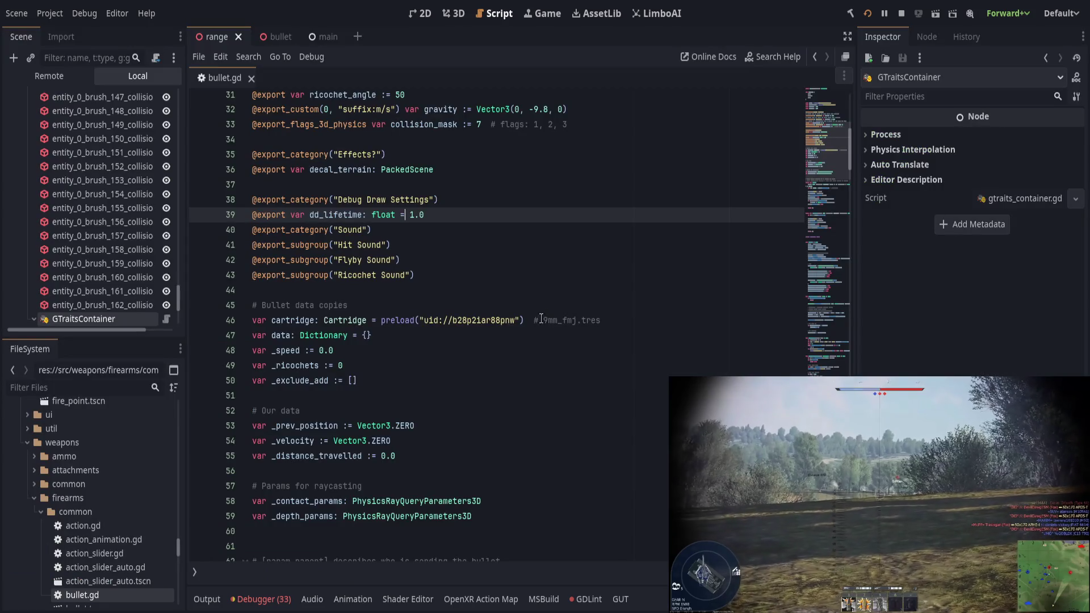
Jump back to the get_depth code around lines 197–200, then return to the game's debug view
click(826, 347)
mouse_move(826, 346)
mouse_down()
mouse_move(828, 358)
mouse_move(829, 342)
mouse_up()
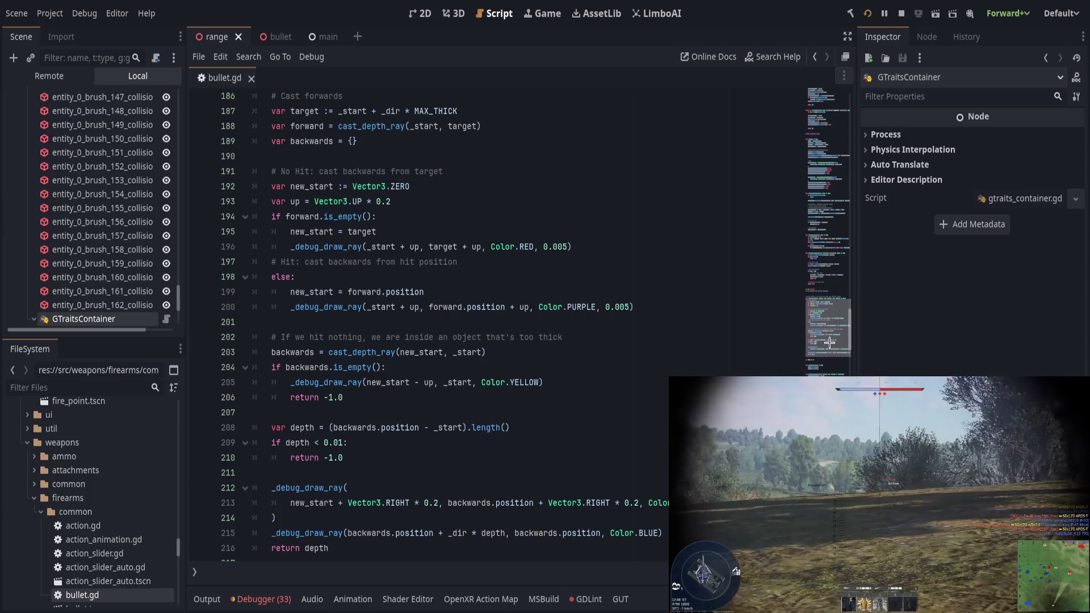
click(384, 305)
drag(280, 262, 401, 259)
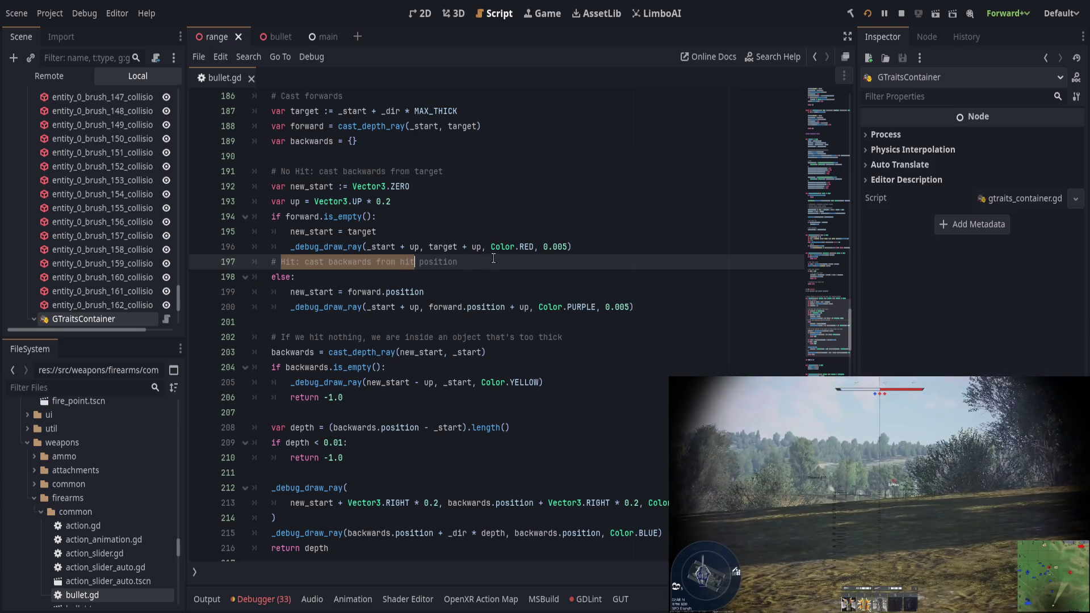
click(494, 257)
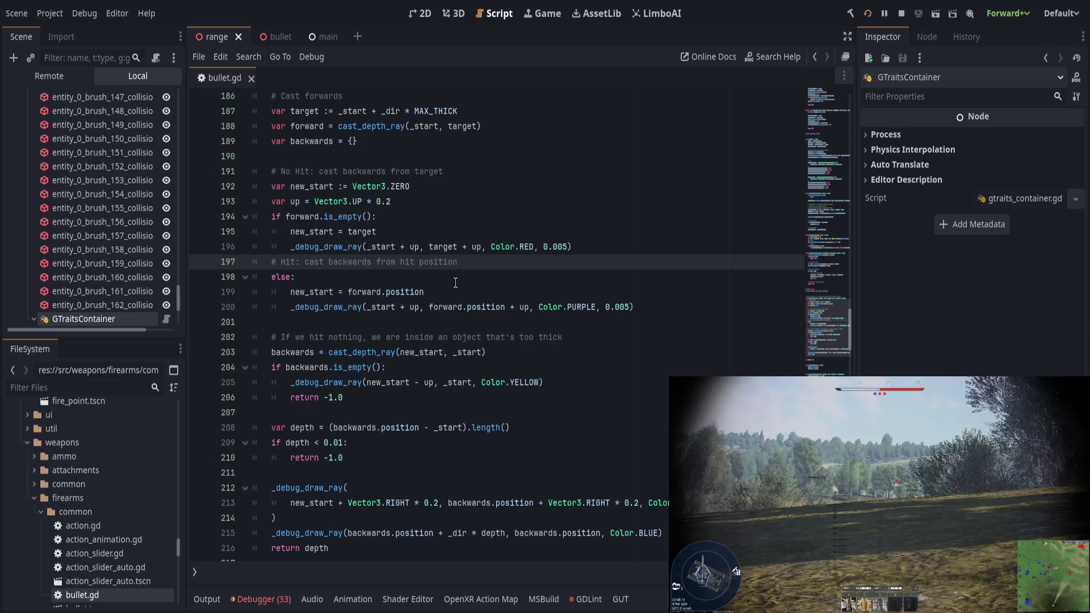
key(alt+Tab)
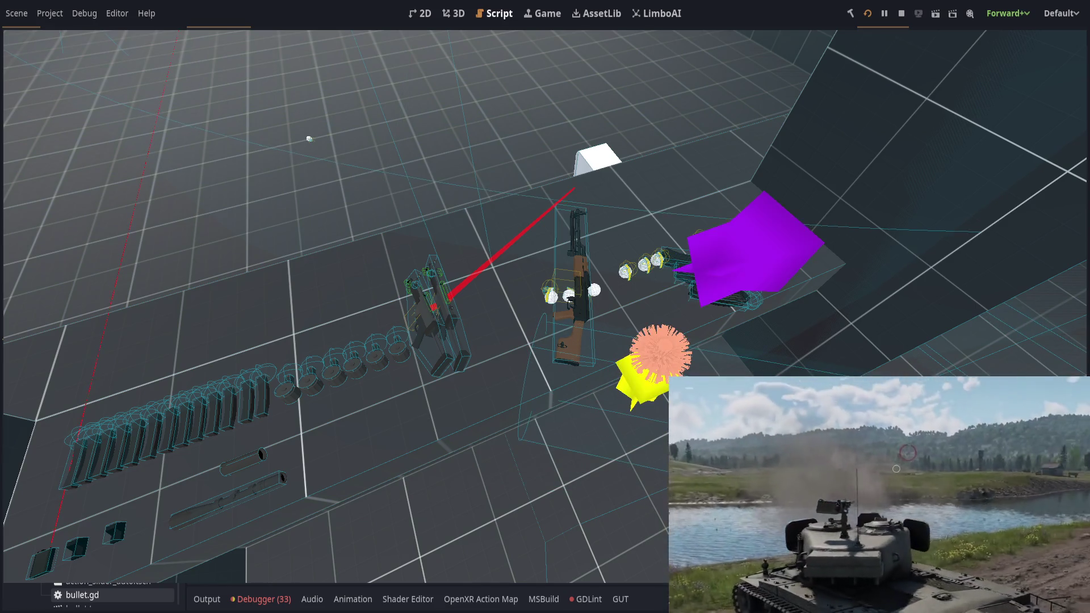
Leave the game window and scroll up toward get_depth in bullet.gd
key(alt+Tab)
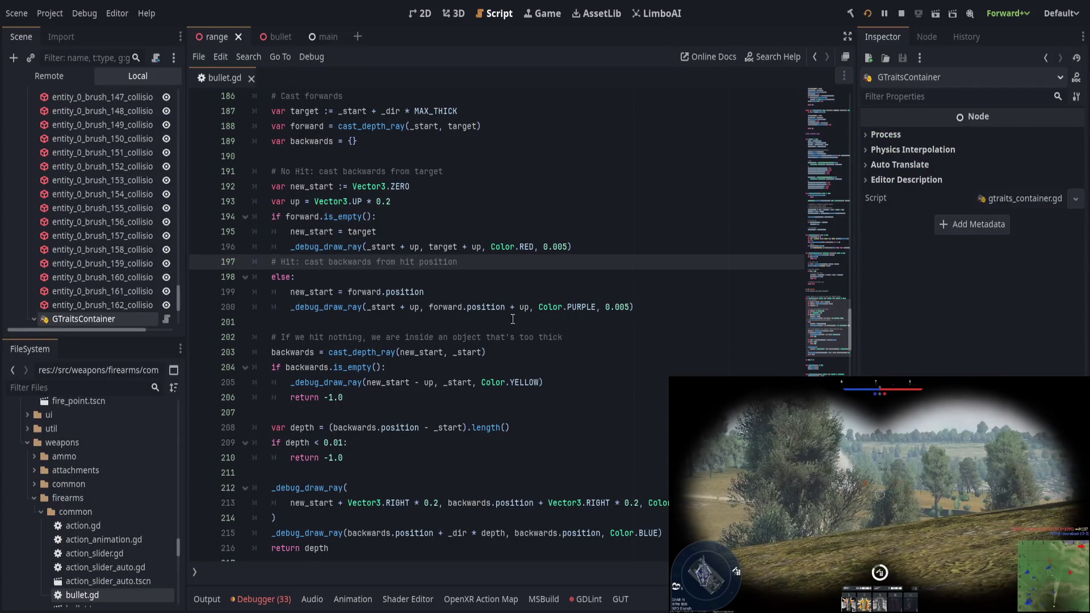
scroll(480, 323, up, 1)
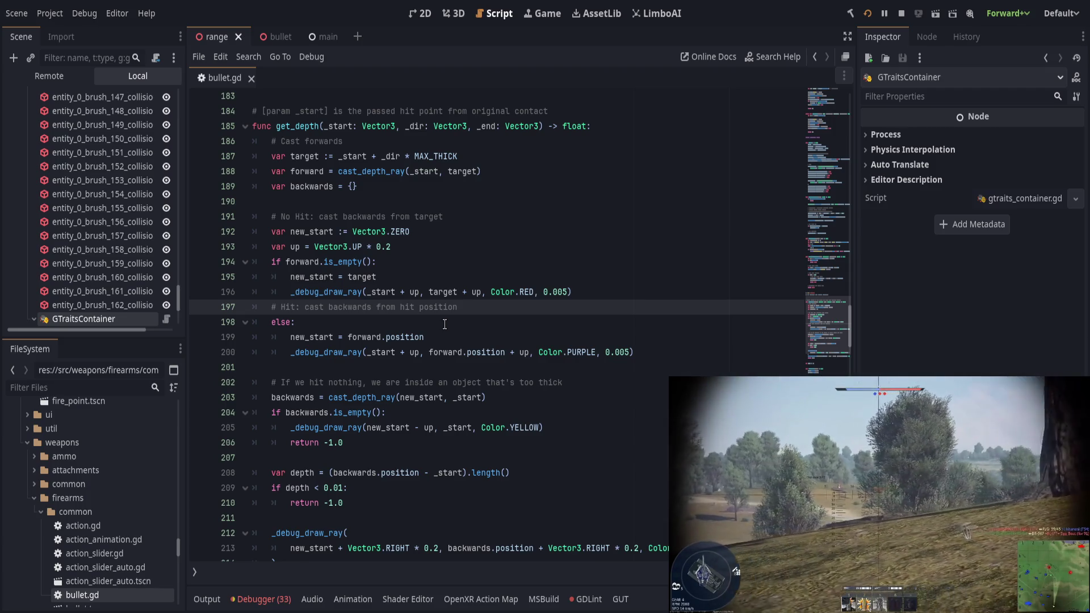
Locate the forward depth cast on line 188 in get_depth, highlighting get_depth and forward
scroll(443, 321, up, 5)
double_click(306, 352)
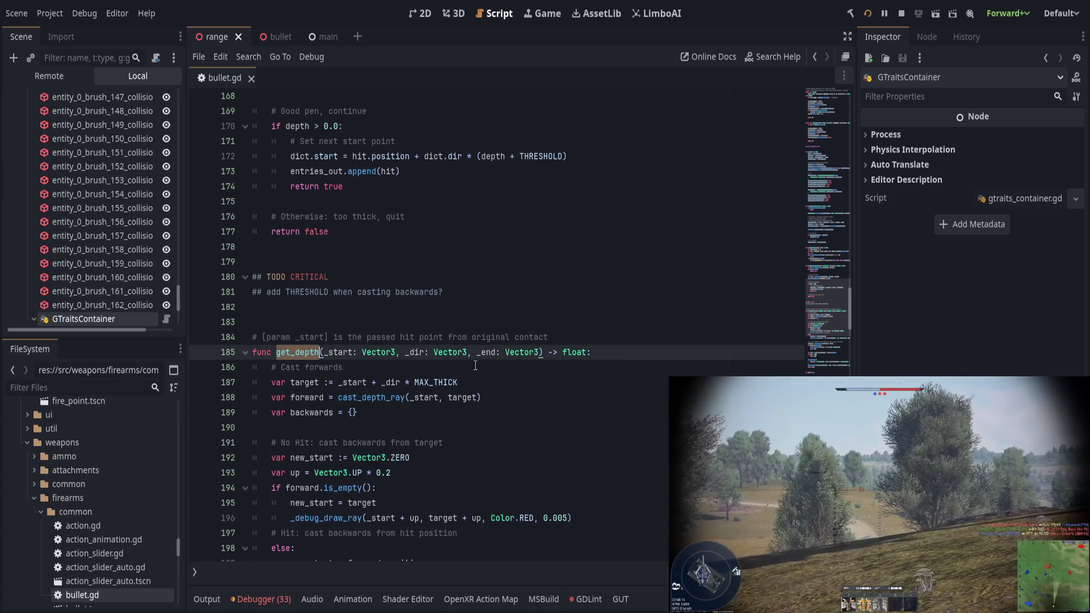
scroll(482, 369, up, 4)
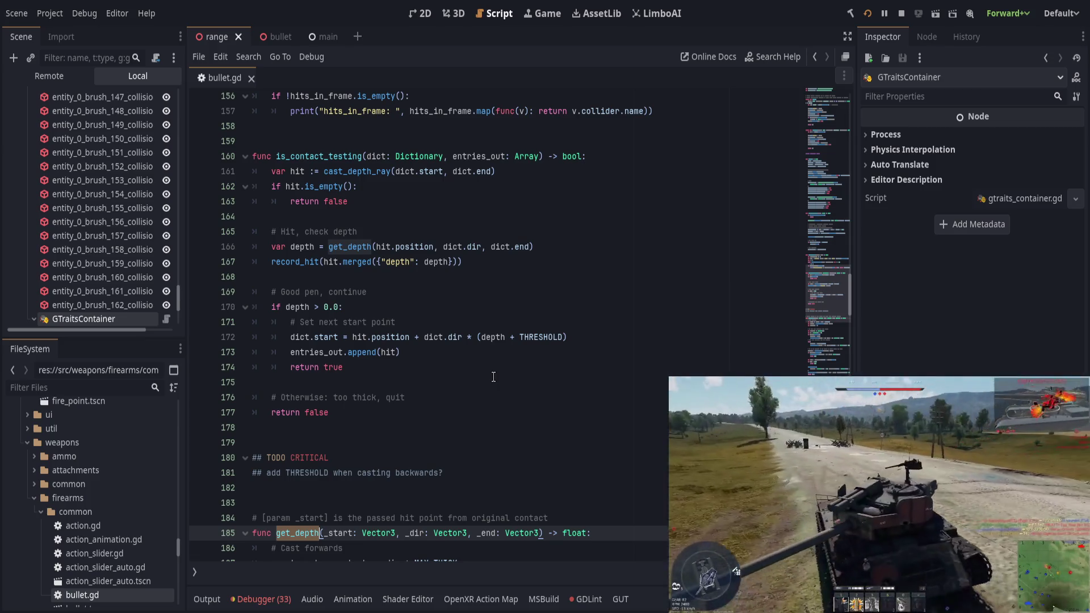
scroll(491, 378, down, 4)
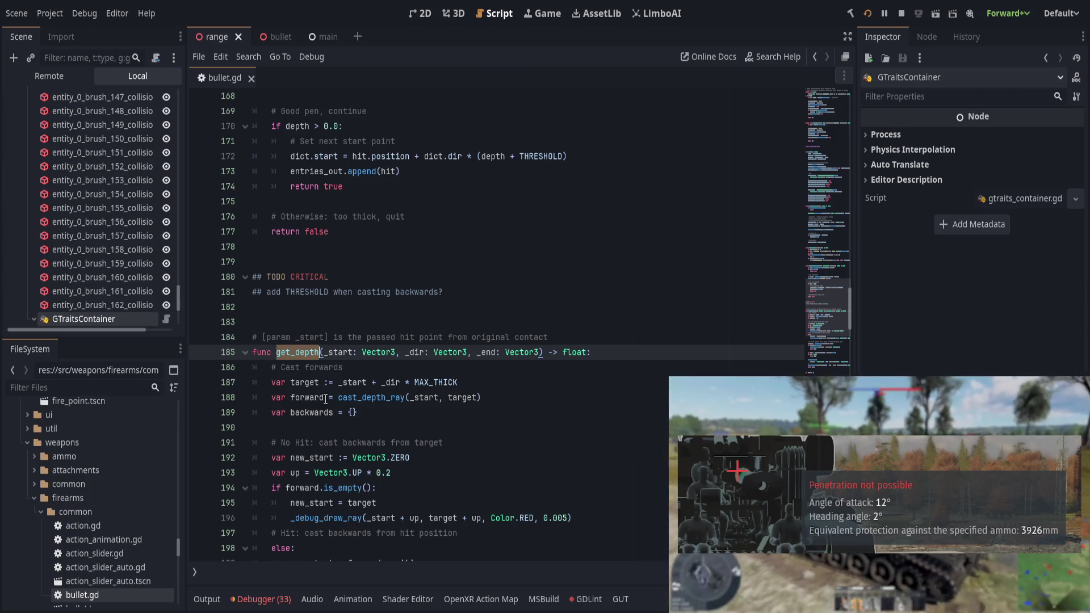
click(324, 398)
scroll(342, 397, down, 1)
click(431, 355)
click(439, 353)
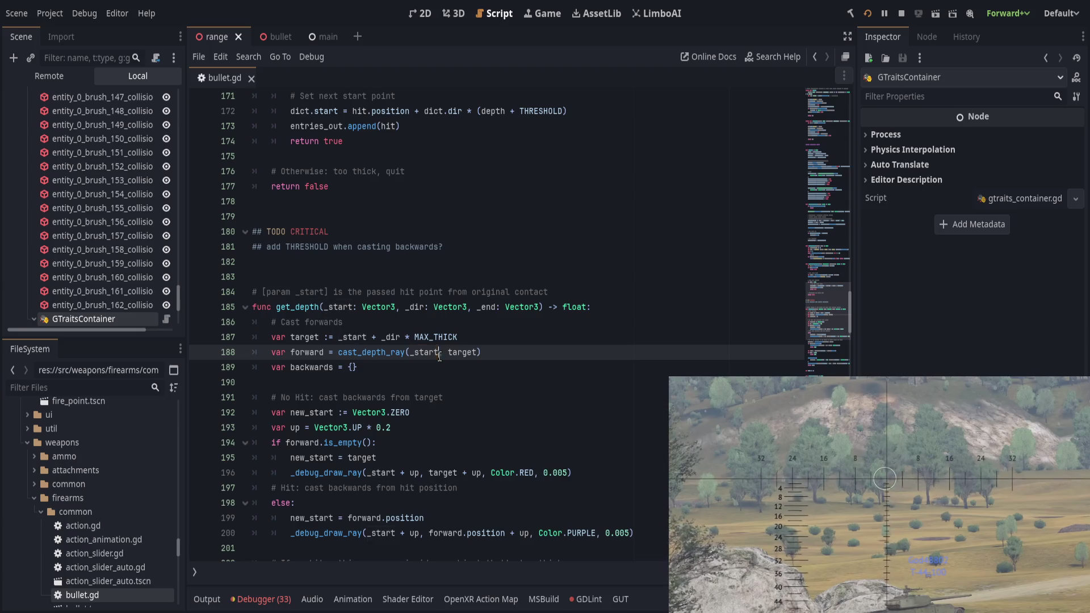
drag(351, 339, 421, 338)
click(514, 342)
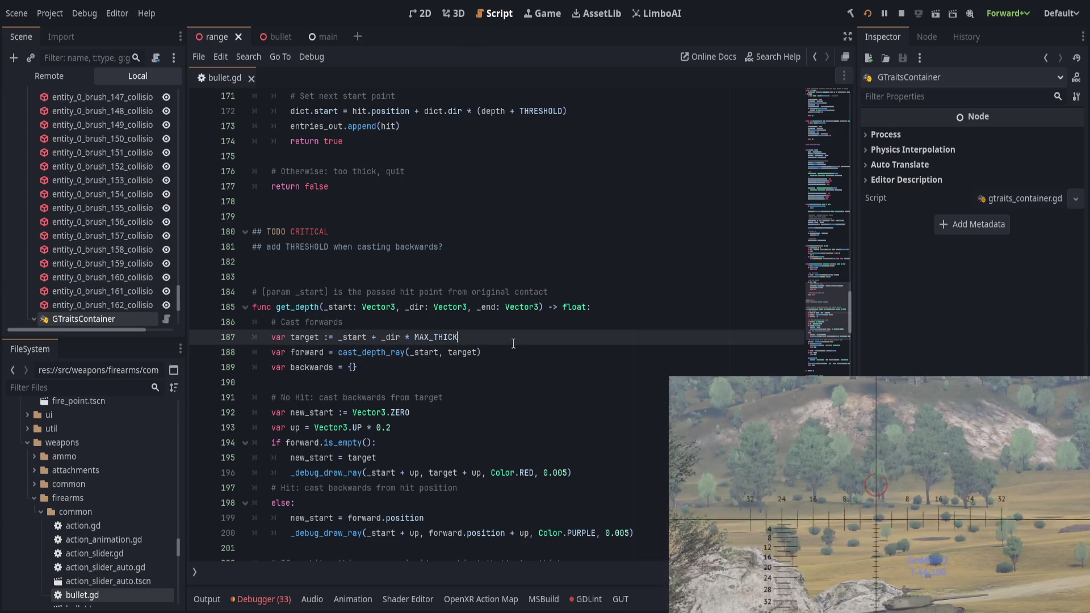
Append ' + _dir * THRESHOLD' after _start on line 188, then highlight the backwards variable
click(439, 353)
text(+ )
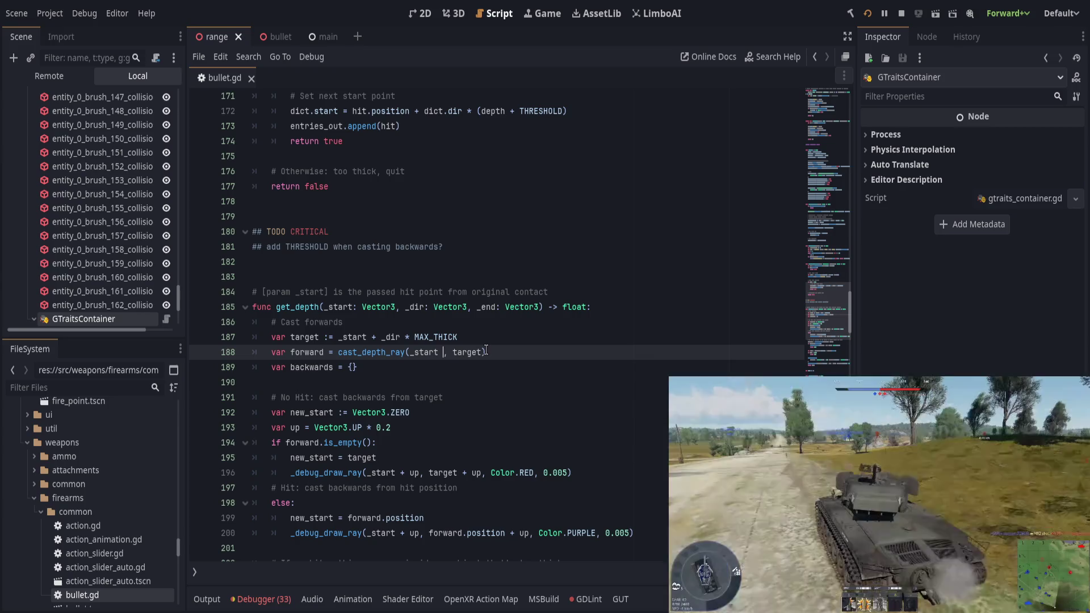
text(_dir * THRE)
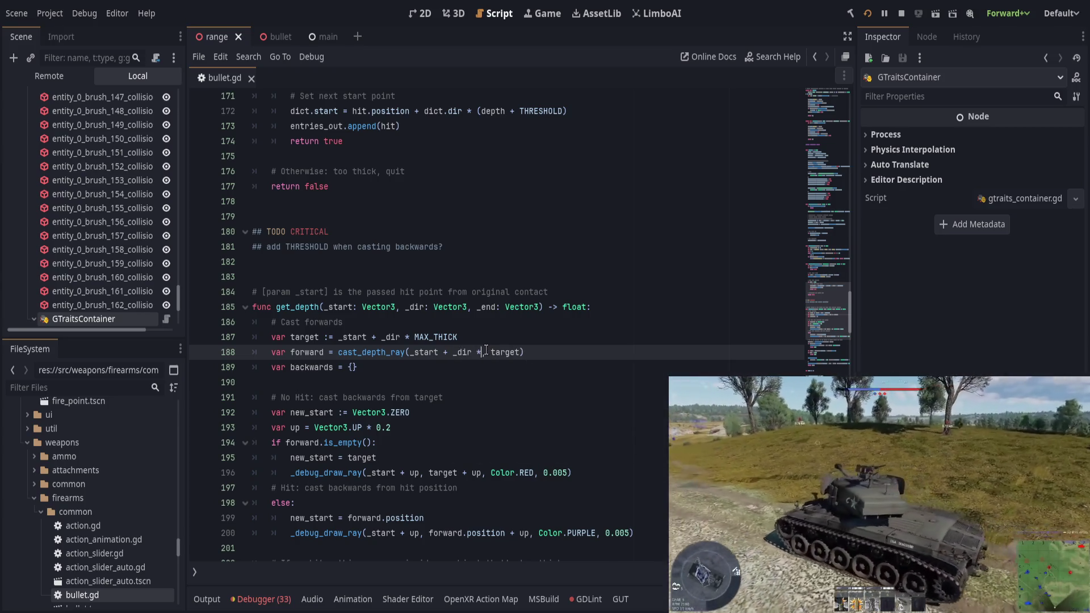
key(Return)
key(ctrl+shift+Left)
key(ctrl+shift+Left)
key(ctrl+shift+Left)
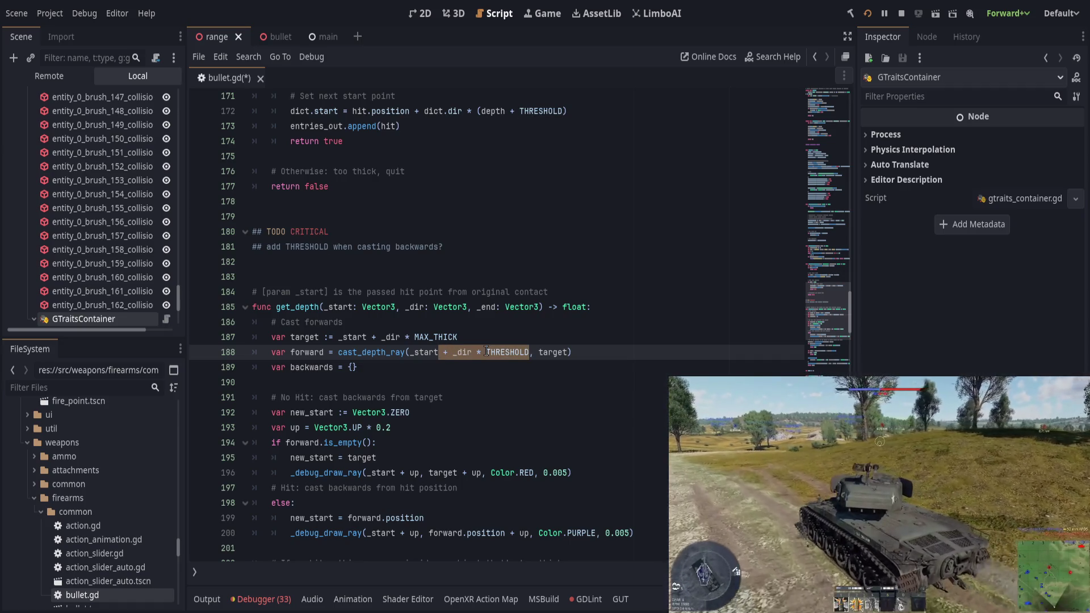
click(356, 367)
double_click(311, 367)
scroll(464, 413, down, 1)
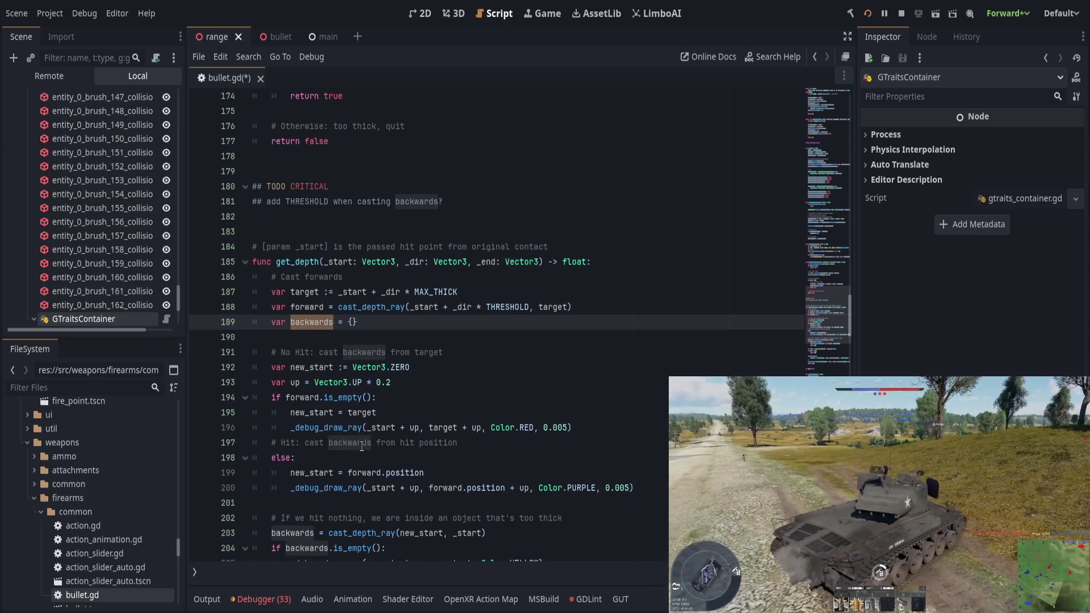
Review the backwards and target variable uses in get_depth's backward-casting branch
double_click(315, 324)
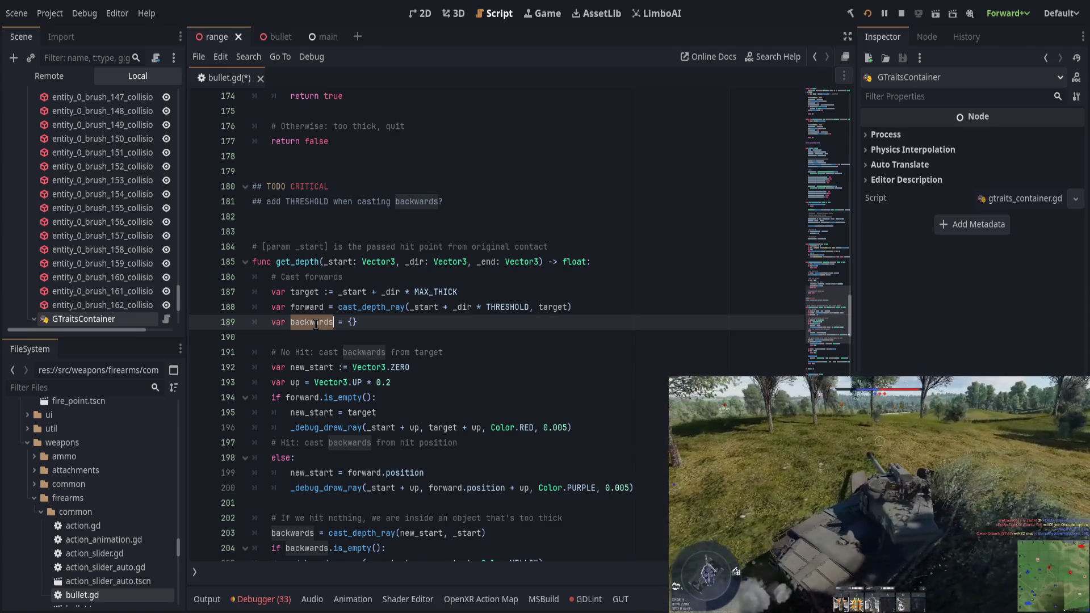
double_click(553, 307)
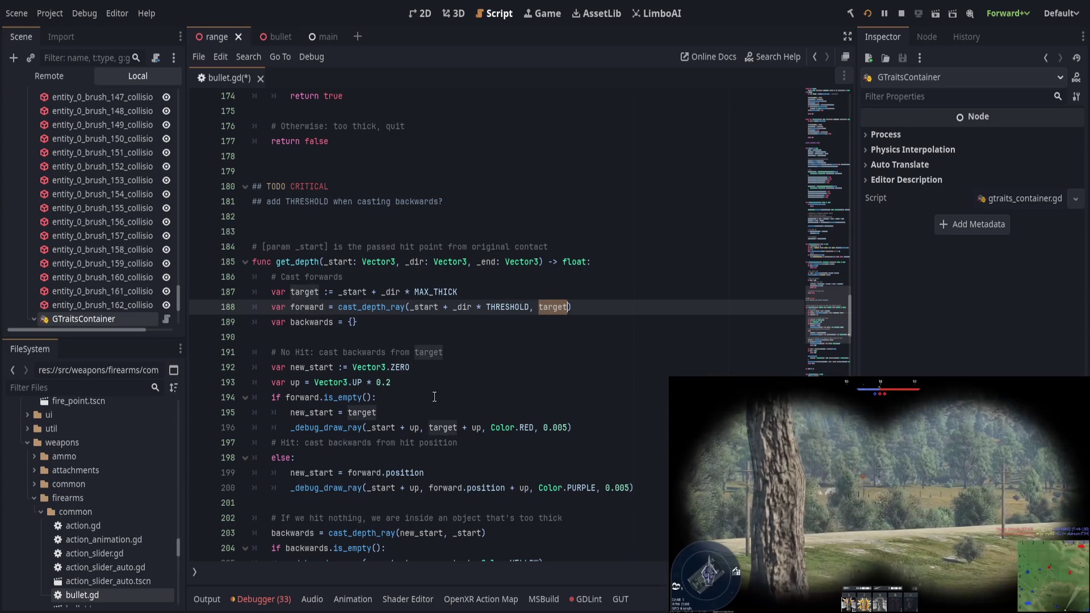
click(445, 401)
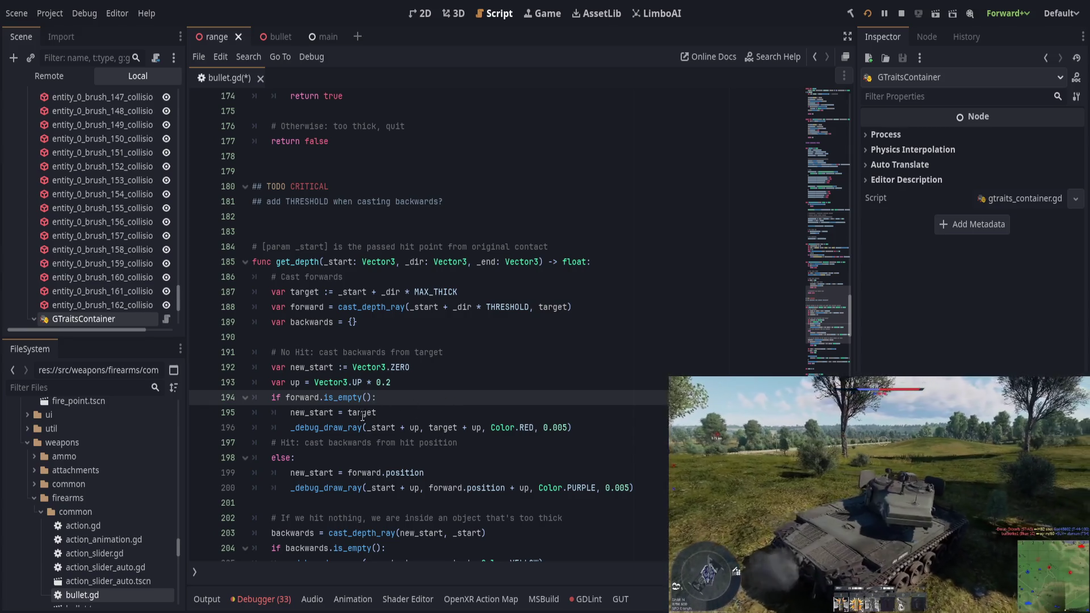
click(324, 473)
key(End)
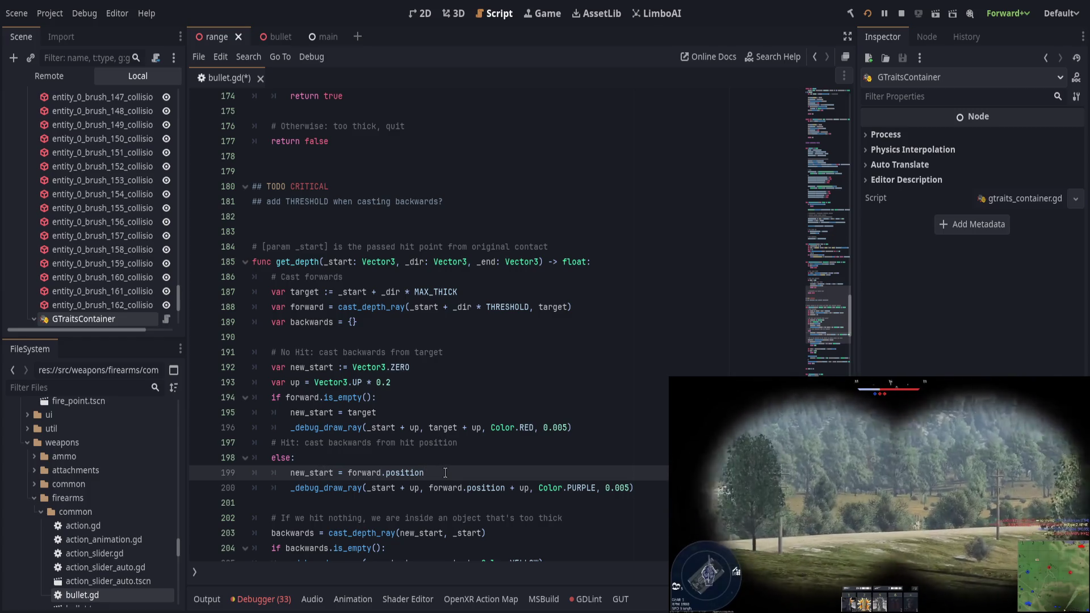
Rename new_start to backwards_start on line 192 and add a backwards_end := _start + _dir * THRESHOLD line
click(453, 368)
key(Return)
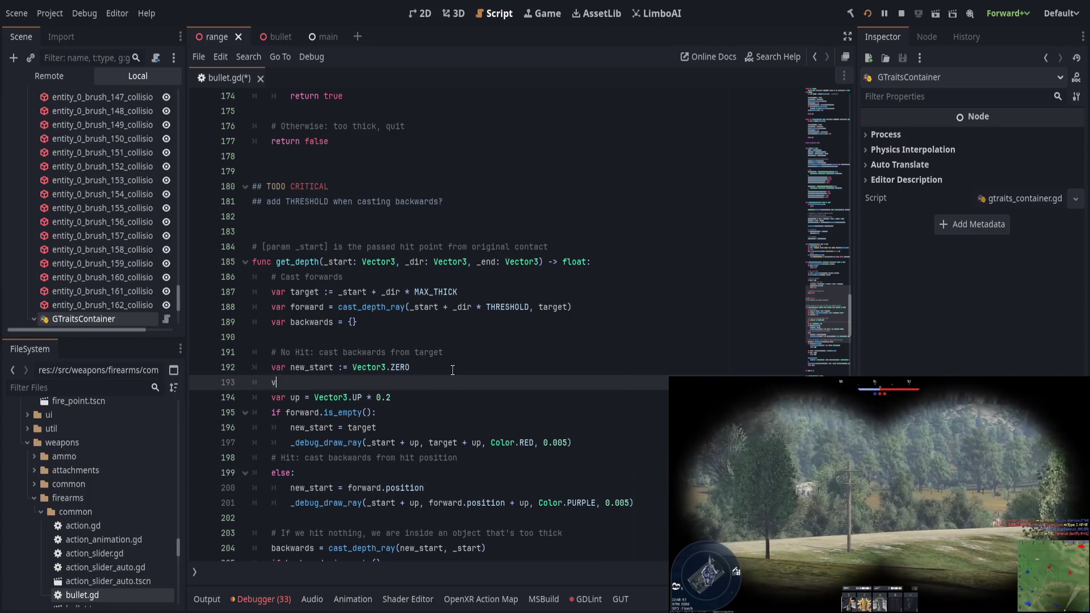
text(ar new_start)
key(ctrl+BackSpace)
key(Up)
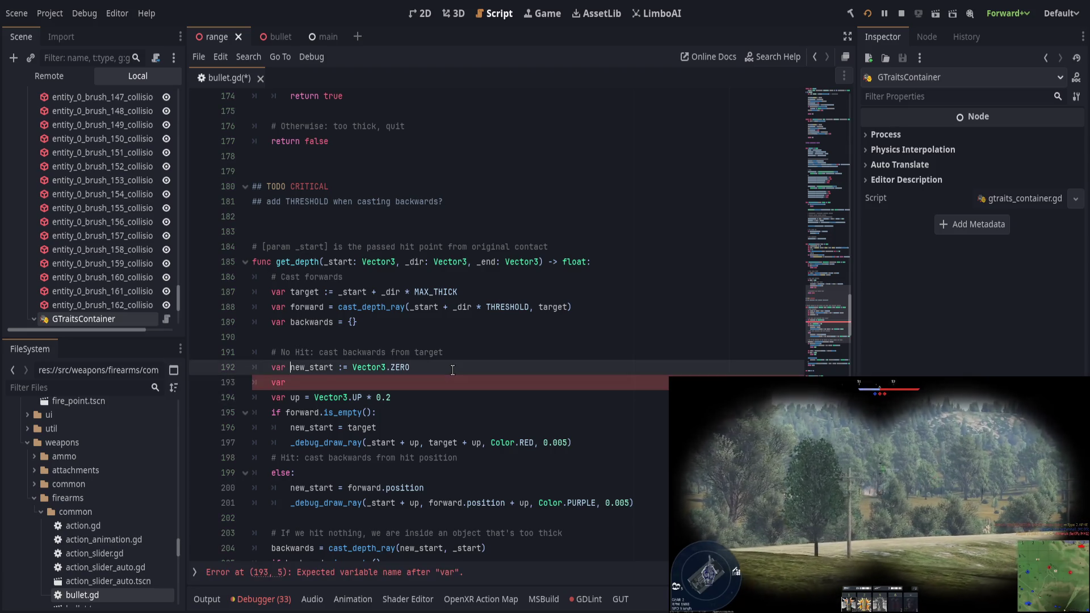
key(Delete)
key(Delete)
key(Delete)
text(backwards)
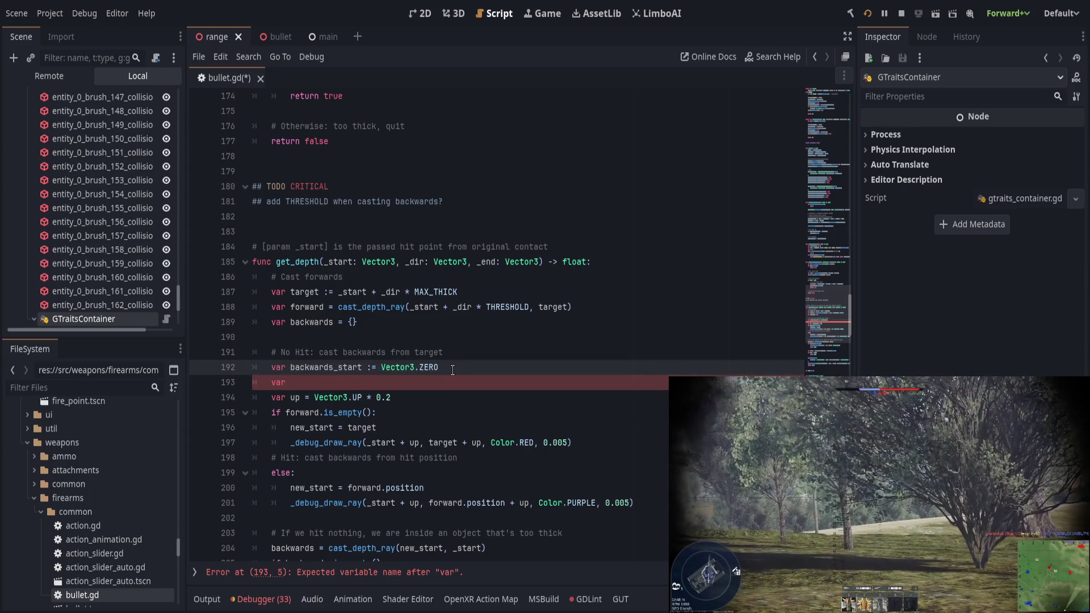
key(Down)
text(ackwards)
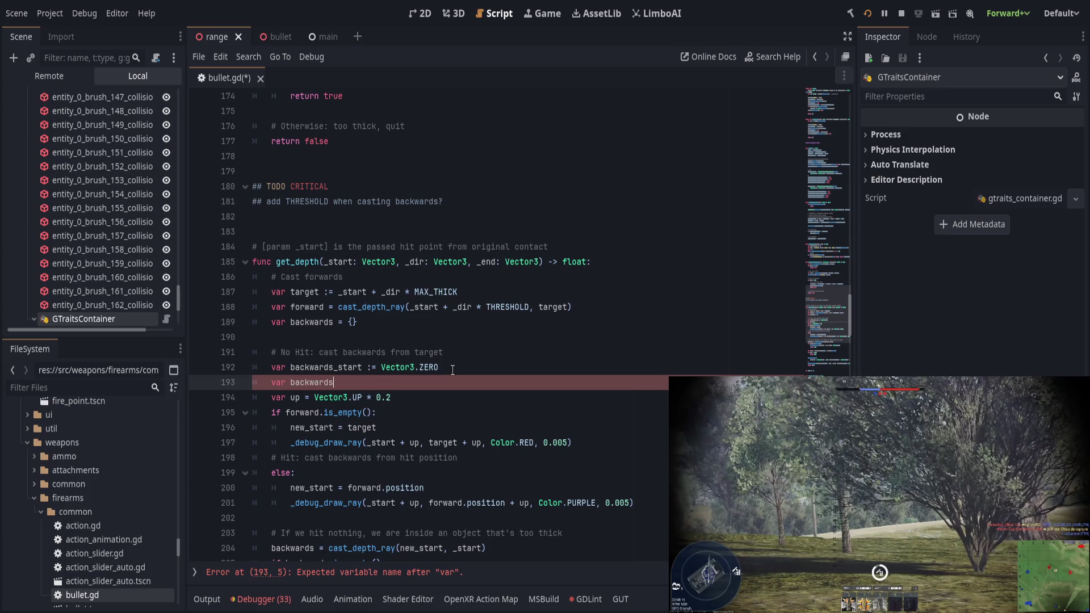
text(_end :=  + _dir * THRESHOLD)
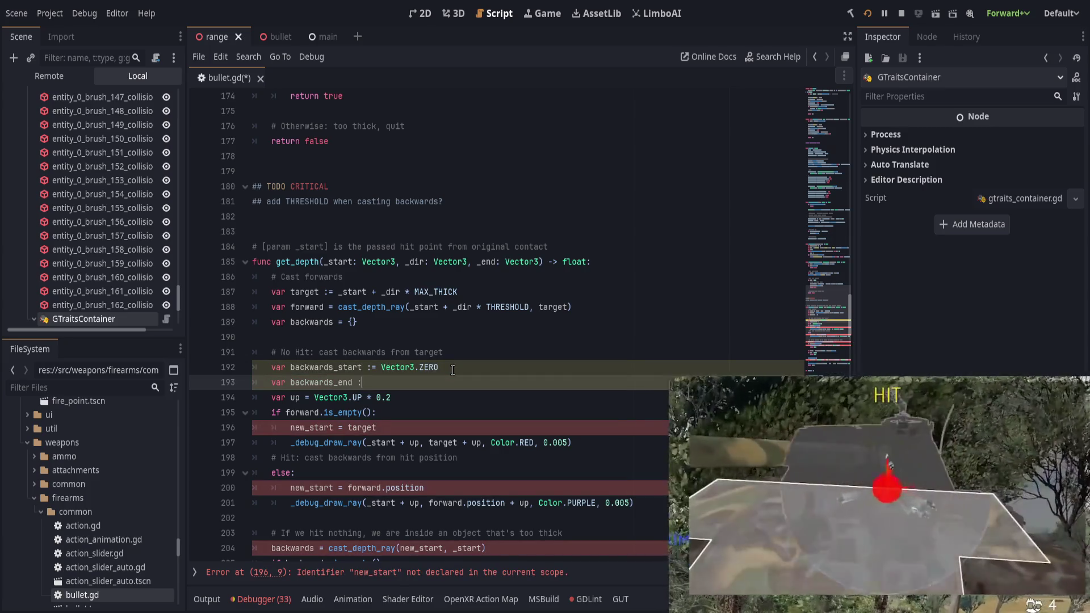
click(372, 382)
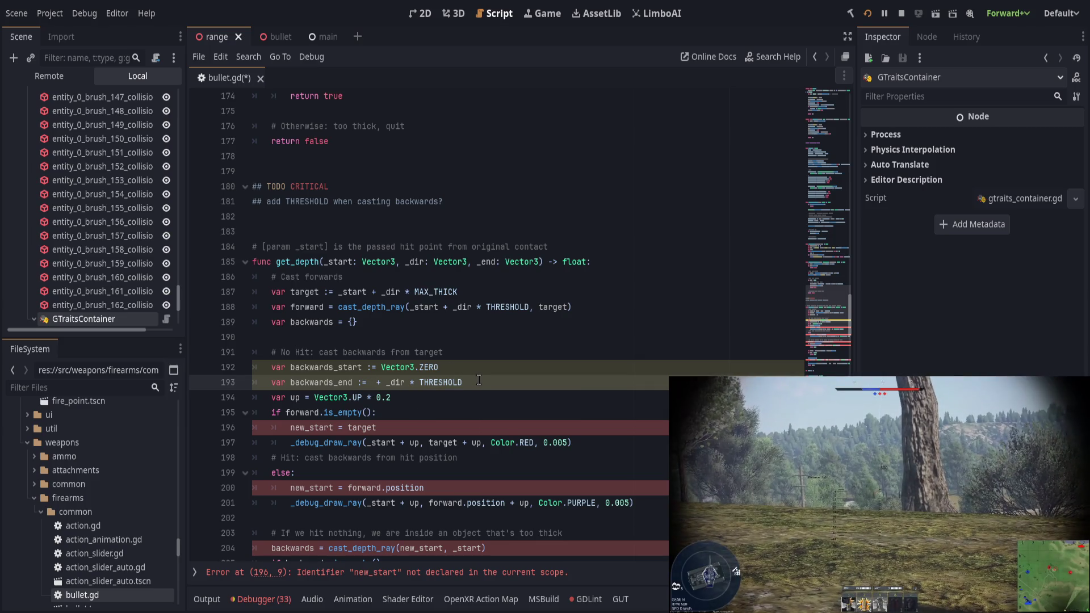
text(_start)
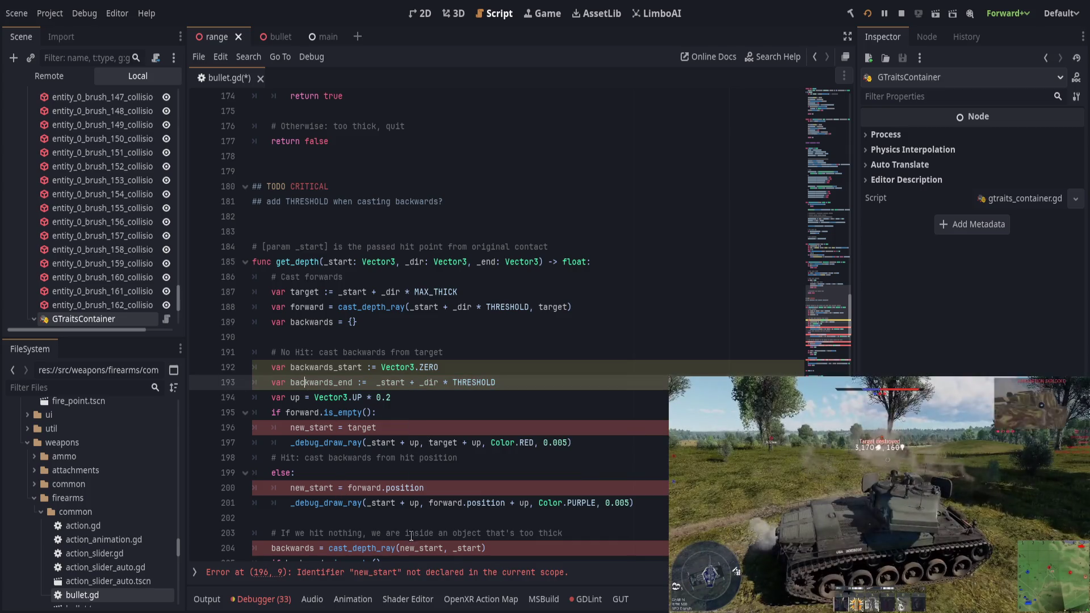
Move the THRESHOLD offset after _start in the backward cast call and delete the backwards_end line
click(462, 550)
double_click(464, 548)
click(412, 384)
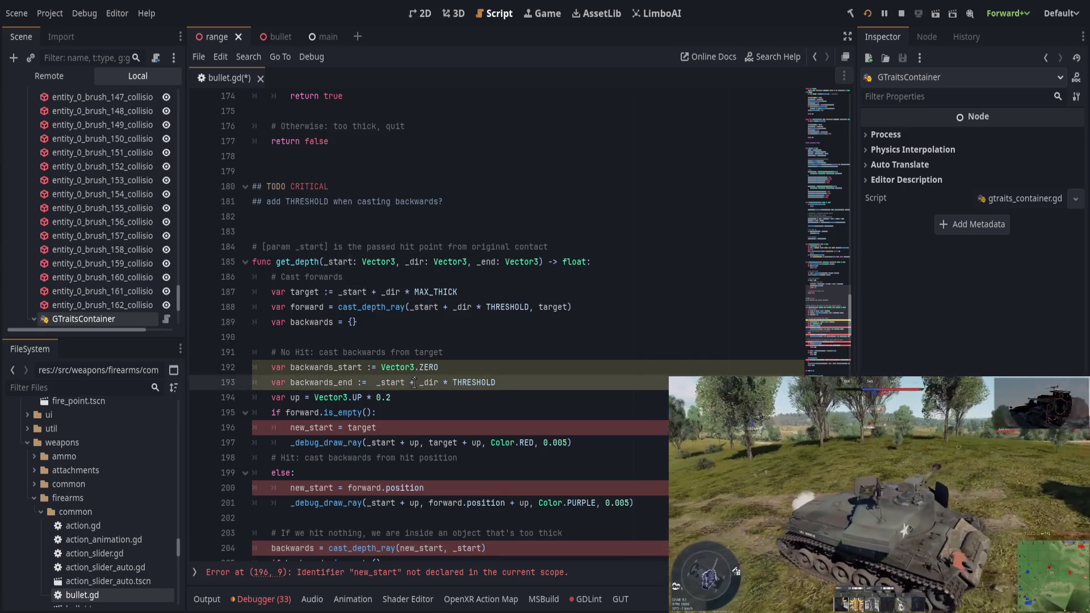
key(shift+End)
key(ctrl+x)
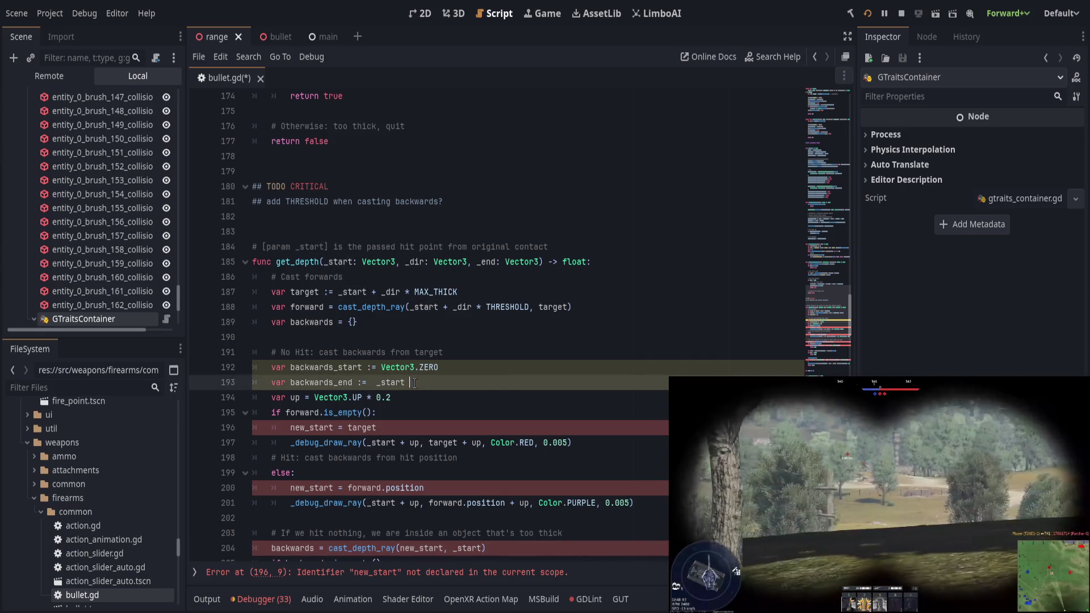
click(480, 549)
key(ctrl+v)
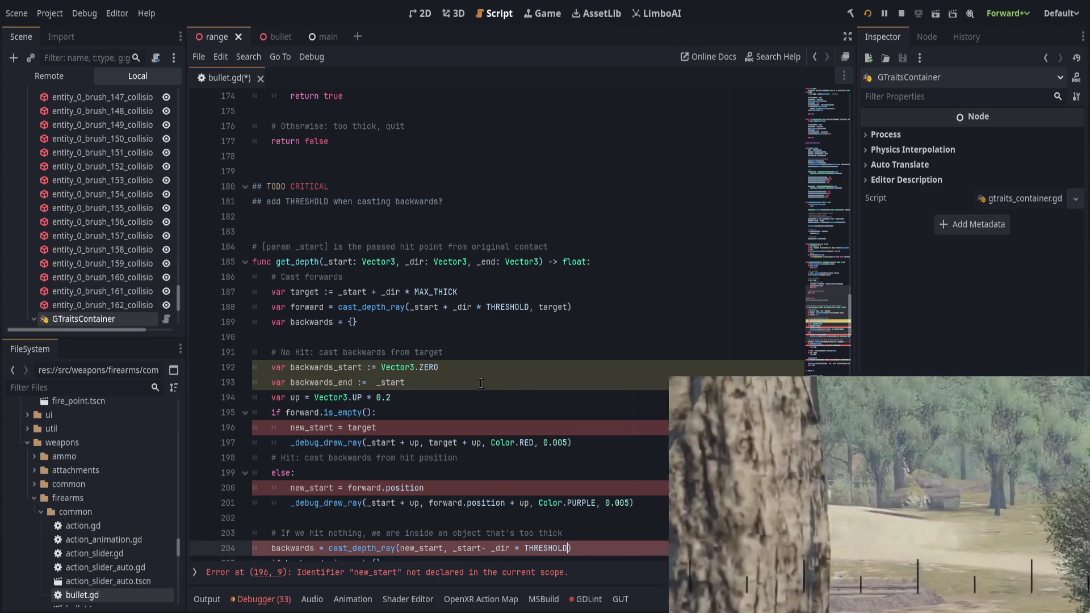
click(482, 384)
key(ctrl+shift+k)
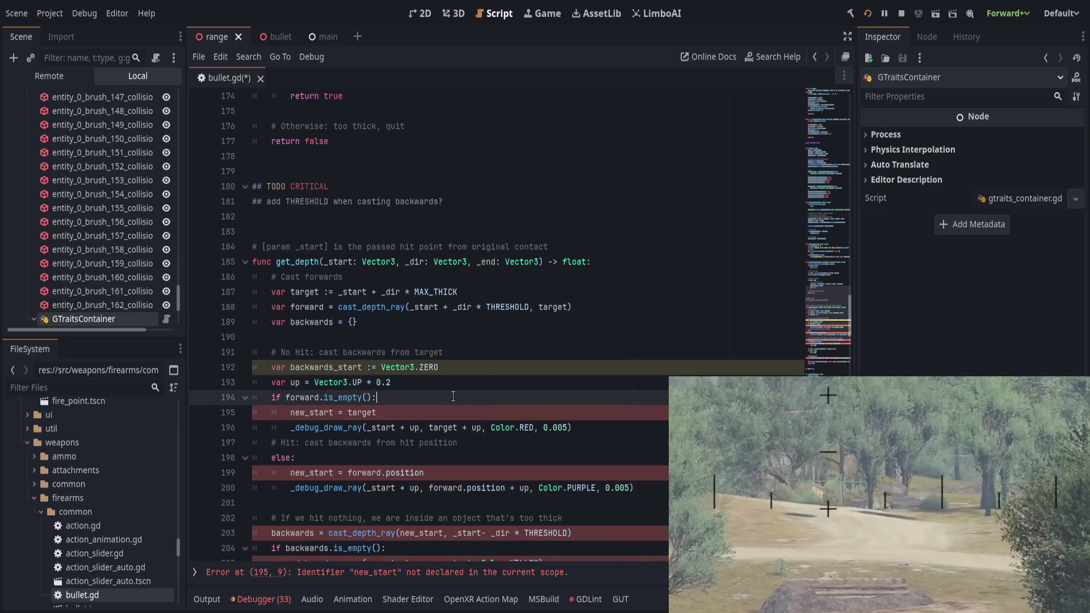
Replace new_start with backwards_start on lines 195, 199 and in the backward cast call
click(337, 368)
double_click(337, 367)
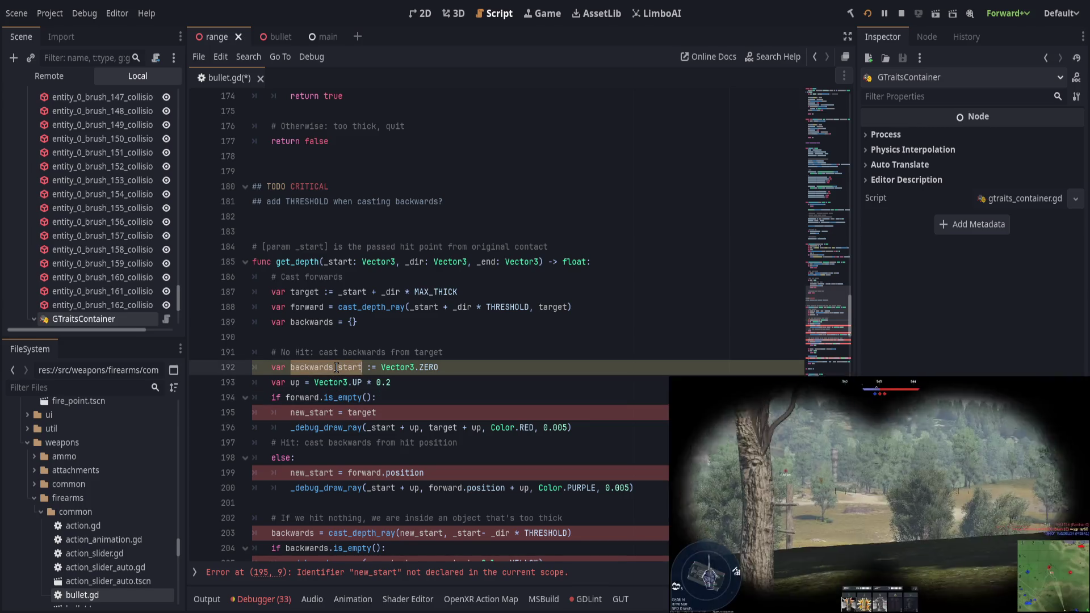
key(ctrl+c)
double_click(311, 413)
key(ctrl+v)
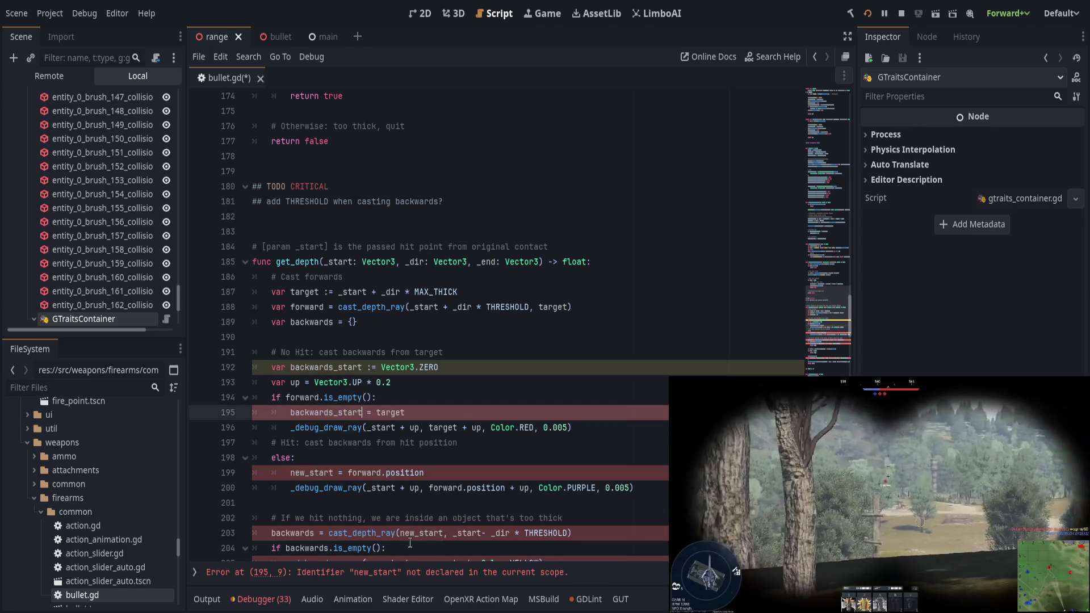
double_click(425, 535)
key(ctrl+v)
double_click(311, 473)
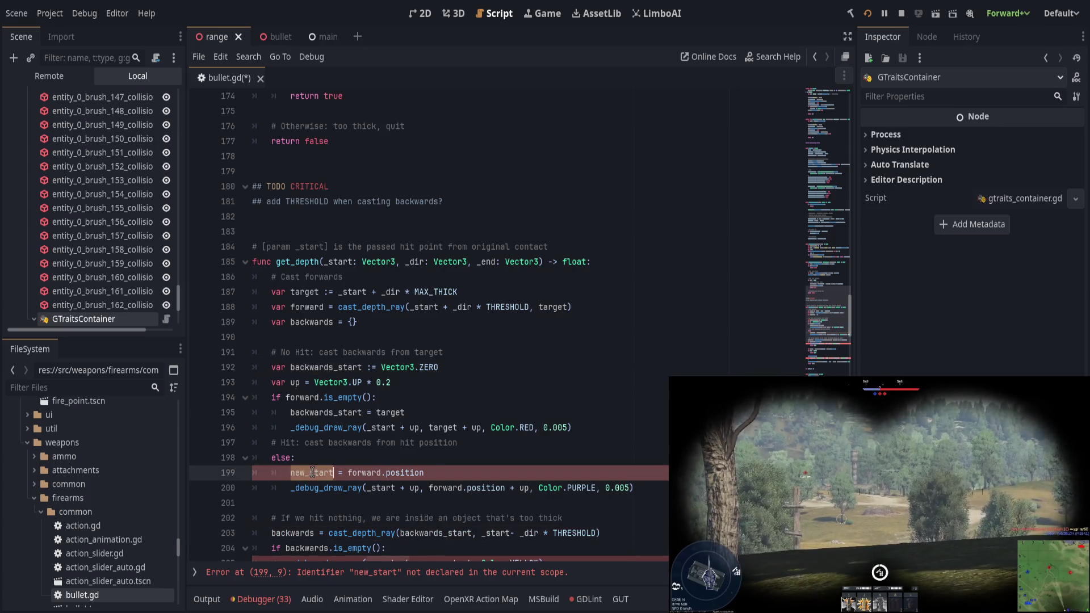
key(ctrl+v)
Replace new_start with backwards_start in the yellow and line-213 debug rays, save, and run with F5
scroll(364, 480, down, 1)
double_click(387, 518)
key(ctrl+v)
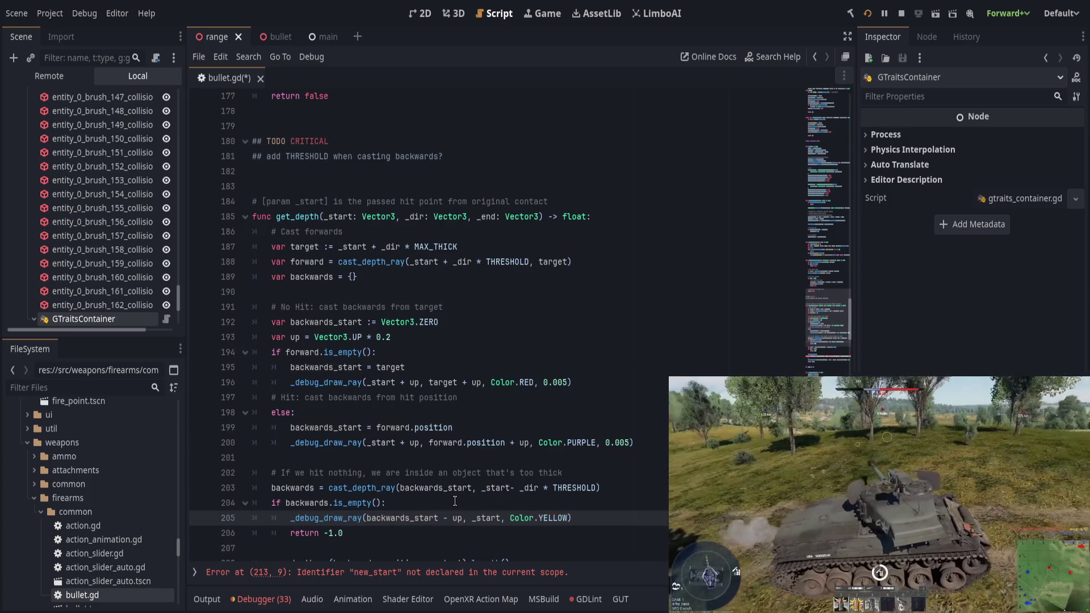
click(566, 498)
scroll(566, 498, down, 3)
key(ctrl+s)
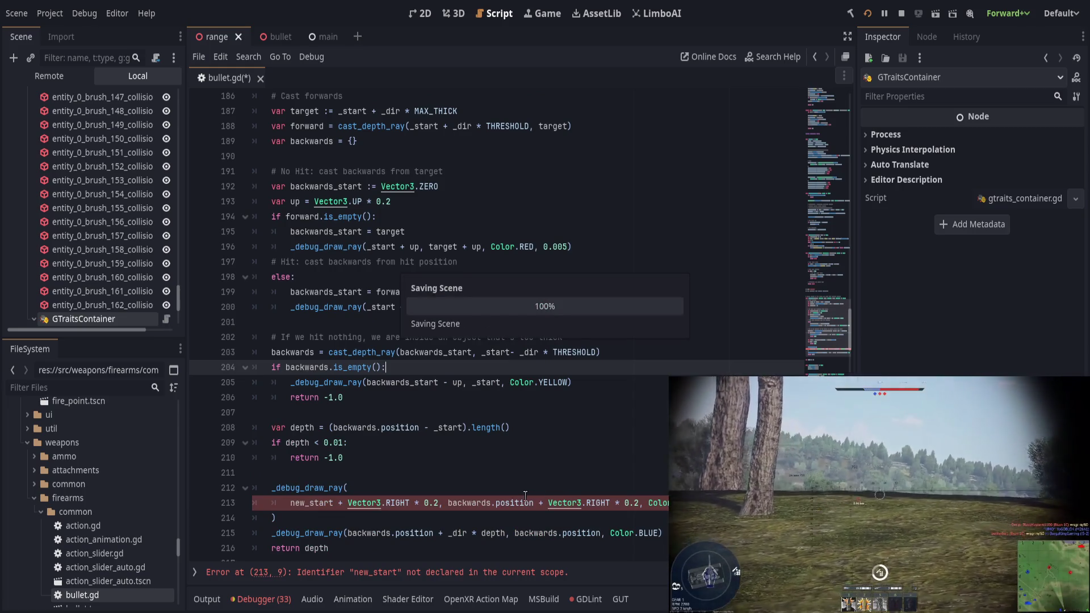
double_click(307, 503)
key(ctrl+v)
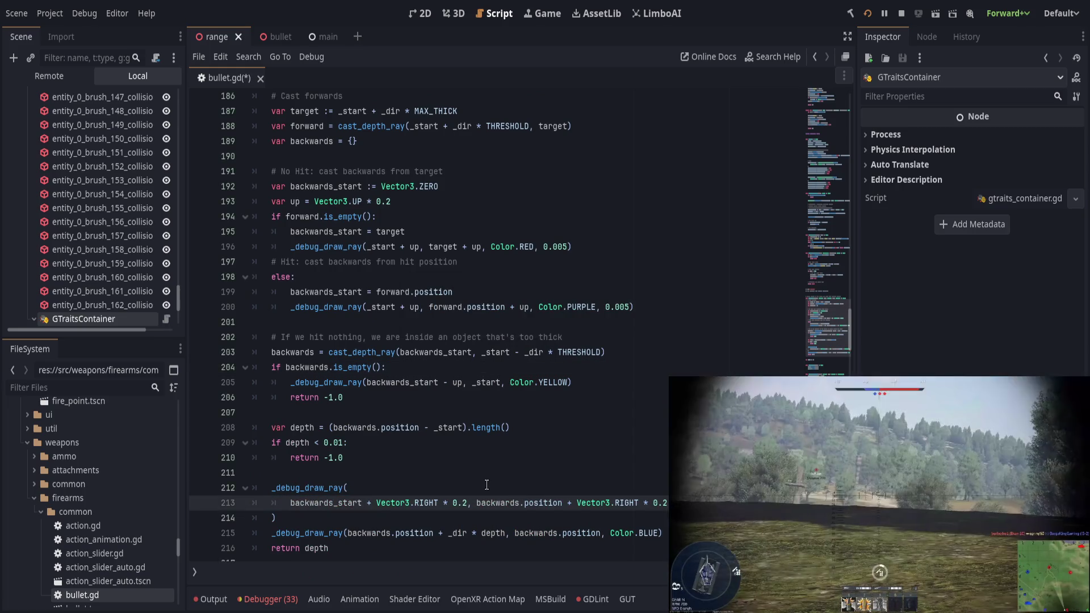
click(487, 485)
key(ctrl+s)
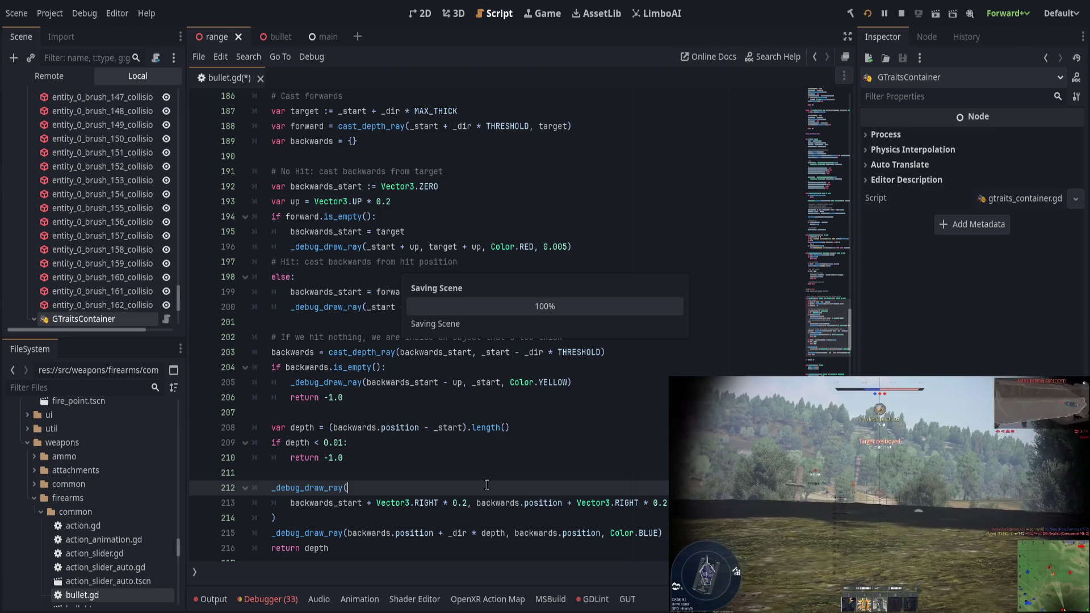
scroll(487, 484, down, 1)
key(F5)
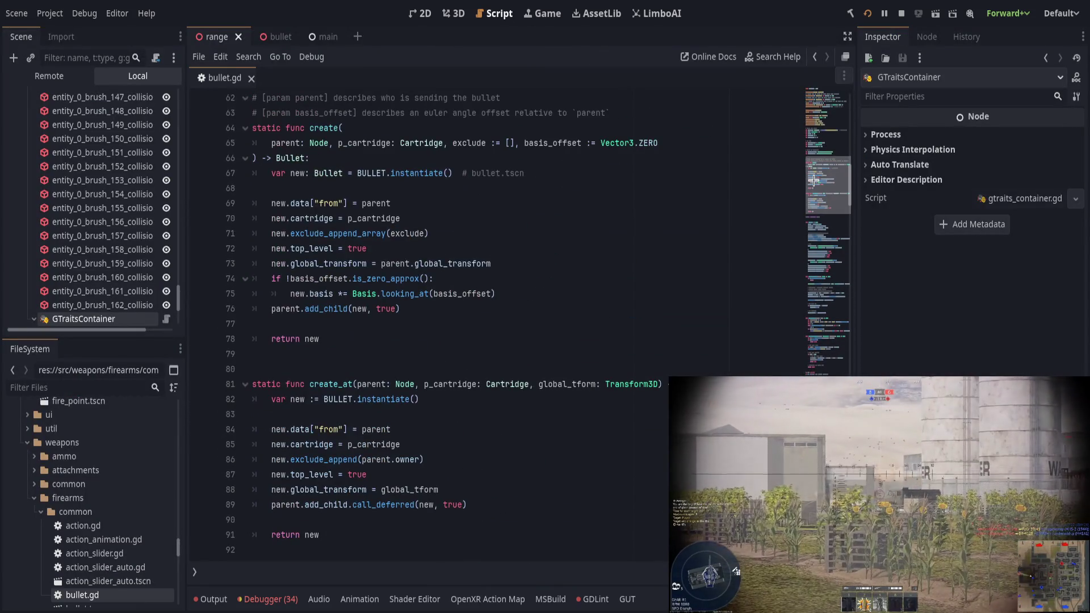
Set the draw_sphere radius on line 131 of _physics_process to 0.0001 and save
drag(811, 258, 820, 244)
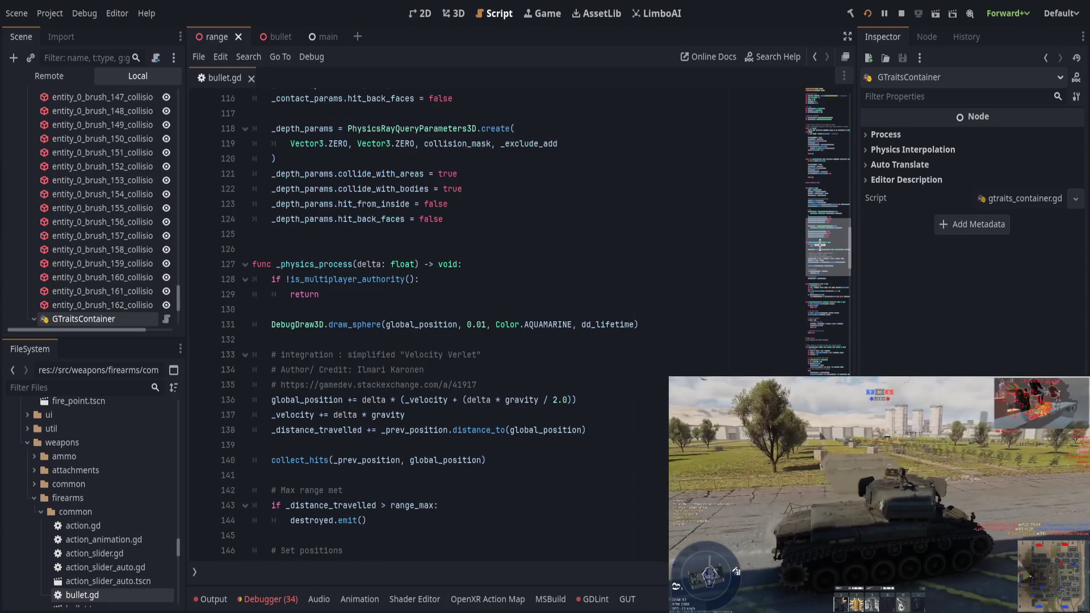
click(273, 324)
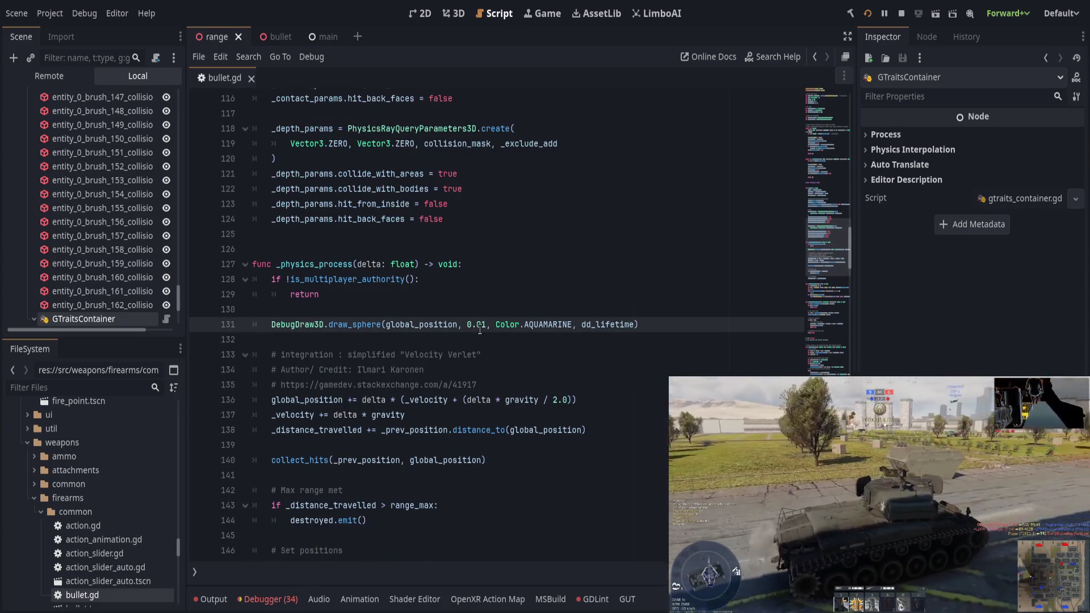
text(00)
key(ctrl+s)
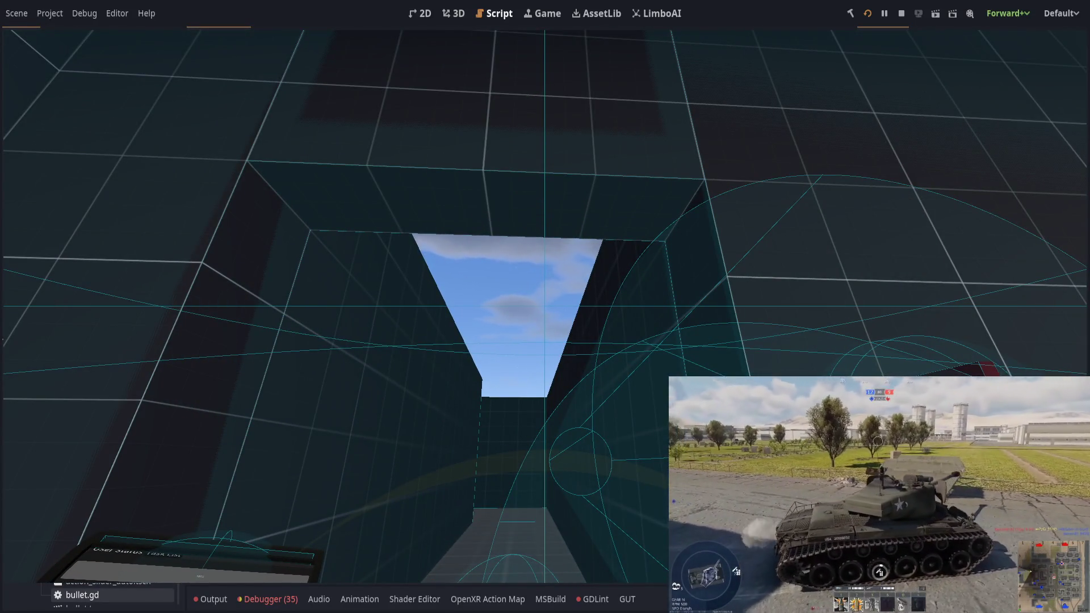
Switch between editor and running game to shoot the wall and inspect the purple and yellow rays
key(alt+Tab)
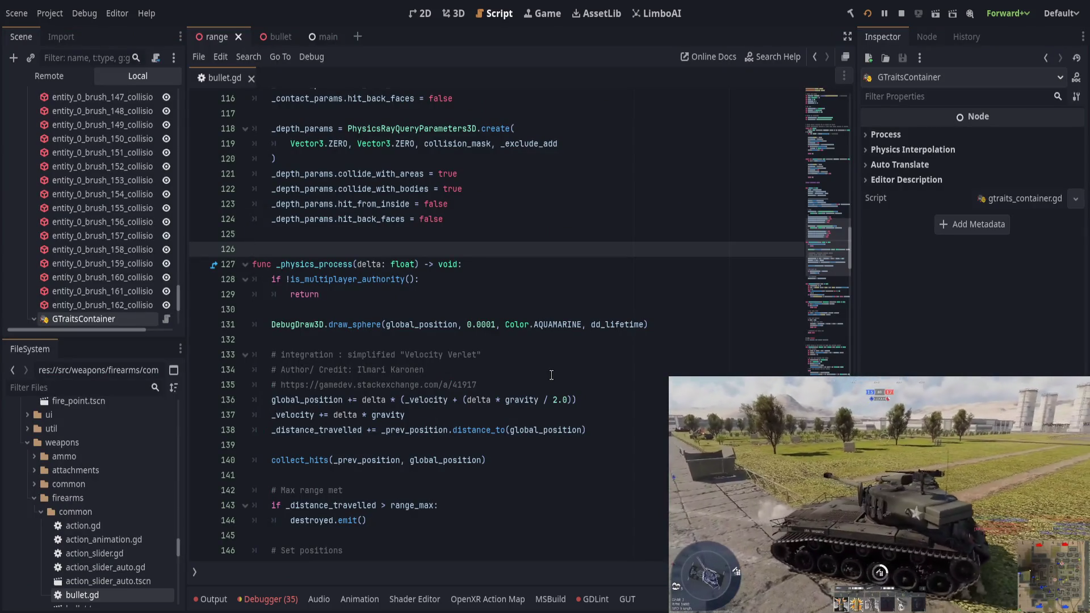
key(alt+Tab)
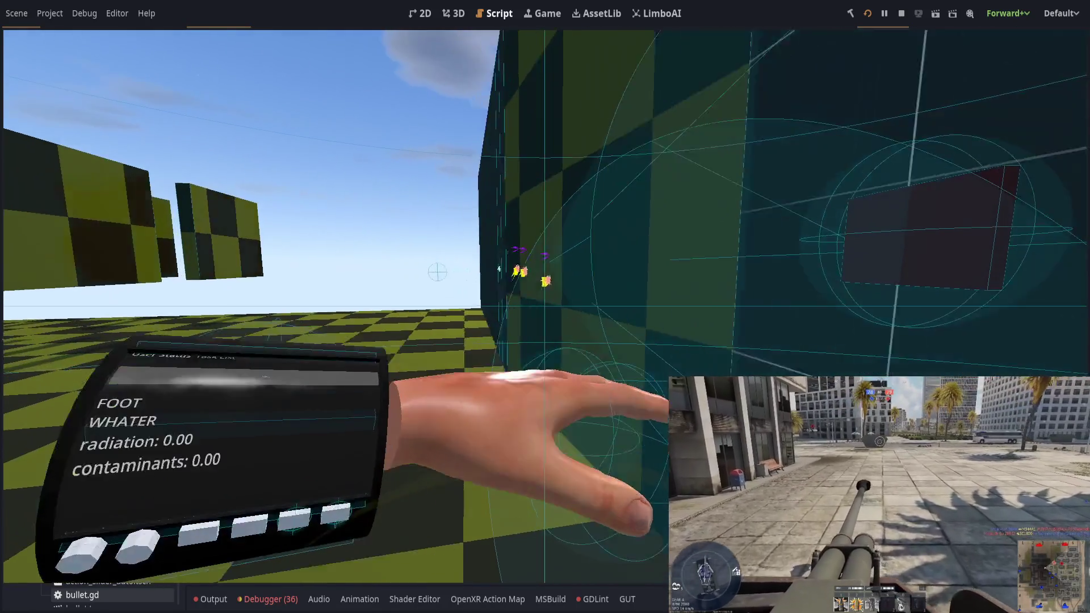
Return to the editor to read the Output panel's hits and hits_in_frame prints for entity_0_worldspawn
key(alt+Tab)
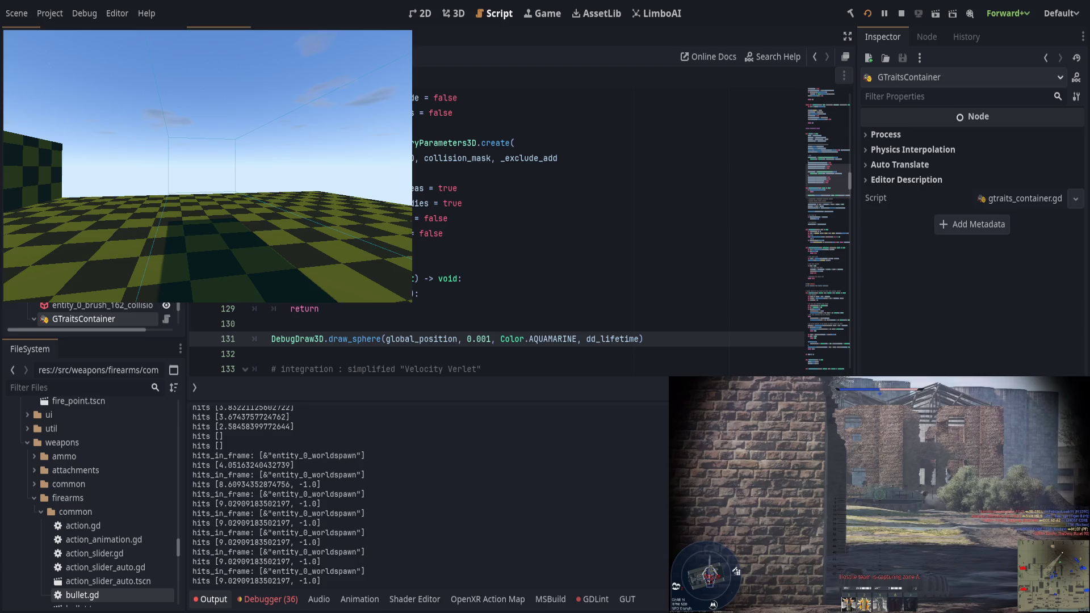
click(417, 248)
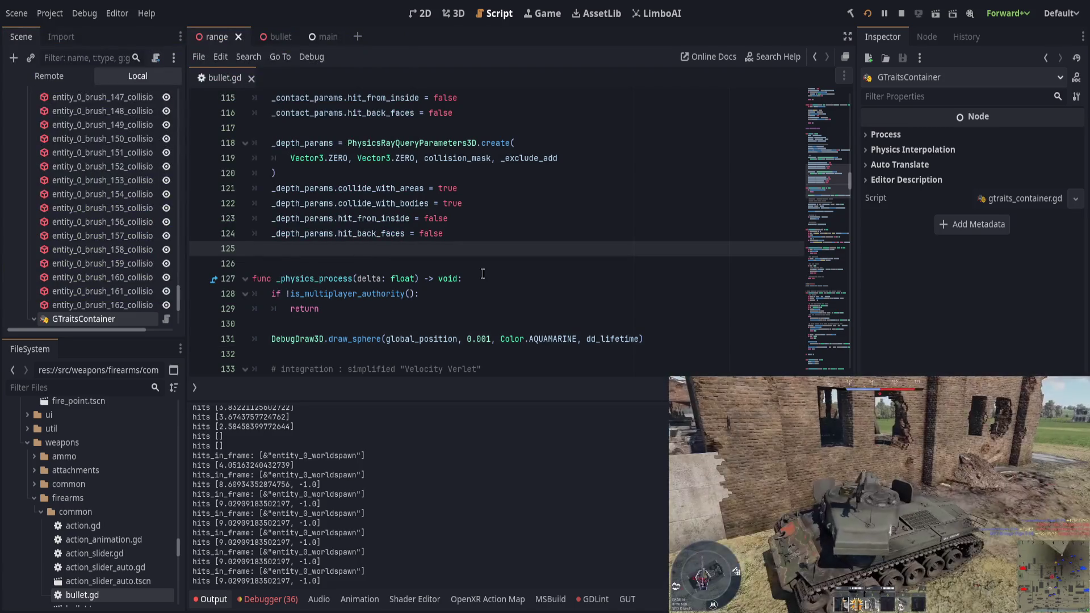
Review the script near the dd_lifetime value 1.0 and save bullet.gd
scroll(833, 241, up, 5)
scroll(826, 79, up, 20)
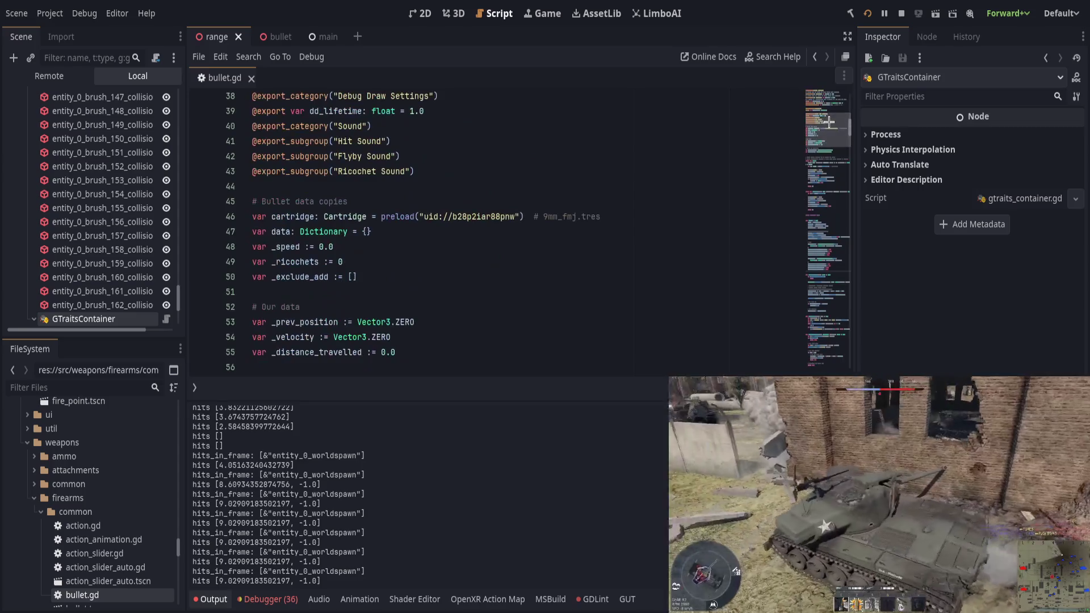
scroll(568, 207, down, 4)
scroll(454, 222, up, 4)
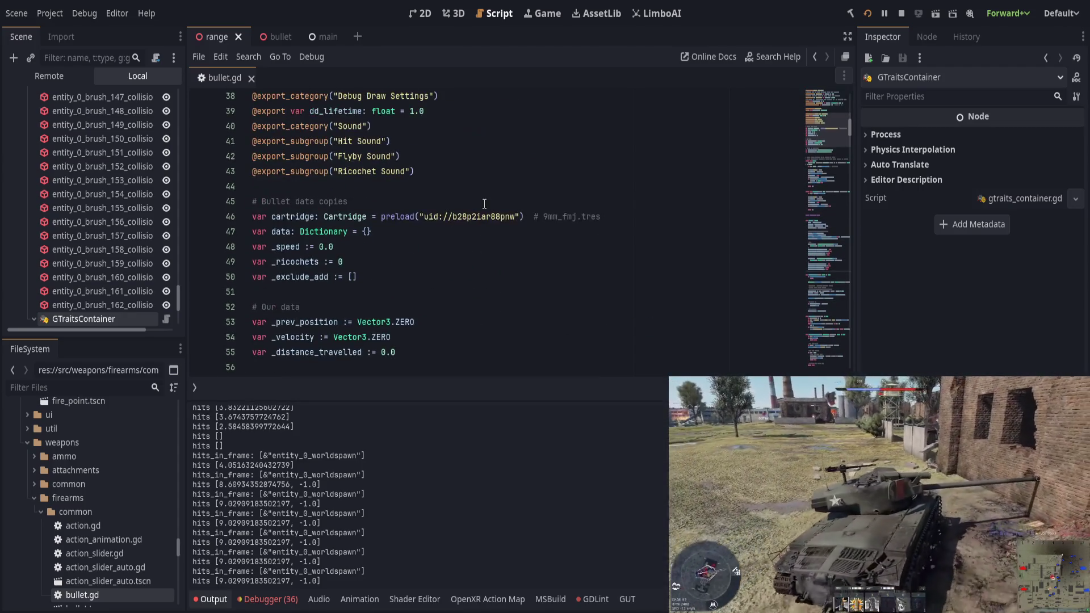
scroll(470, 243, up, 2)
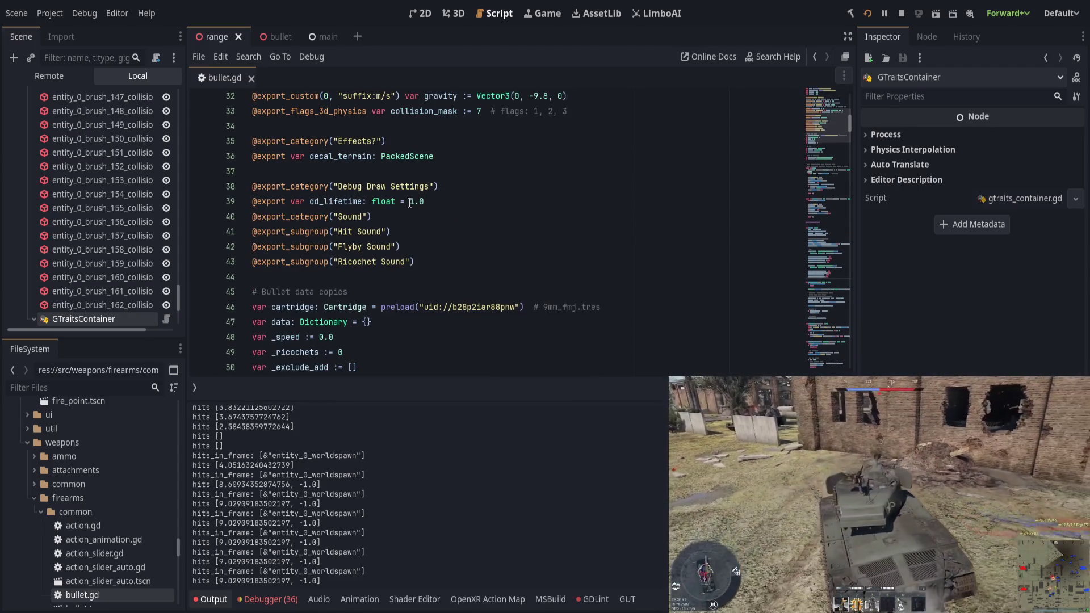
click(410, 201)
key(ctrl+s)
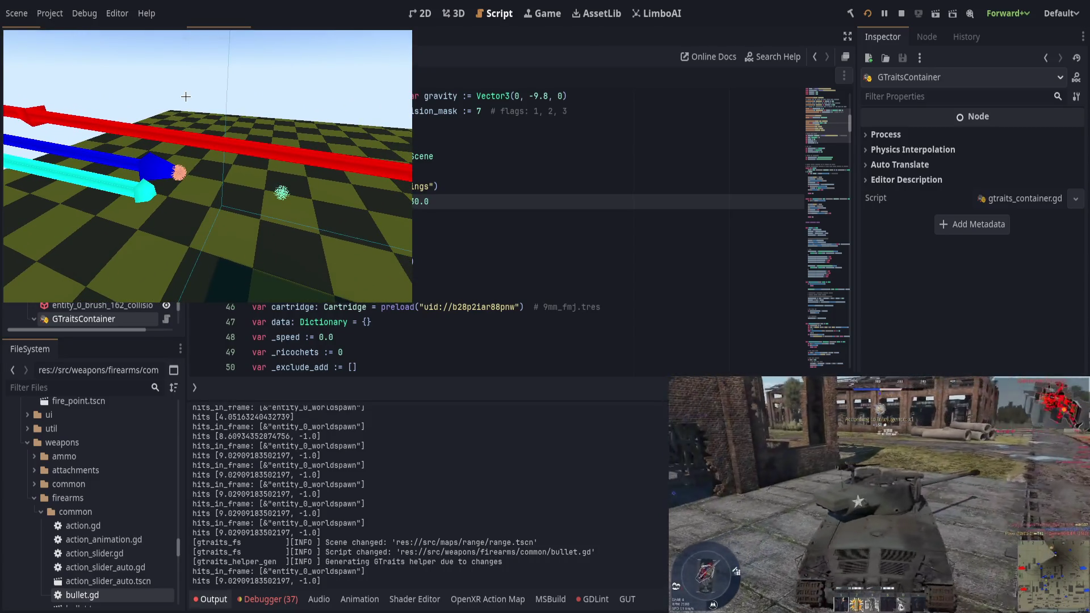
Stop the running range scene and inspect the repeated hits lines in the Output log
key(F8)
scroll(409, 459, down, 20)
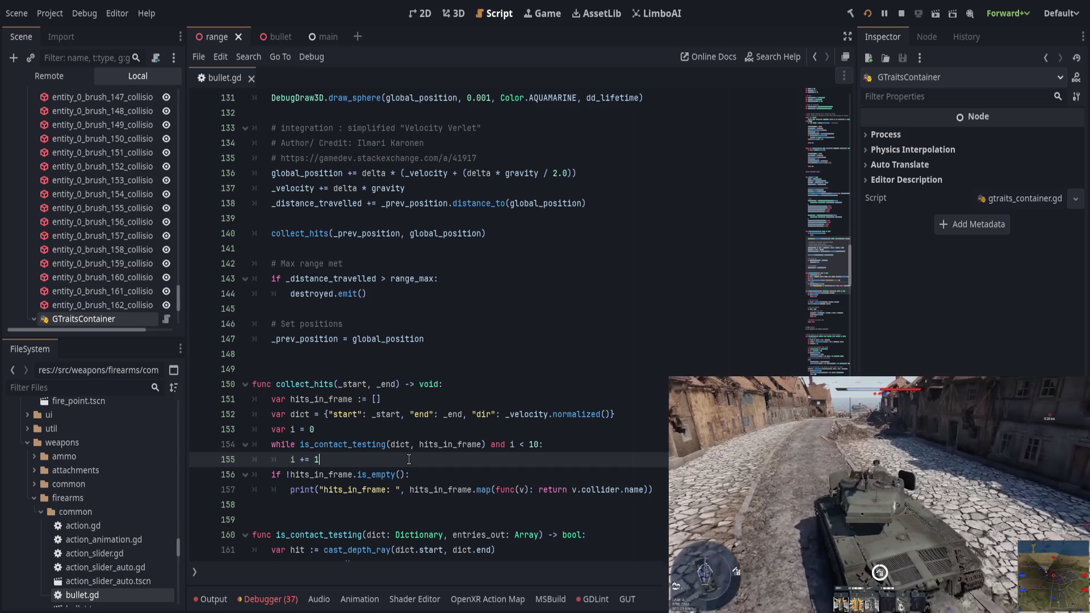
scroll(366, 462, down, 2)
click(210, 599)
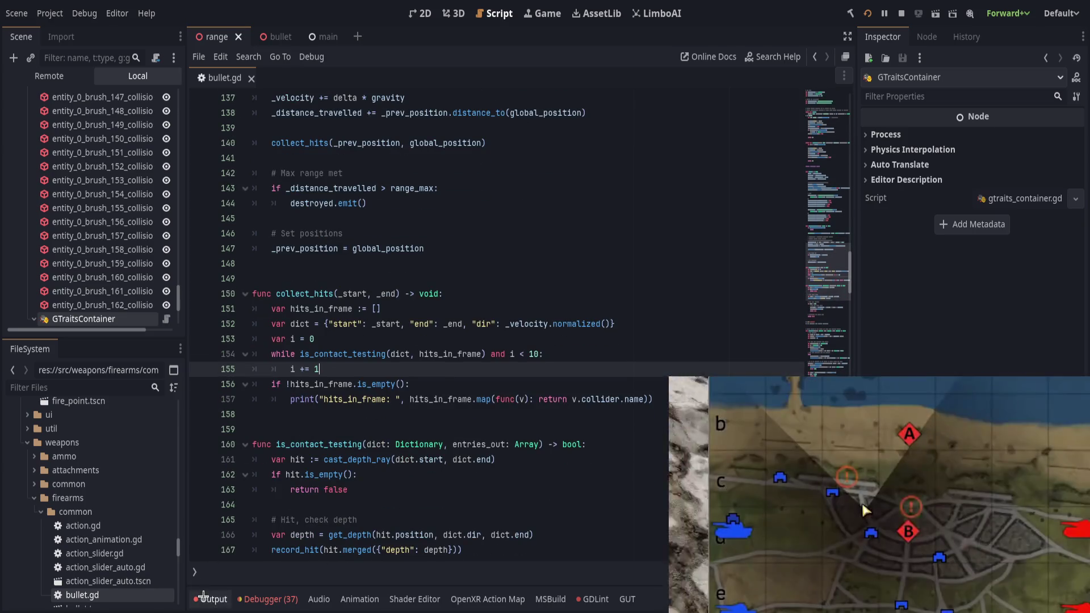
drag(201, 559, 347, 568)
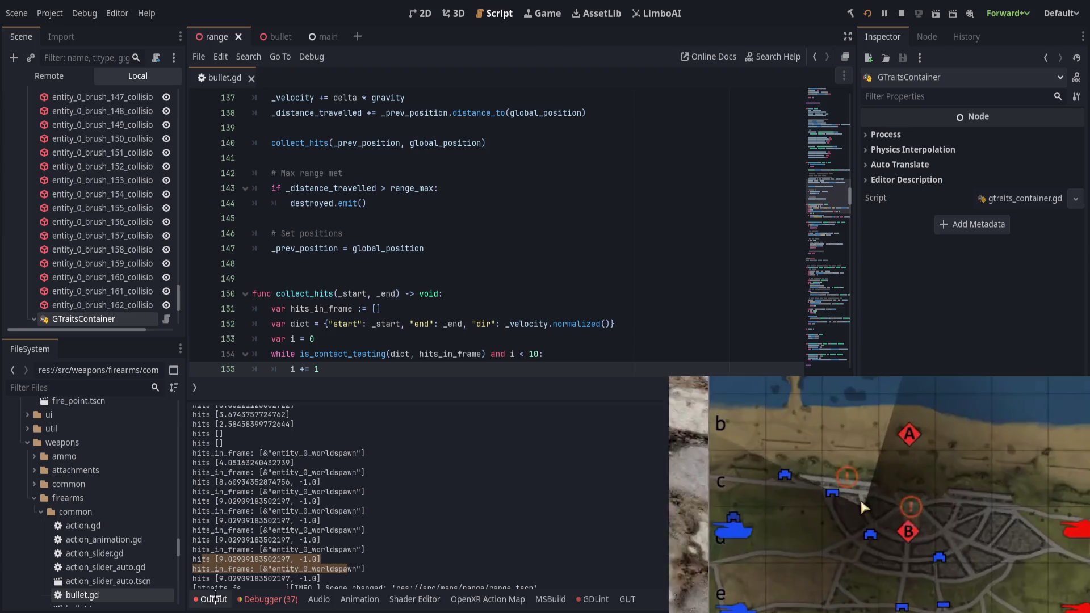
click(210, 599)
Go back to collect_hits and place the caret at the end of line 167
scroll(438, 451, down, 4)
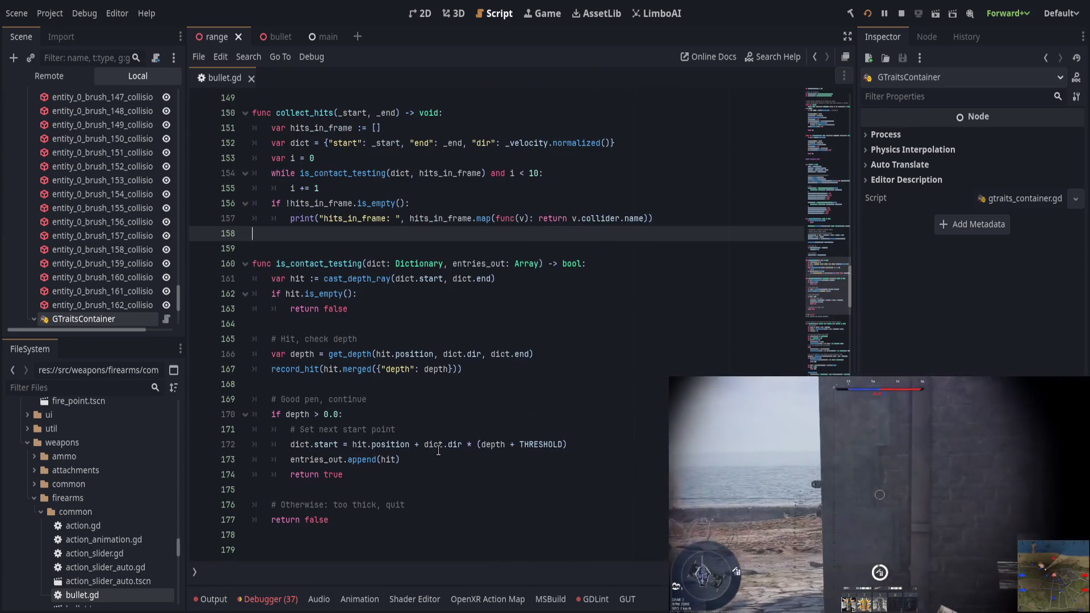
scroll(465, 432, up, 1)
click(495, 414)
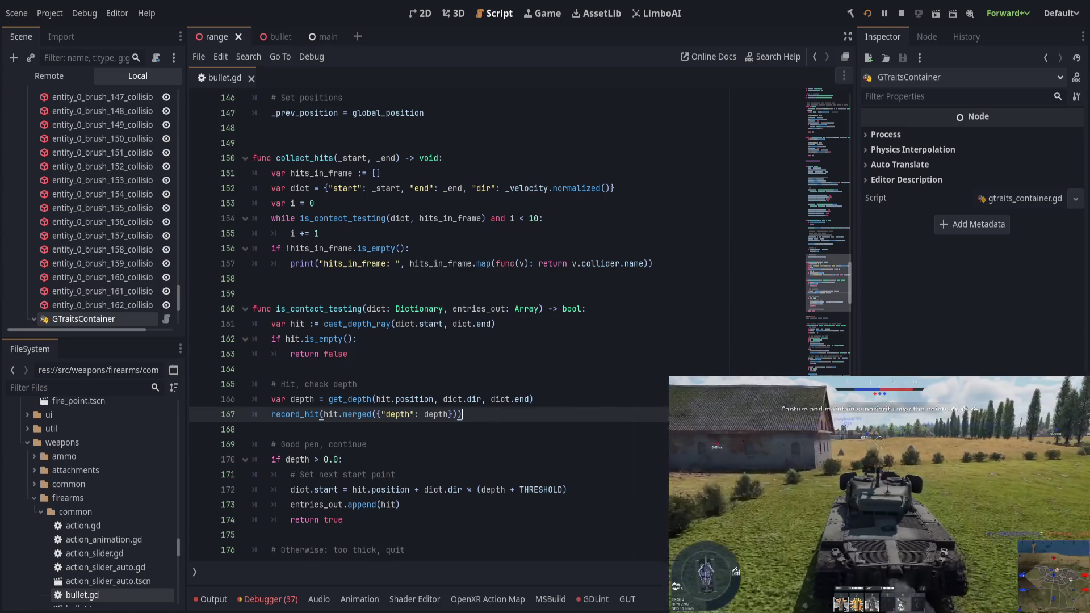
click(268, 599)
scroll(363, 493, up, 8)
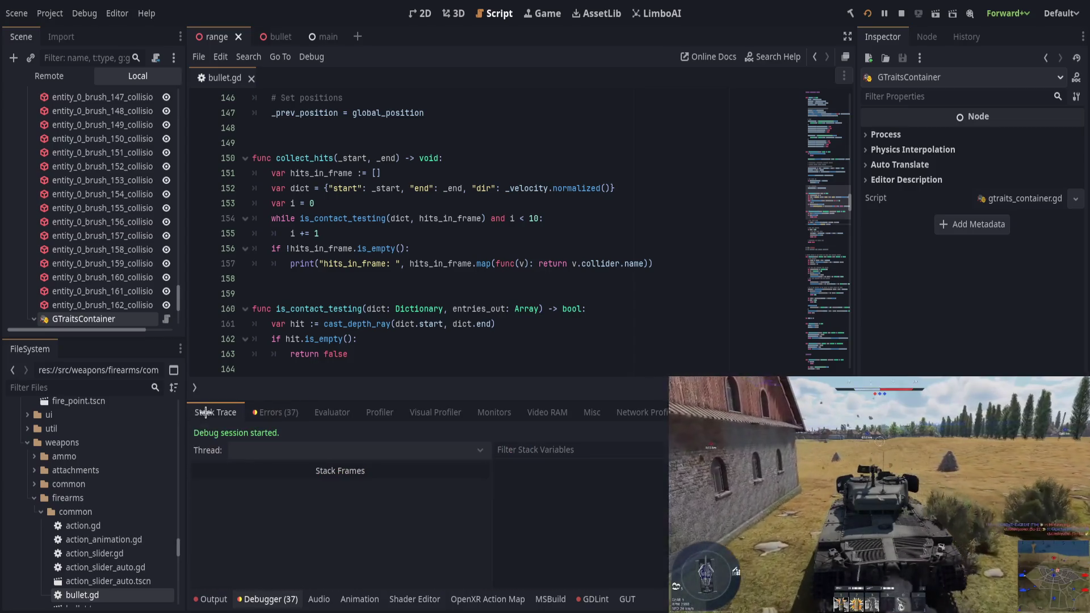
click(210, 599)
drag(202, 559, 347, 569)
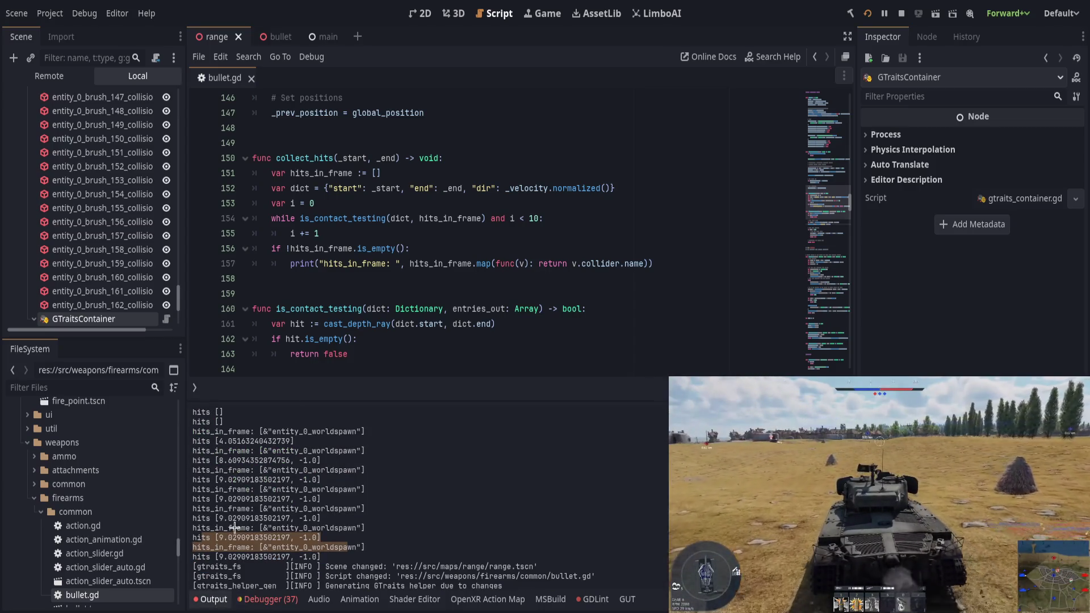
click(238, 530)
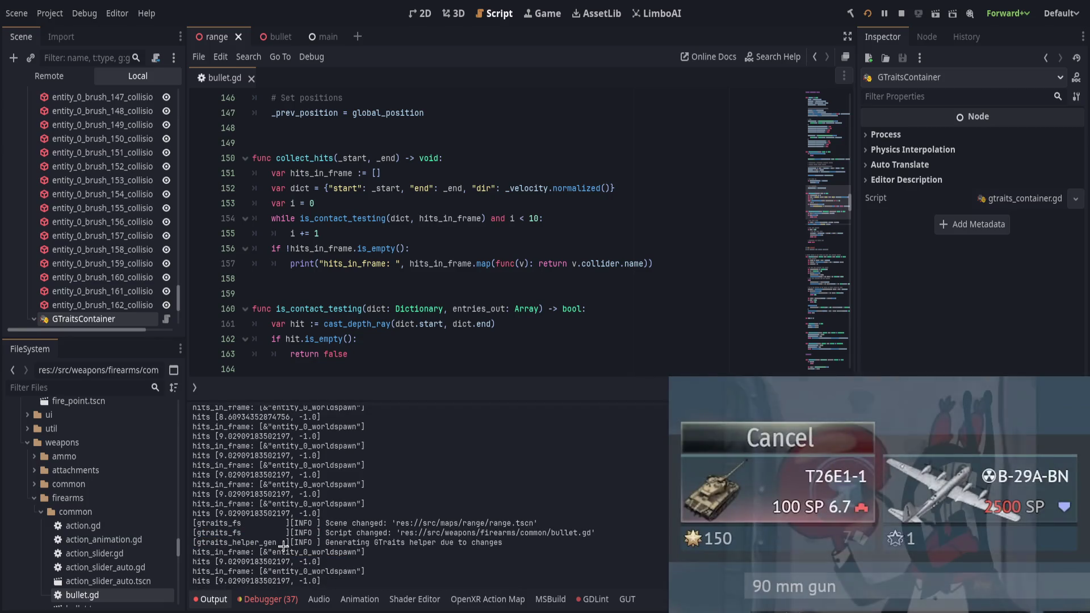
drag(250, 562, 293, 561)
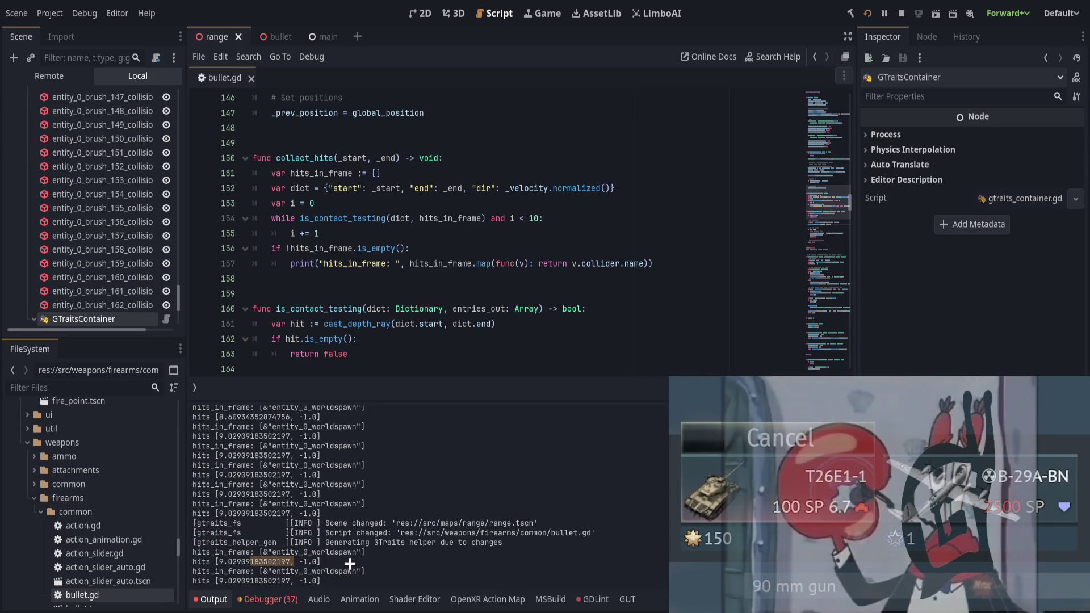
click(220, 598)
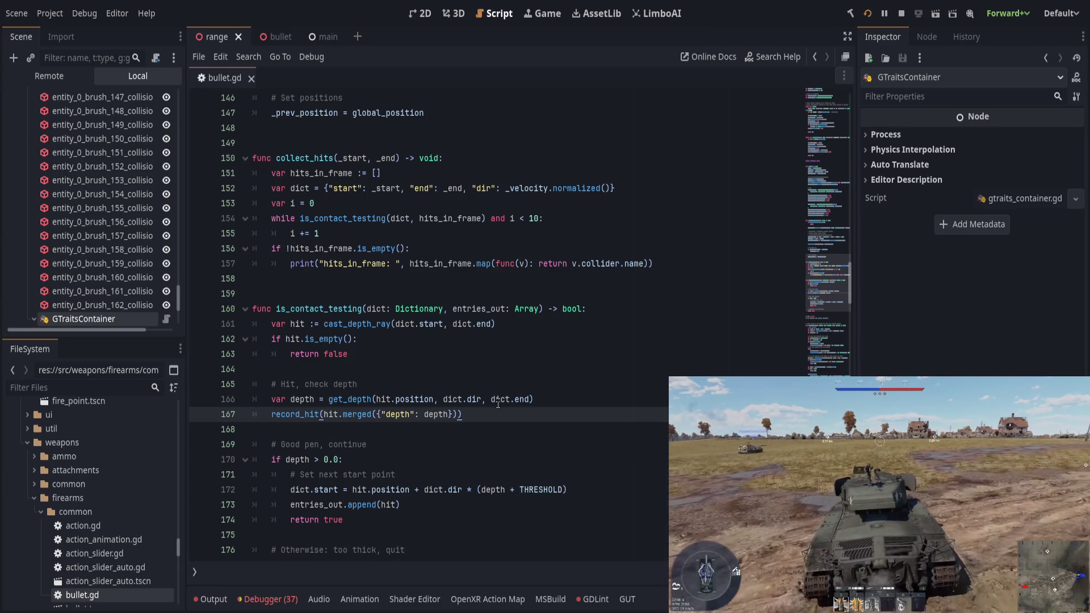
click(580, 402)
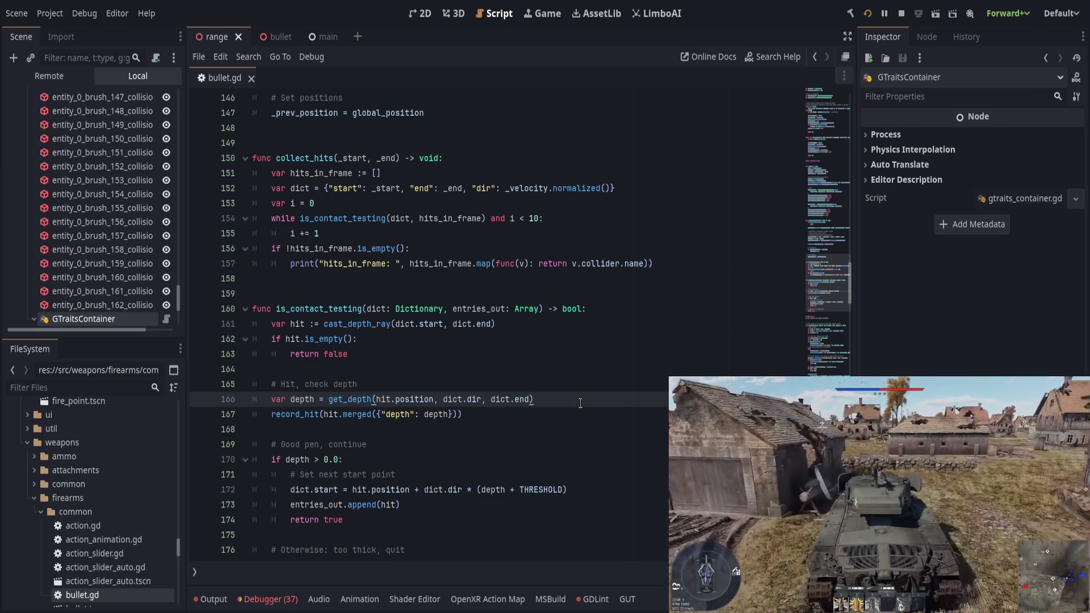
click(521, 295)
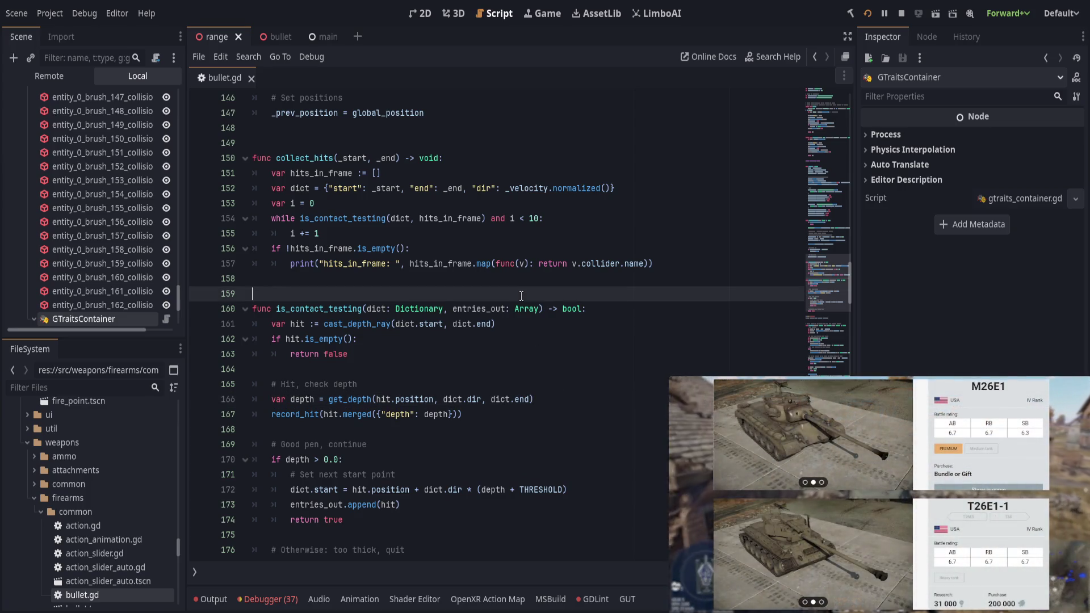
Above is_contact_testing, write '# contact = touches, penetrations = depth > -1.0' and save
key(Return)
key(Return)
key(Up)
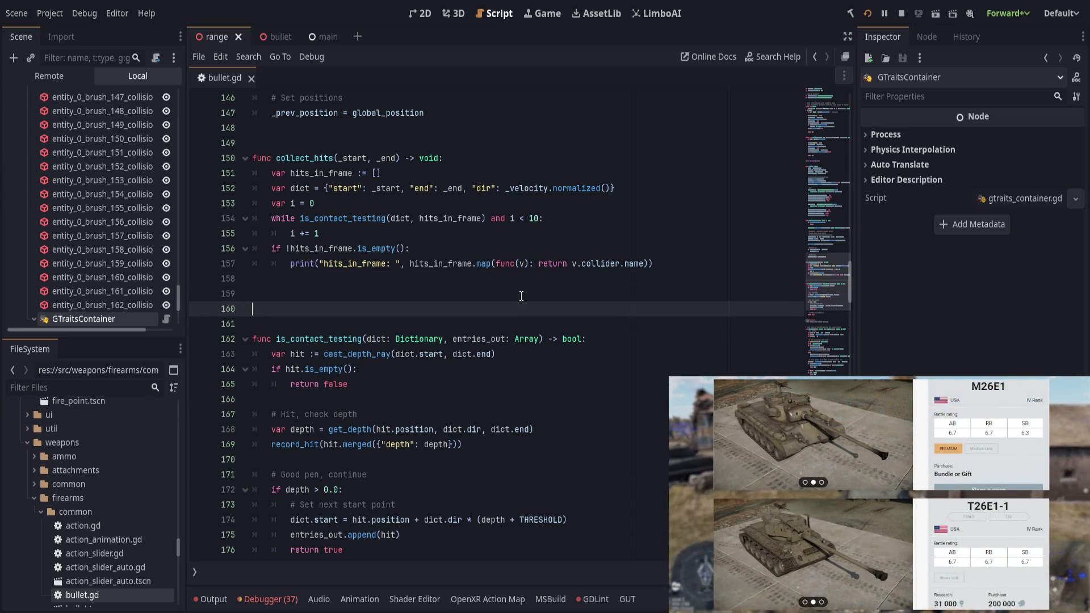
key(Return)
key(Up)
text(var)
key(ctrl+BackSpace)
text(#)
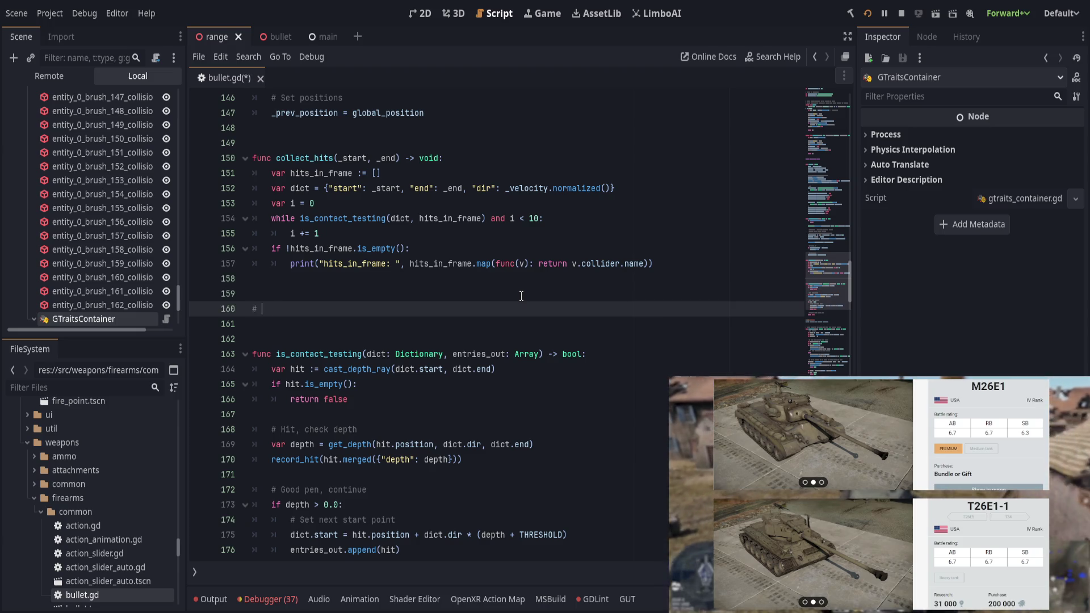
text(contact)
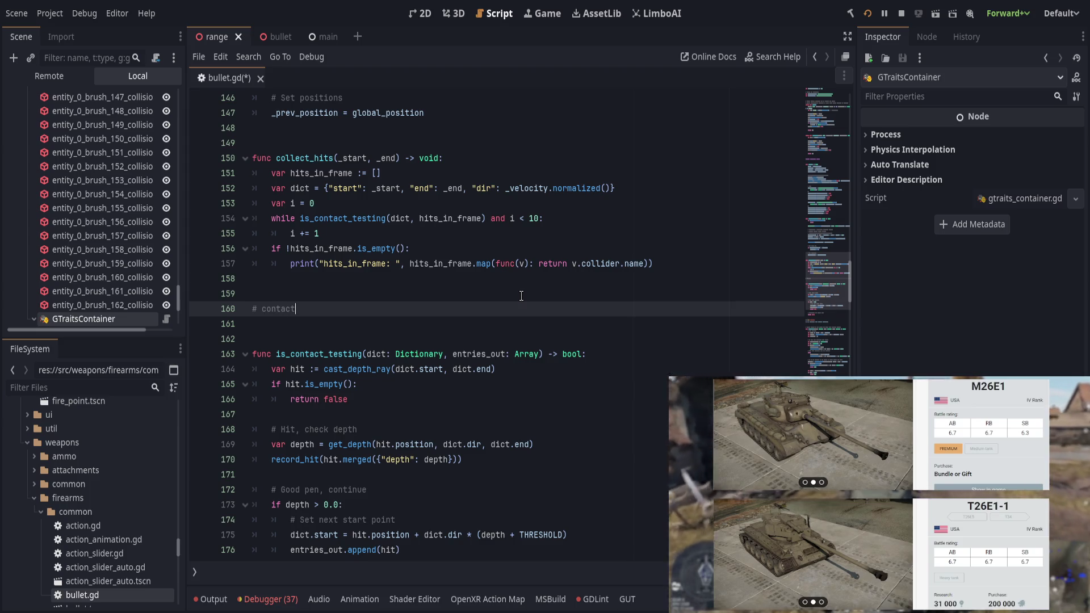
text( = touches, )
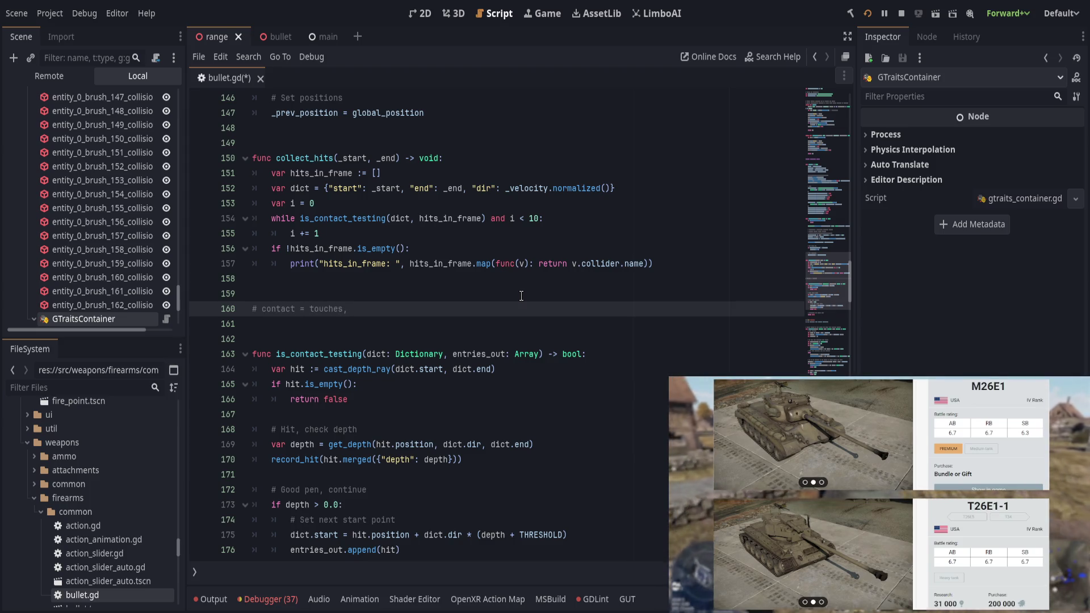
text(penetrations)
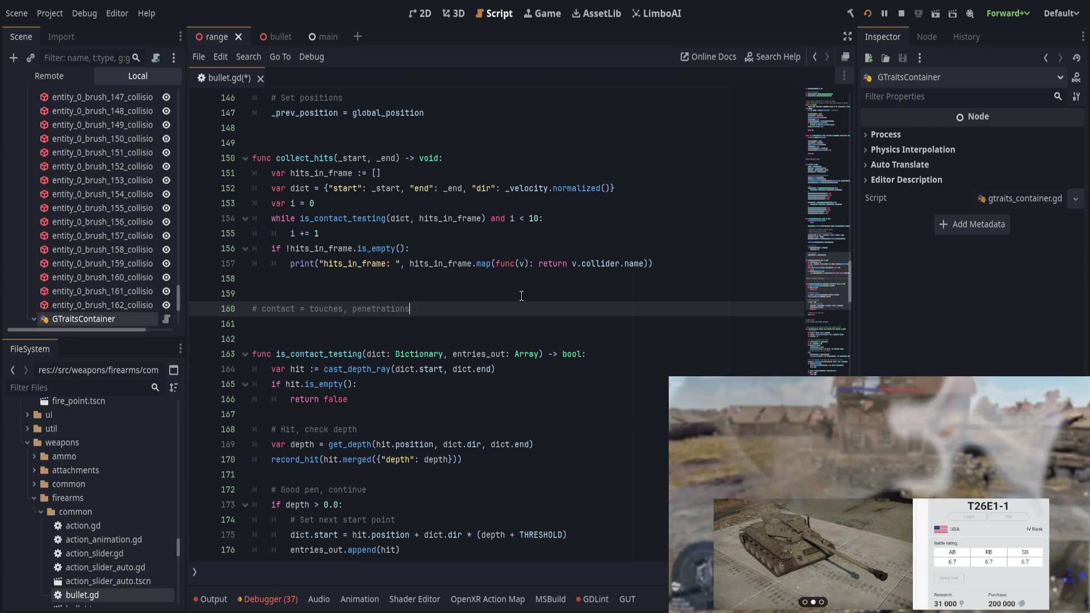
text(deptht >)
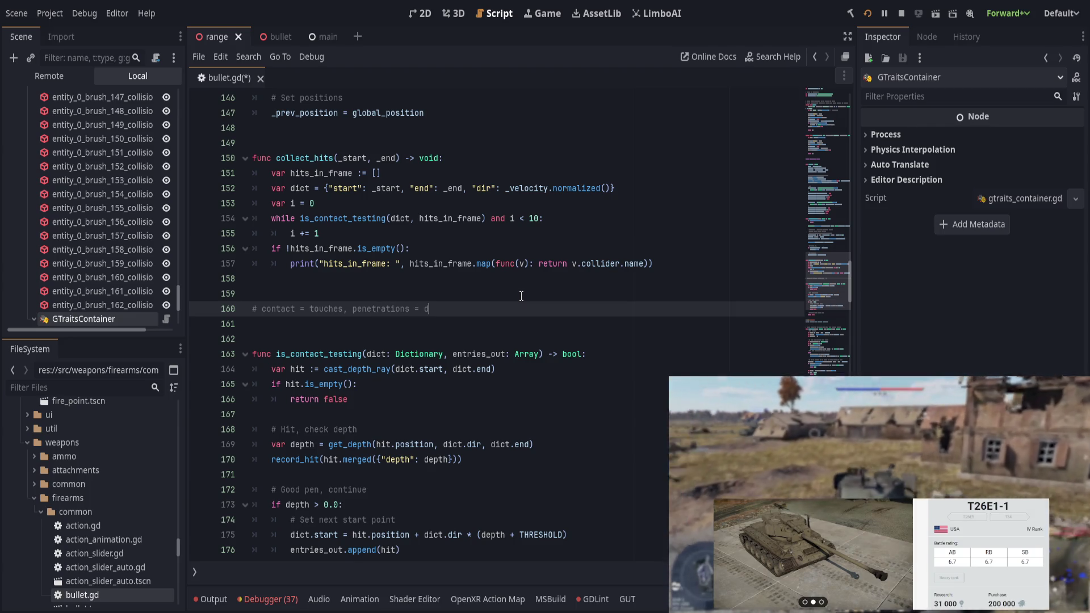
key(ctrl+BackSpace)
key(ctrl+BackSpace)
text(depth )
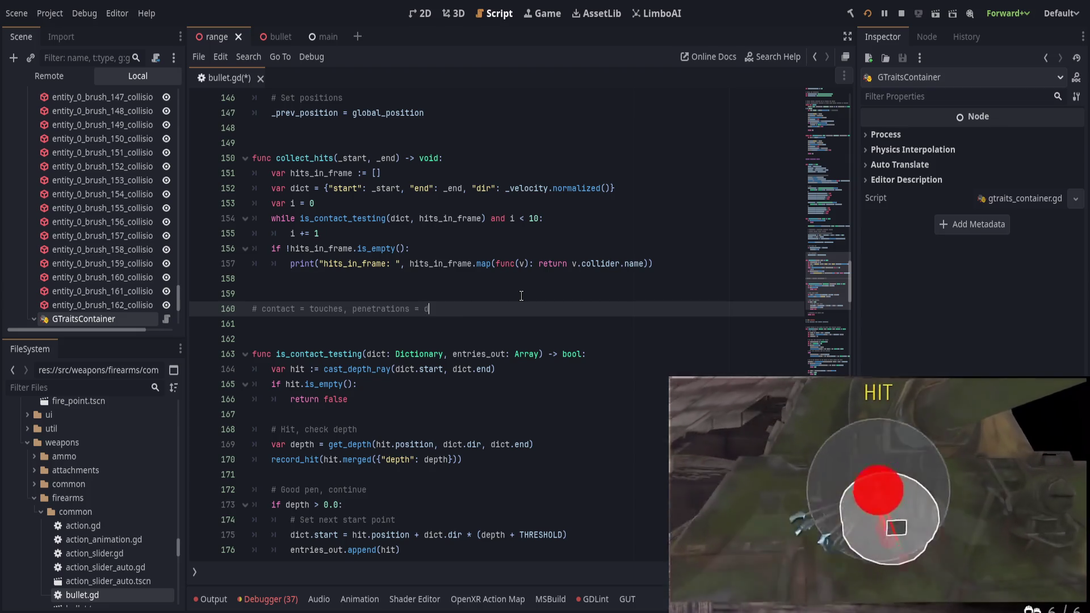
text(> )
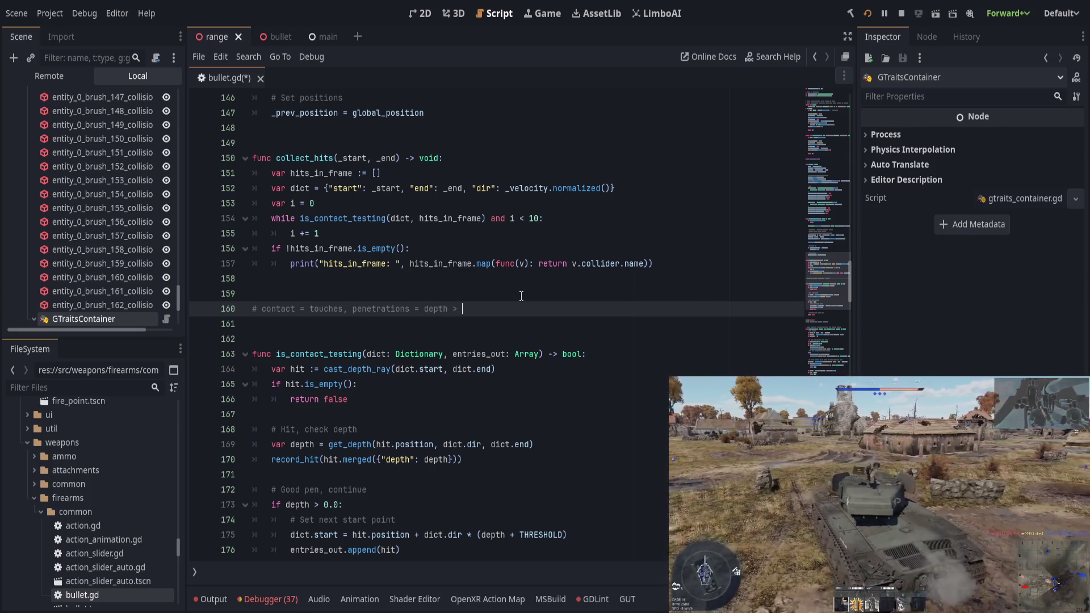
text(0.0)
key(ctrl+s)
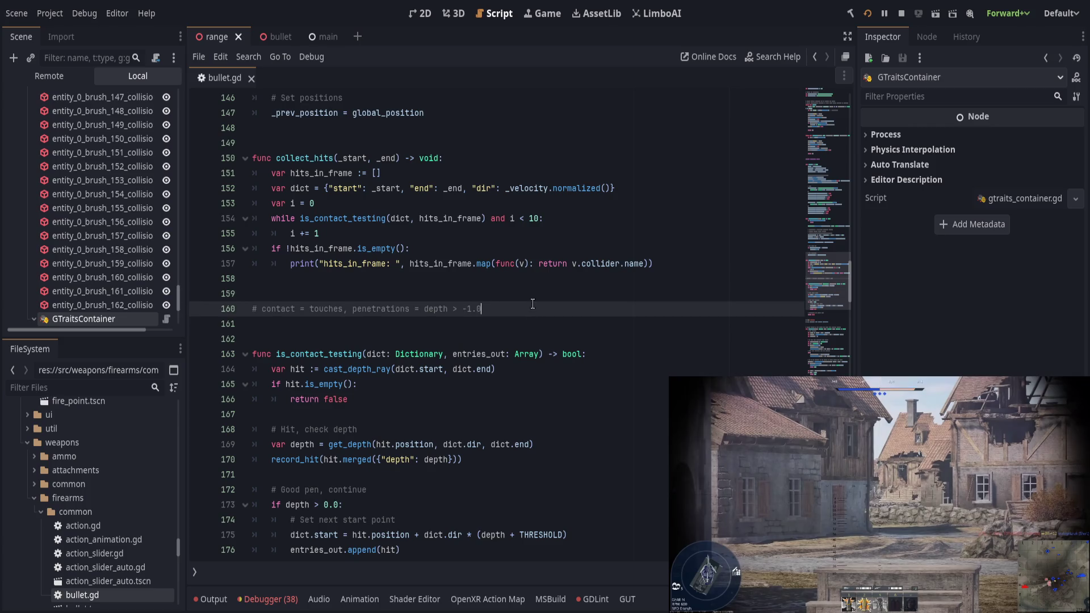
triple_click(345, 352)
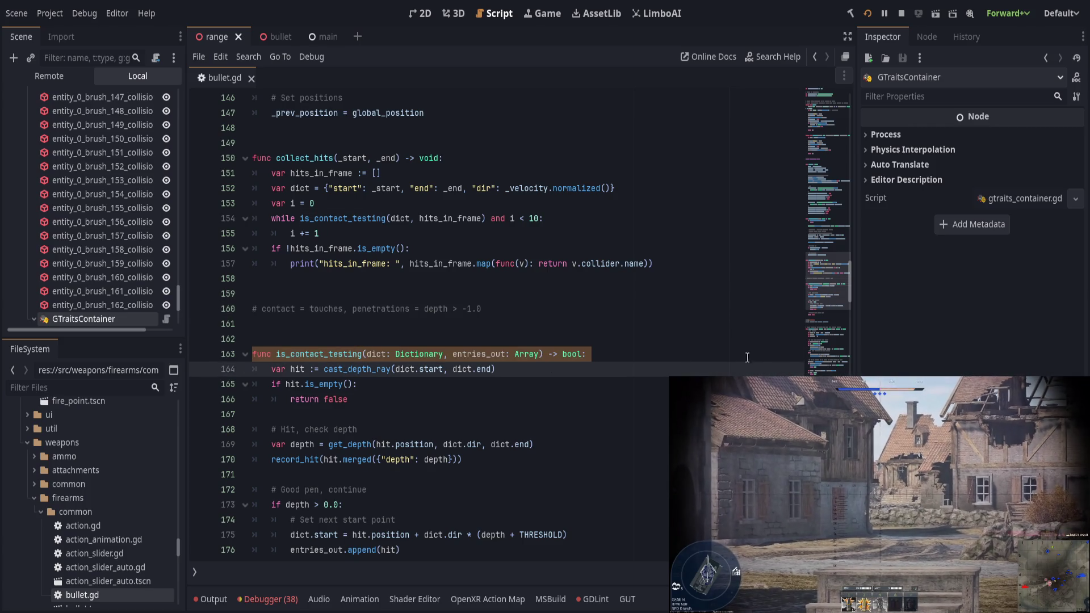
click(641, 356)
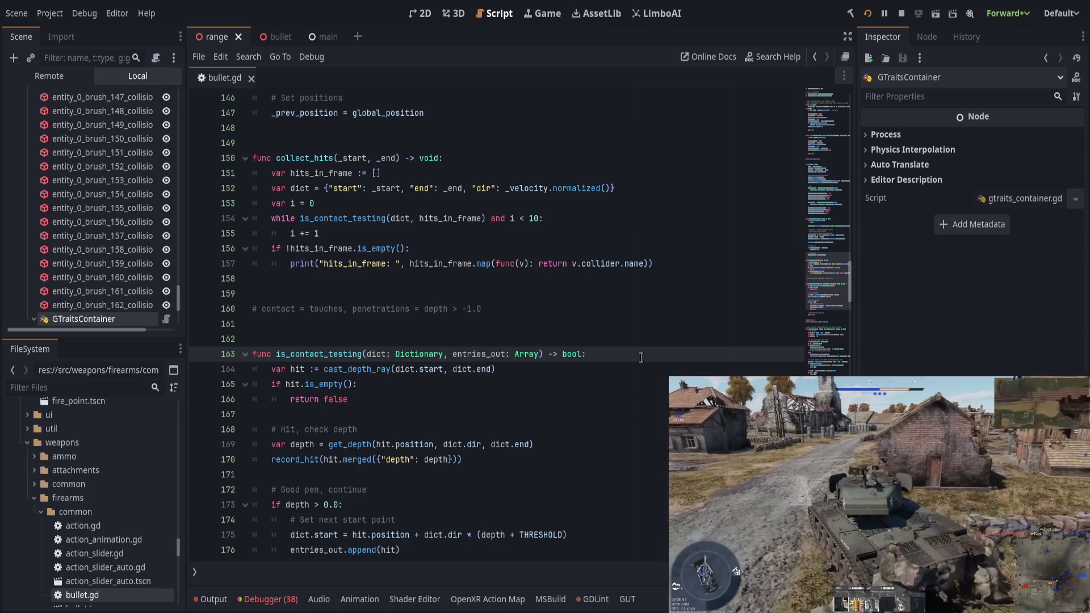
click(435, 431)
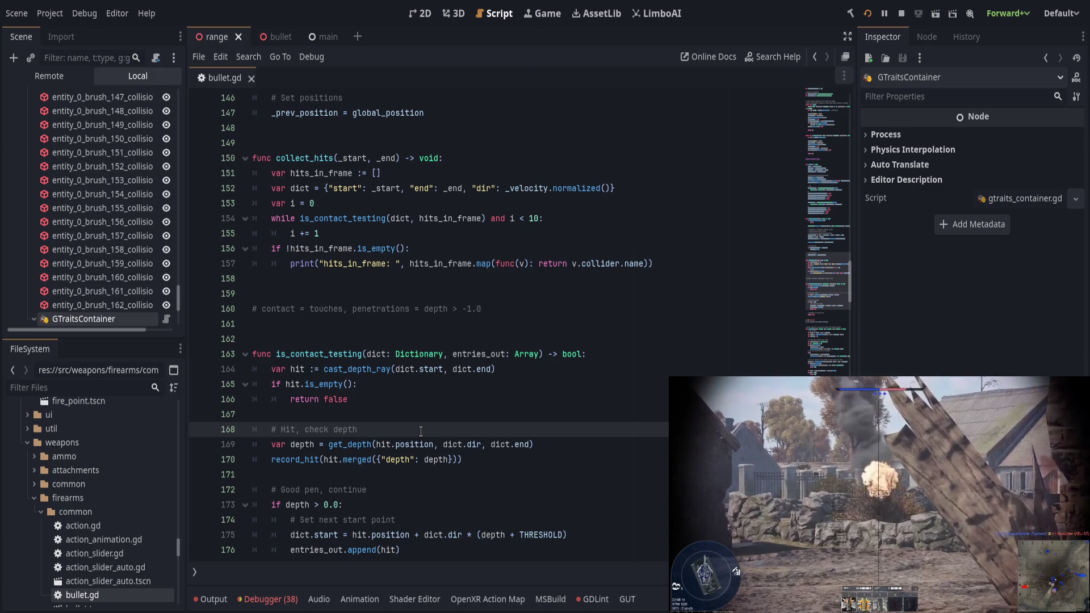
click(309, 458)
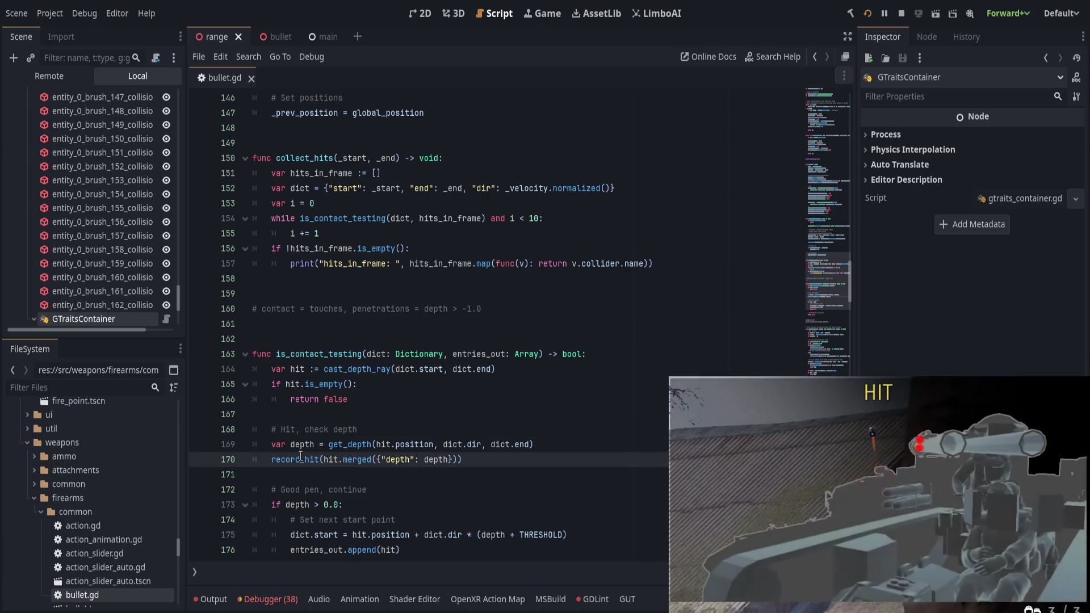
scroll(518, 465, down, 1)
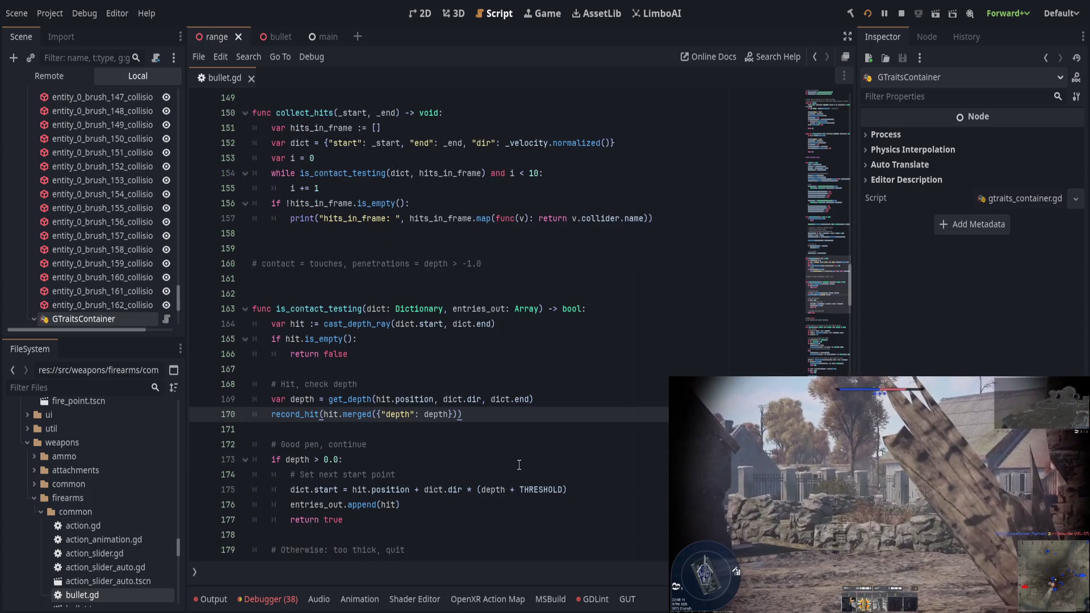
Locate get_depth on line 188 and its backward-cast debug ray code on lines 206–208
scroll(516, 465, down, 1)
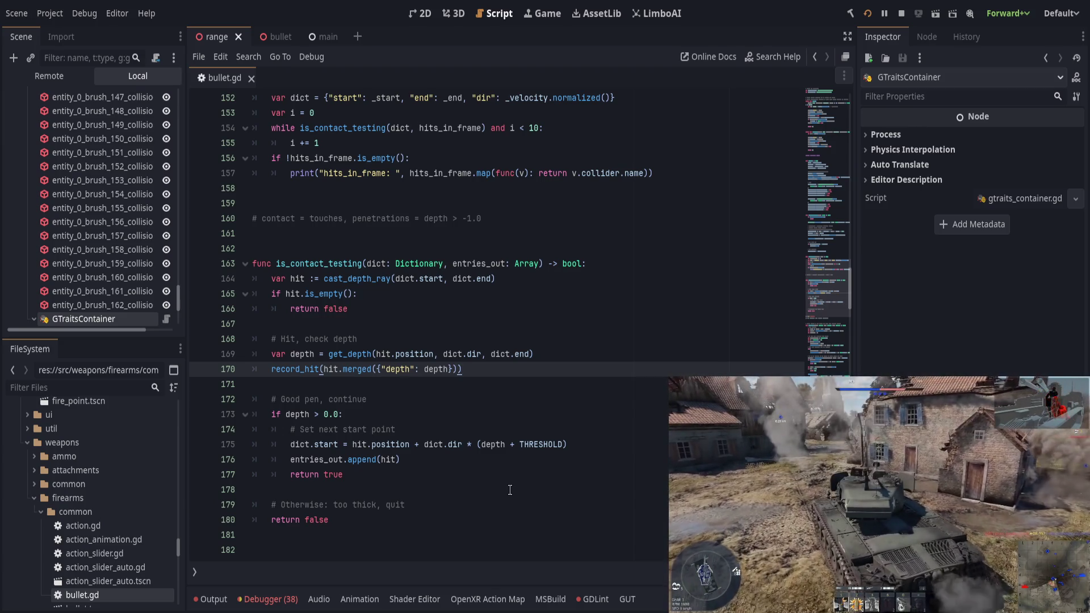
scroll(499, 487, down, 1)
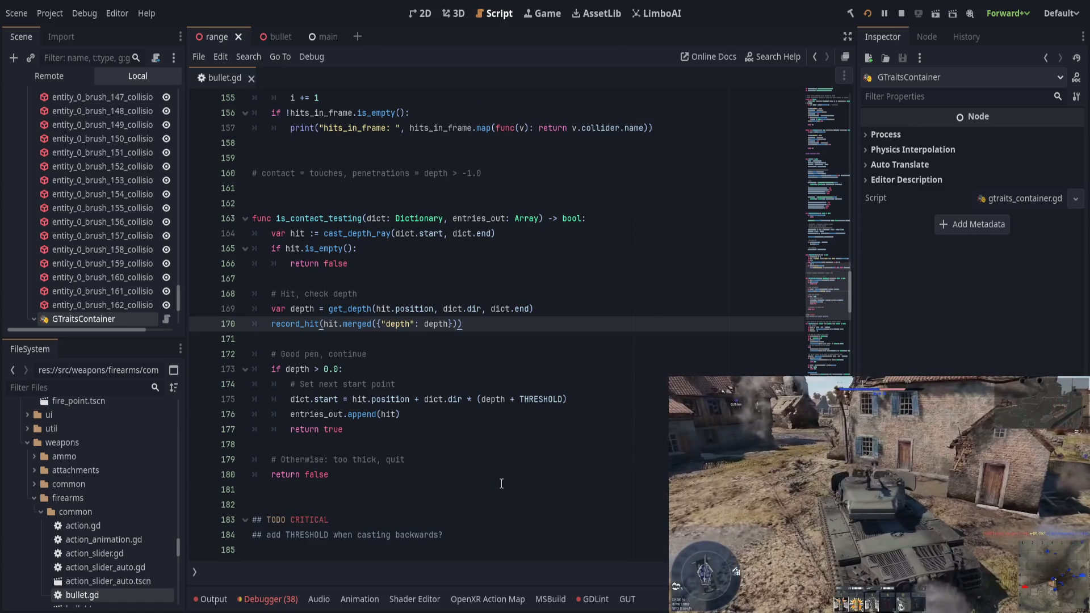
scroll(501, 483, up, 15)
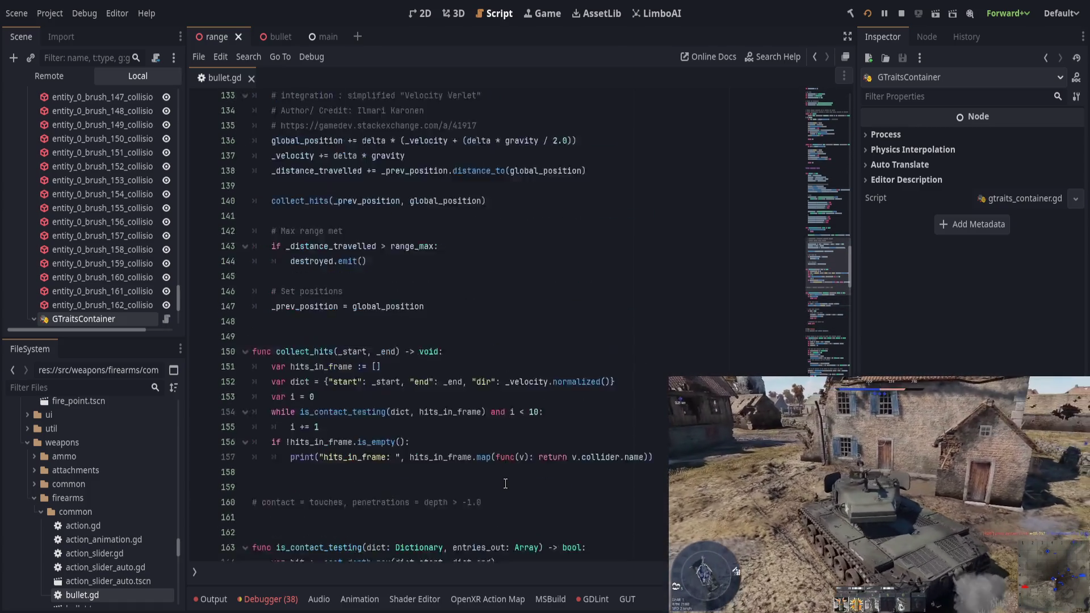
scroll(506, 483, up, 8)
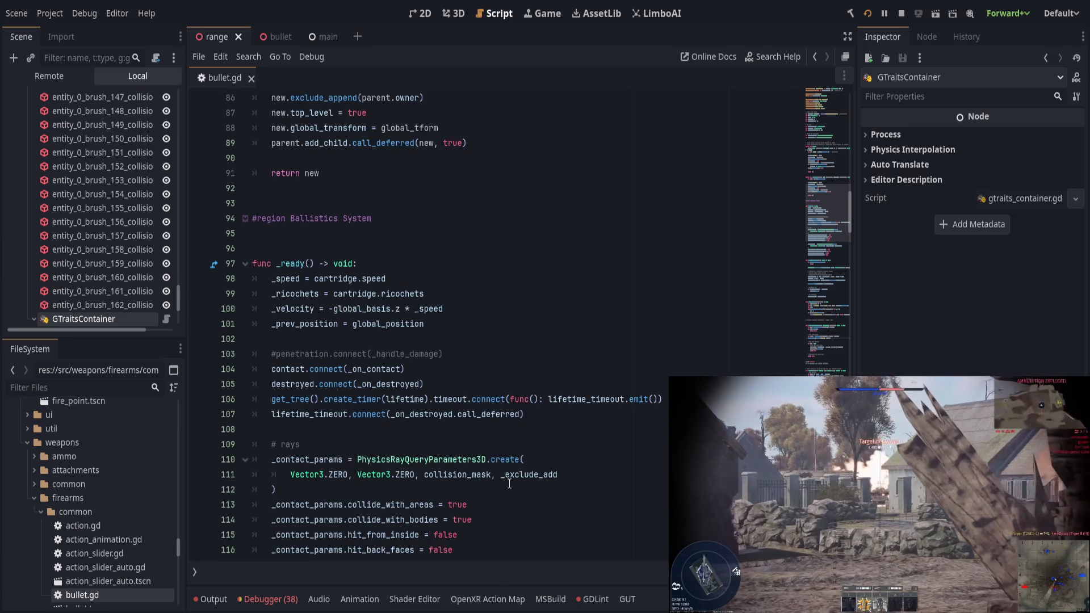
scroll(511, 483, down, 15)
scroll(513, 483, down, 15)
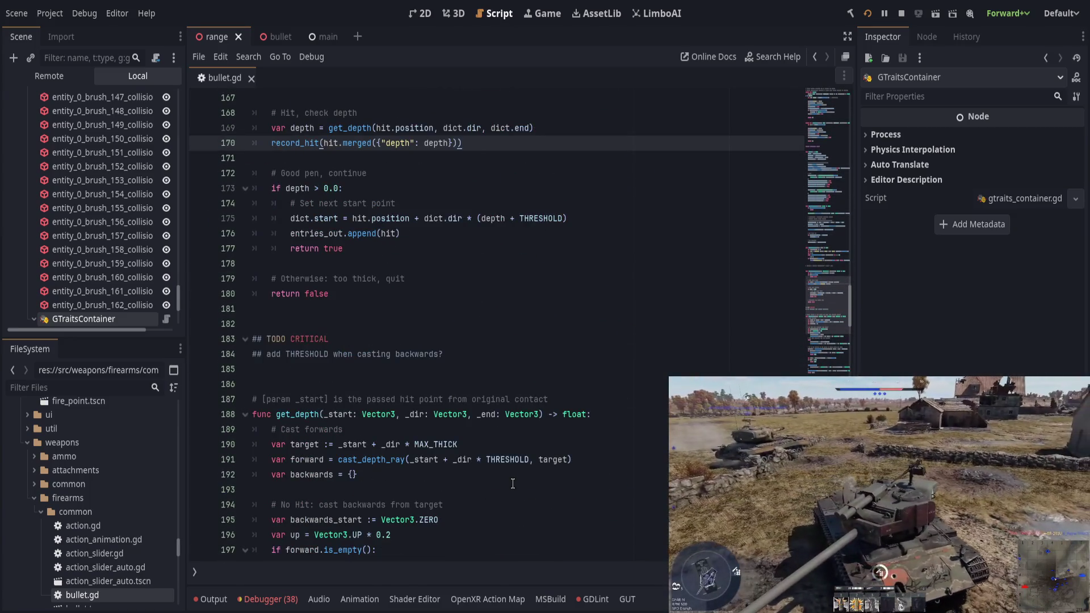
double_click(302, 234)
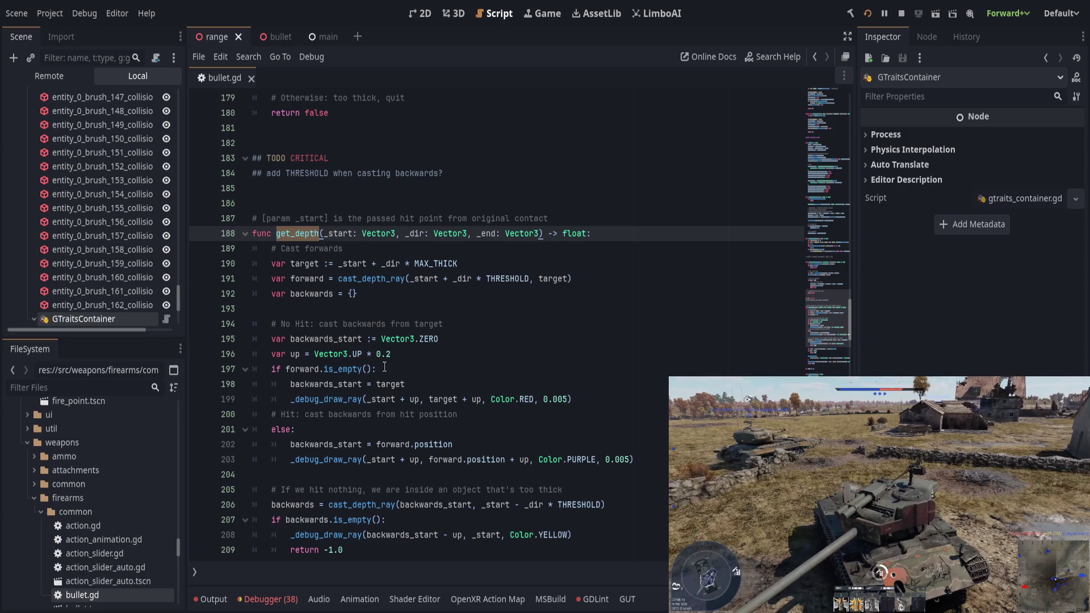
scroll(472, 387, down, 1)
click(616, 415)
click(621, 487)
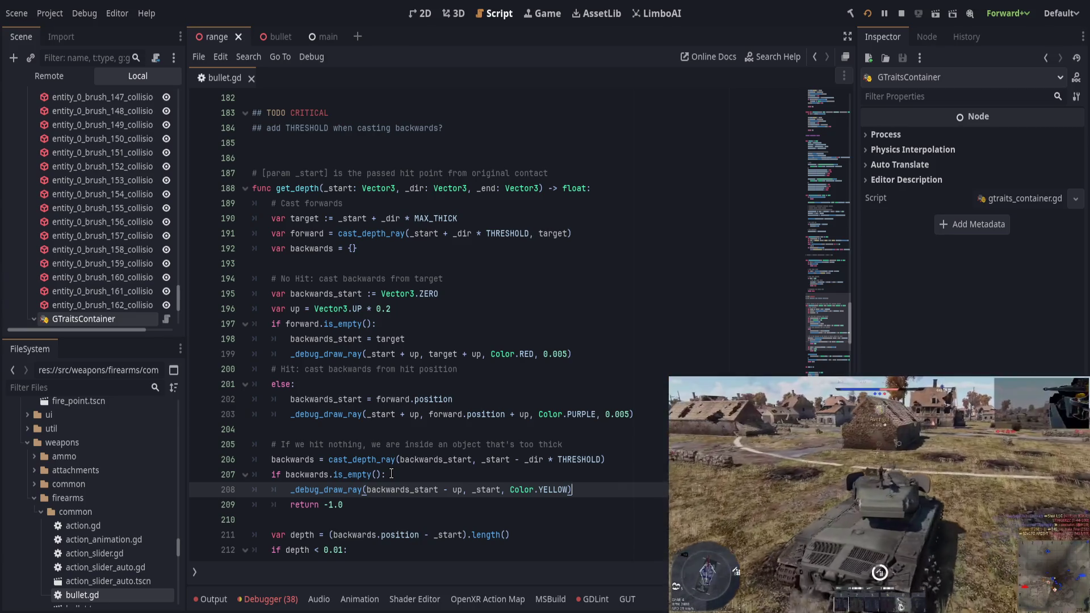
click(429, 459)
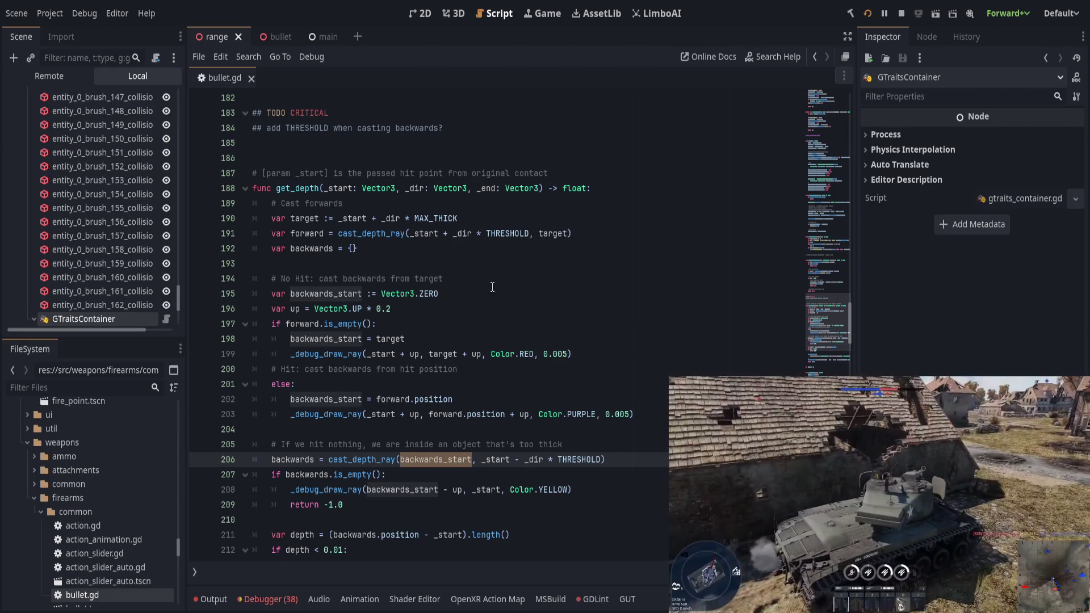
click(418, 338)
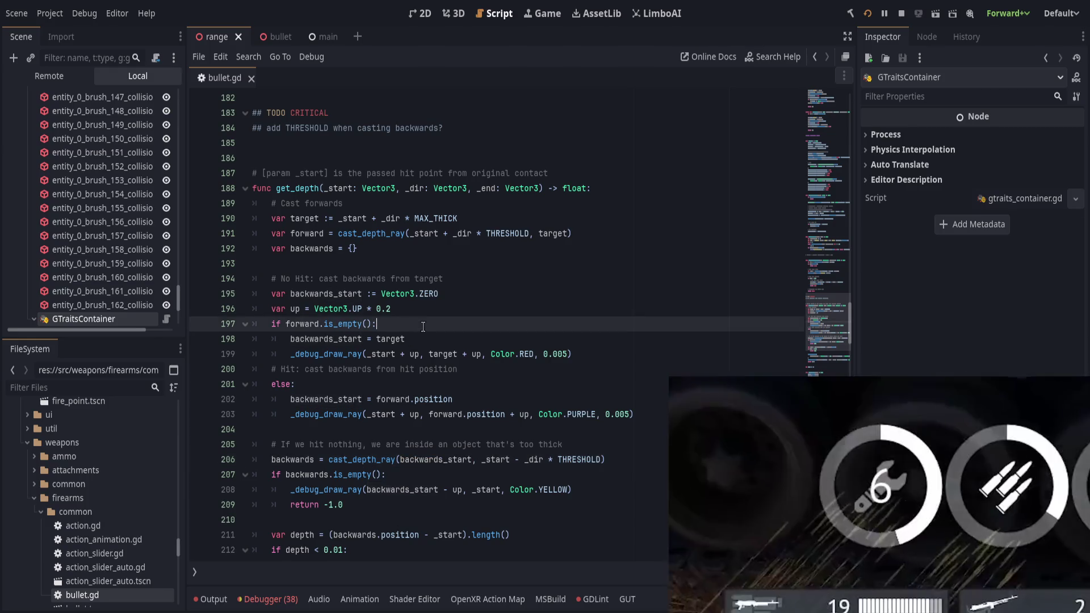
click(332, 294)
double_click(331, 294)
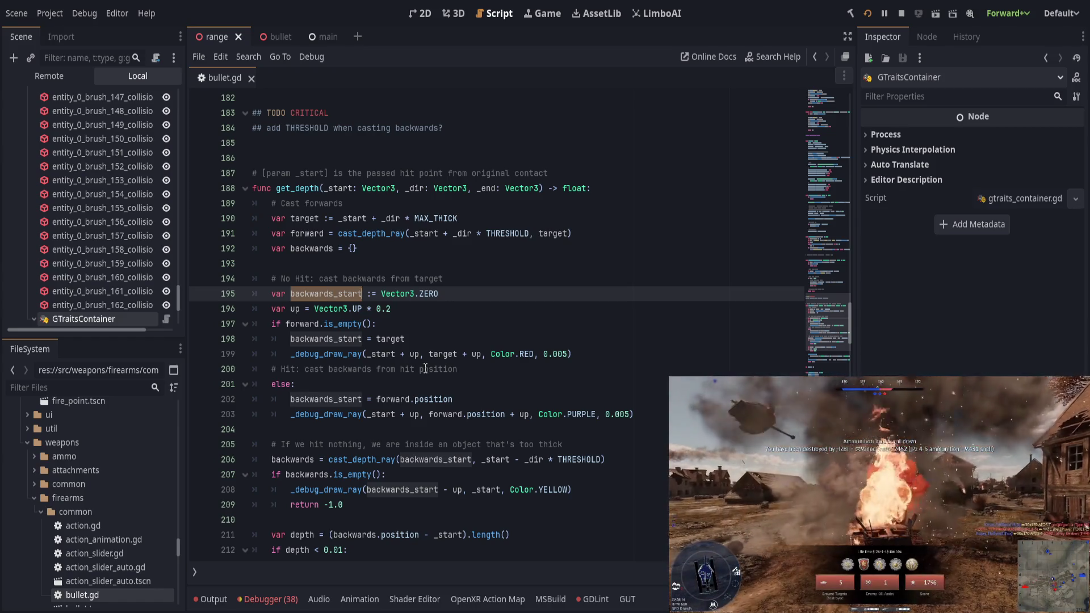
click(501, 459)
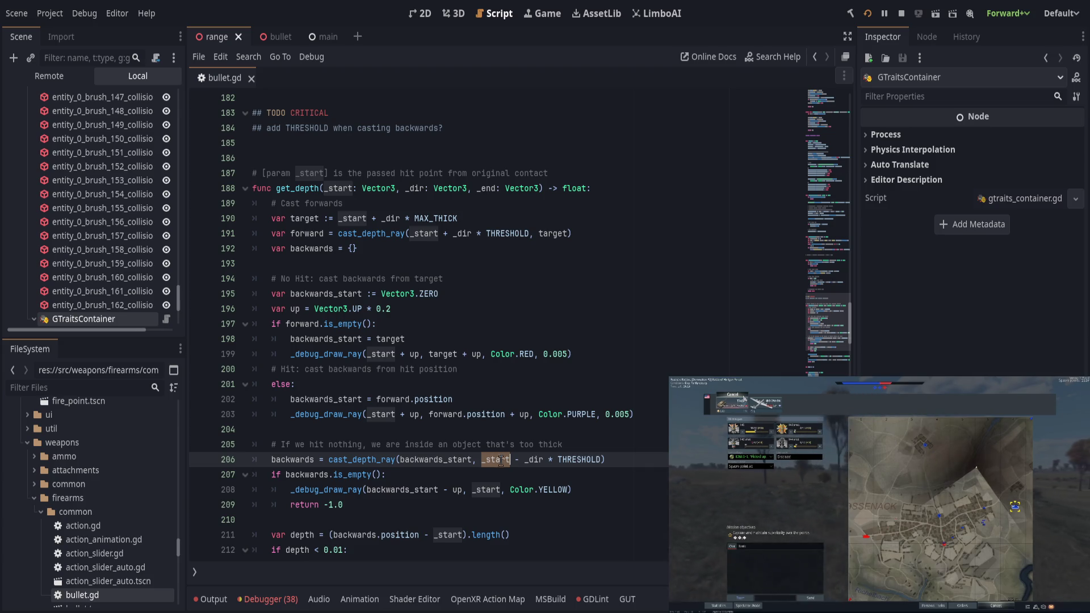
click(624, 486)
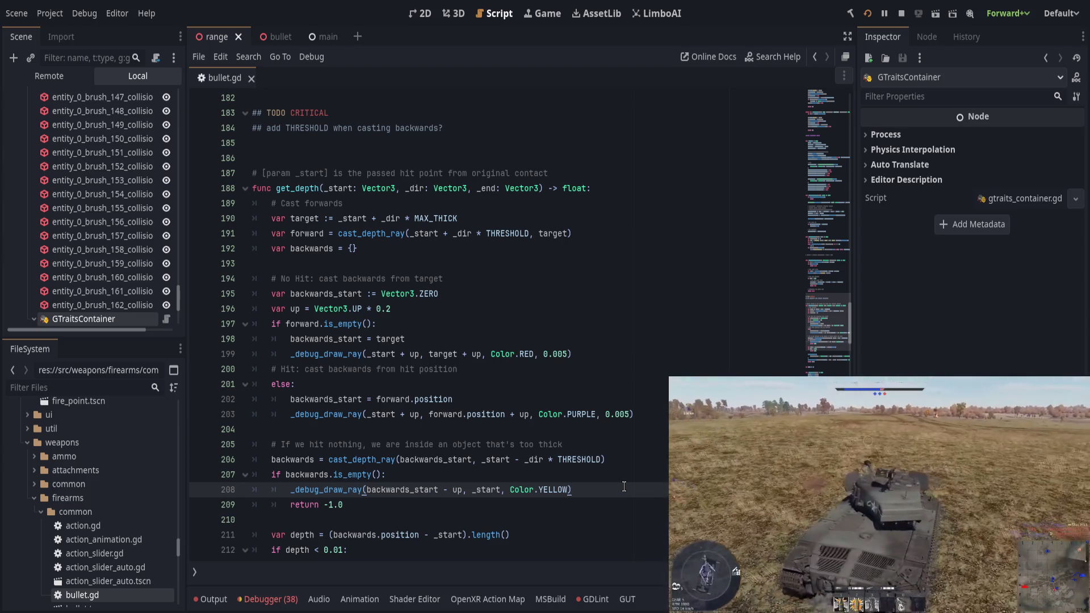
double_click(445, 459)
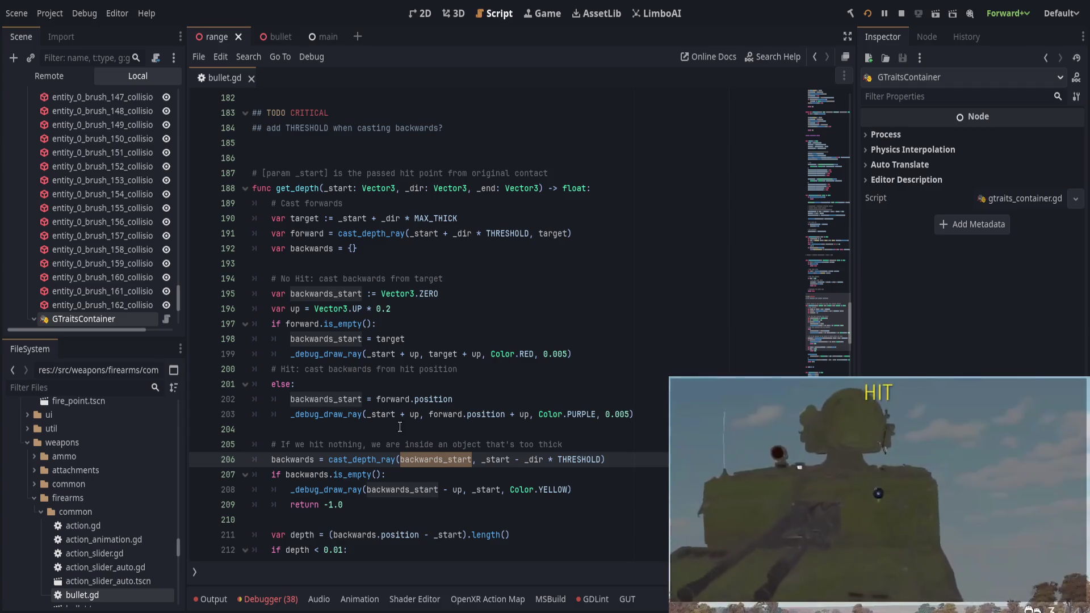
click(386, 336)
double_click(386, 338)
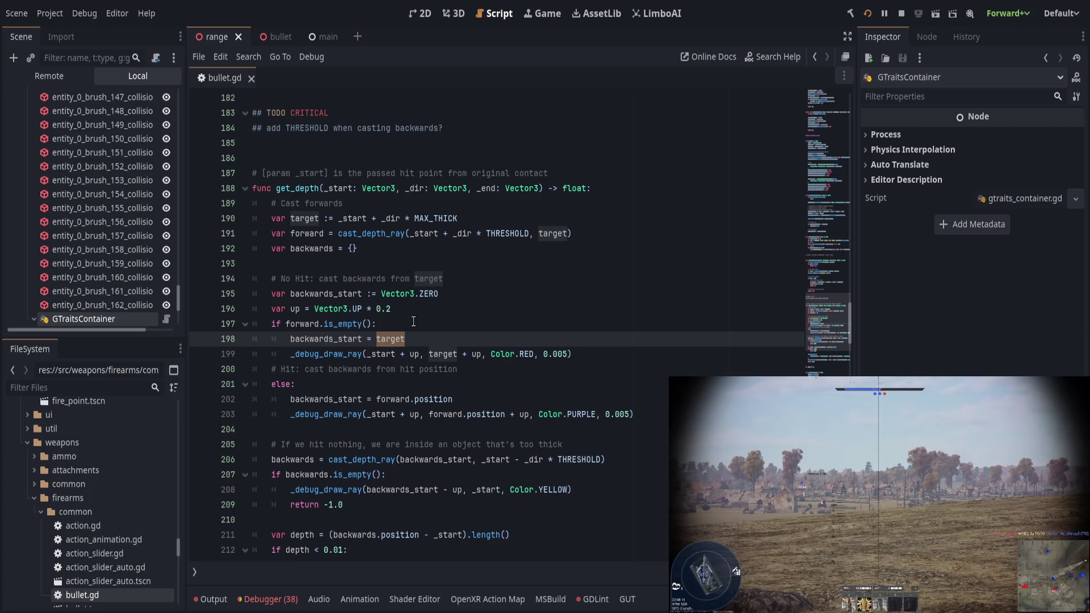
drag(376, 399, 453, 399)
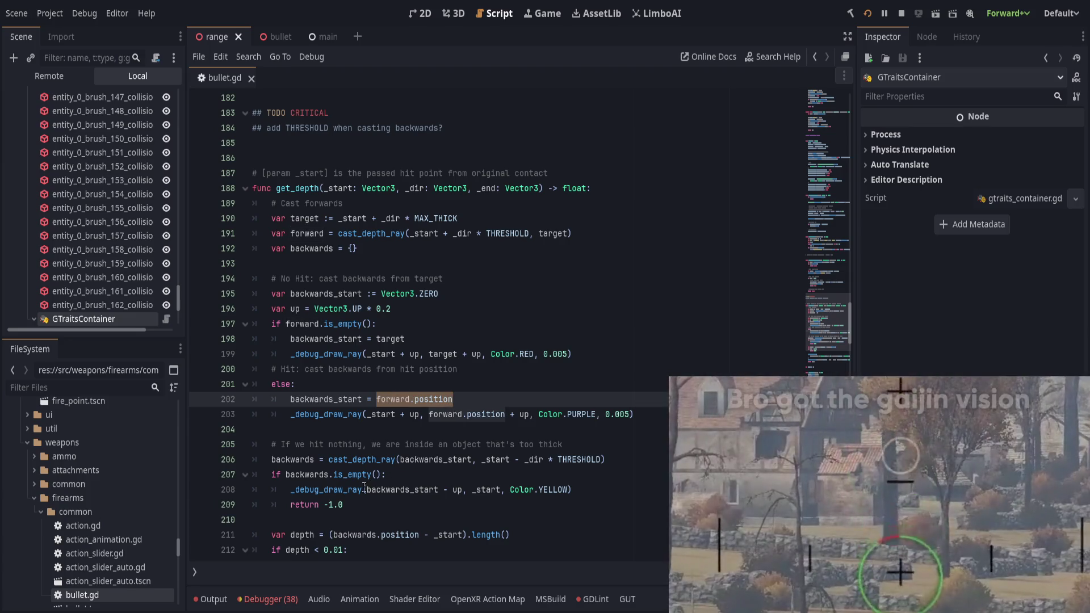
Copy the expression '_start - _dir * THRESHOLD' from the backwards_start line 206
click(395, 489)
double_click(395, 489)
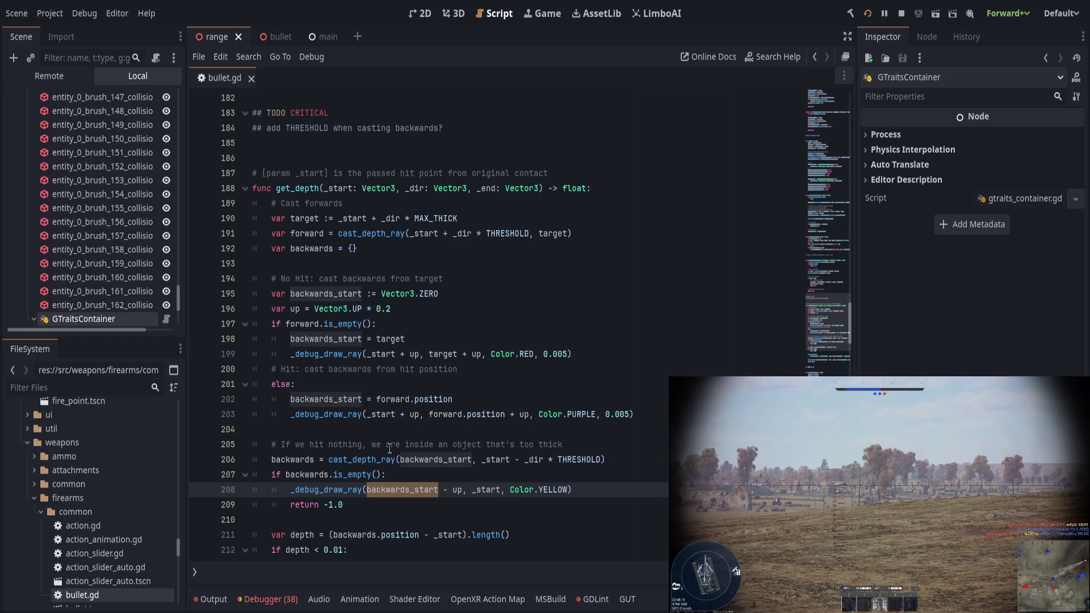
double_click(452, 460)
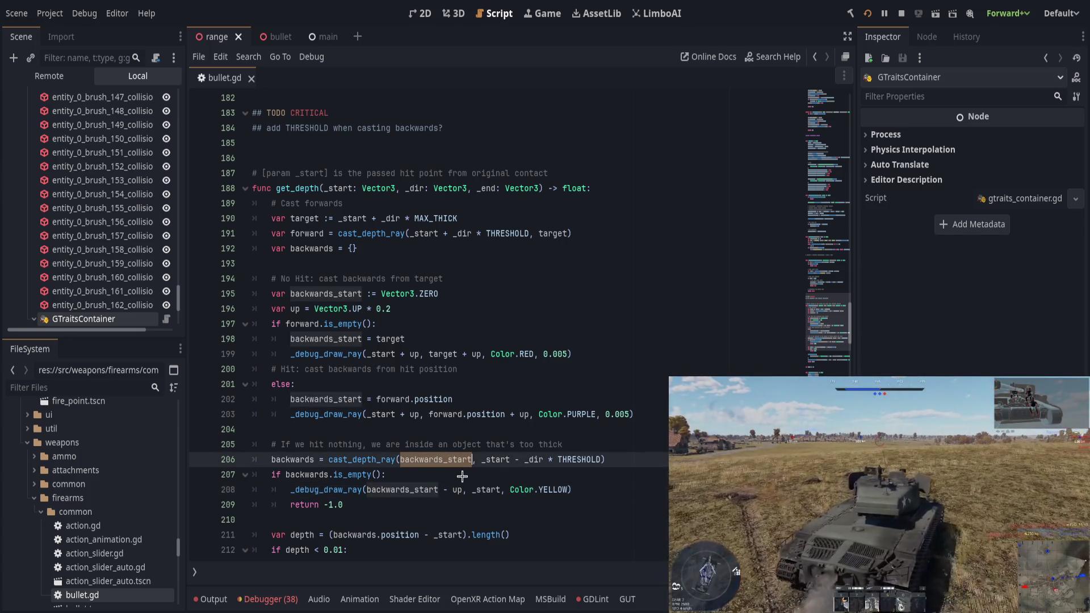
click(370, 505)
double_click(434, 461)
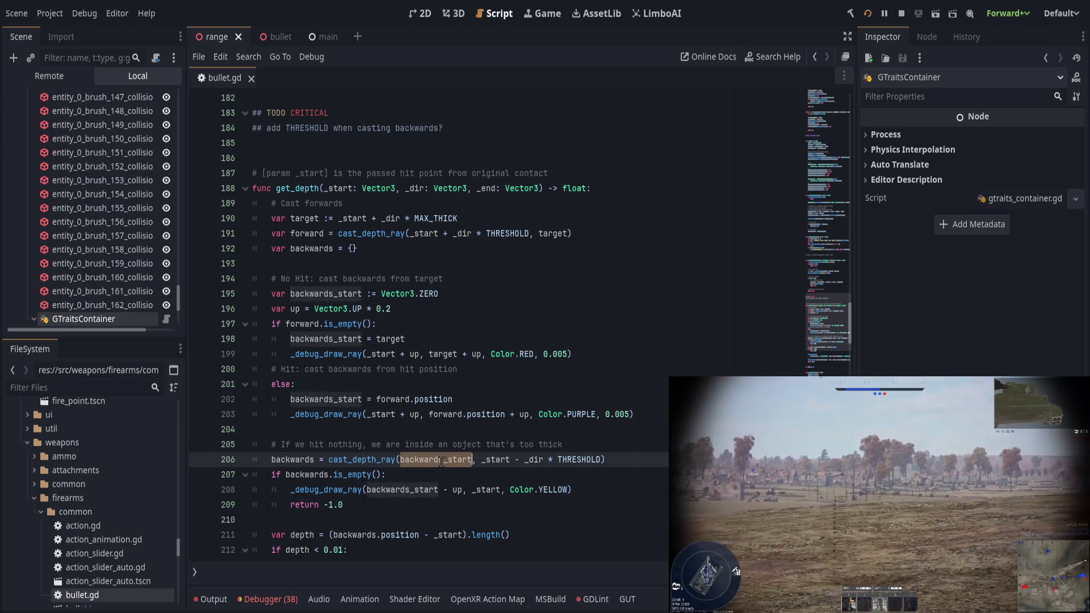
drag(481, 459, 603, 459)
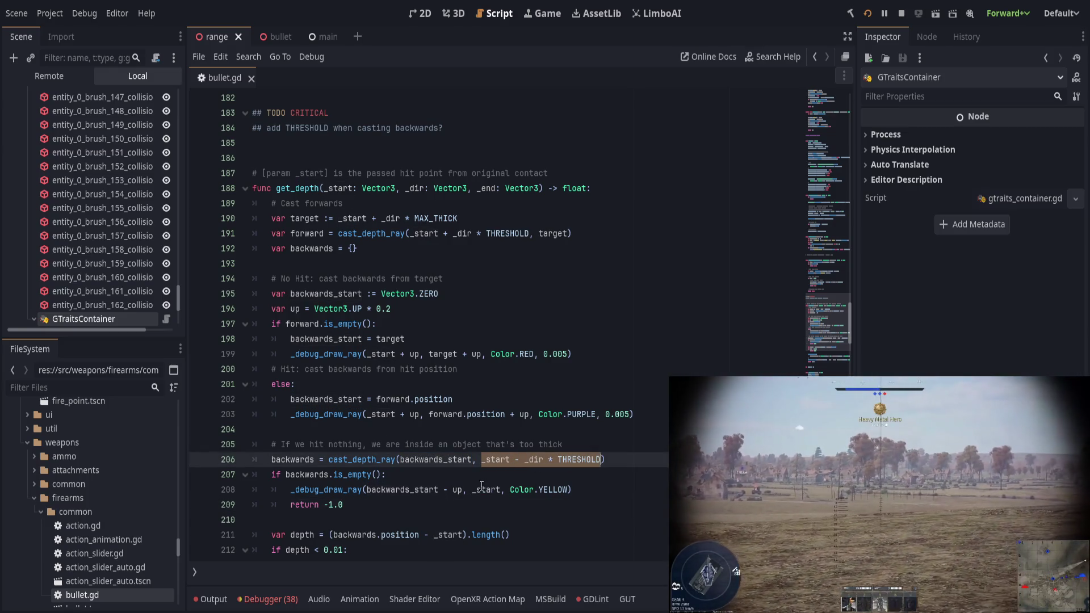
key(ctrl+c)
Paste it over _start in the yellow debug ray call on line 208 and save
double_click(481, 489)
key(ctrl+v)
click(495, 468)
key(ctrl+s)
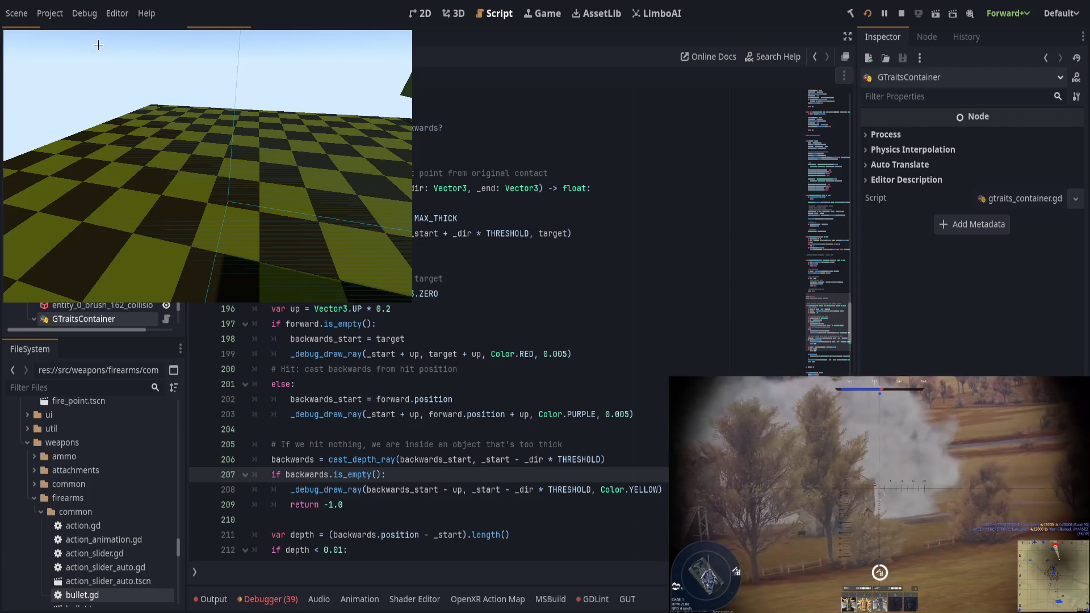
Fire eleven test shots at the checkerboard floor to check the debug rays, then return to the script
click(224, 125)
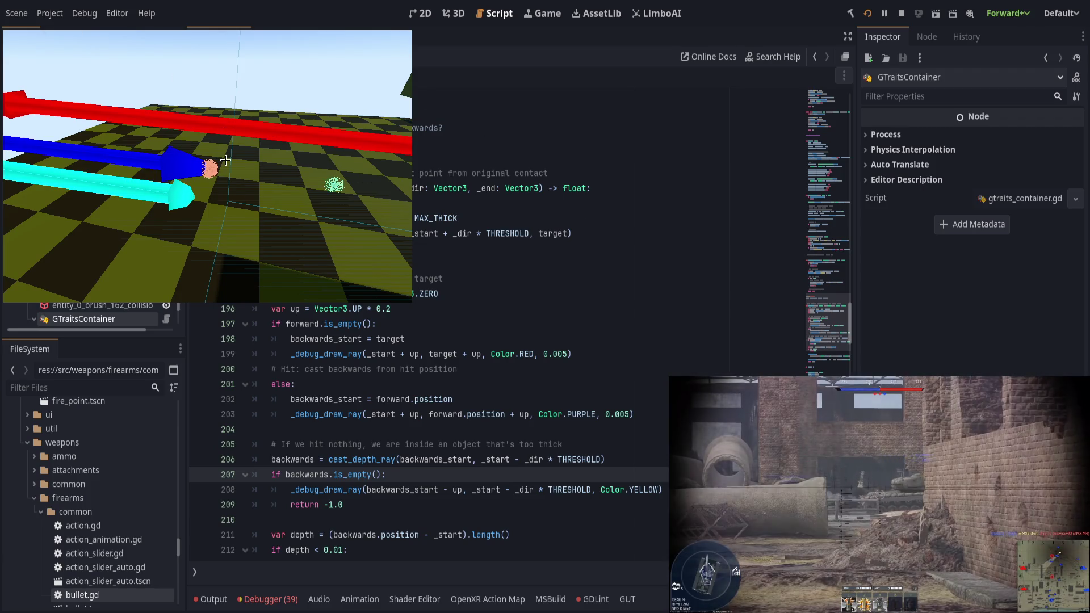
click(225, 160)
click(263, 226)
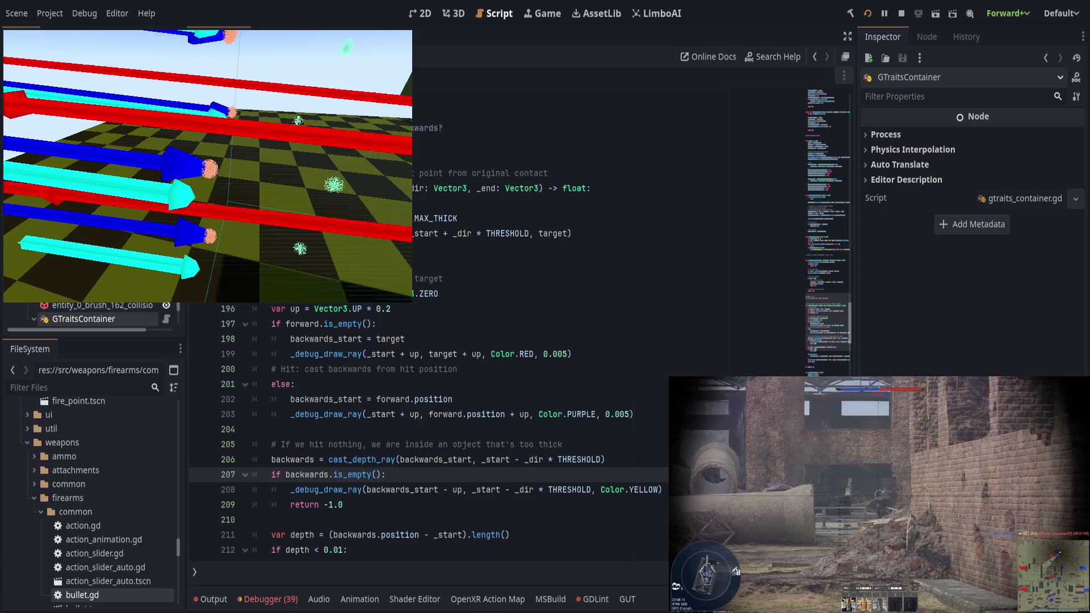
click(262, 225)
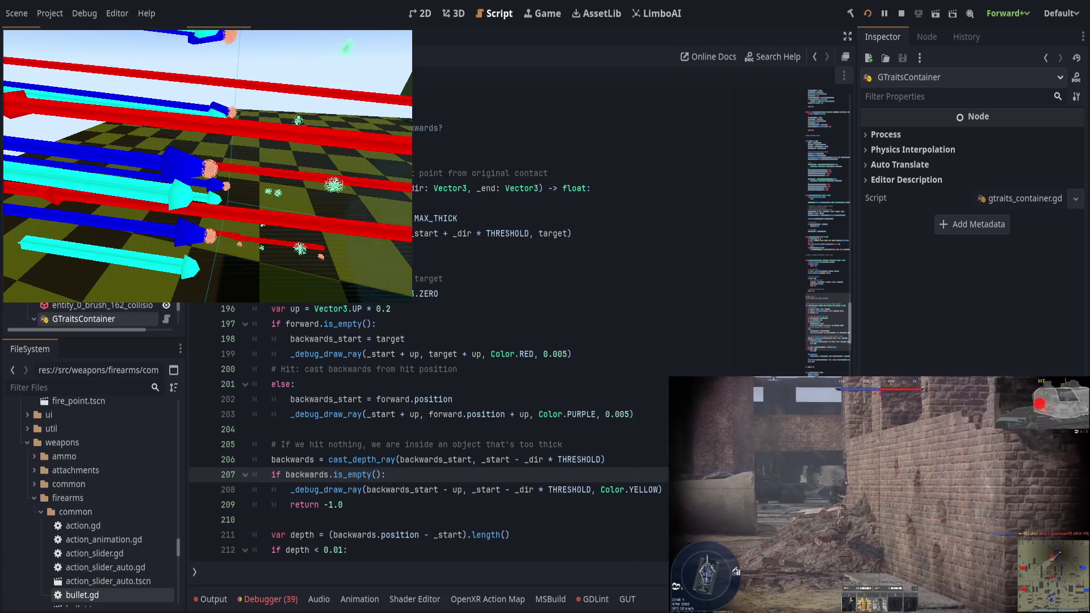
click(263, 225)
click(262, 225)
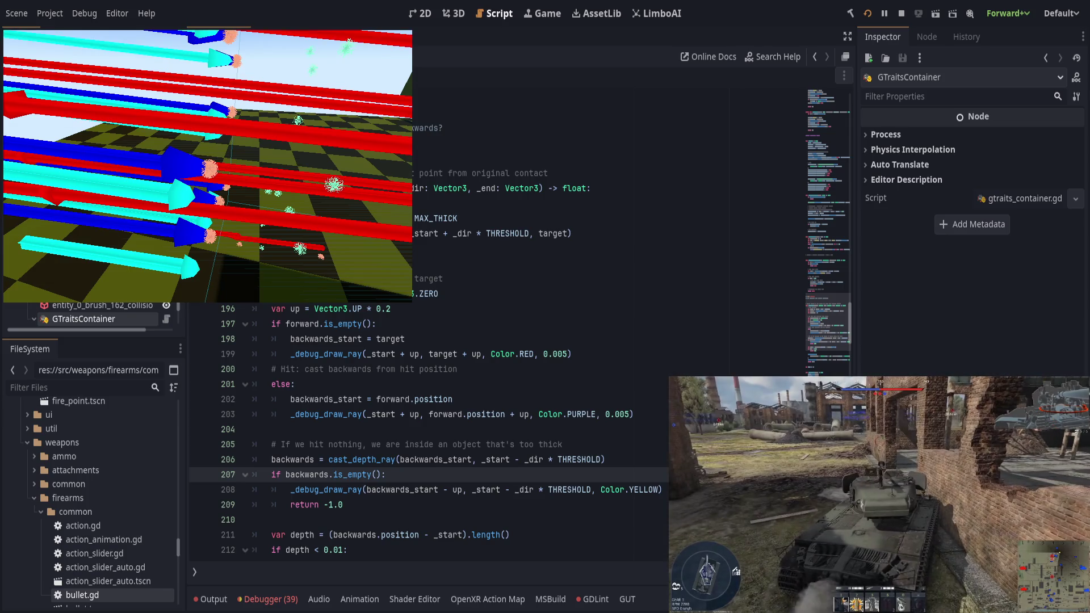
click(262, 225)
click(262, 225)
click(262, 225)
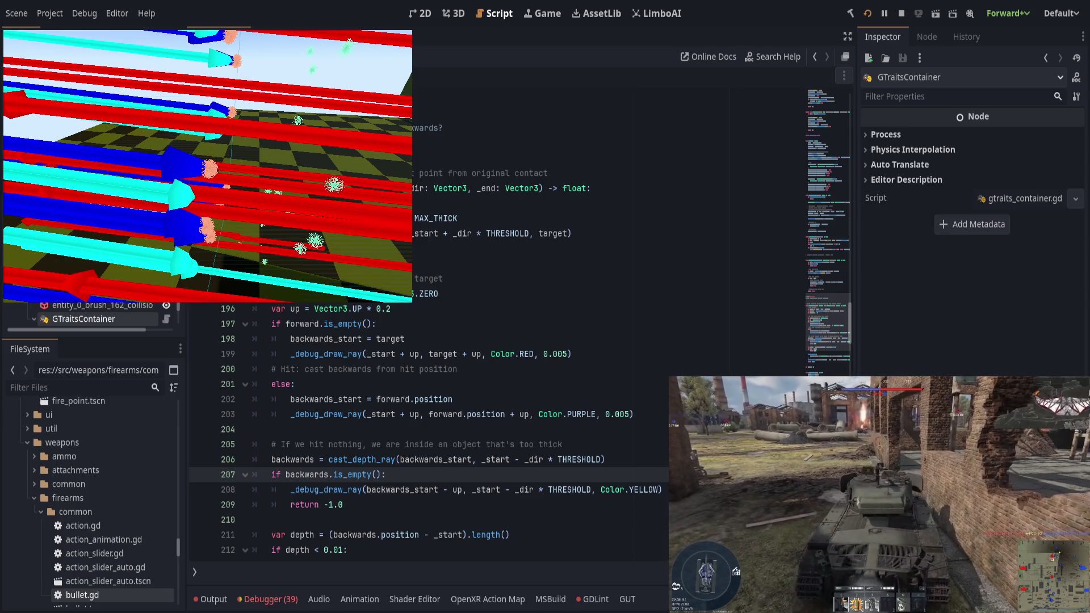
click(262, 225)
click(263, 225)
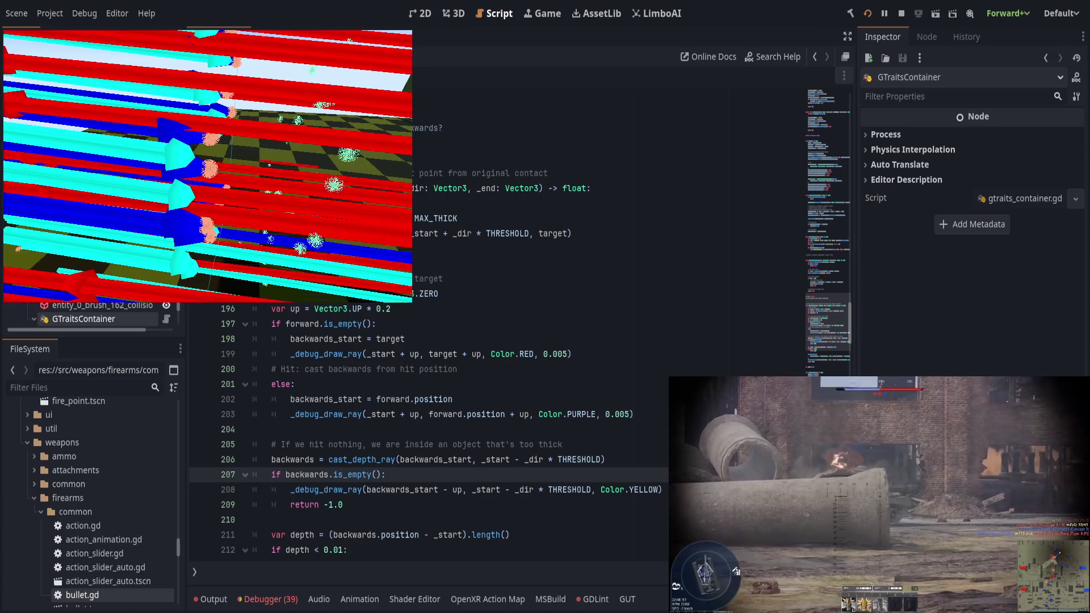
click(348, 249)
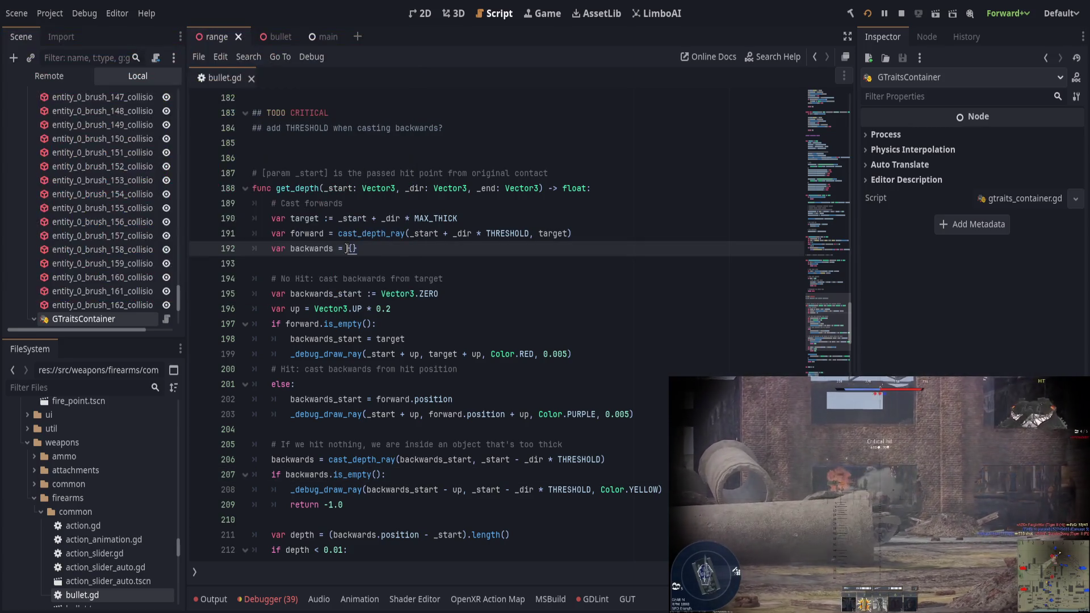
click(399, 277)
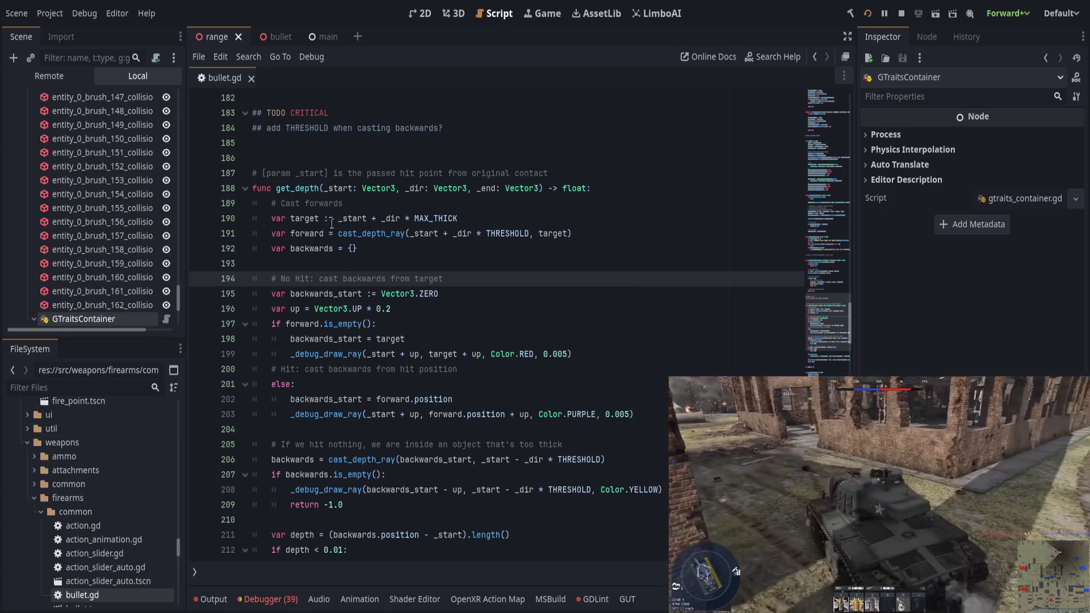
click(303, 189)
click(346, 276)
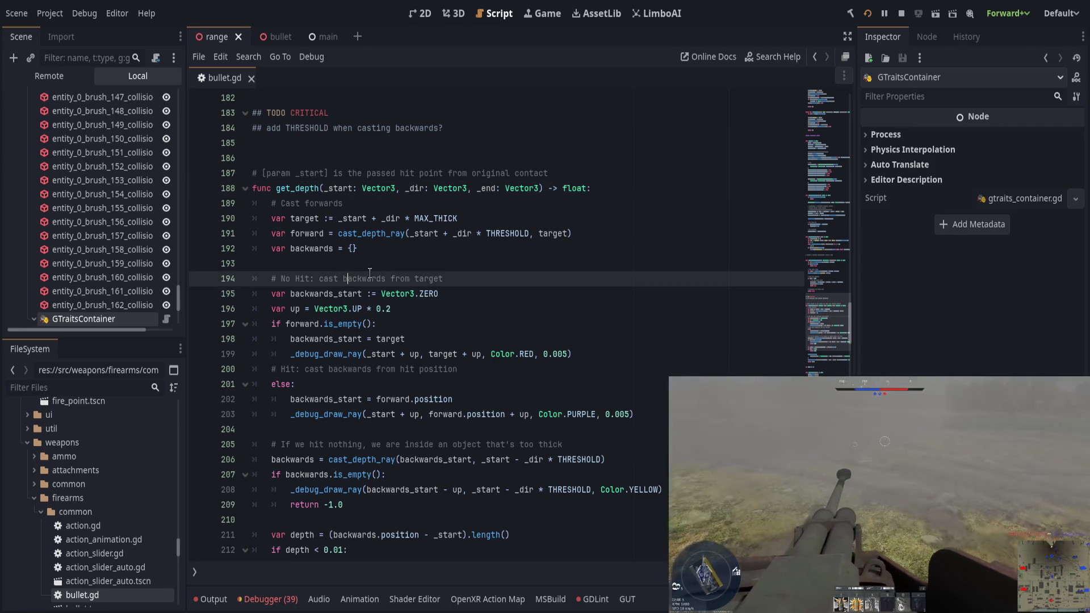
double_click(370, 233)
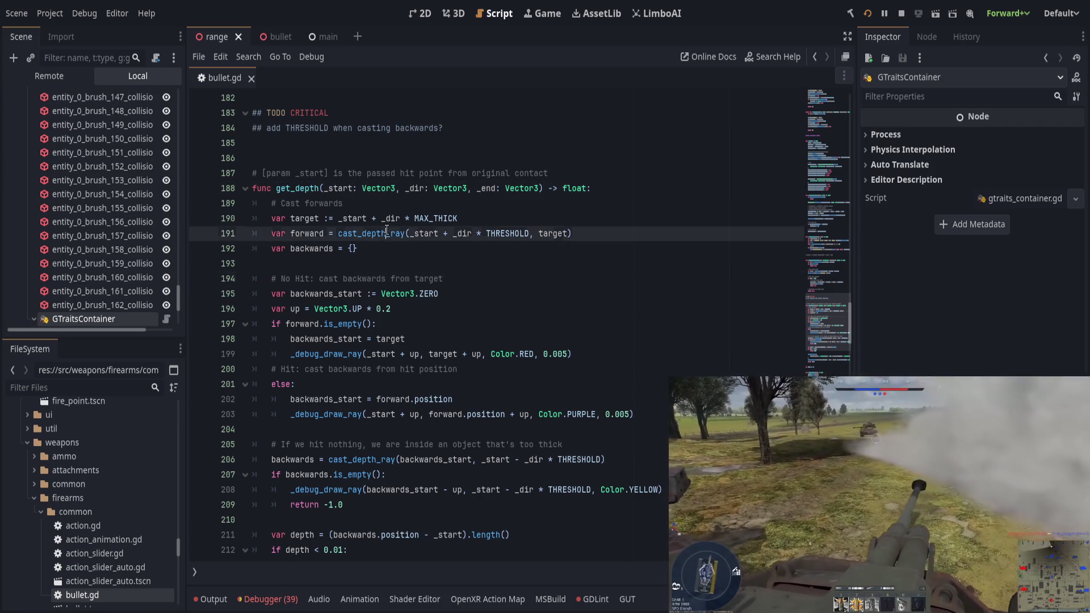
scroll(403, 277, down, 1)
scroll(403, 277, down, 3)
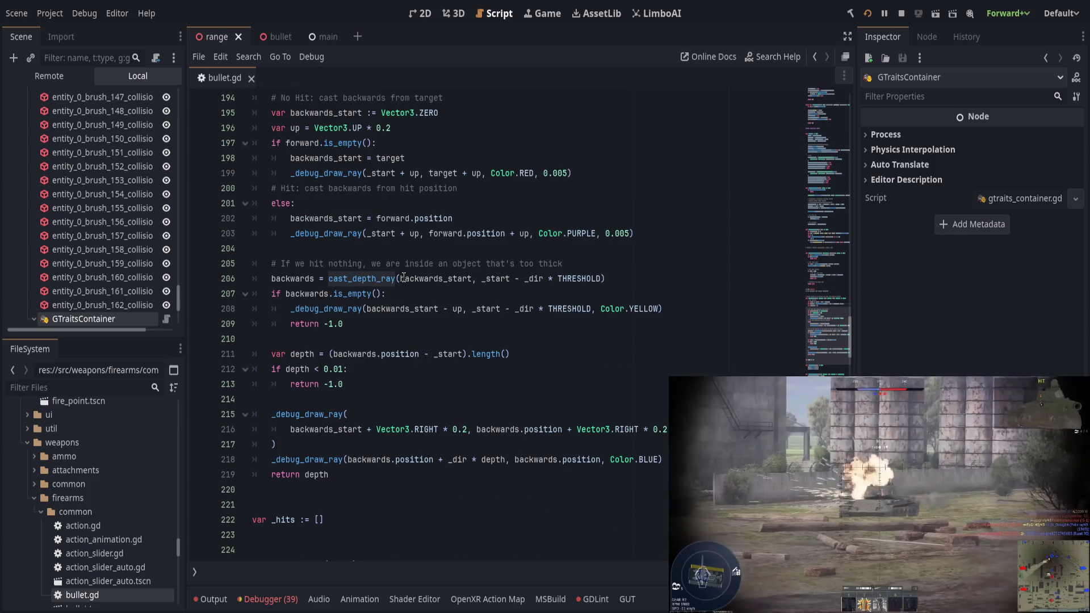
scroll(403, 277, up, 12)
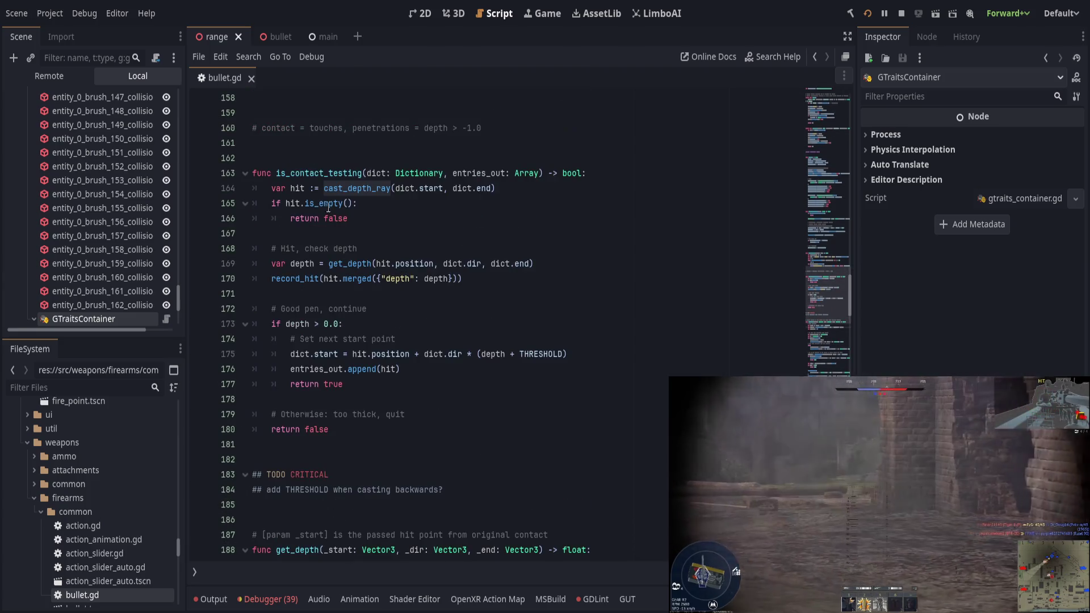
double_click(343, 171)
double_click(358, 186)
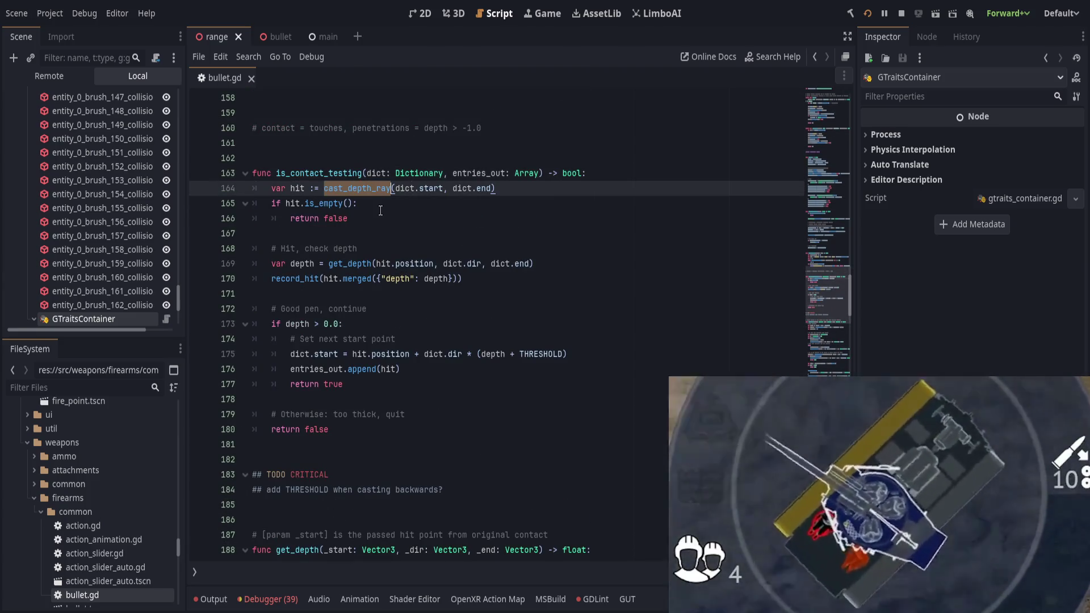
click(385, 249)
click(597, 261)
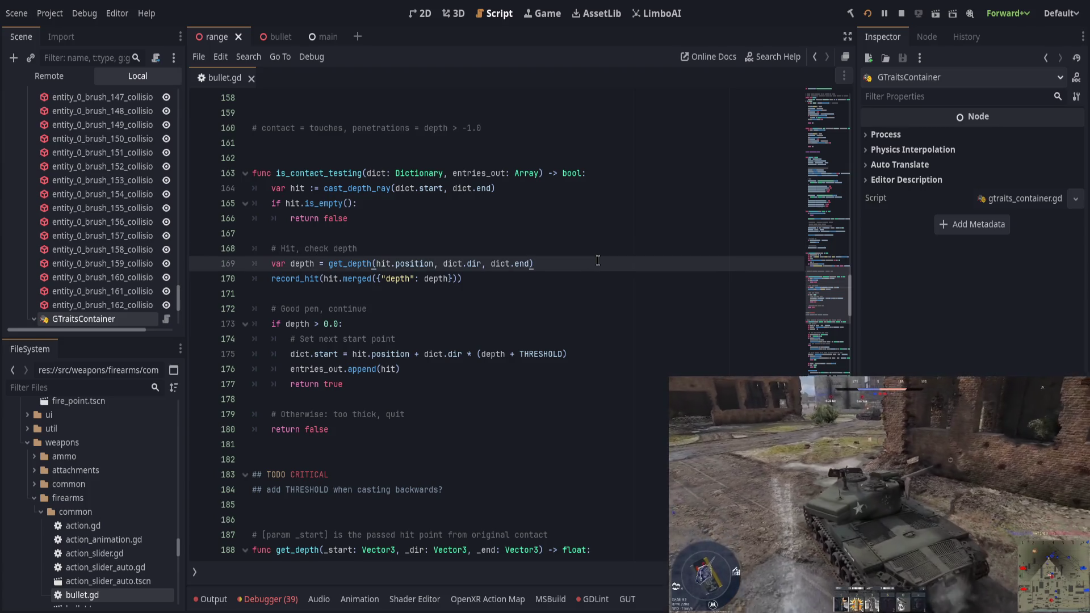
click(580, 276)
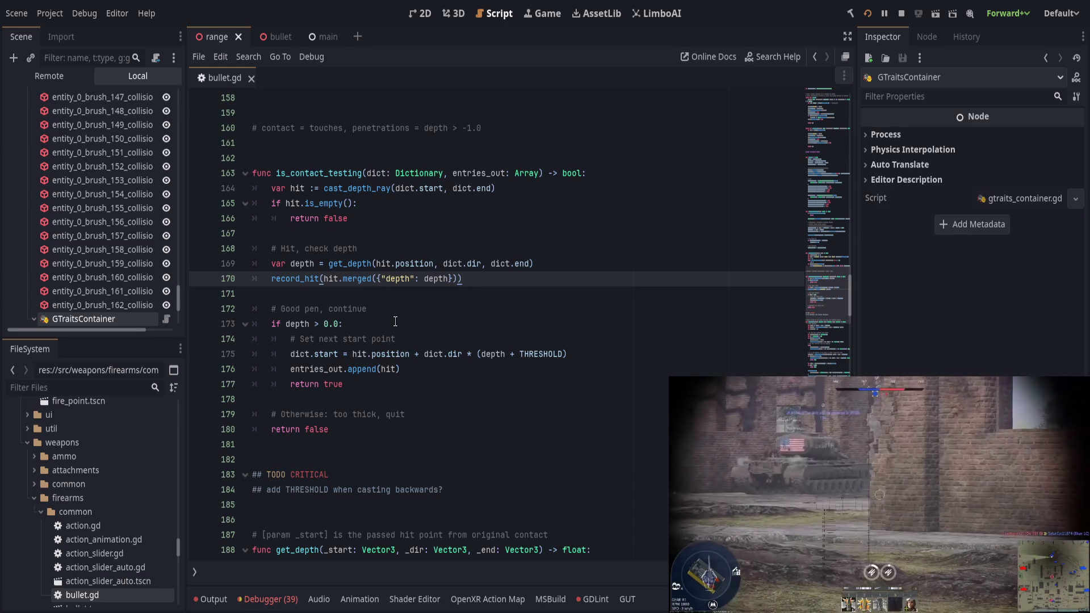
scroll(400, 321, up, 1)
drag(453, 218, 531, 218)
click(506, 218)
scroll(523, 375, up, 2)
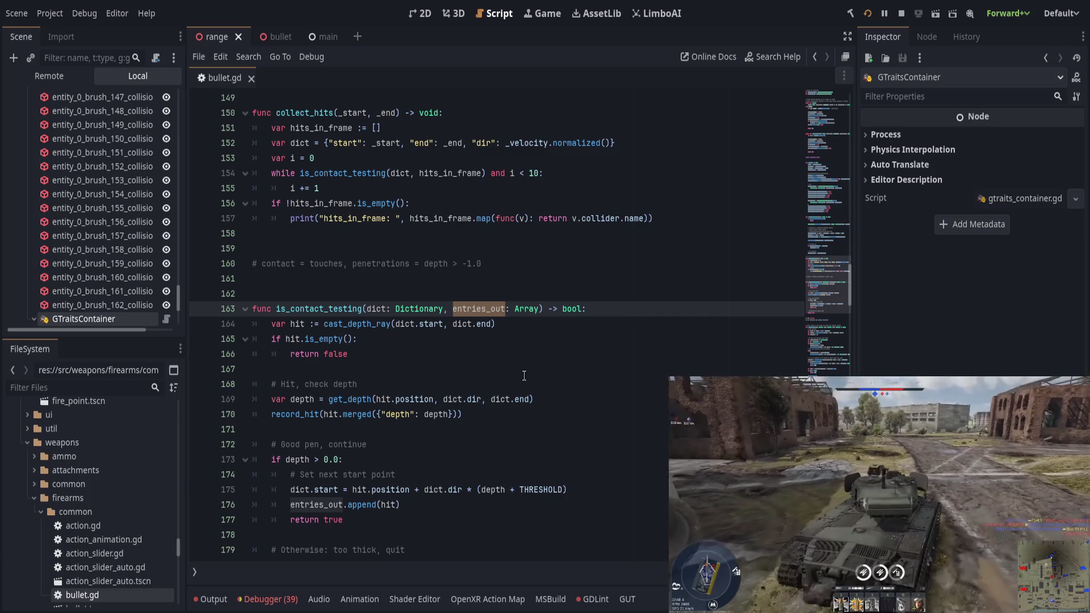
Remove the entries_out: Array parameter and the hits_in_frame argument from the loop call
key(ctrl+BackSpace)
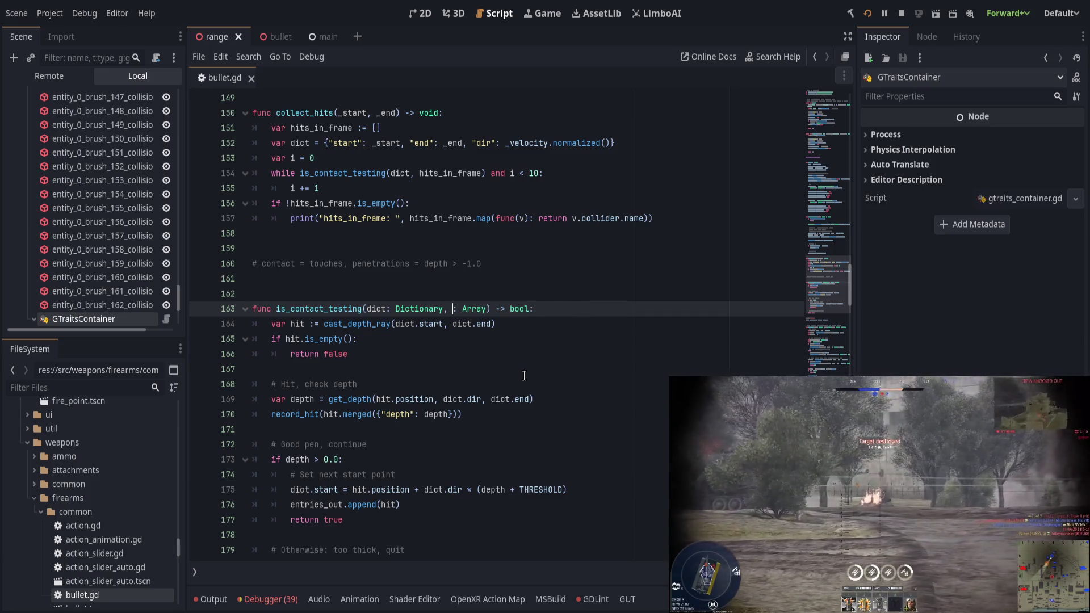
key(ctrl+Delete)
key(ctrl+Delete)
key(BackSpace)
key(BackSpace)
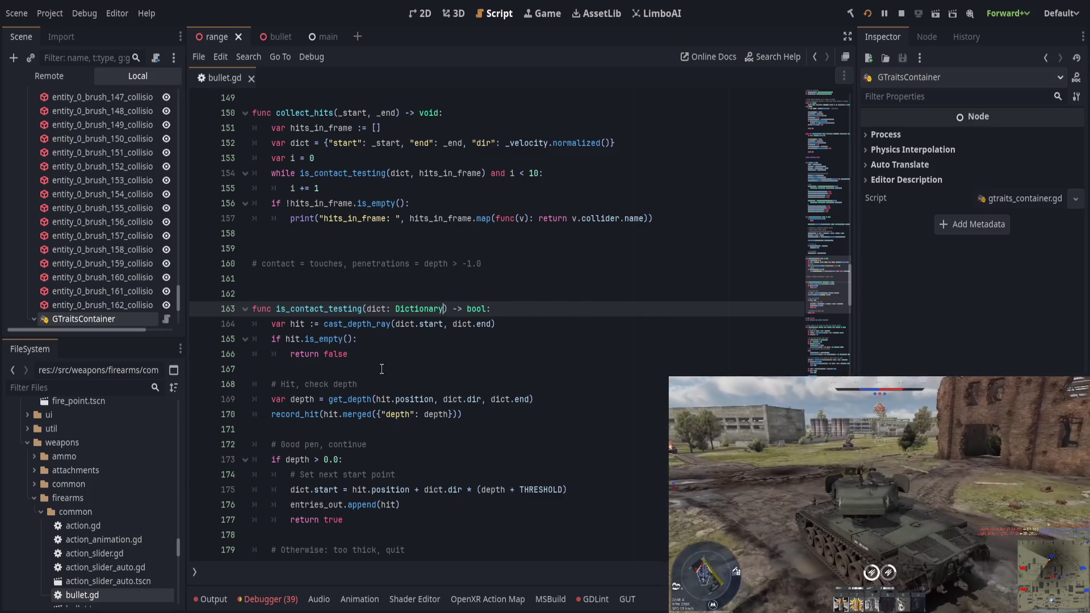
double_click(448, 173)
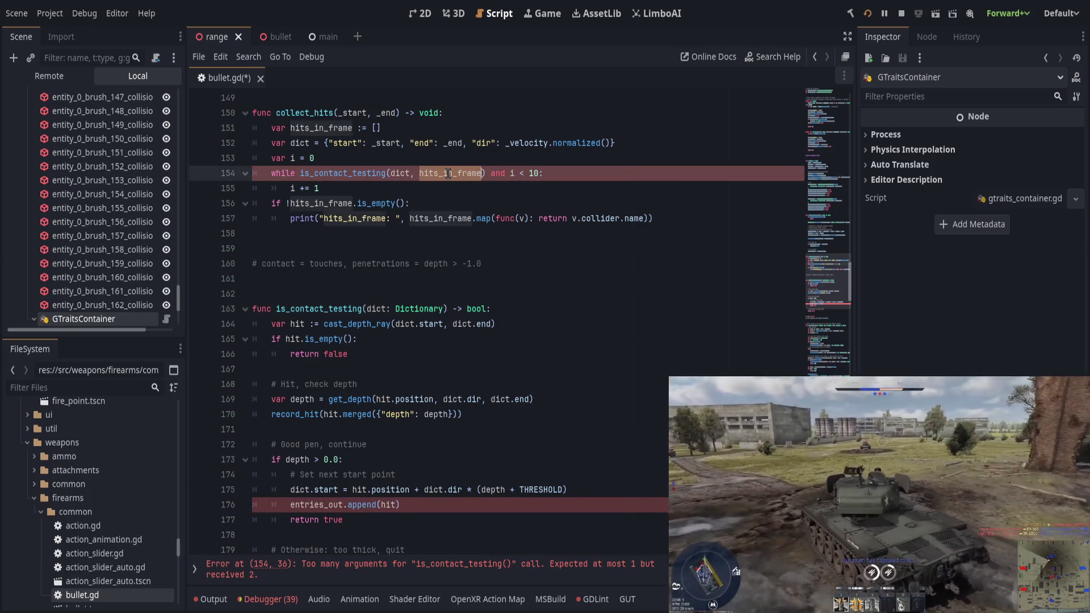
key(BackSpace)
key(BackSpace)
key(BackSpace)
Delete the hits_in_frame declaration line and the if !hits_in_frame print block
key(Up)
key(Up)
key(Up)
key(ctrl+shift+k)
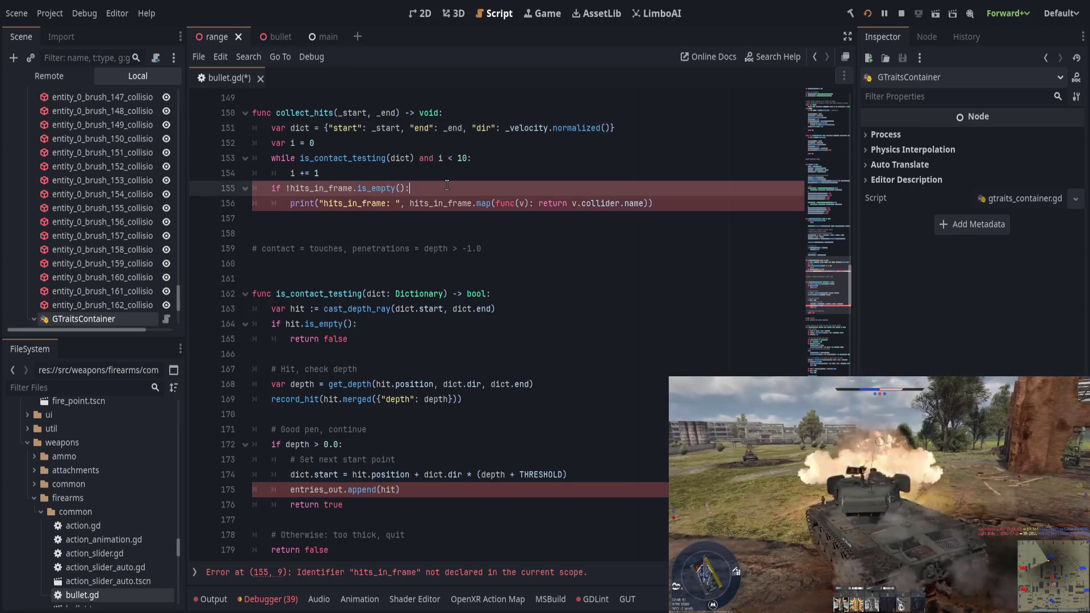
key(ctrl+shift+k)
key(ctrl+shift+k)
scroll(215, 236, up, 1)
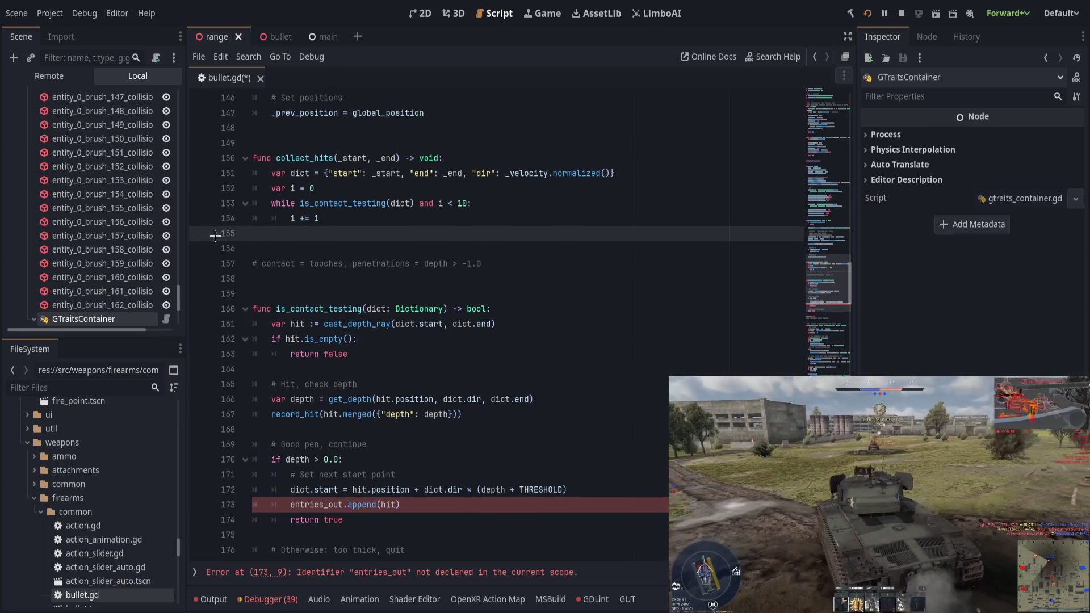
click(475, 193)
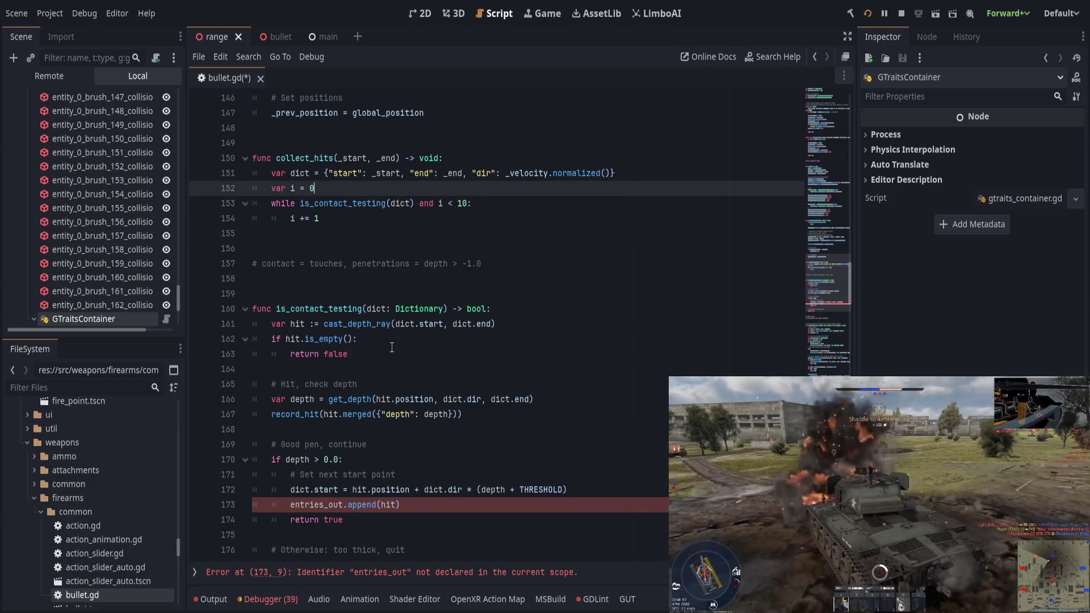
Delete the entries_out.append(hit) line, leaving record_hit on line 167, and save bullet.gd
scroll(392, 347, down, 1)
click(425, 461)
key(ctrl+shift+k)
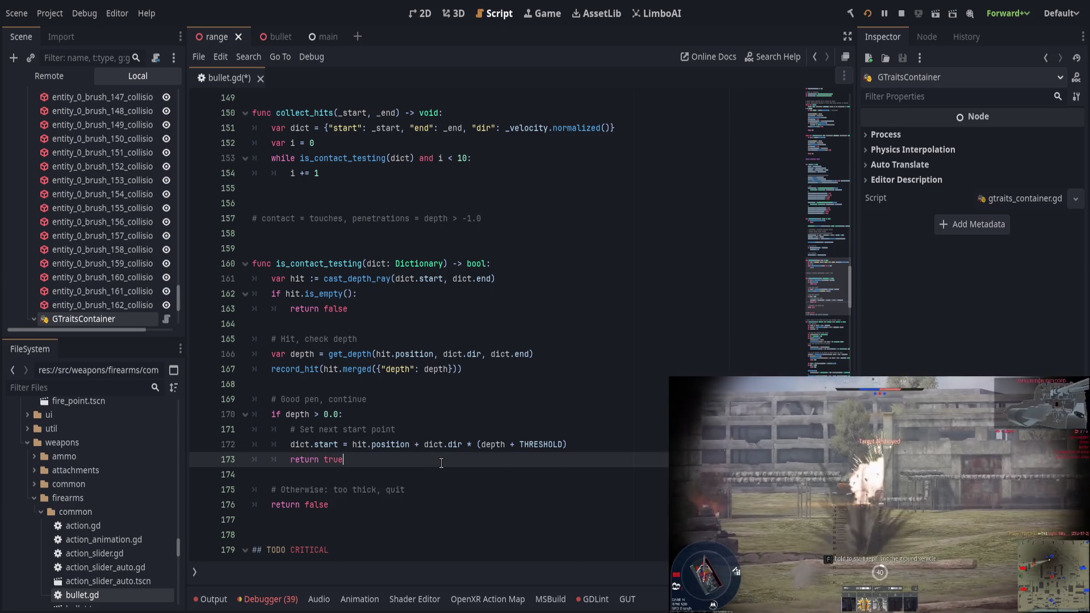
double_click(295, 369)
click(498, 373)
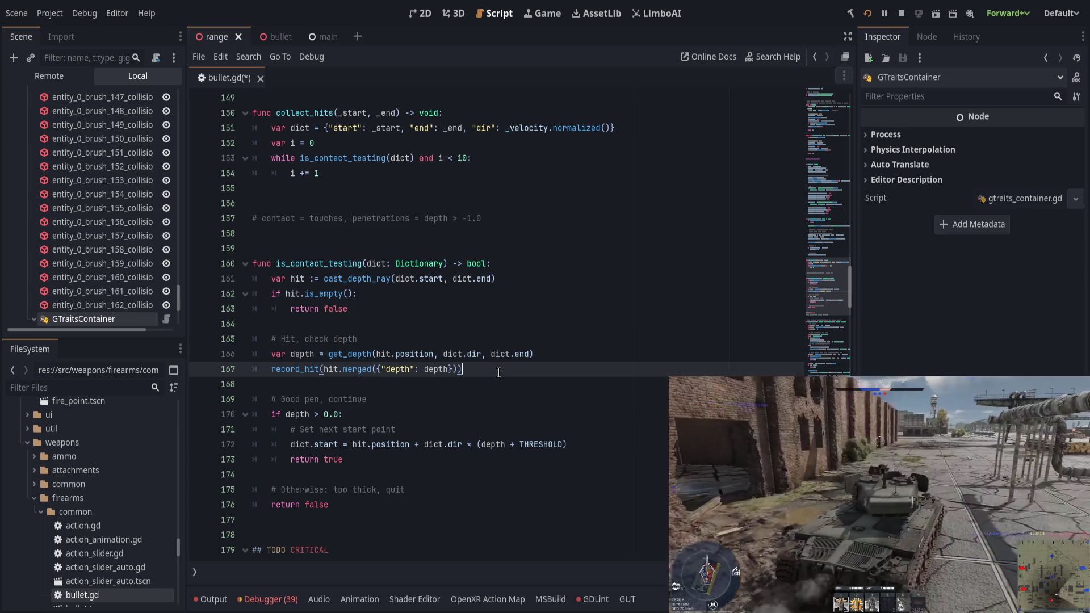
scroll(498, 373, down, 1)
scroll(498, 372, up, 1)
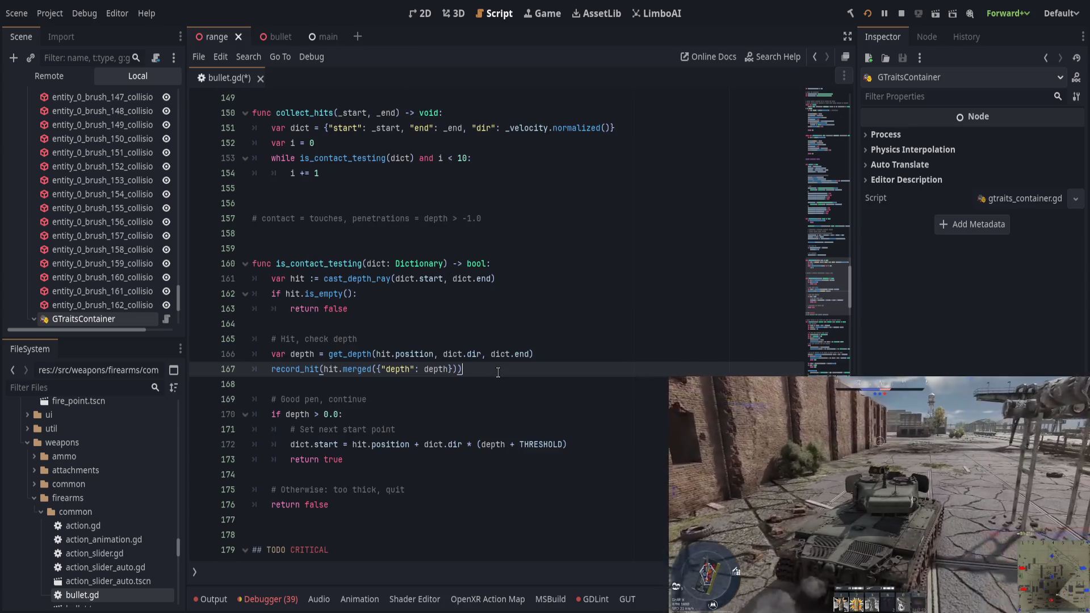
key(ctrl+s)
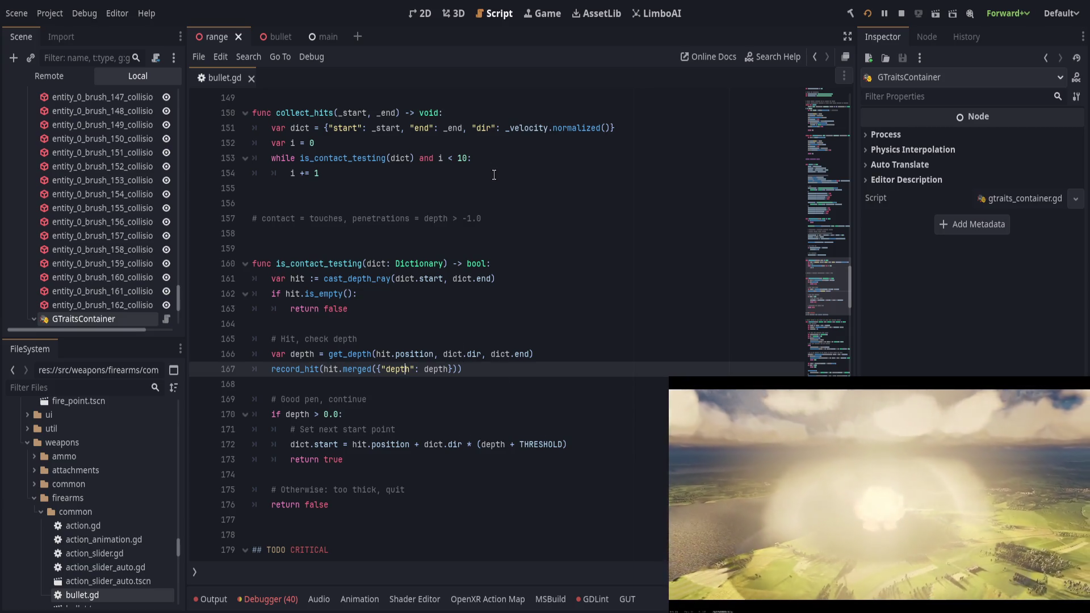
Change 'and' to 'or' in the line 153 loop condition and save
click(427, 158)
text(or)
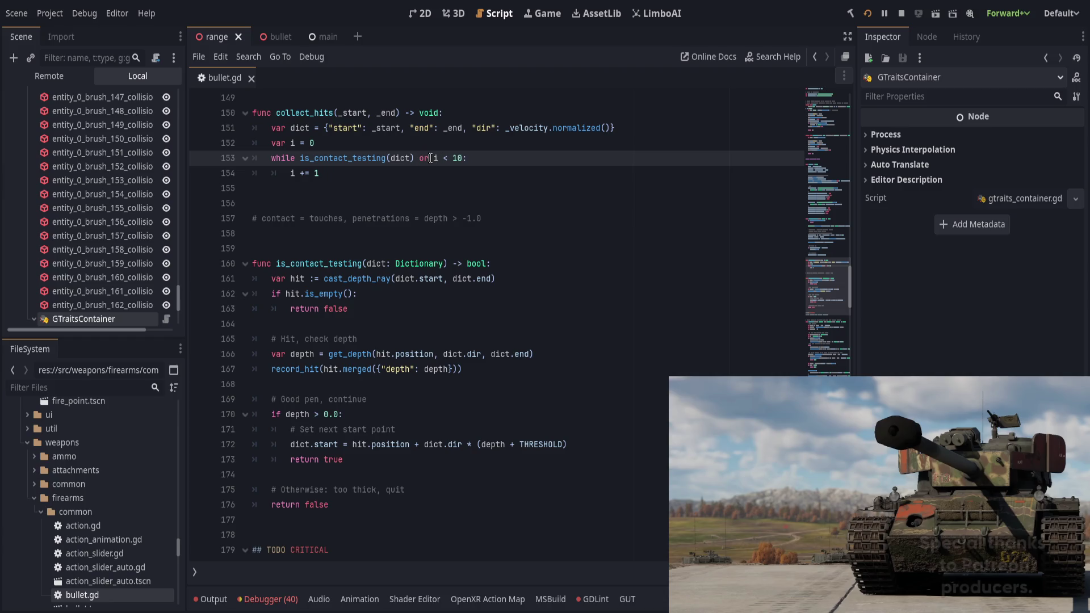
key(ctrl+s)
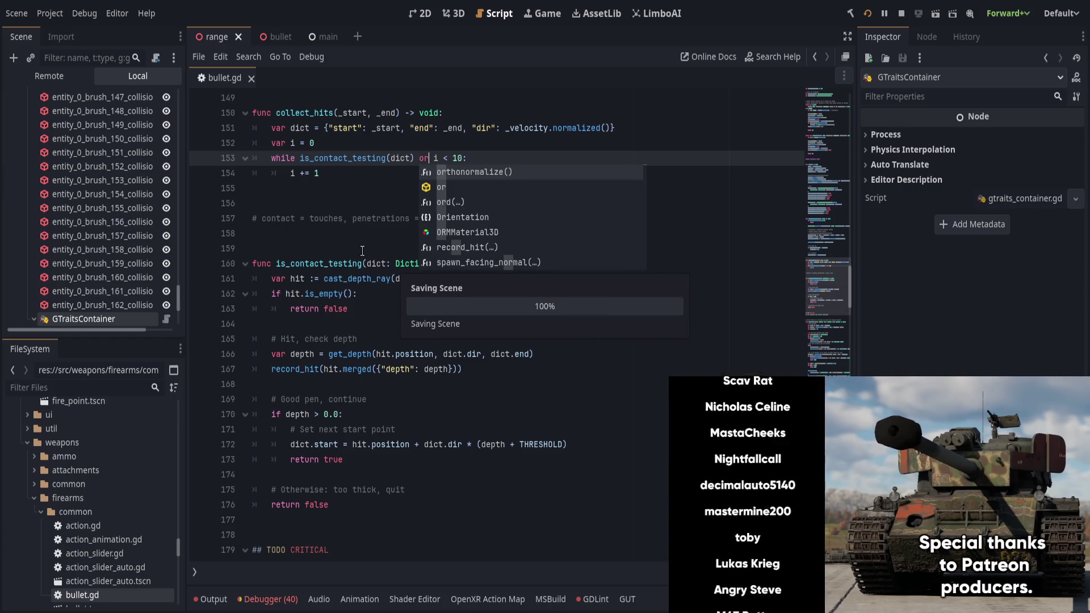
click(346, 244)
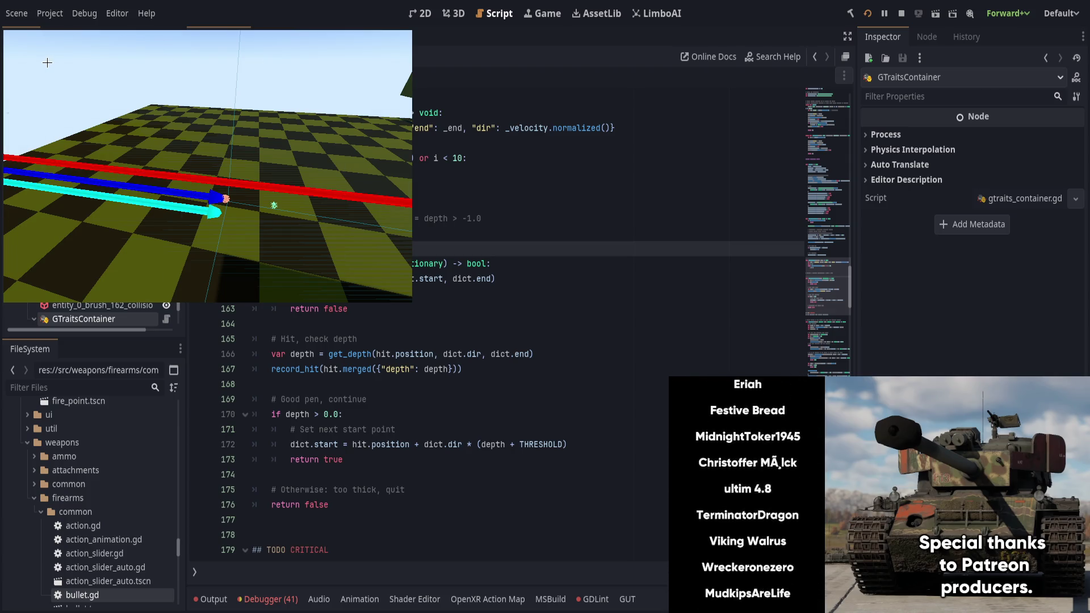
Fire two test shots in the running game and check the hits in the Output log
key(alt+Tab)
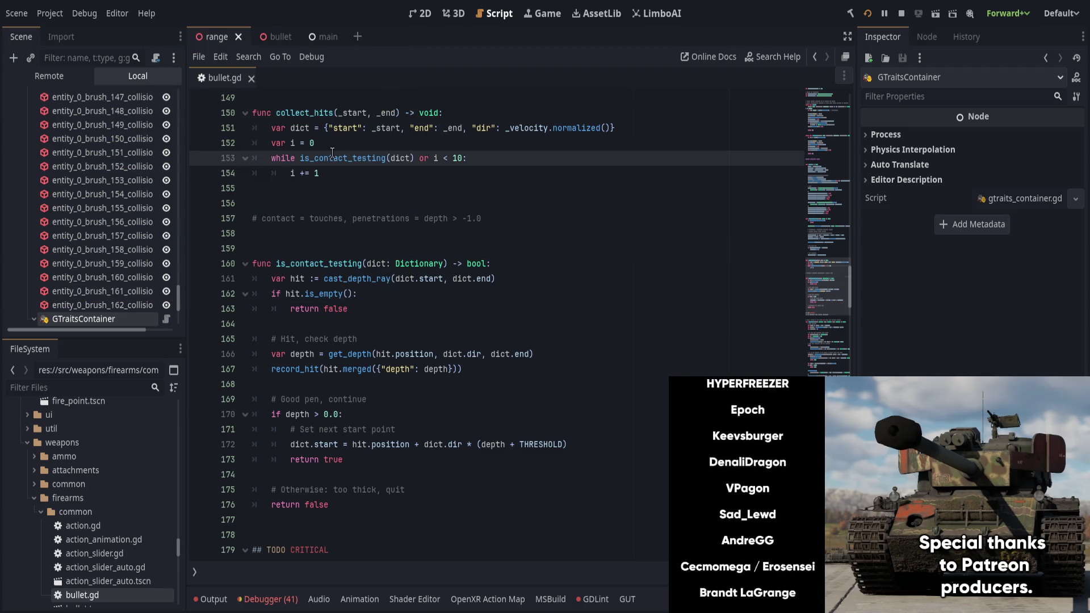
key(alt+Tab)
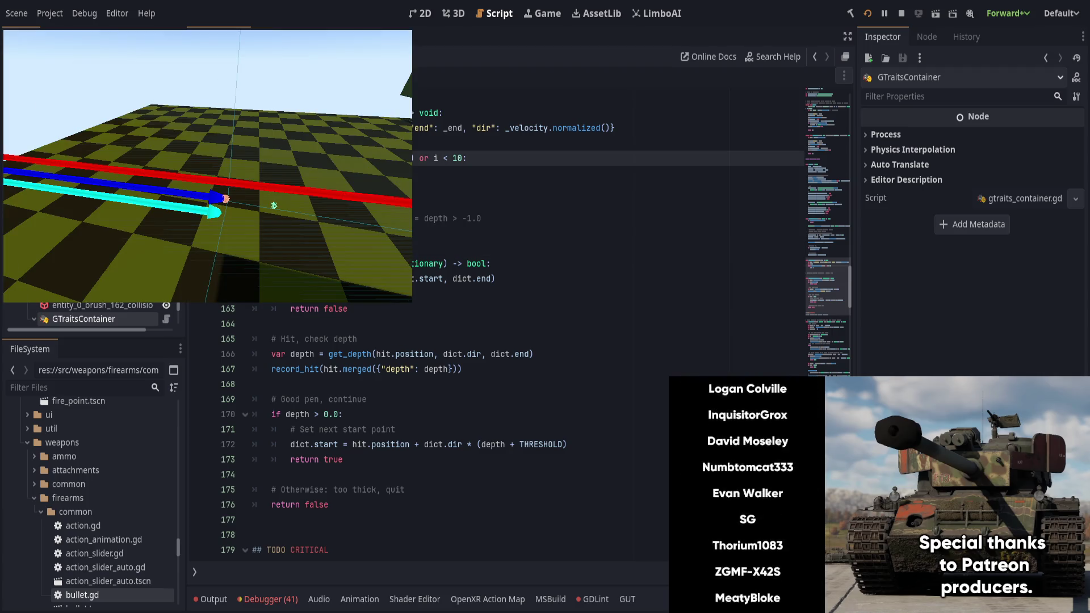
click(275, 205)
click(292, 161)
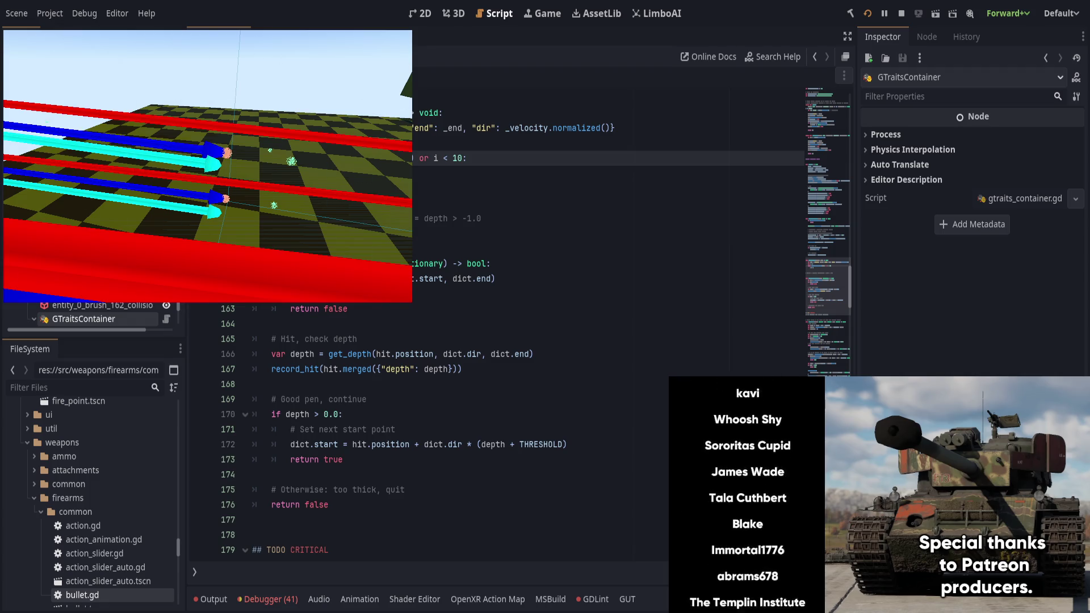
key(alt+Tab)
click(211, 598)
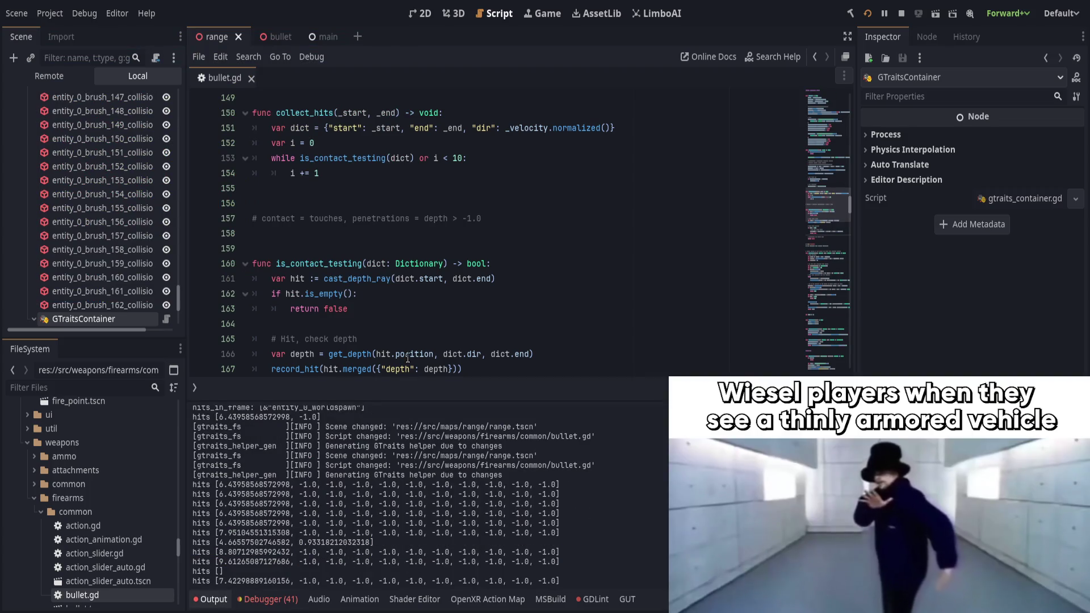
scroll(413, 334, down, 1)
scroll(413, 334, up, 2)
Change 'or' back to 'and' in the loop condition and save
double_click(424, 202)
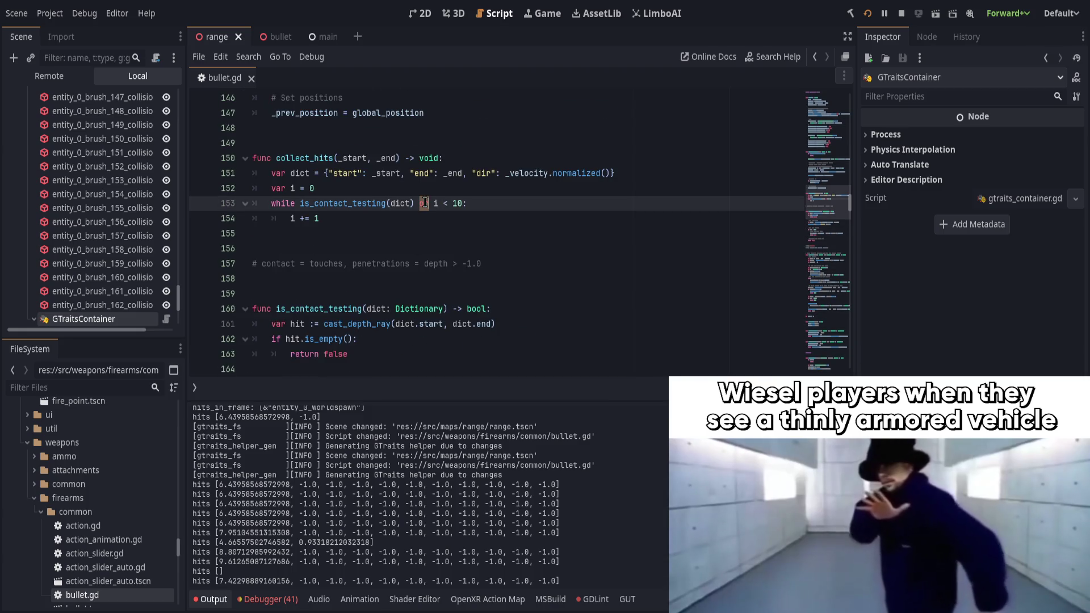
text(and)
key(ctrl+s)
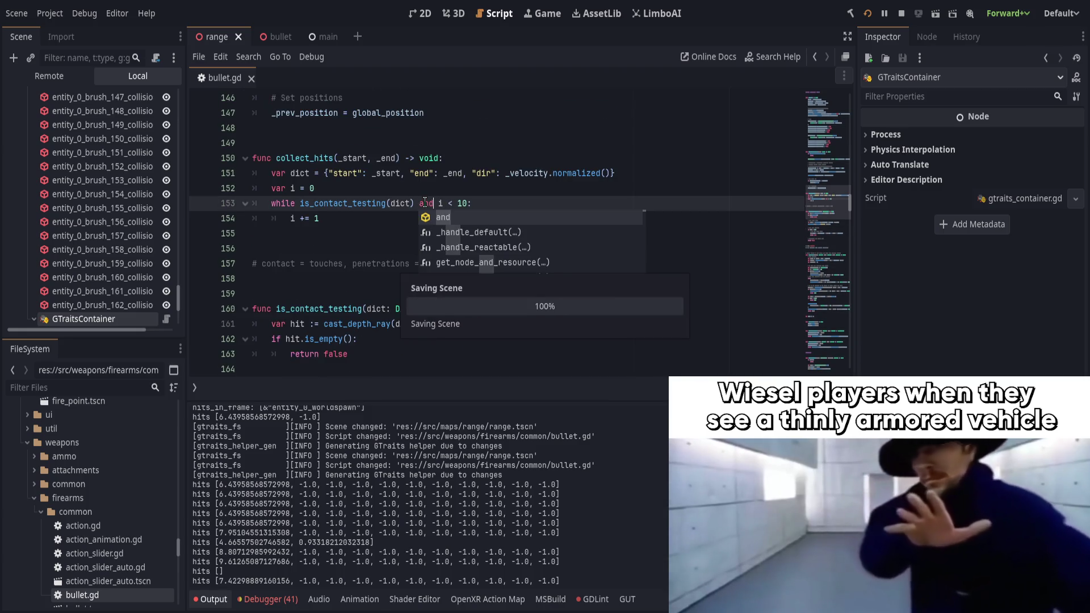
key(Left)
key(Left)
key(Left)
click(515, 182)
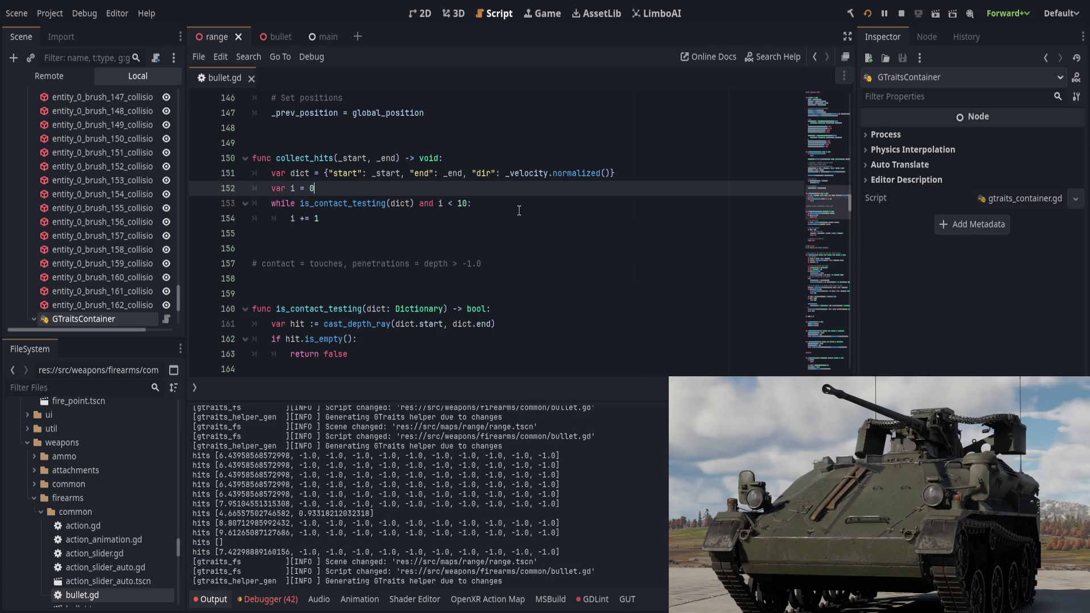
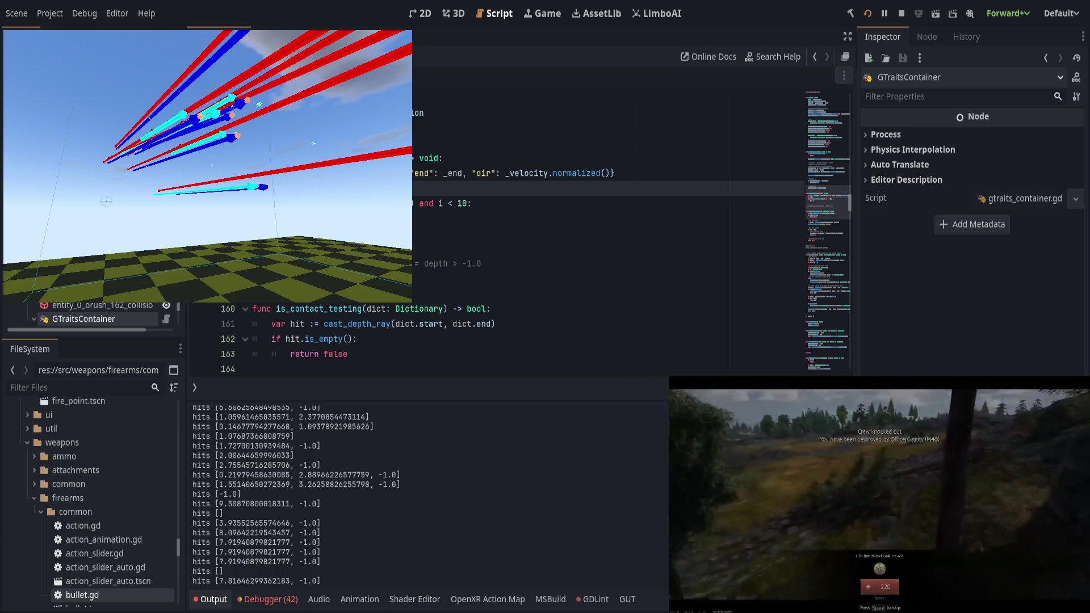
Fire one more bullet in the running test scene, then switch back to the editor
click(106, 201)
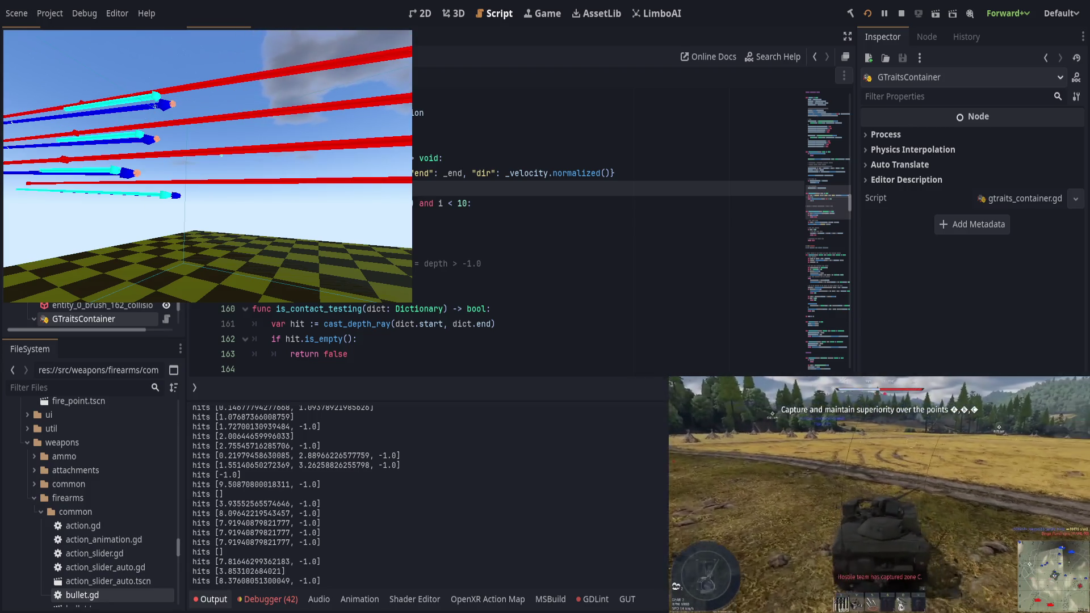
key(alt+Tab)
Search bullet.gd for _debug_draw_penetration and jump to its call site
click(375, 302)
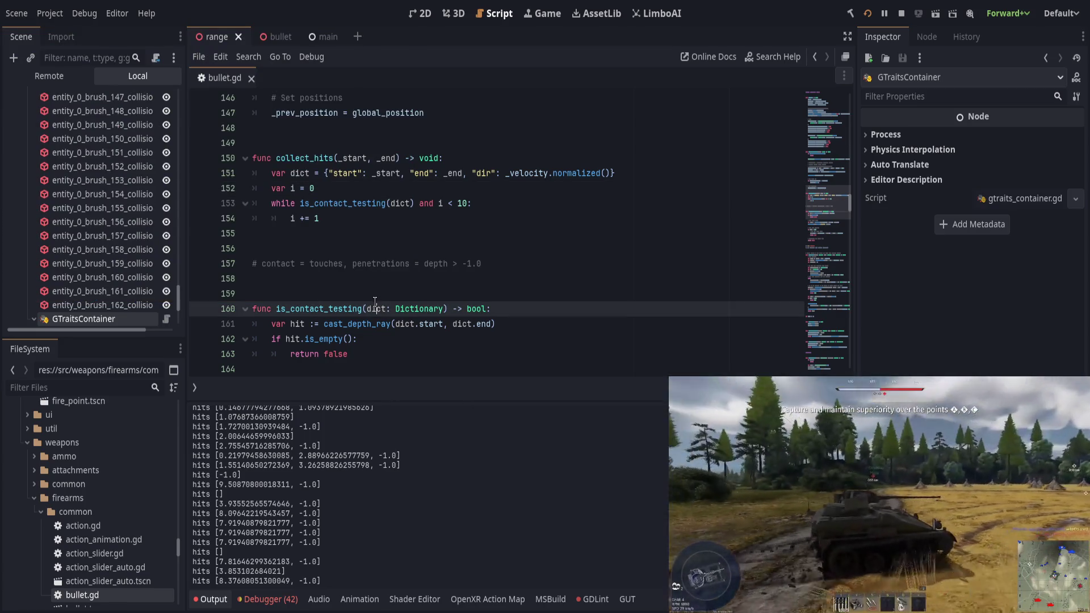
key(ctrl+f)
text(salkm)
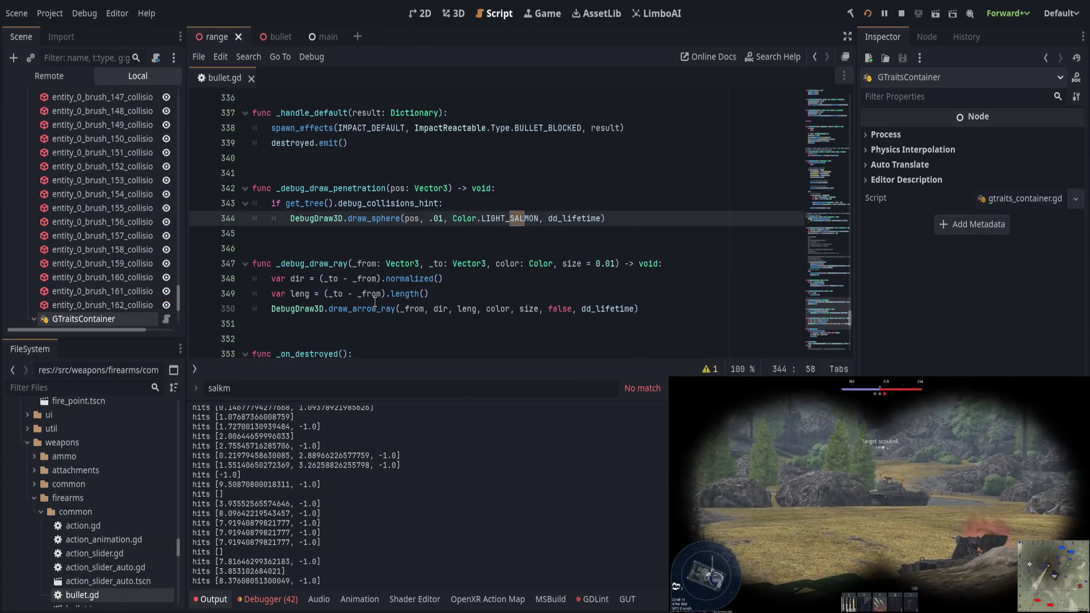
double_click(330, 188)
key(ctrl+f)
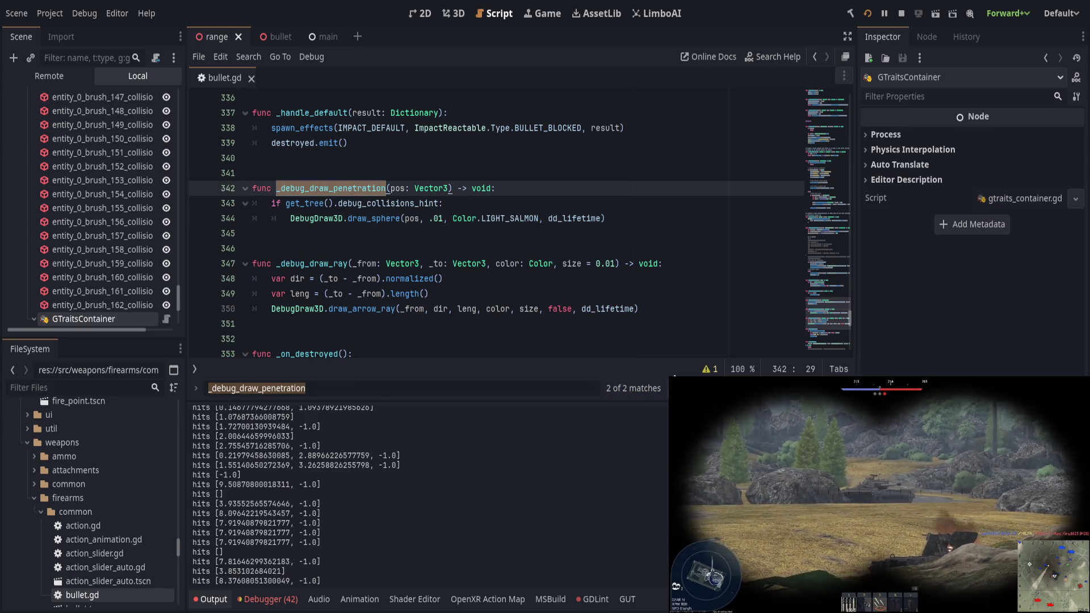
key(Return)
key(Return)
key(Return)
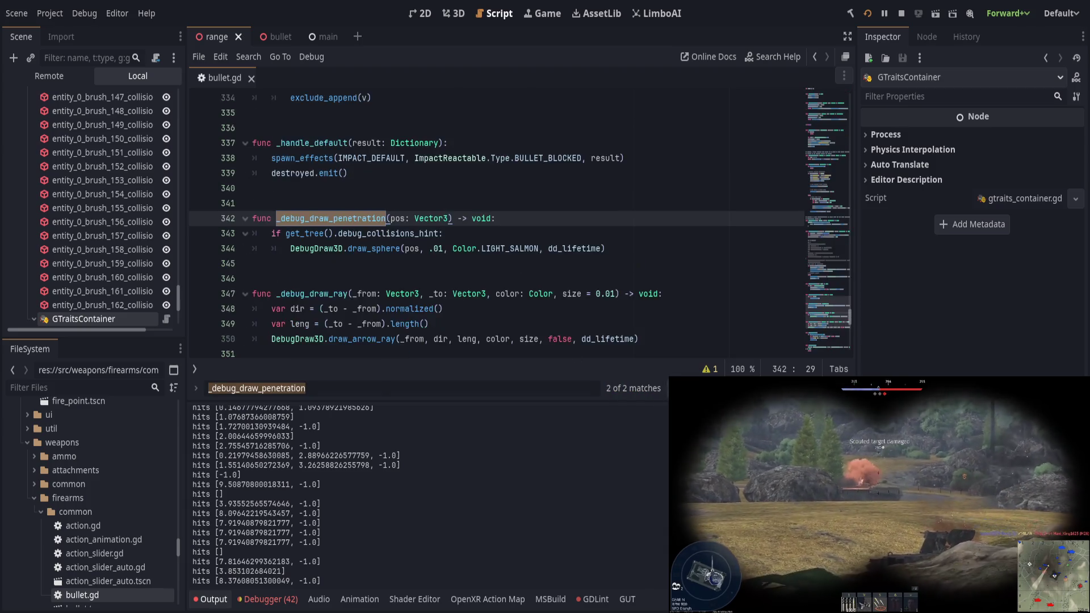
Scroll up from the call to the enclosing _handle_reactable function and keep reading above it
scroll(489, 275, up, 2)
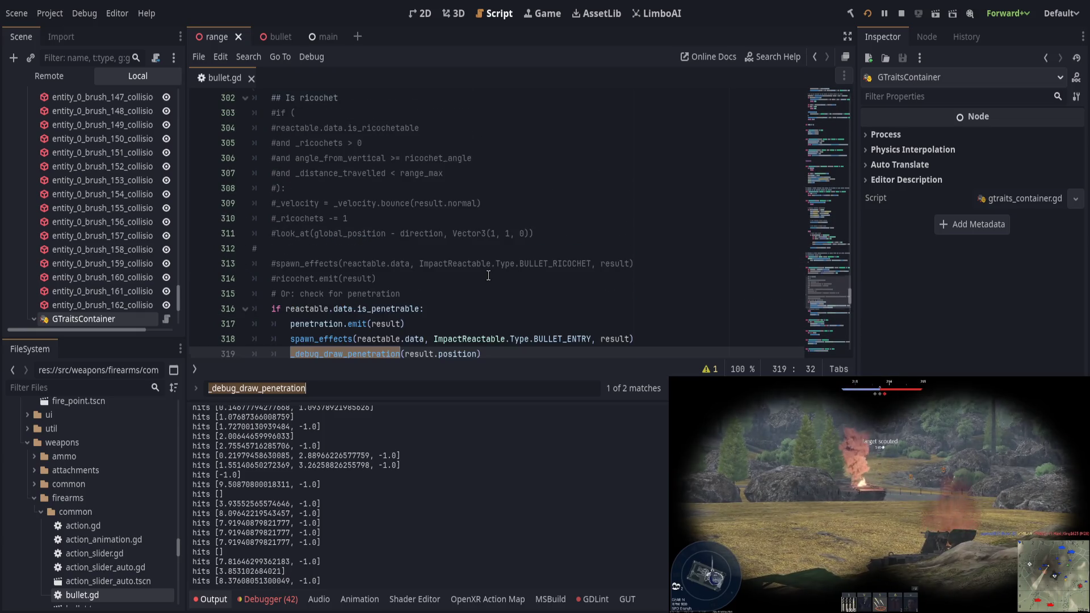
scroll(487, 276, up, 3)
scroll(484, 277, down, 1)
scroll(484, 276, down, 1)
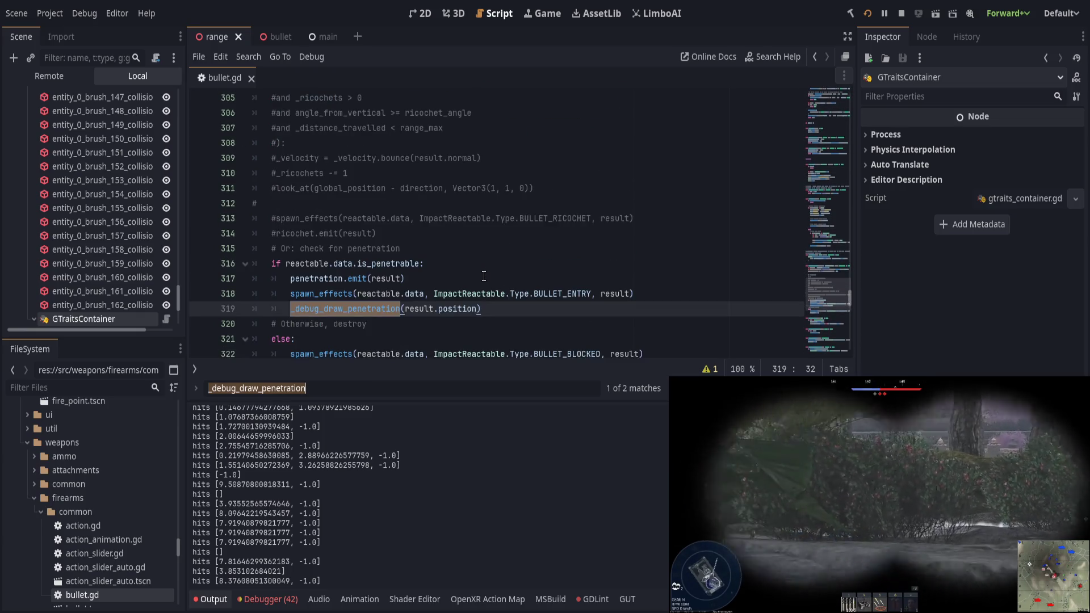
scroll(484, 276, up, 4)
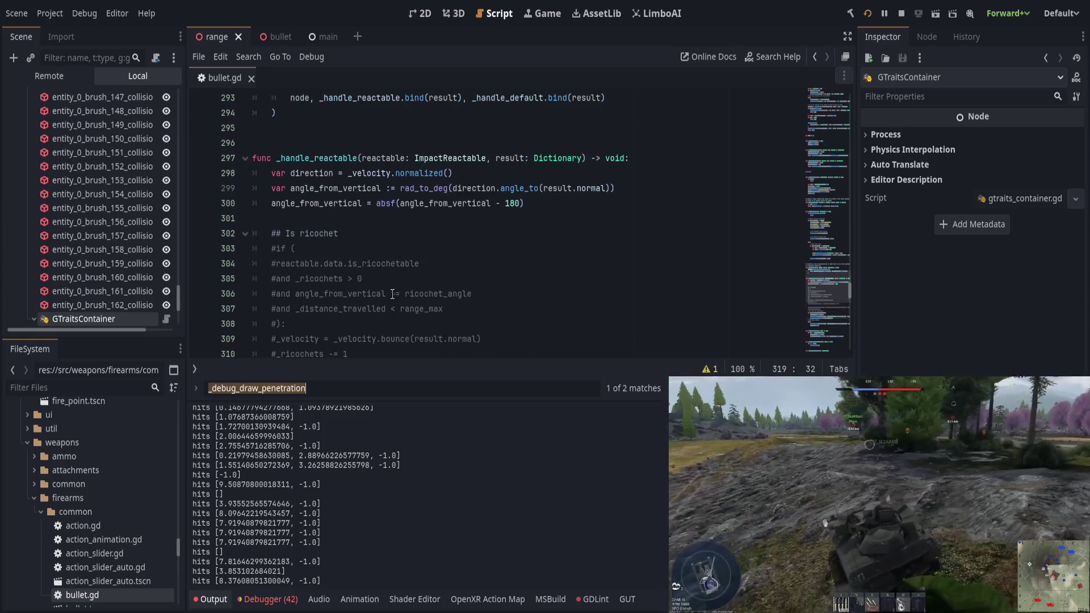
double_click(334, 162)
scroll(399, 311, up, 2)
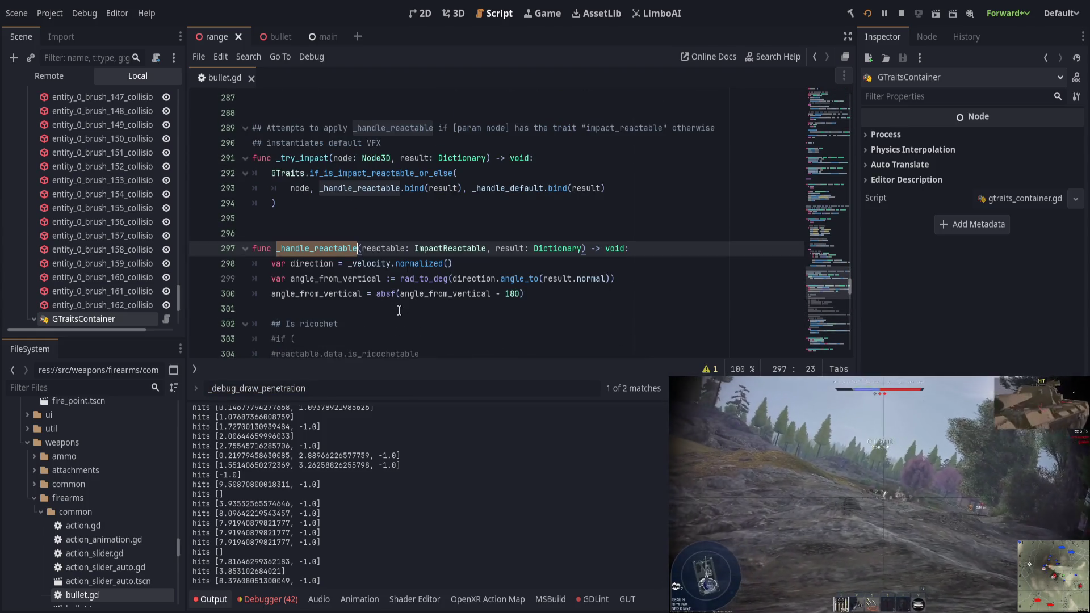
scroll(399, 311, up, 2)
scroll(431, 312, up, 1)
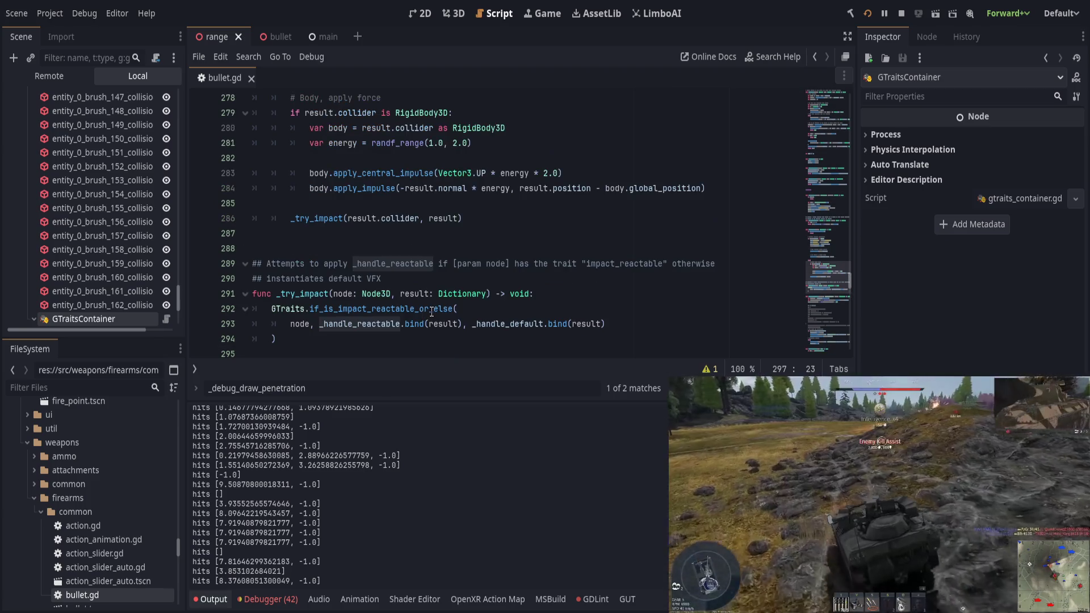
scroll(431, 312, up, 1)
Trace the _try_impact call on line 286 back to the _on_contact function
triple_click(321, 263)
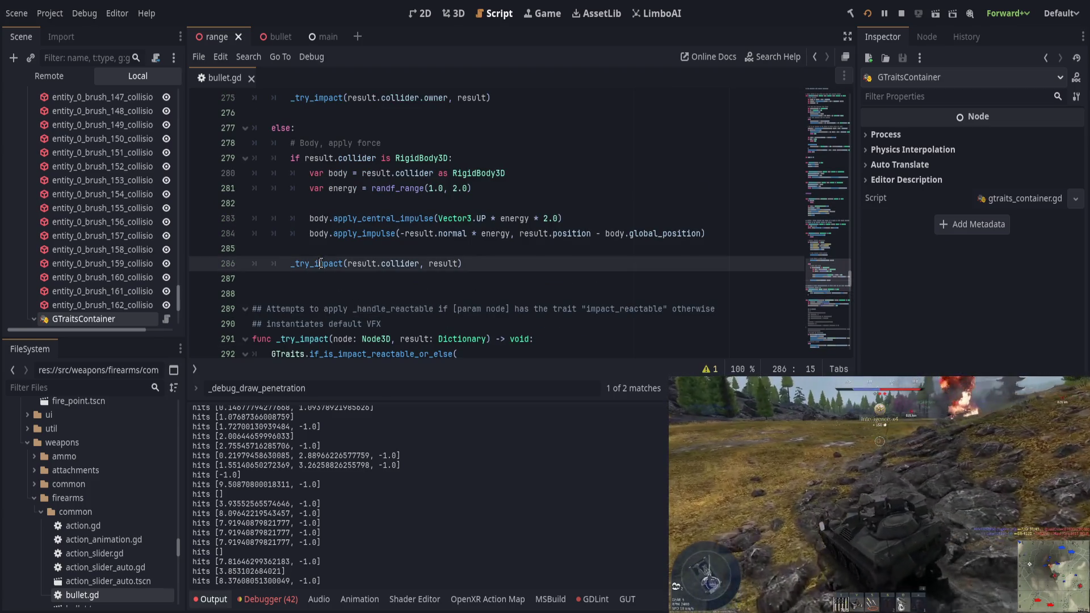
click(335, 263)
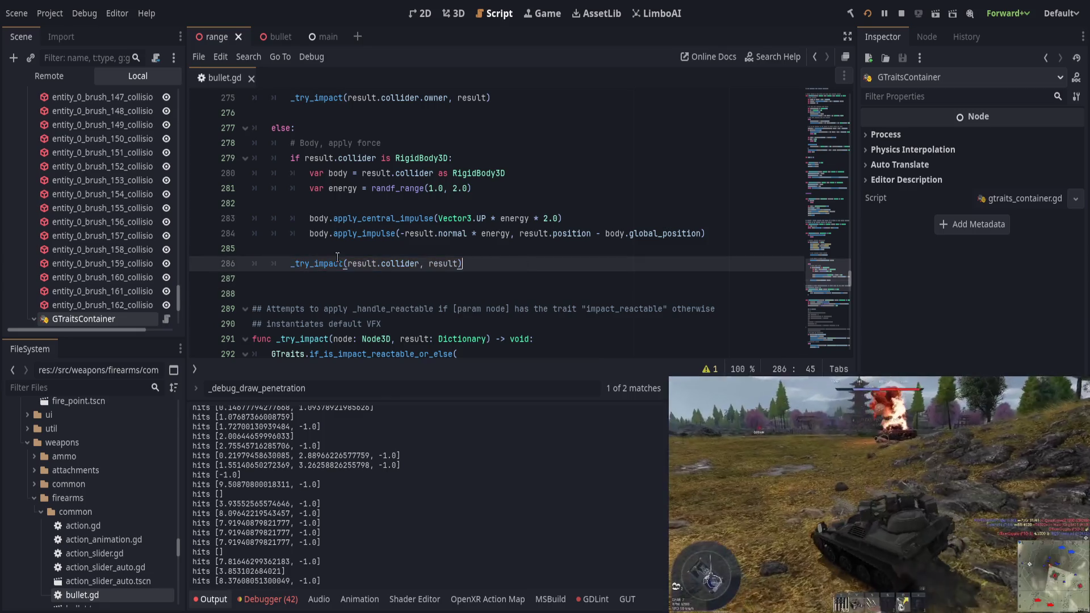
double_click(334, 263)
scroll(487, 298, up, 5)
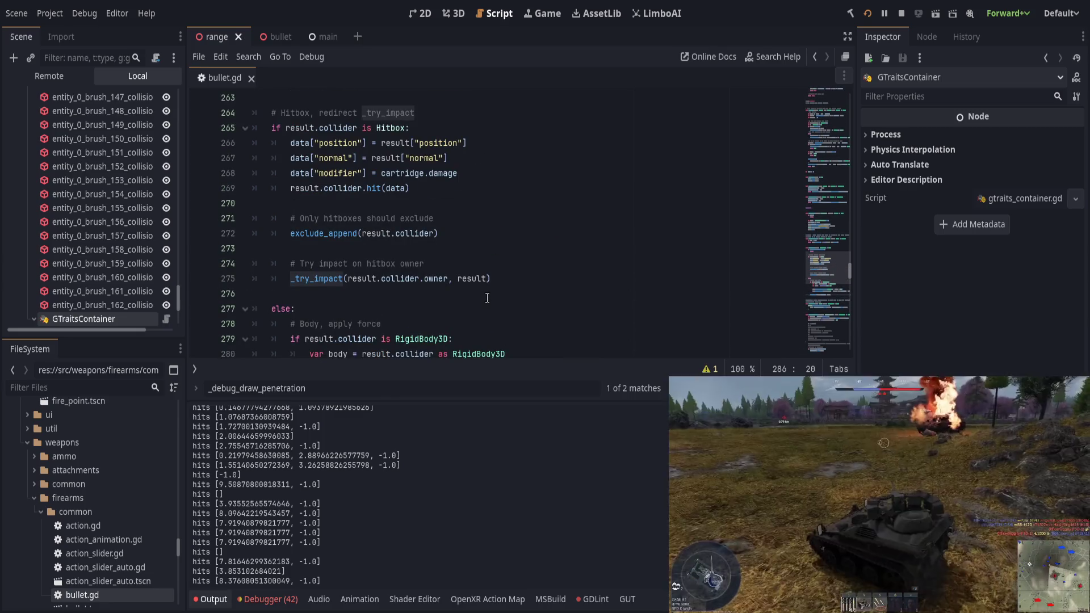
scroll(487, 297, down, 3)
scroll(487, 297, up, 5)
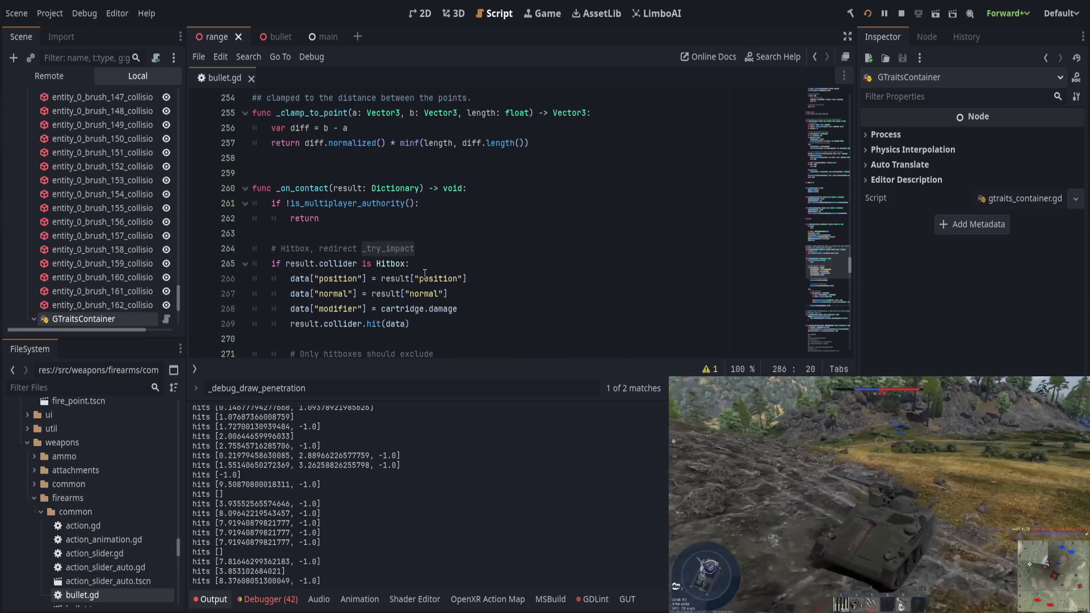
click(426, 262)
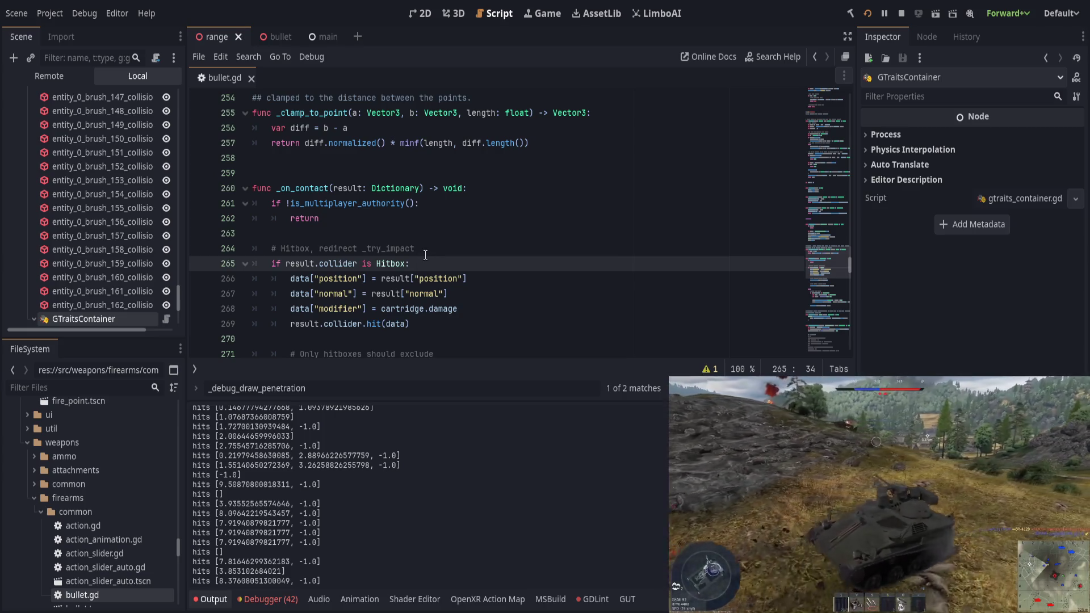
double_click(301, 190)
scroll(460, 285, down, 3)
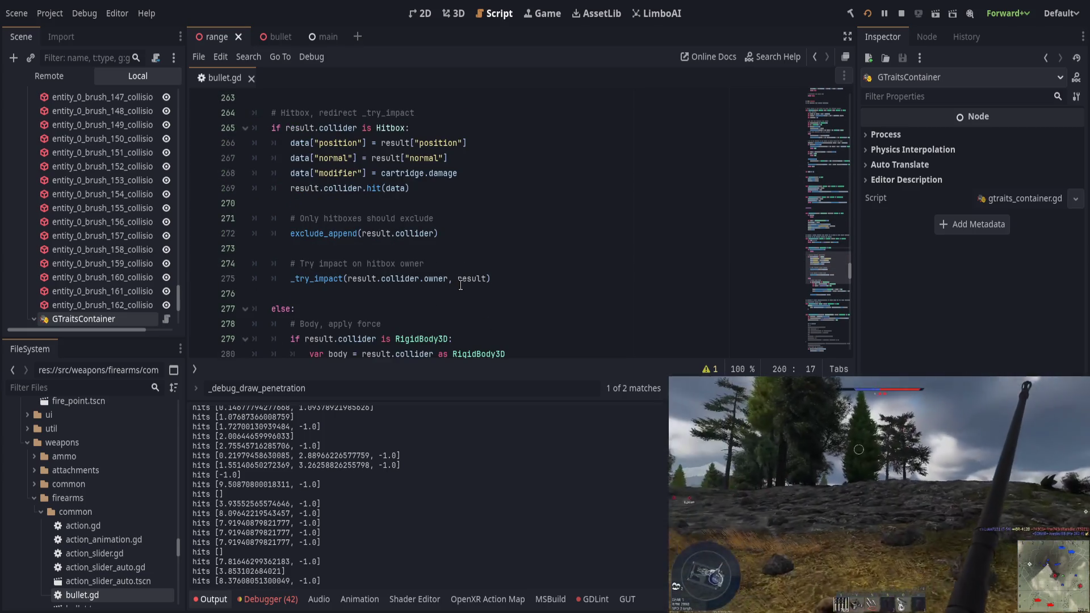
scroll(458, 283, up, 5)
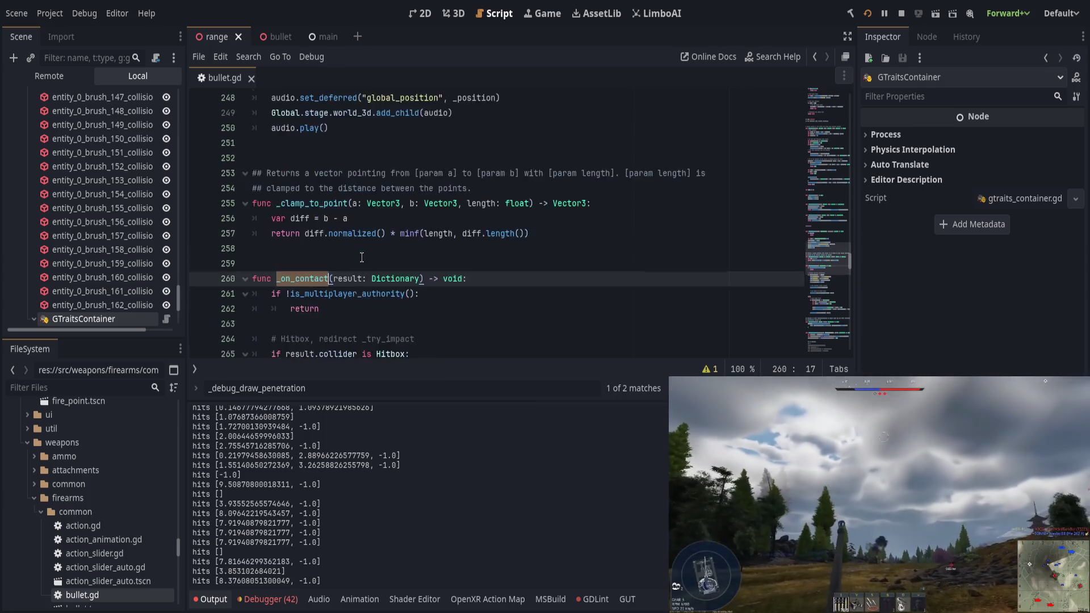
scroll(361, 257, up, 3)
Toggle between the _debug_draw_penetration definition and its call with F3
key(F3)
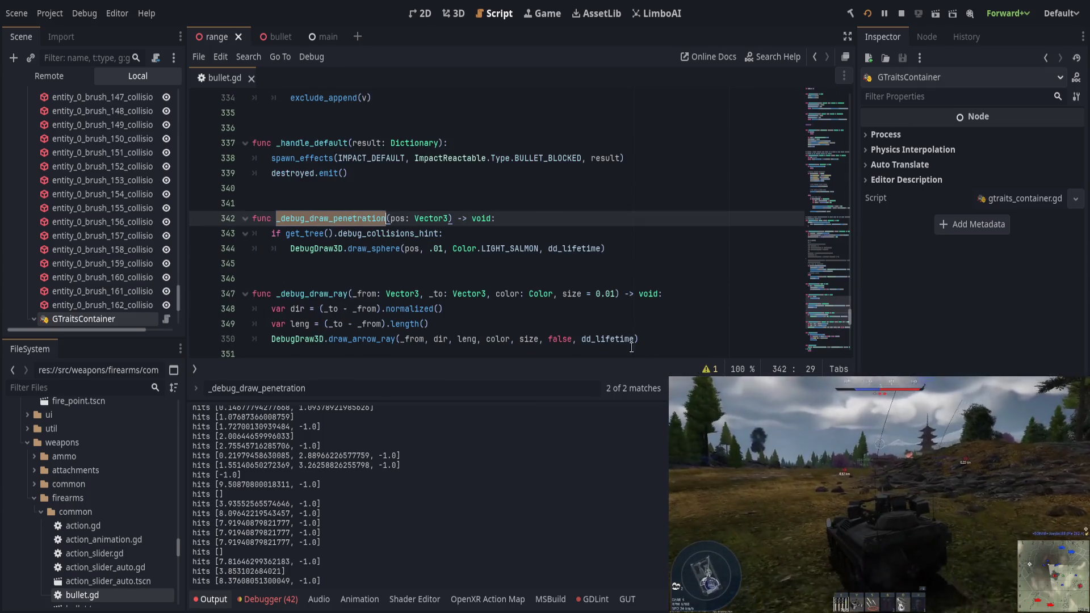
key(F3)
scroll(834, 262, up, 8)
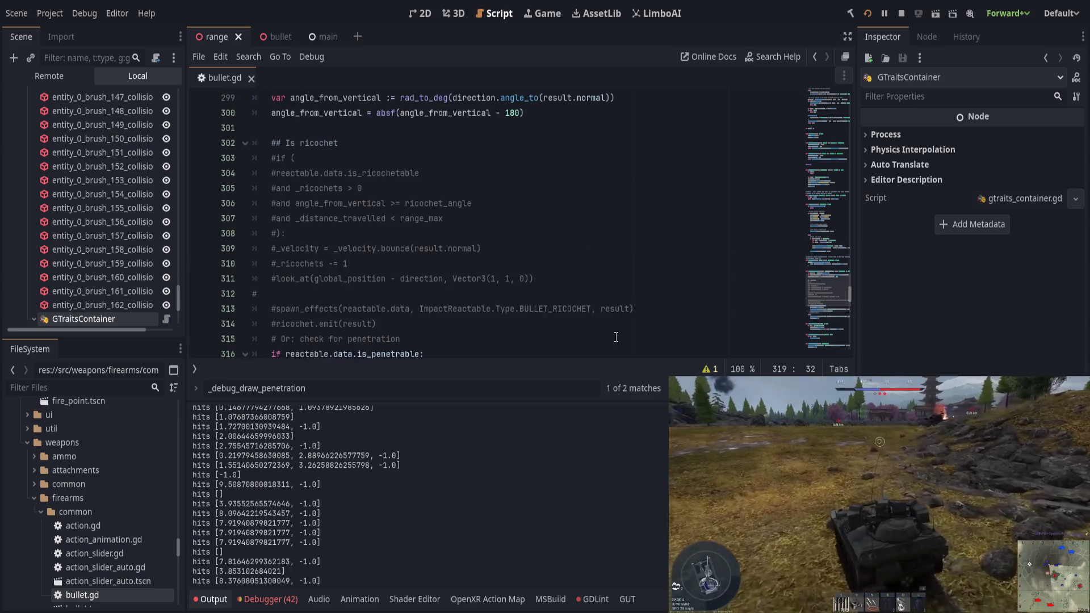
scroll(835, 262, up, 20)
Scroll down to is_contact_testing and place the cursor on the record_hit call at line 167
scroll(462, 238, down, 8)
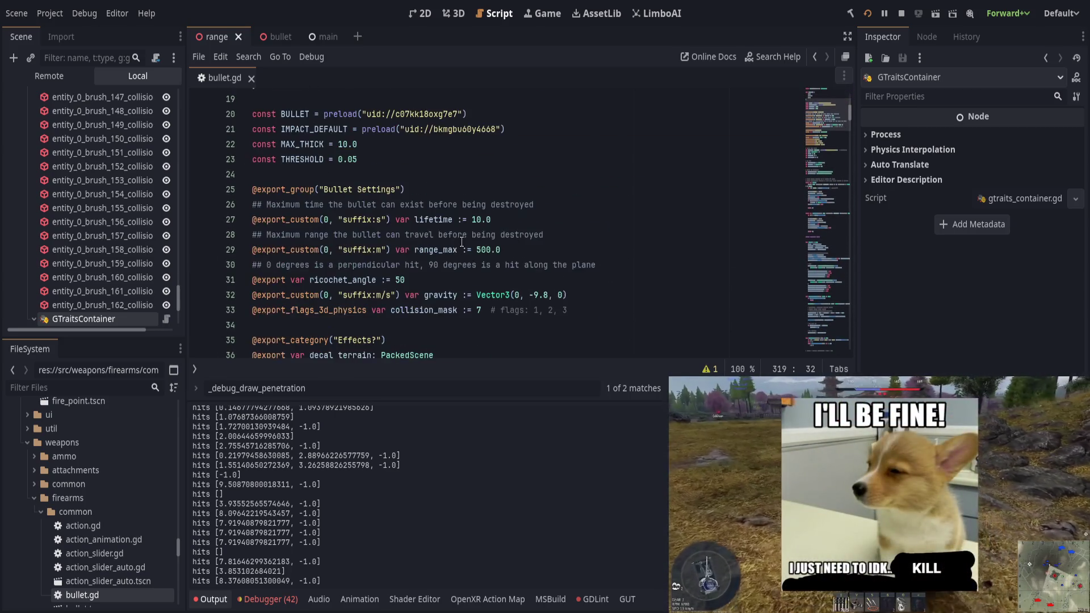
scroll(462, 242, down, 15)
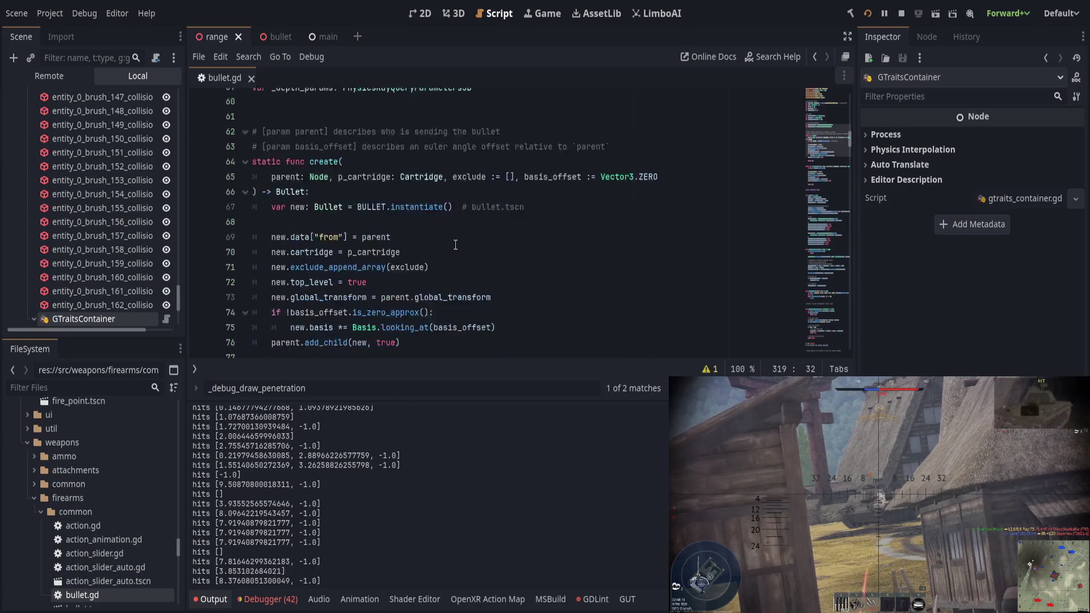
scroll(453, 247, down, 7)
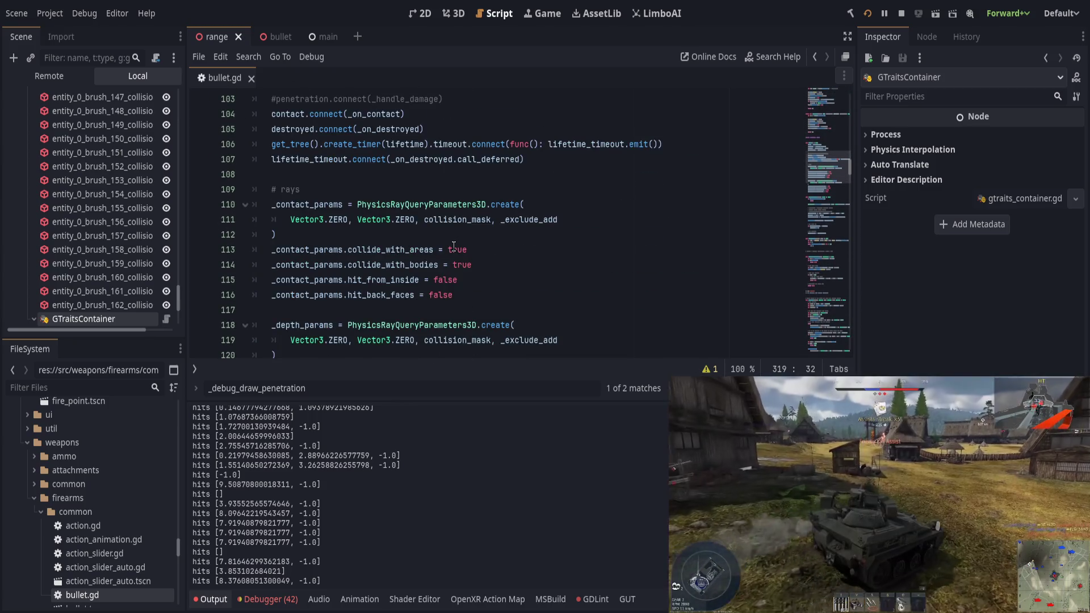
scroll(453, 246, down, 8)
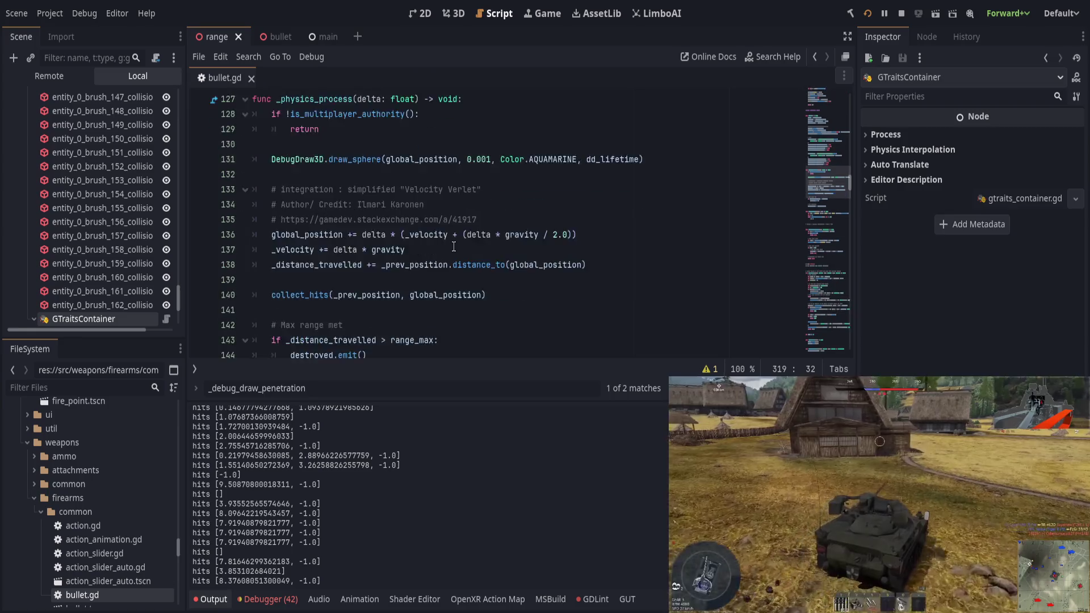
scroll(454, 246, down, 4)
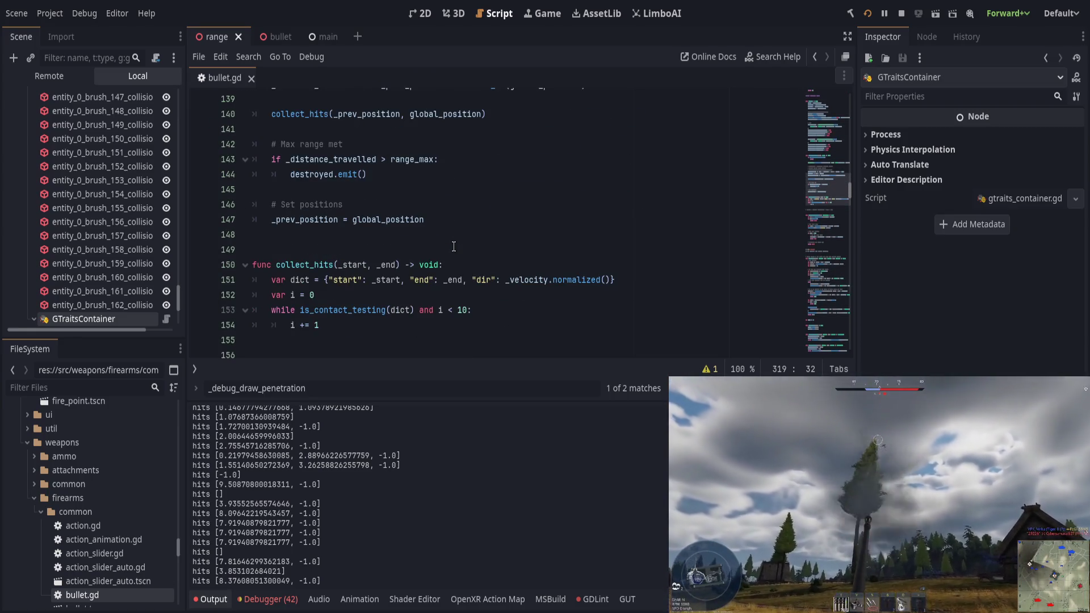
scroll(453, 247, down, 2)
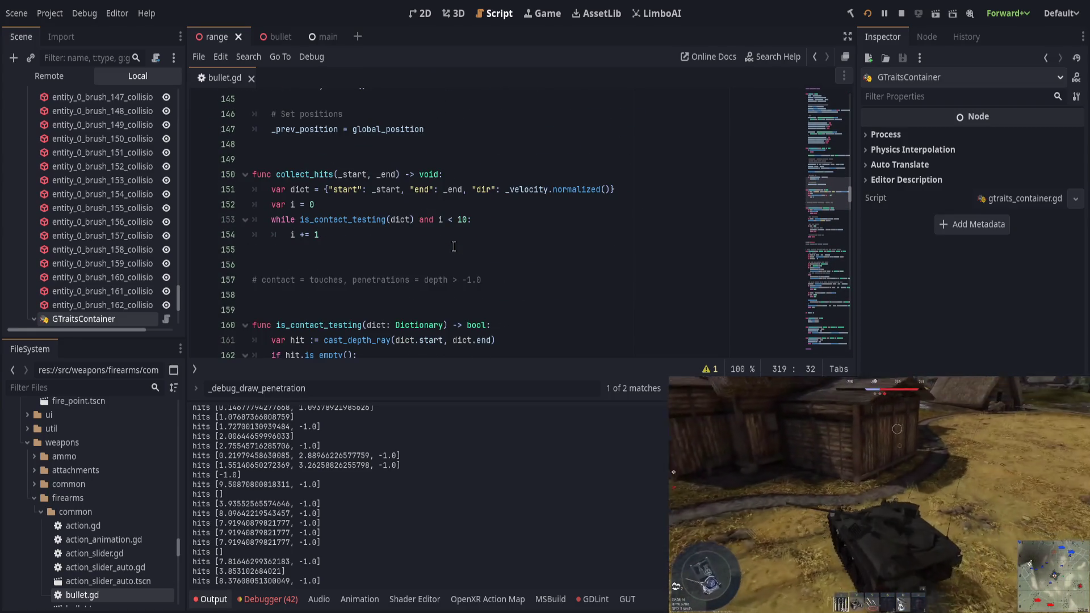
scroll(453, 247, down, 3)
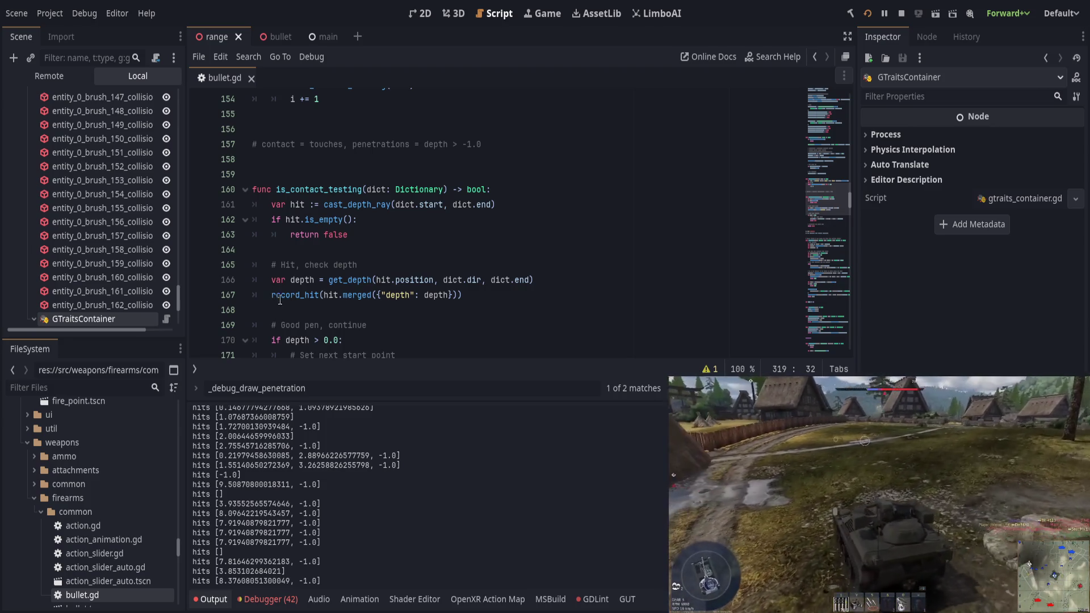
click(269, 295)
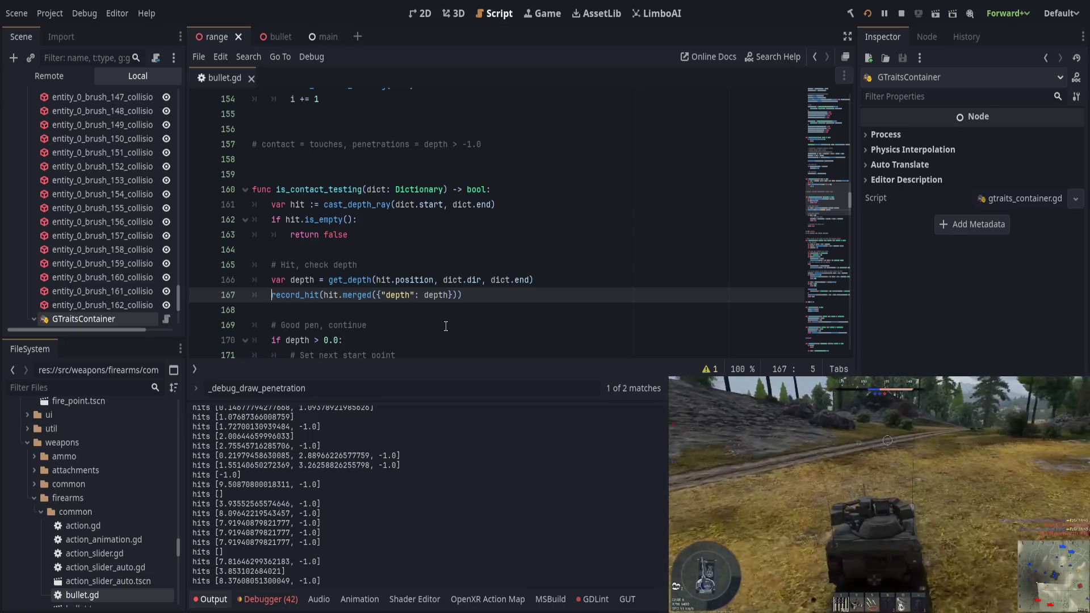
Undo the stray 'z' typed before record_hit and rerun the project with F5
text(z)
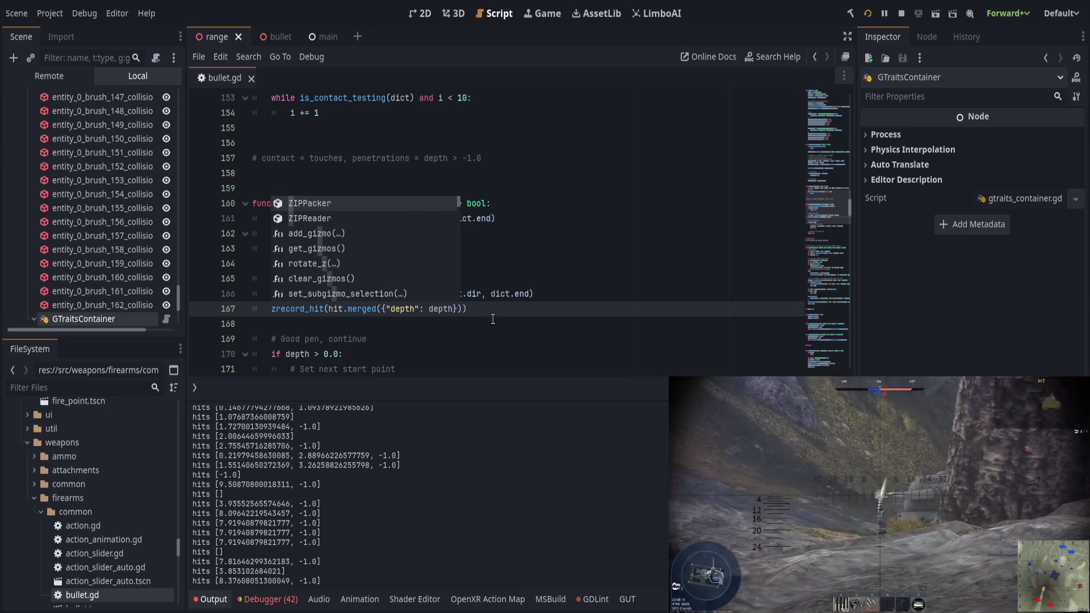
click(495, 320)
key(ctrl+z)
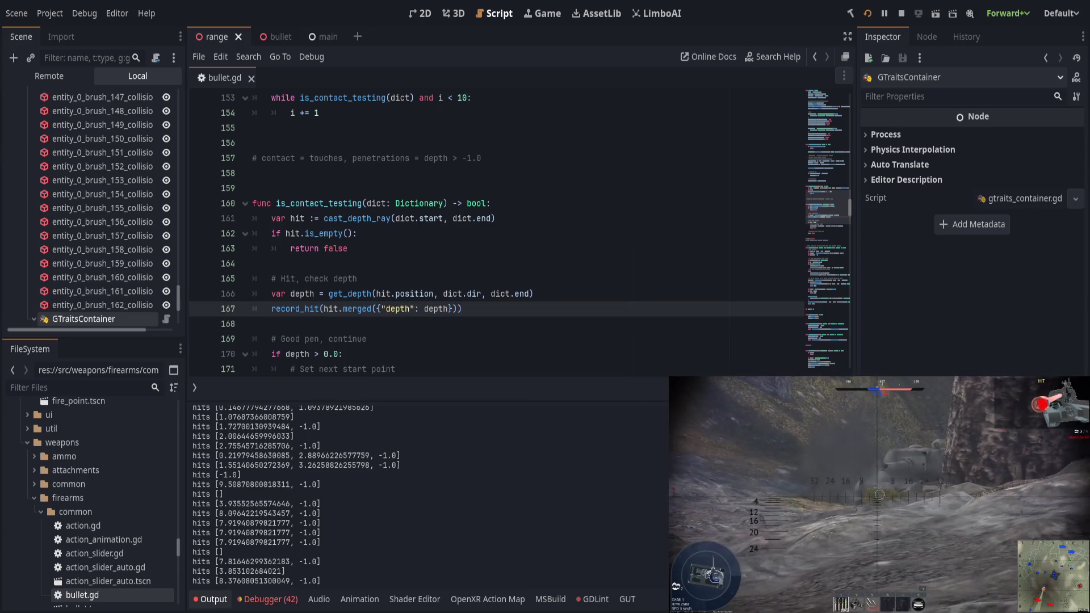
key(F5)
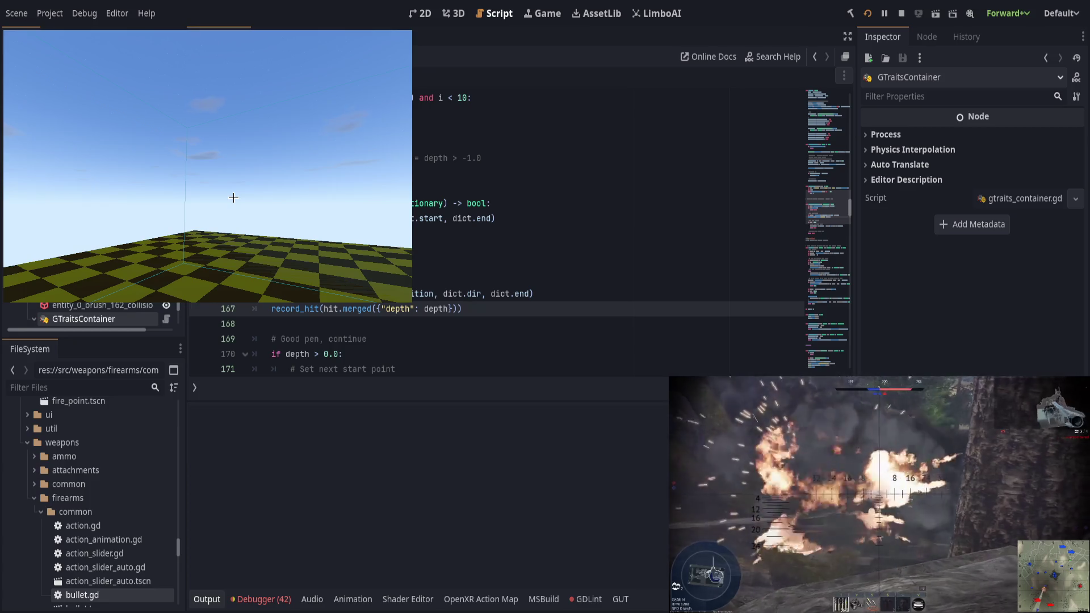
Fire six shots at various spots in the test scene to produce debug rays and hits output
click(195, 114)
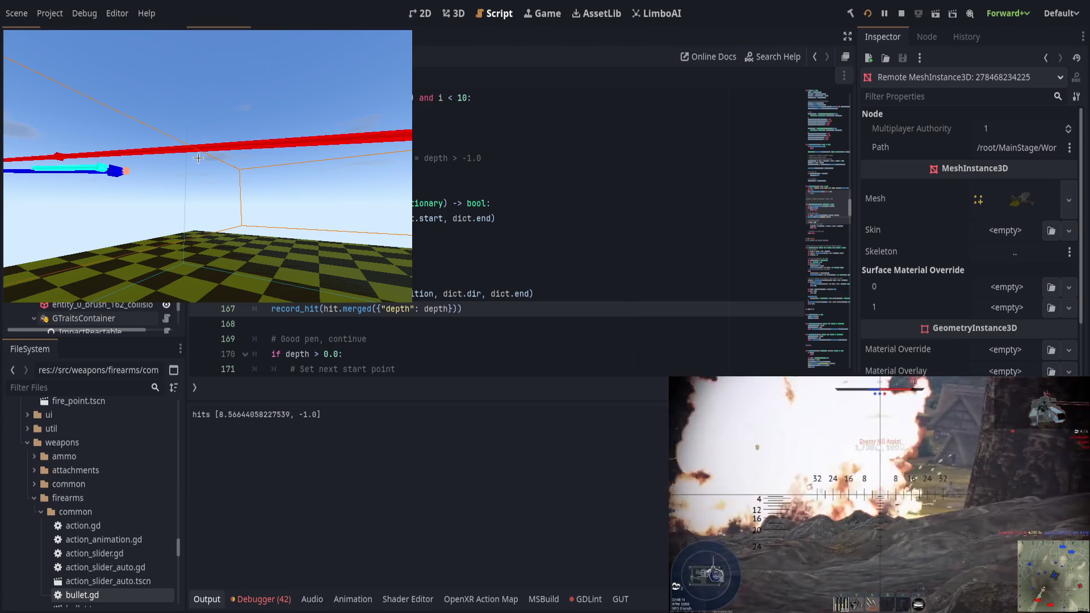
click(188, 139)
click(147, 125)
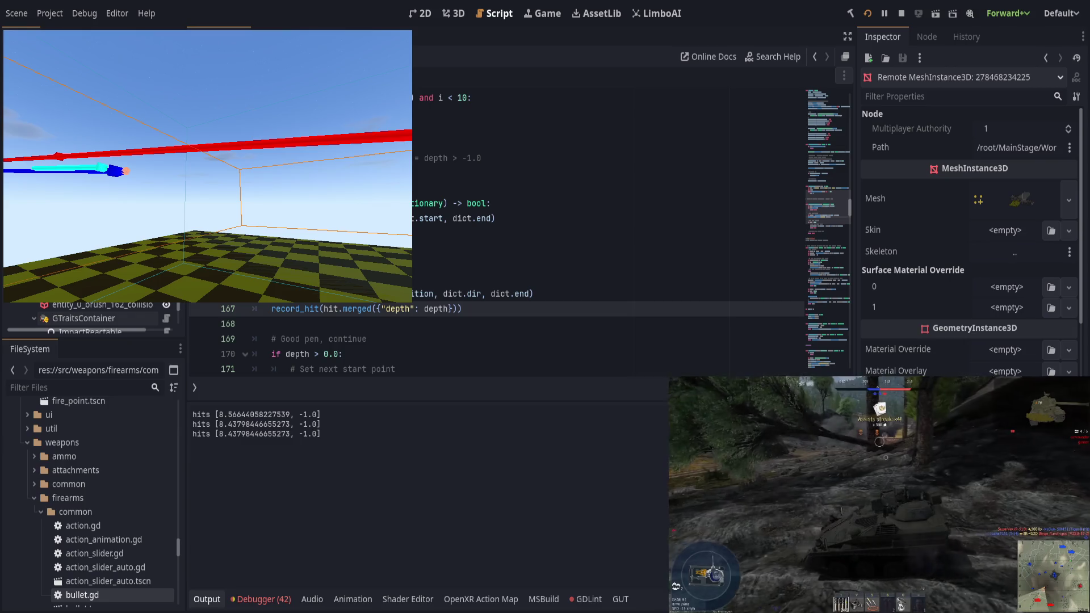
click(208, 166)
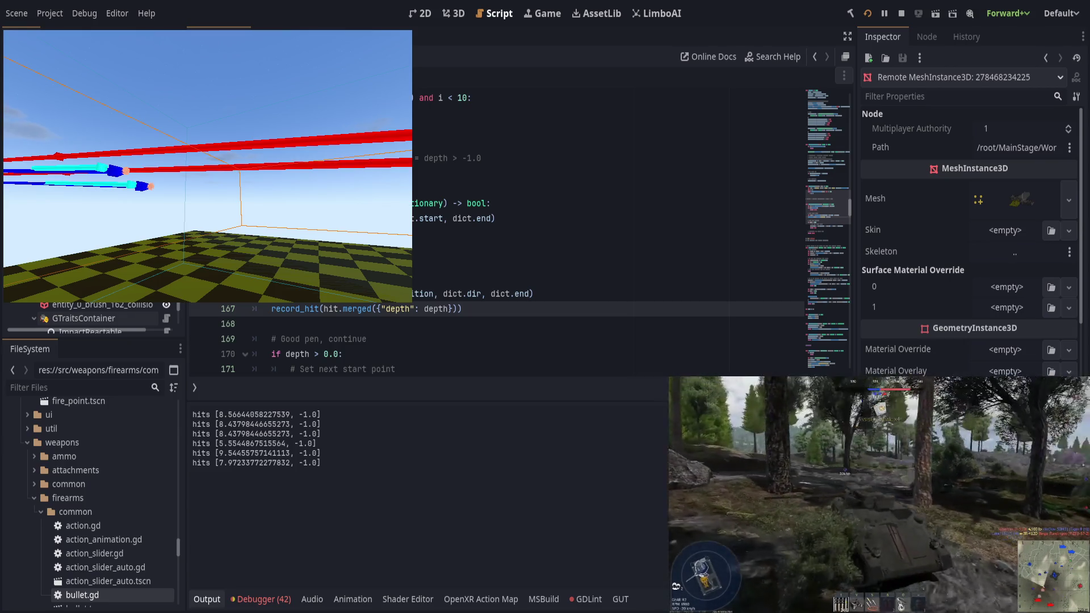
click(208, 166)
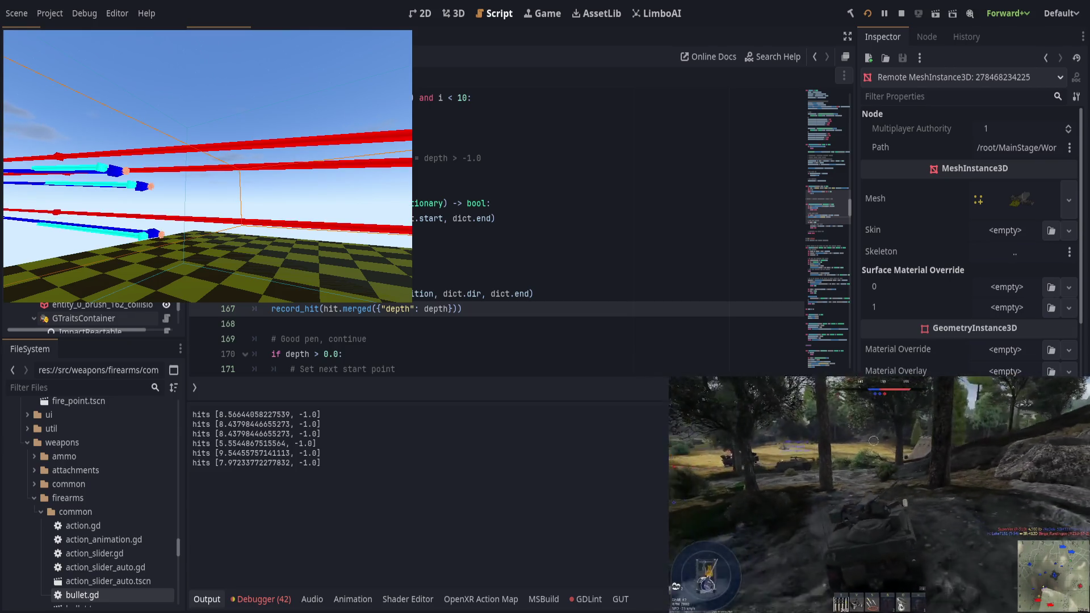
click(208, 166)
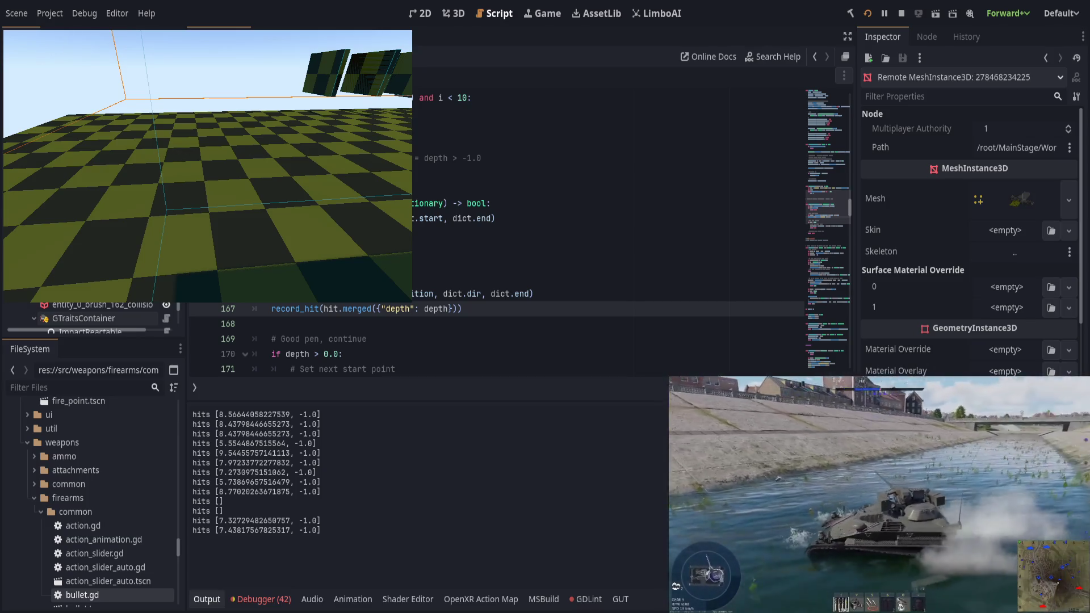
Fire three shots toward the wall, strafe the camera with A and D, then leave the game
click(212, 137)
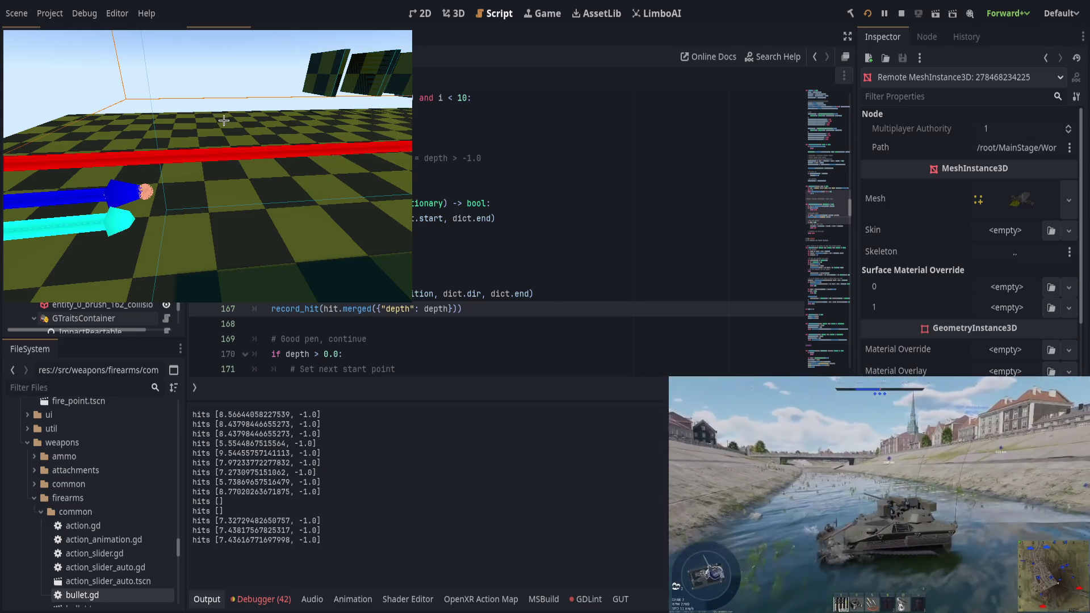
click(224, 120)
click(229, 113)
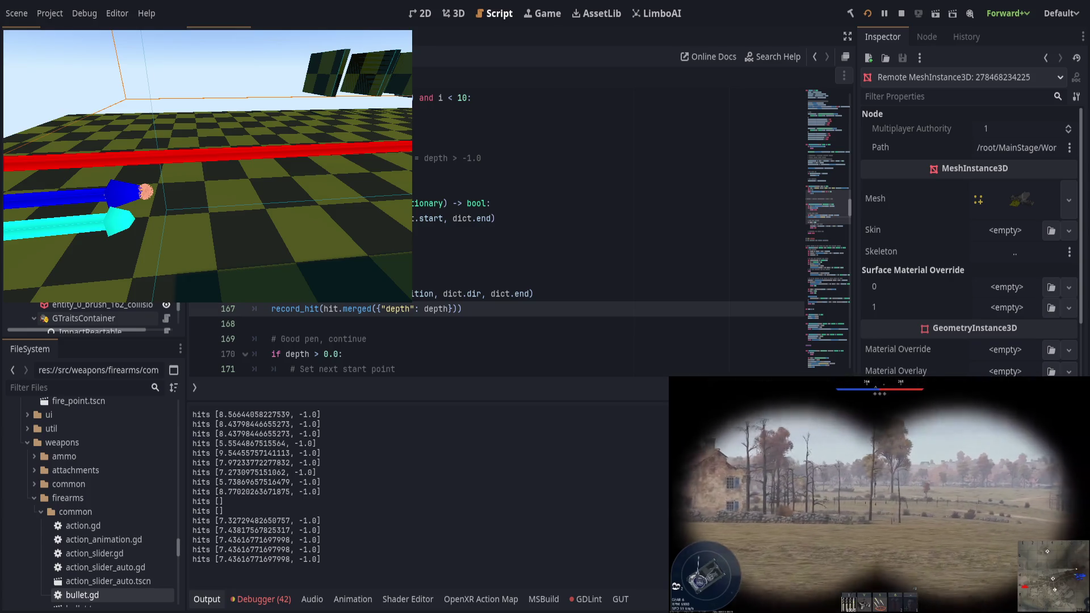
key(a)
key(a)
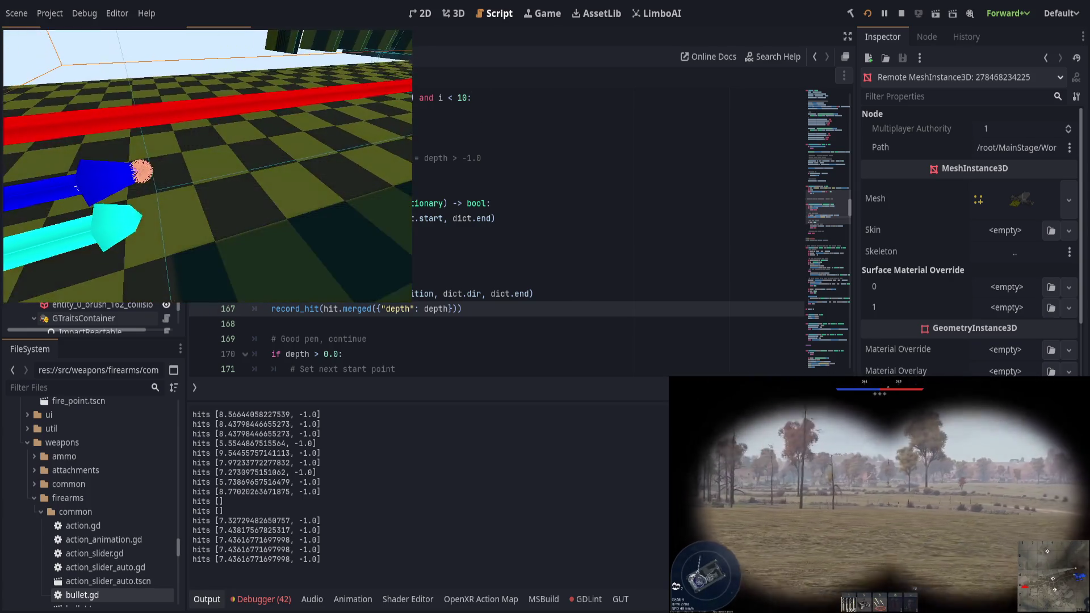
key(d)
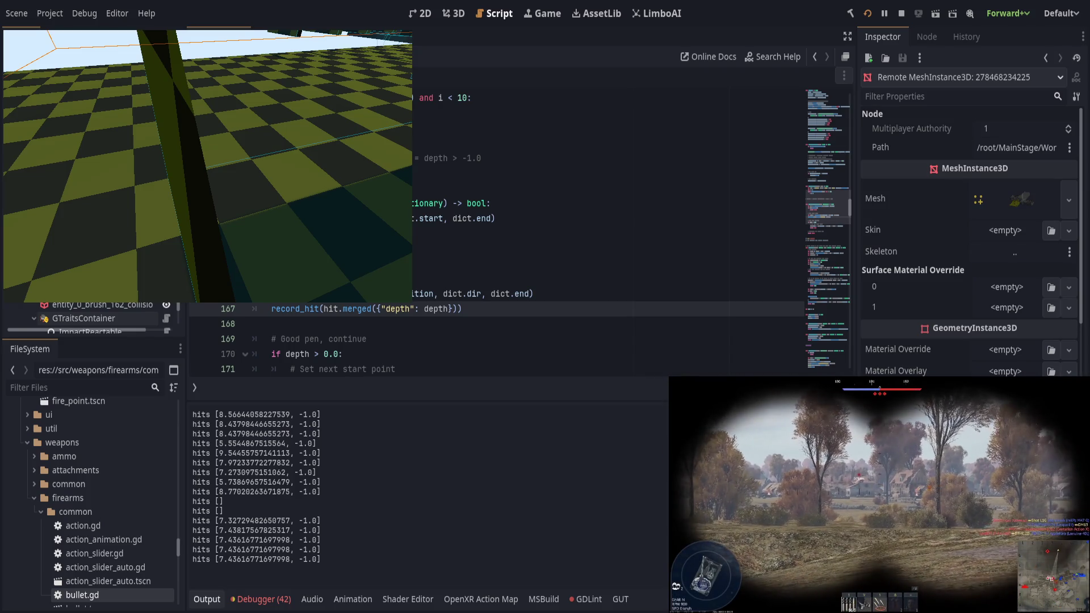
key(alt+Tab)
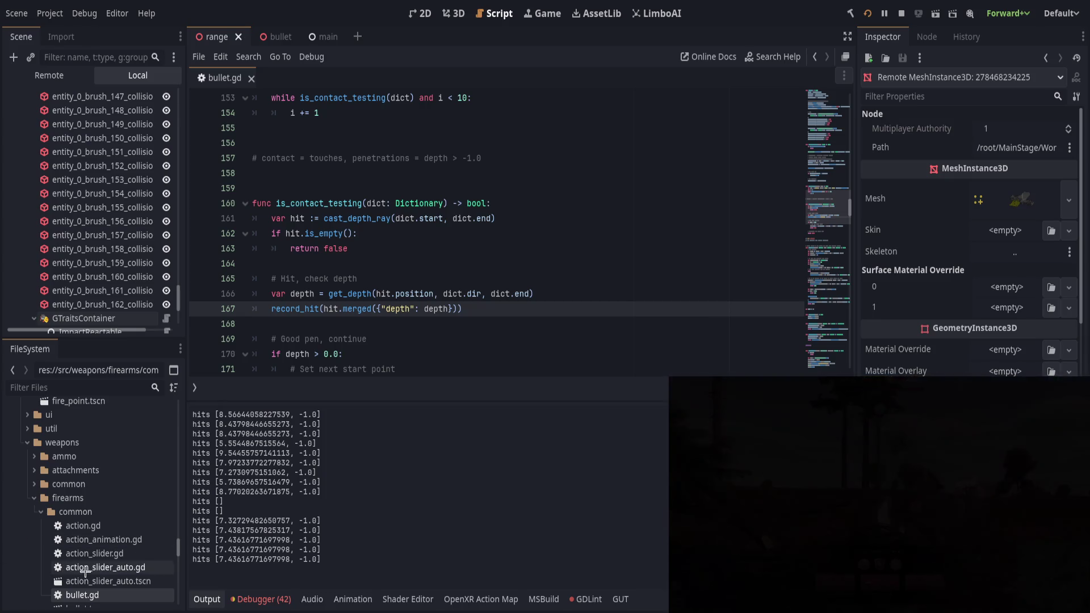
Enlarge the code area and inspect the record_hit call on line 167
drag(380, 401, 383, 439)
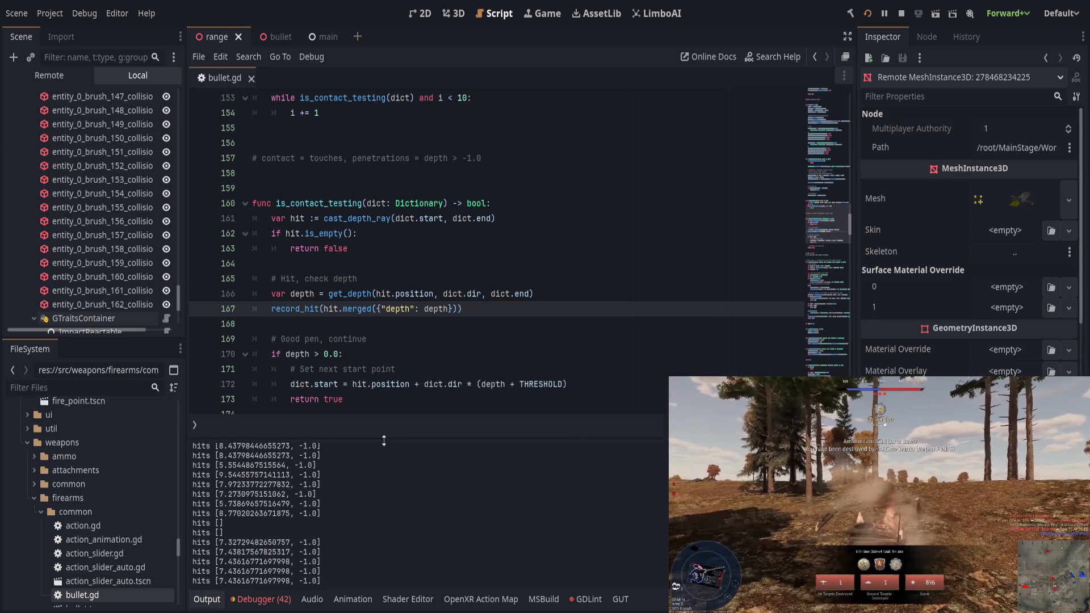
double_click(308, 309)
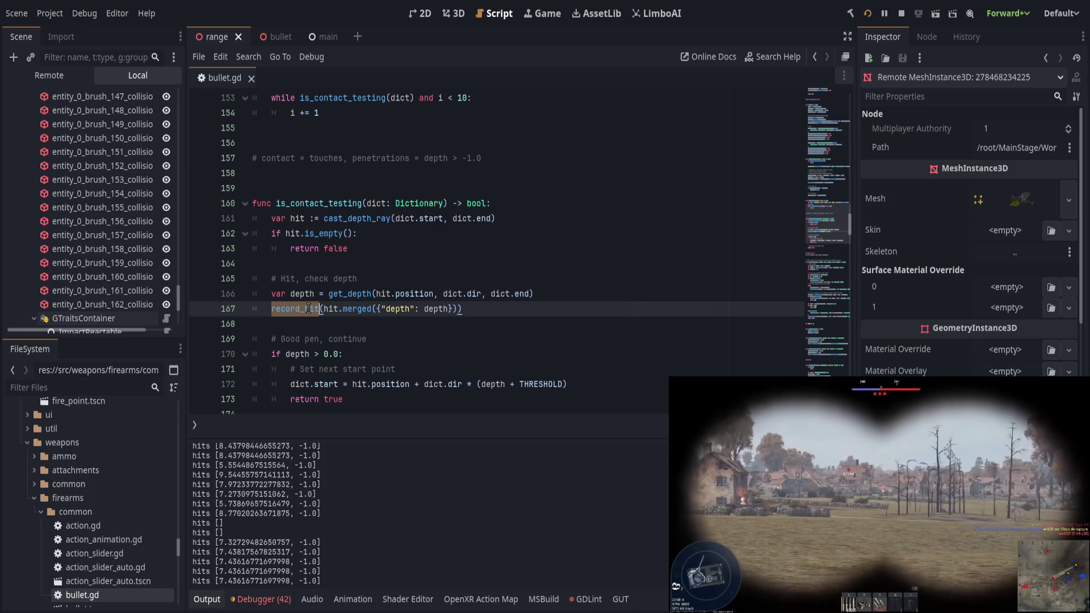
click(392, 308)
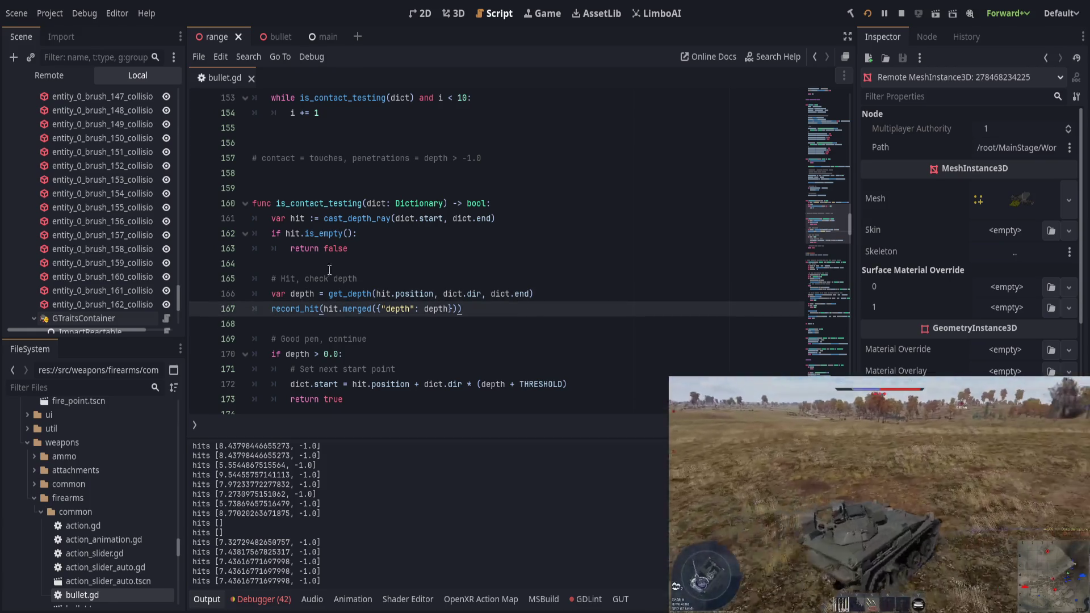
Insert a new line after line 164 and add a record_hit call via autocomplete
click(476, 280)
click(561, 261)
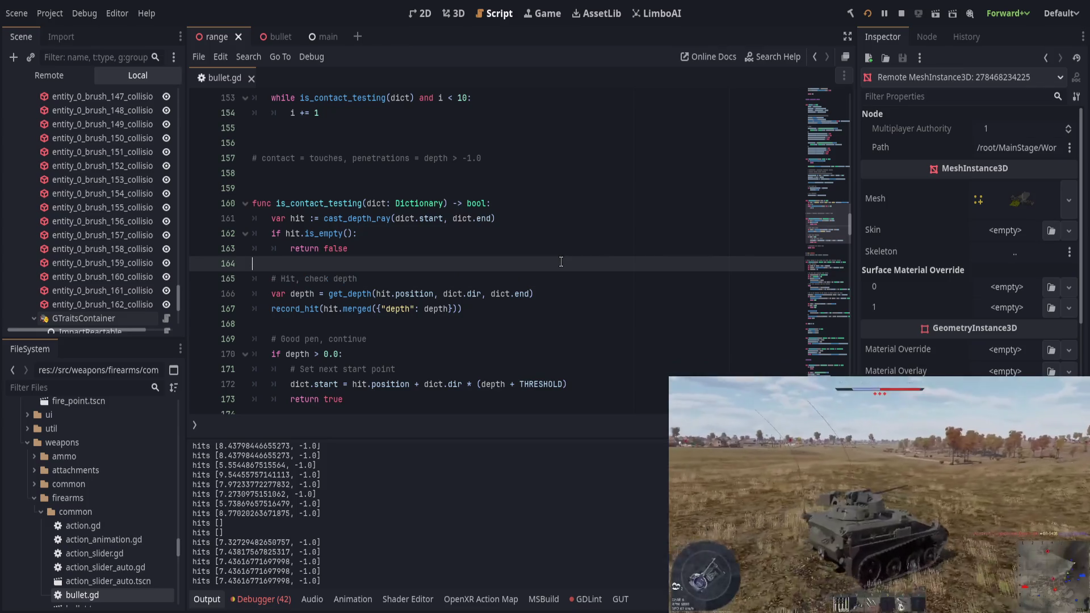
key(BackSpace)
key(Return)
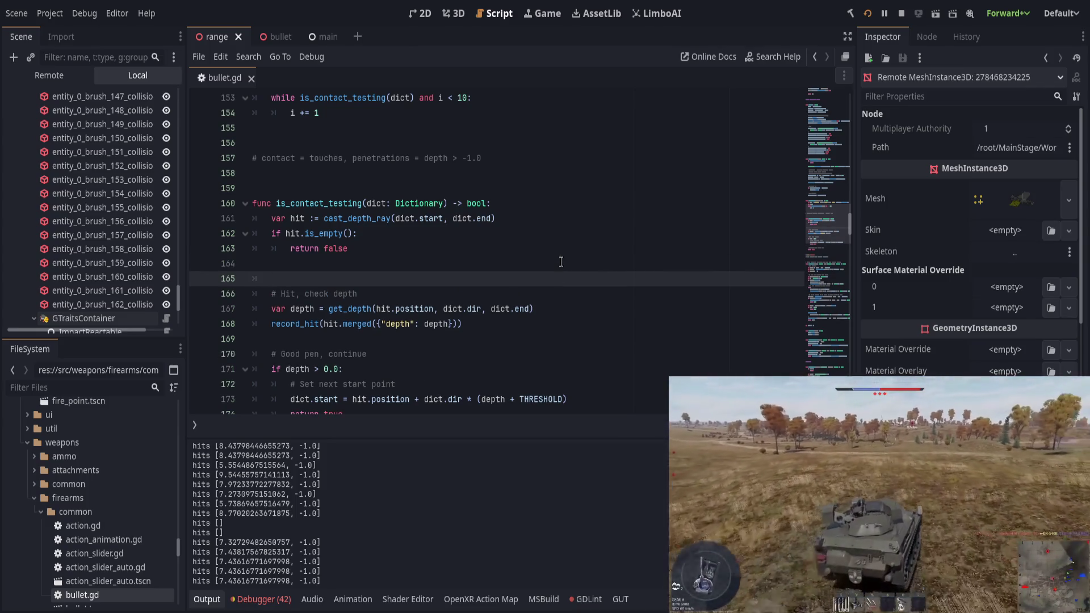
text(record)
key(Return)
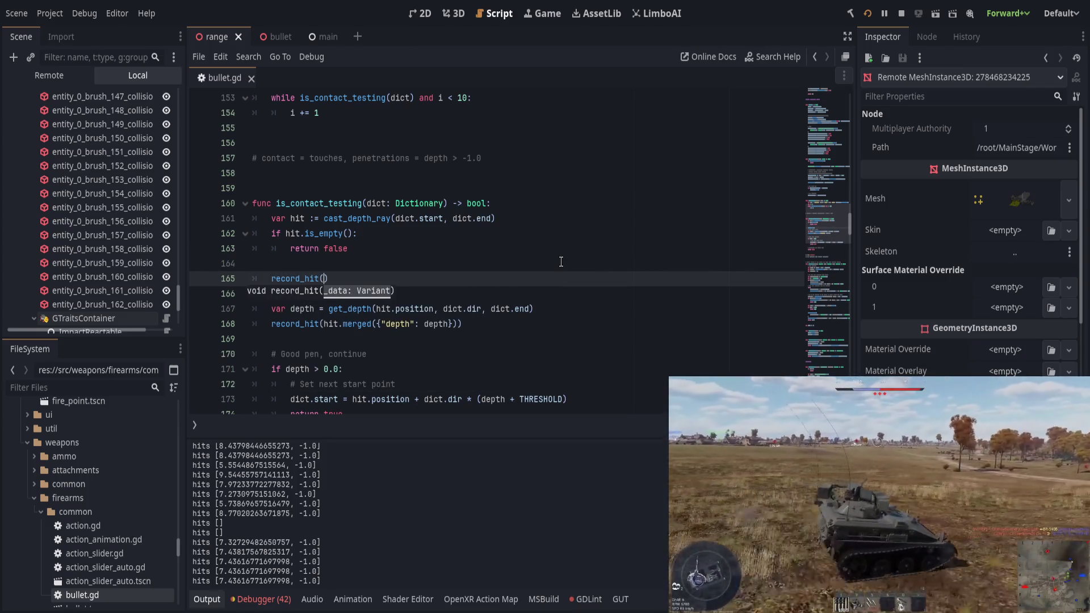